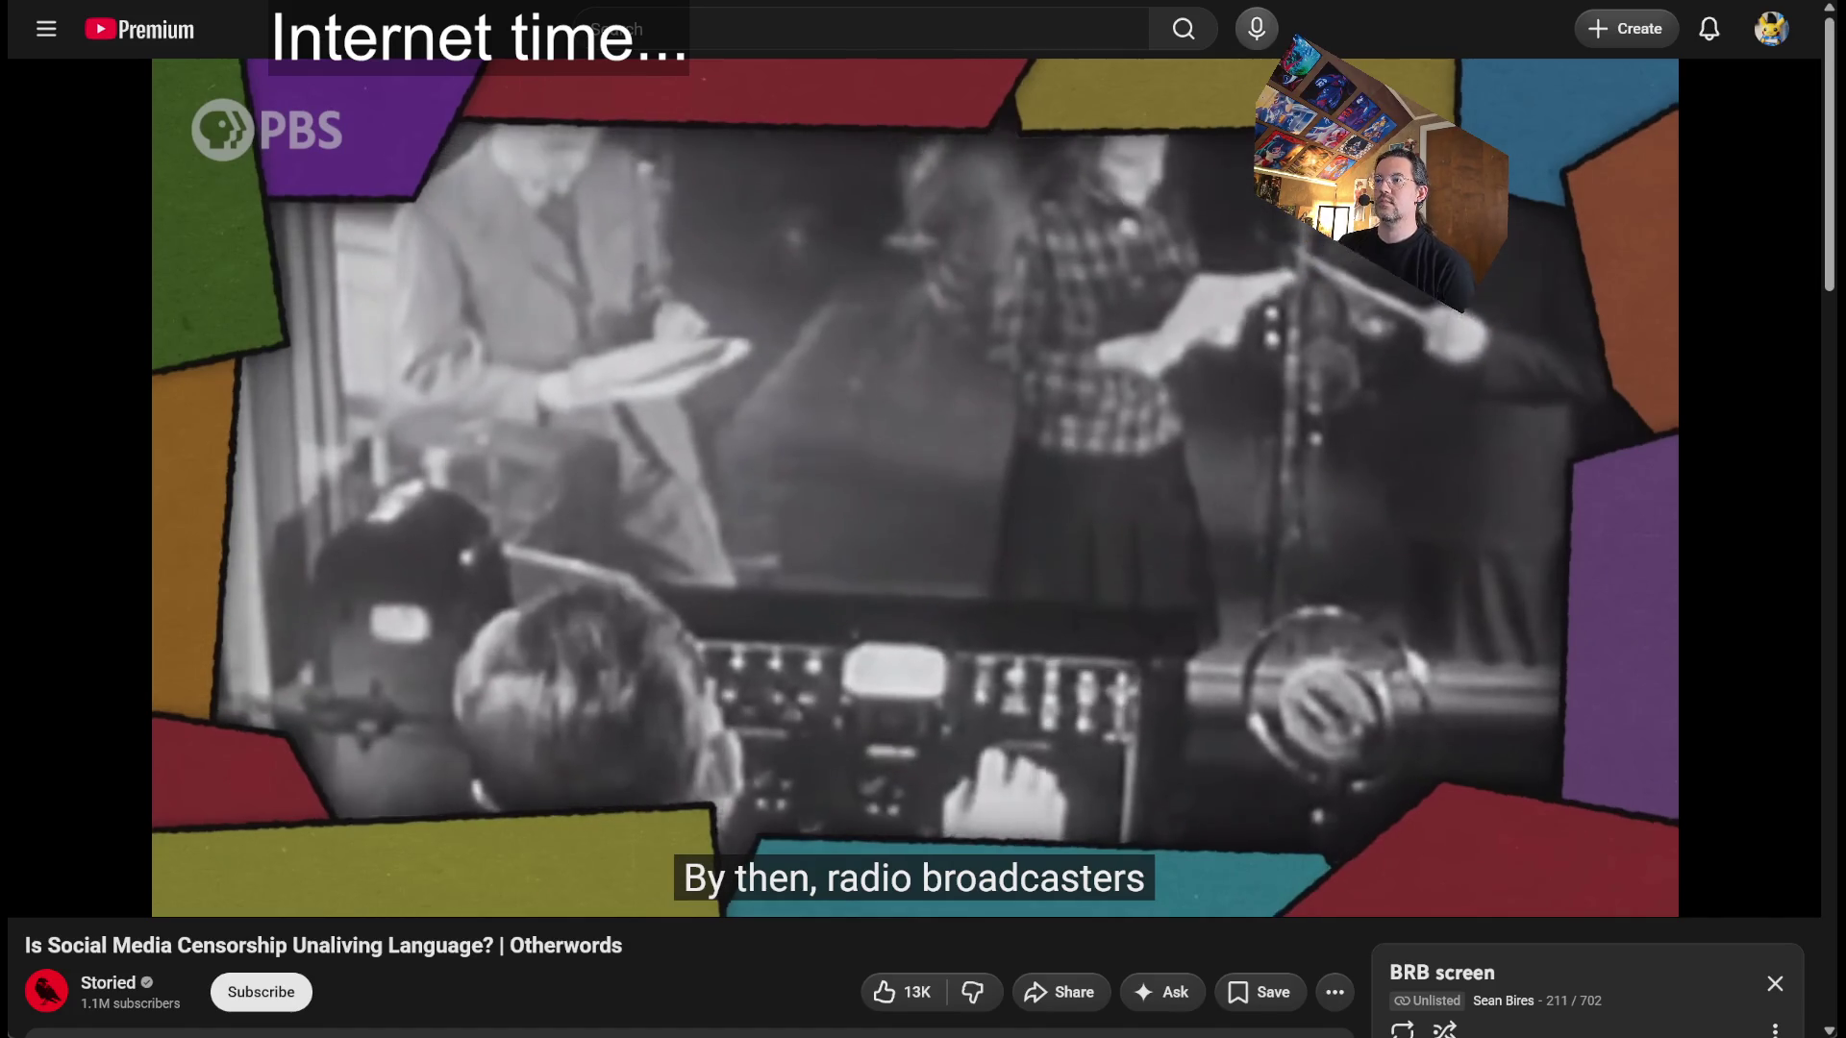
# Replace the video page with the Google homepage by entering 'goo' in the address bar.
pyautogui.hotkey('ctrl', 'l')
pyautogui.write('goo')
pyautogui.press('Return')
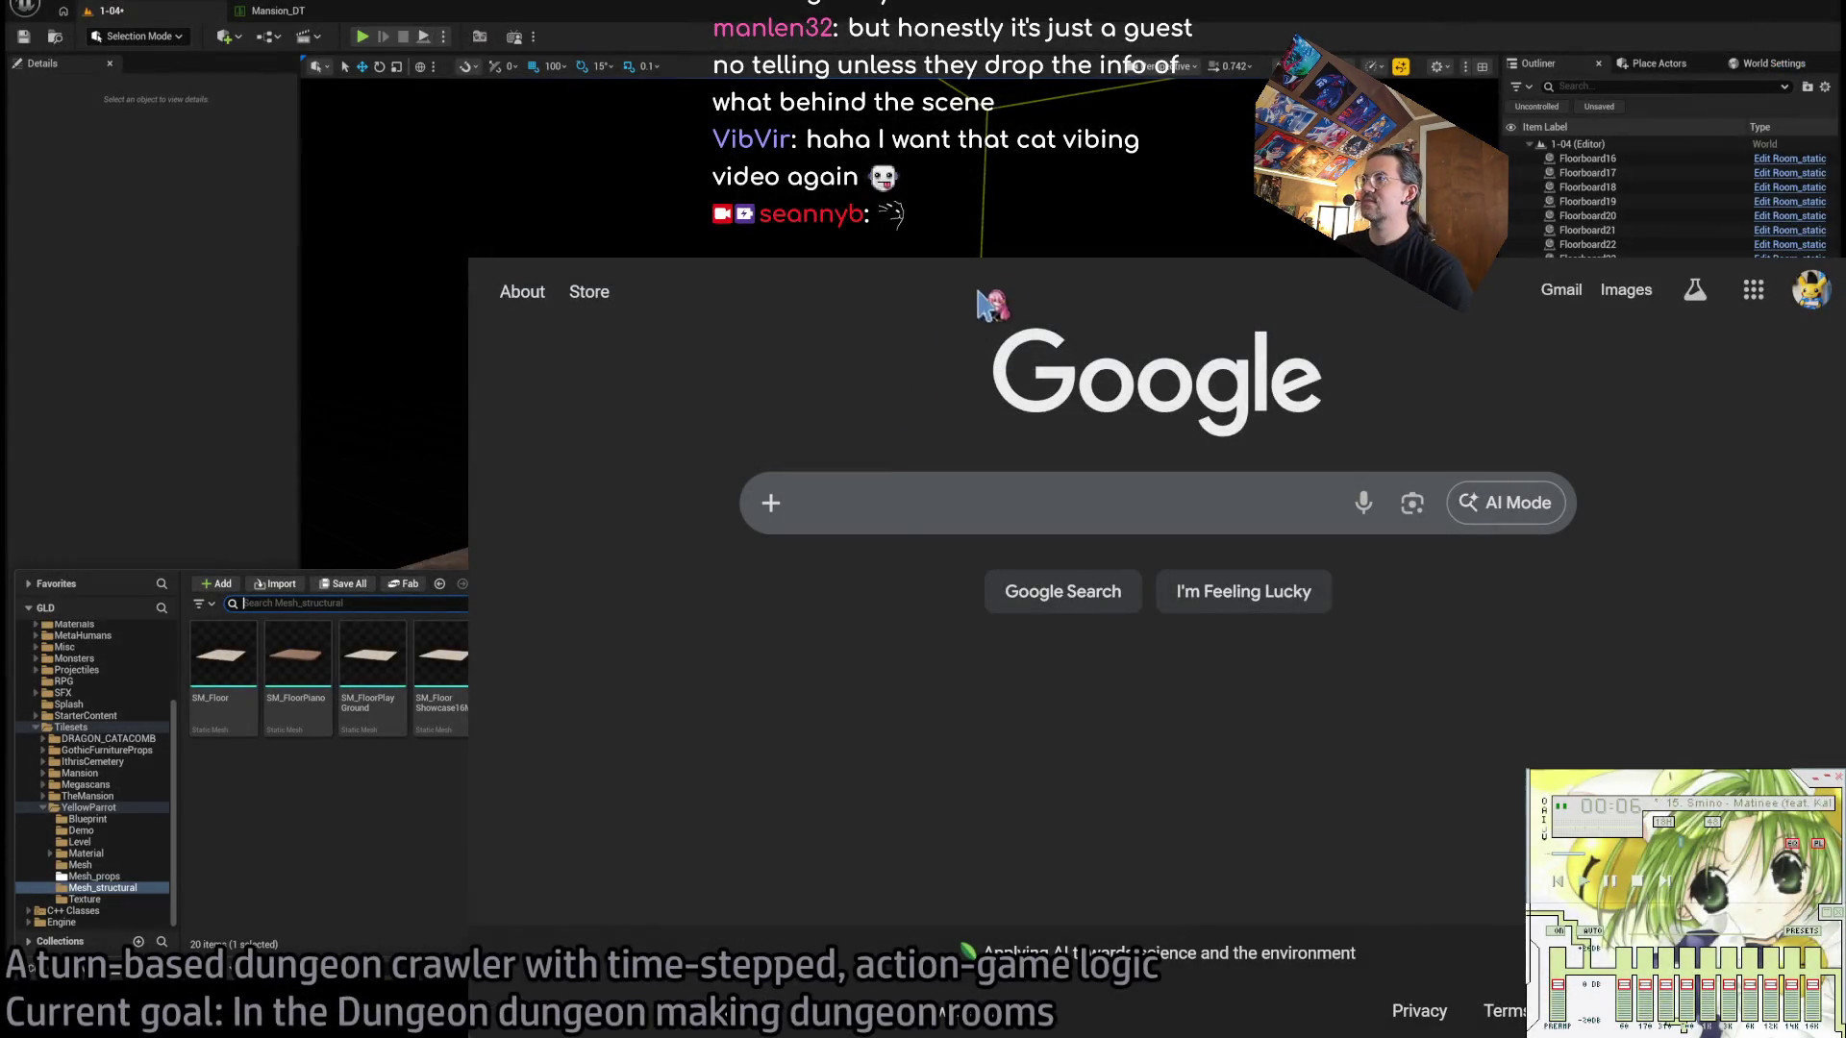
# Return to the BRB screen playlist, find 'cat vib' and open Cat Vibing Original.
pyautogui.hotkey('ctrl', 'Tab')
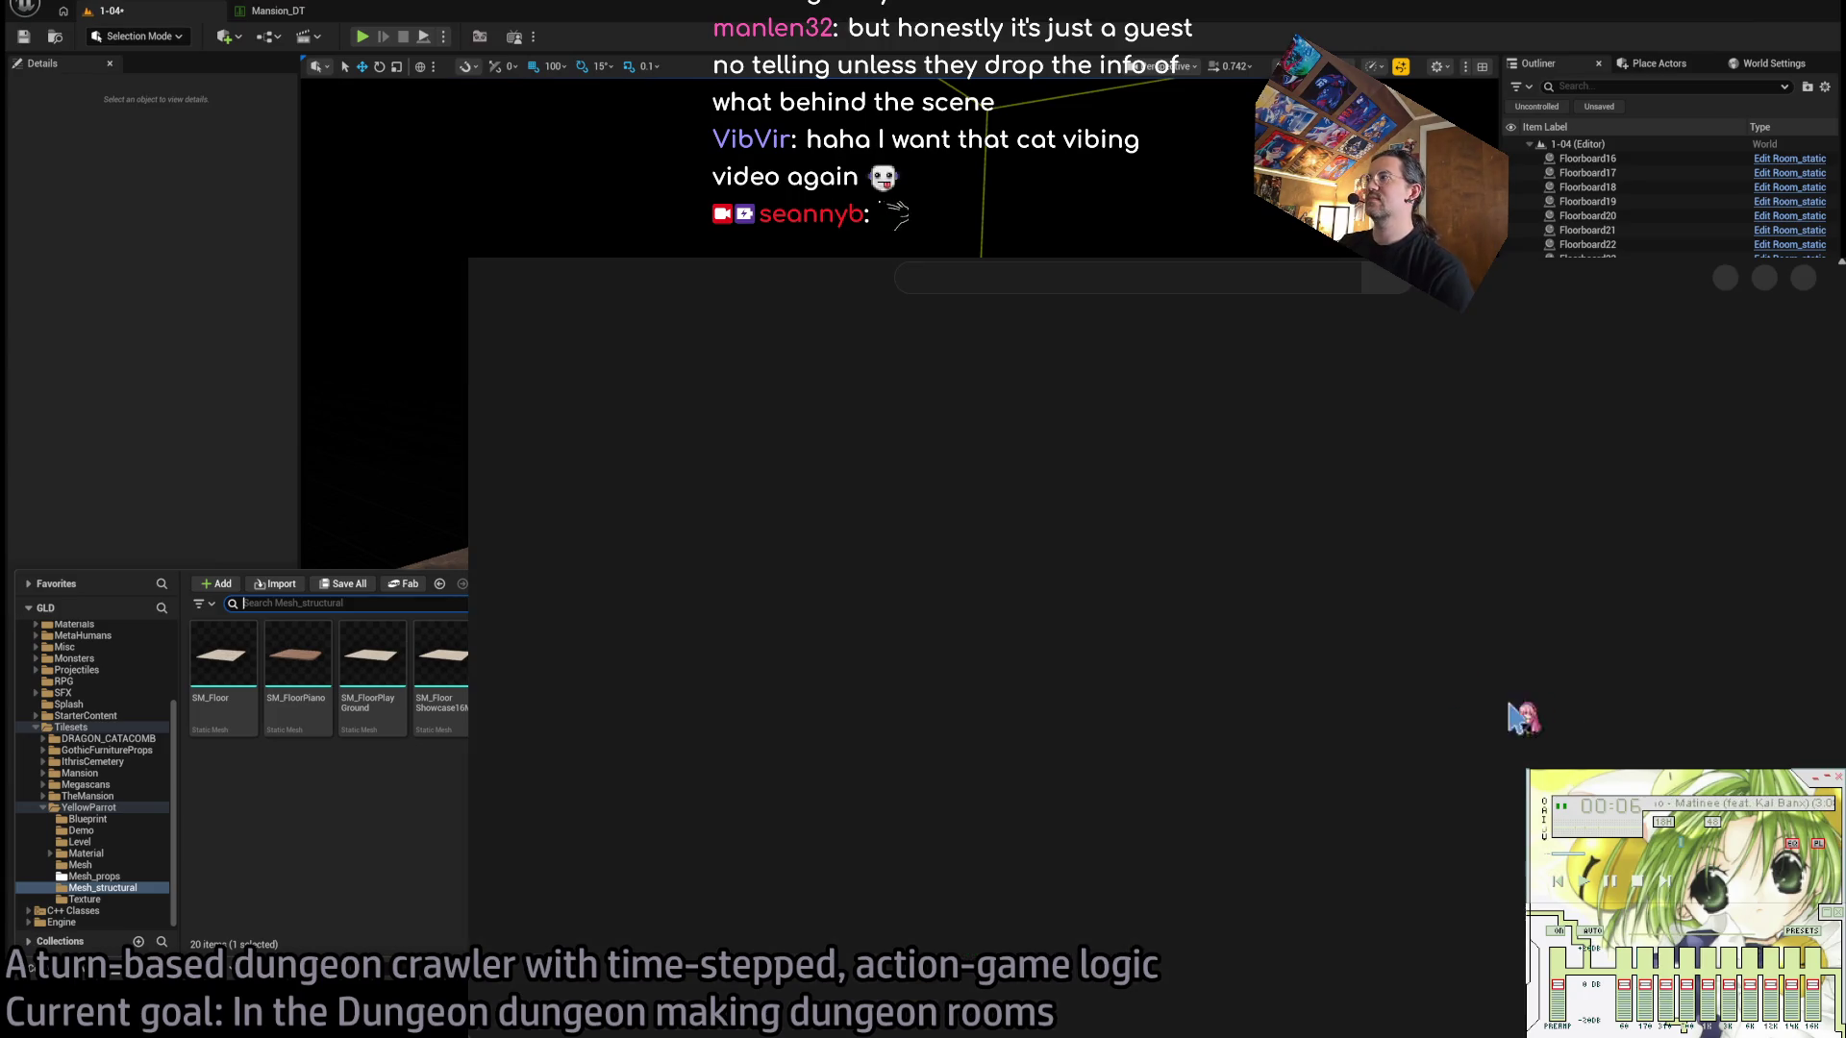
pyautogui.scroll(-20, 1439, 813)
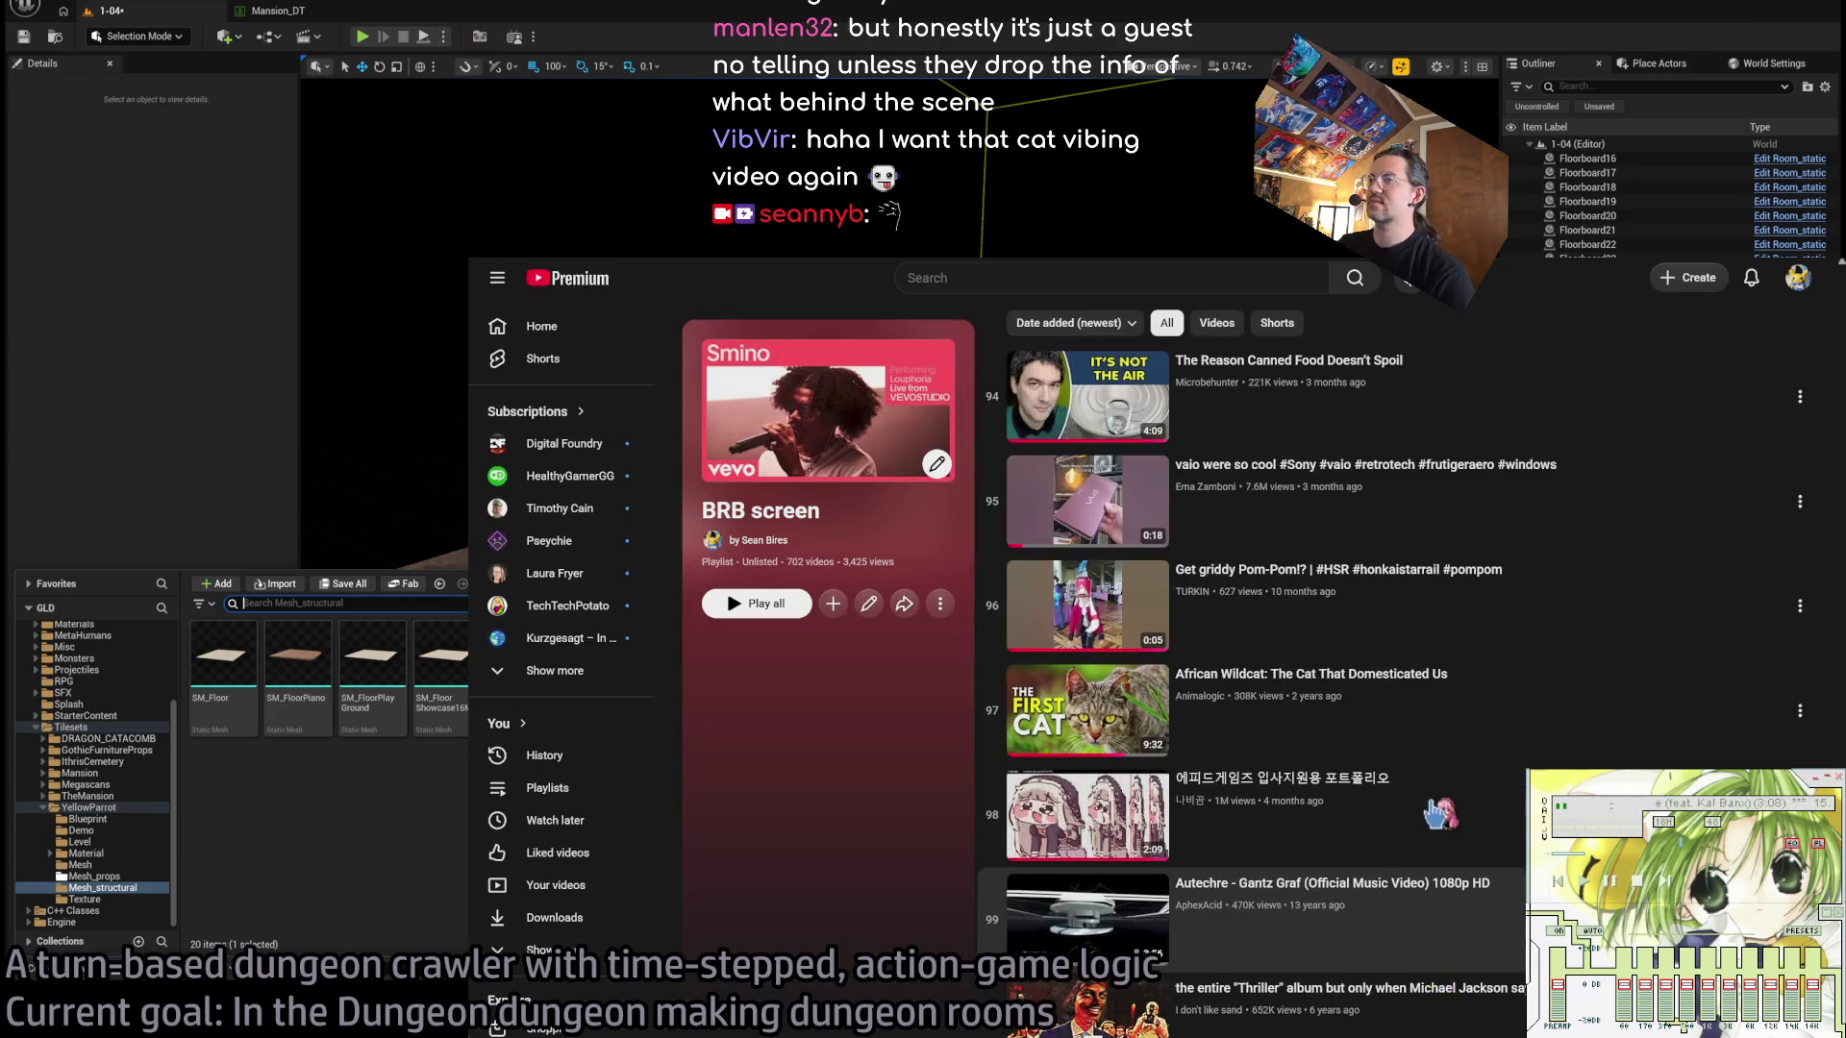
pyautogui.scroll(-20, 1421, 769)
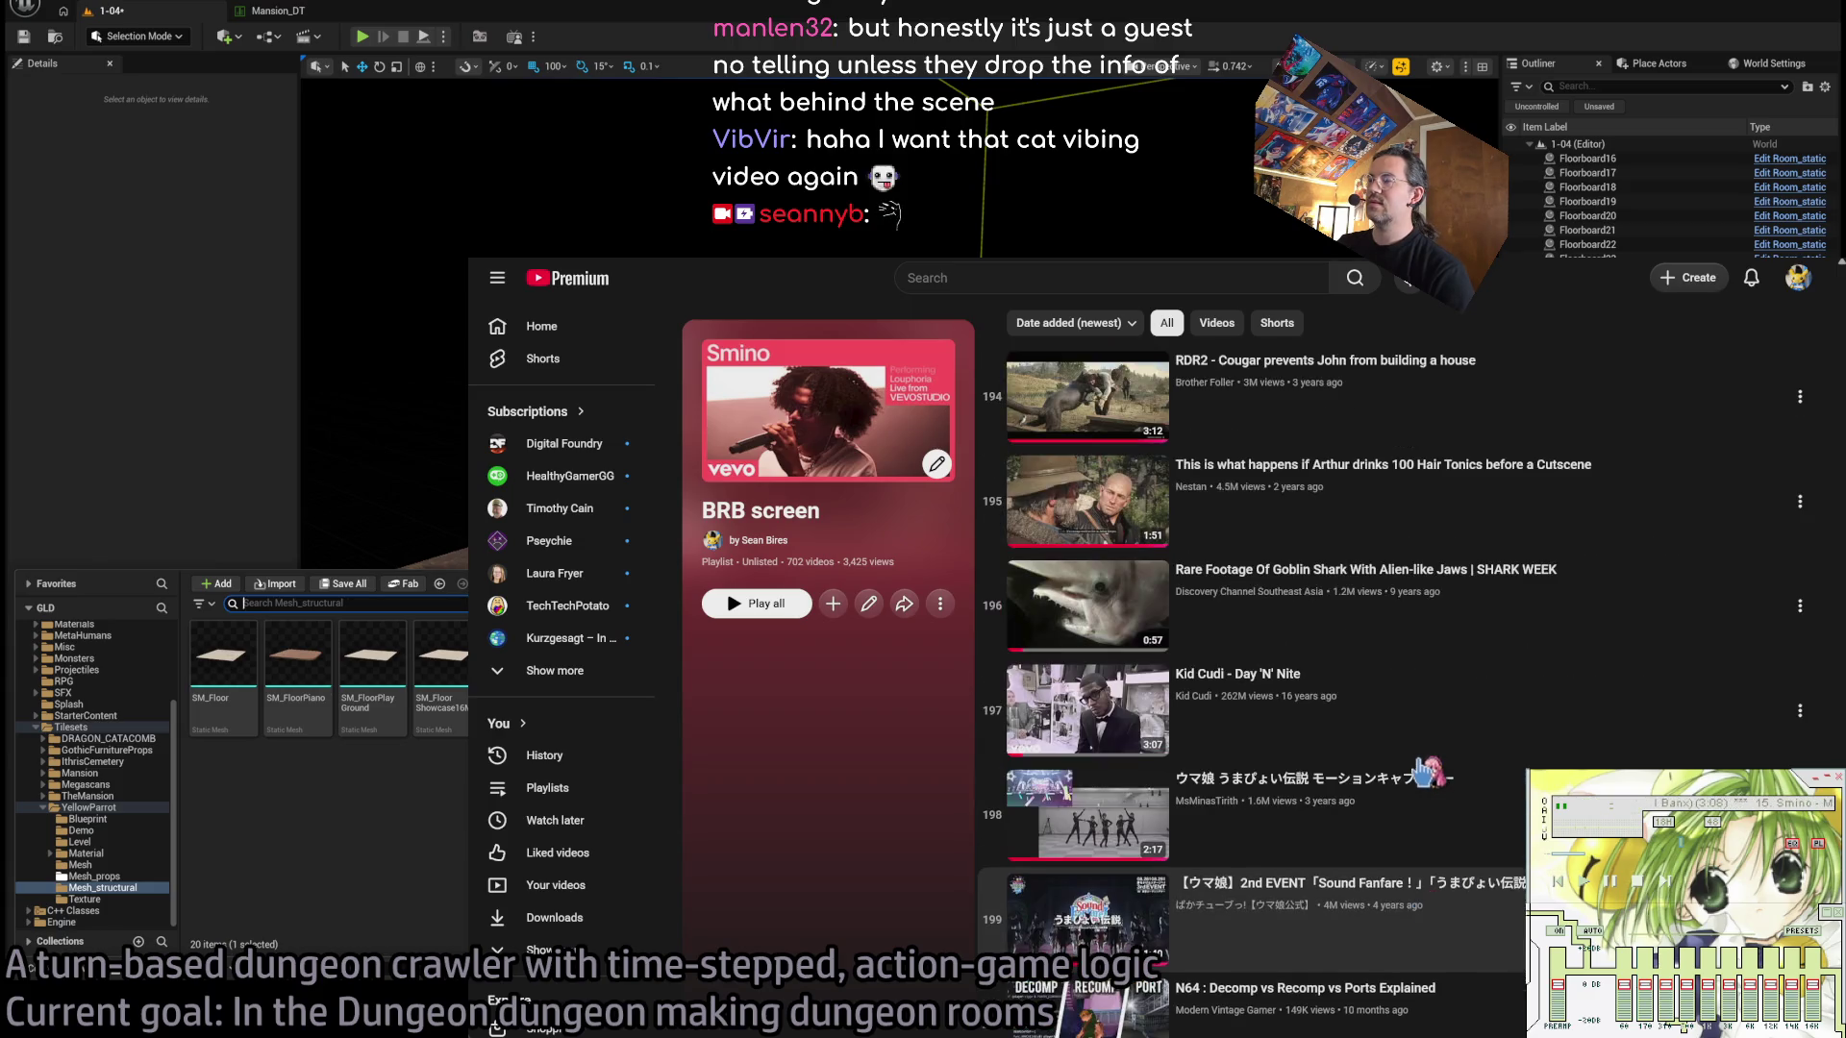
pyautogui.scroll(-20, 1429, 769)
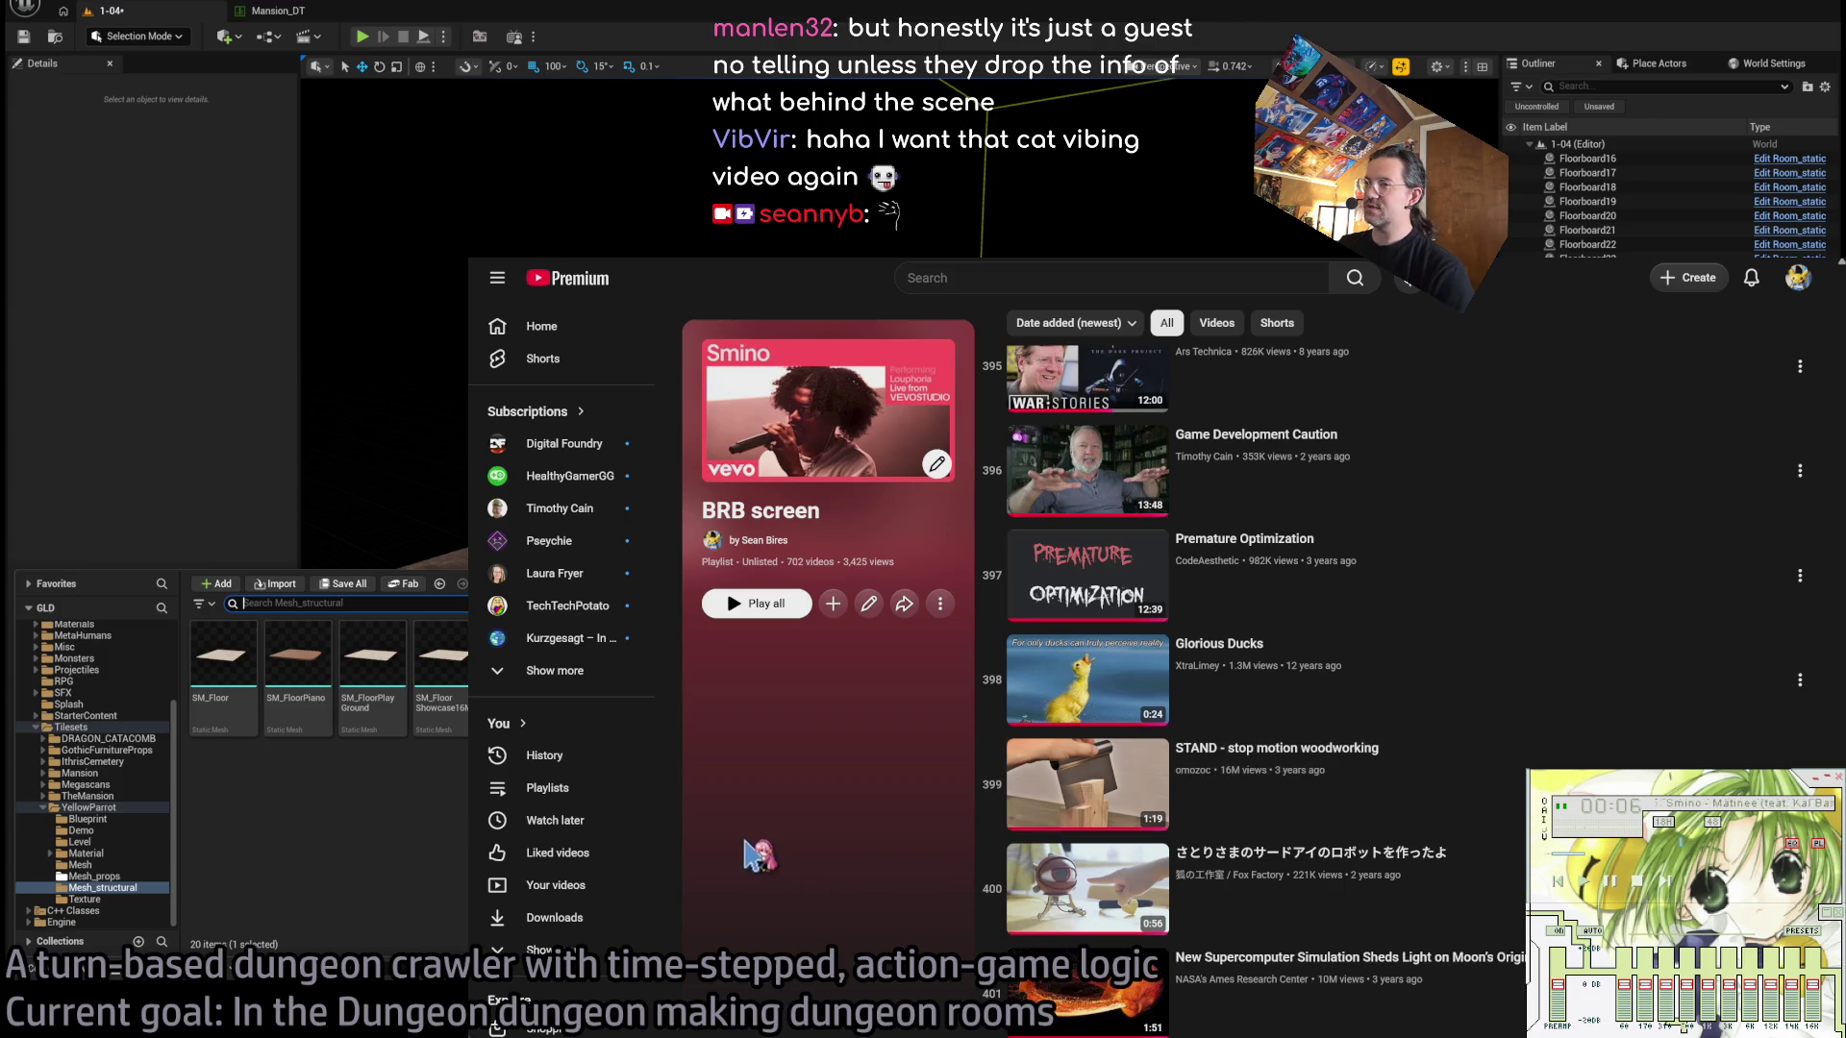
pyautogui.write('cat vib')
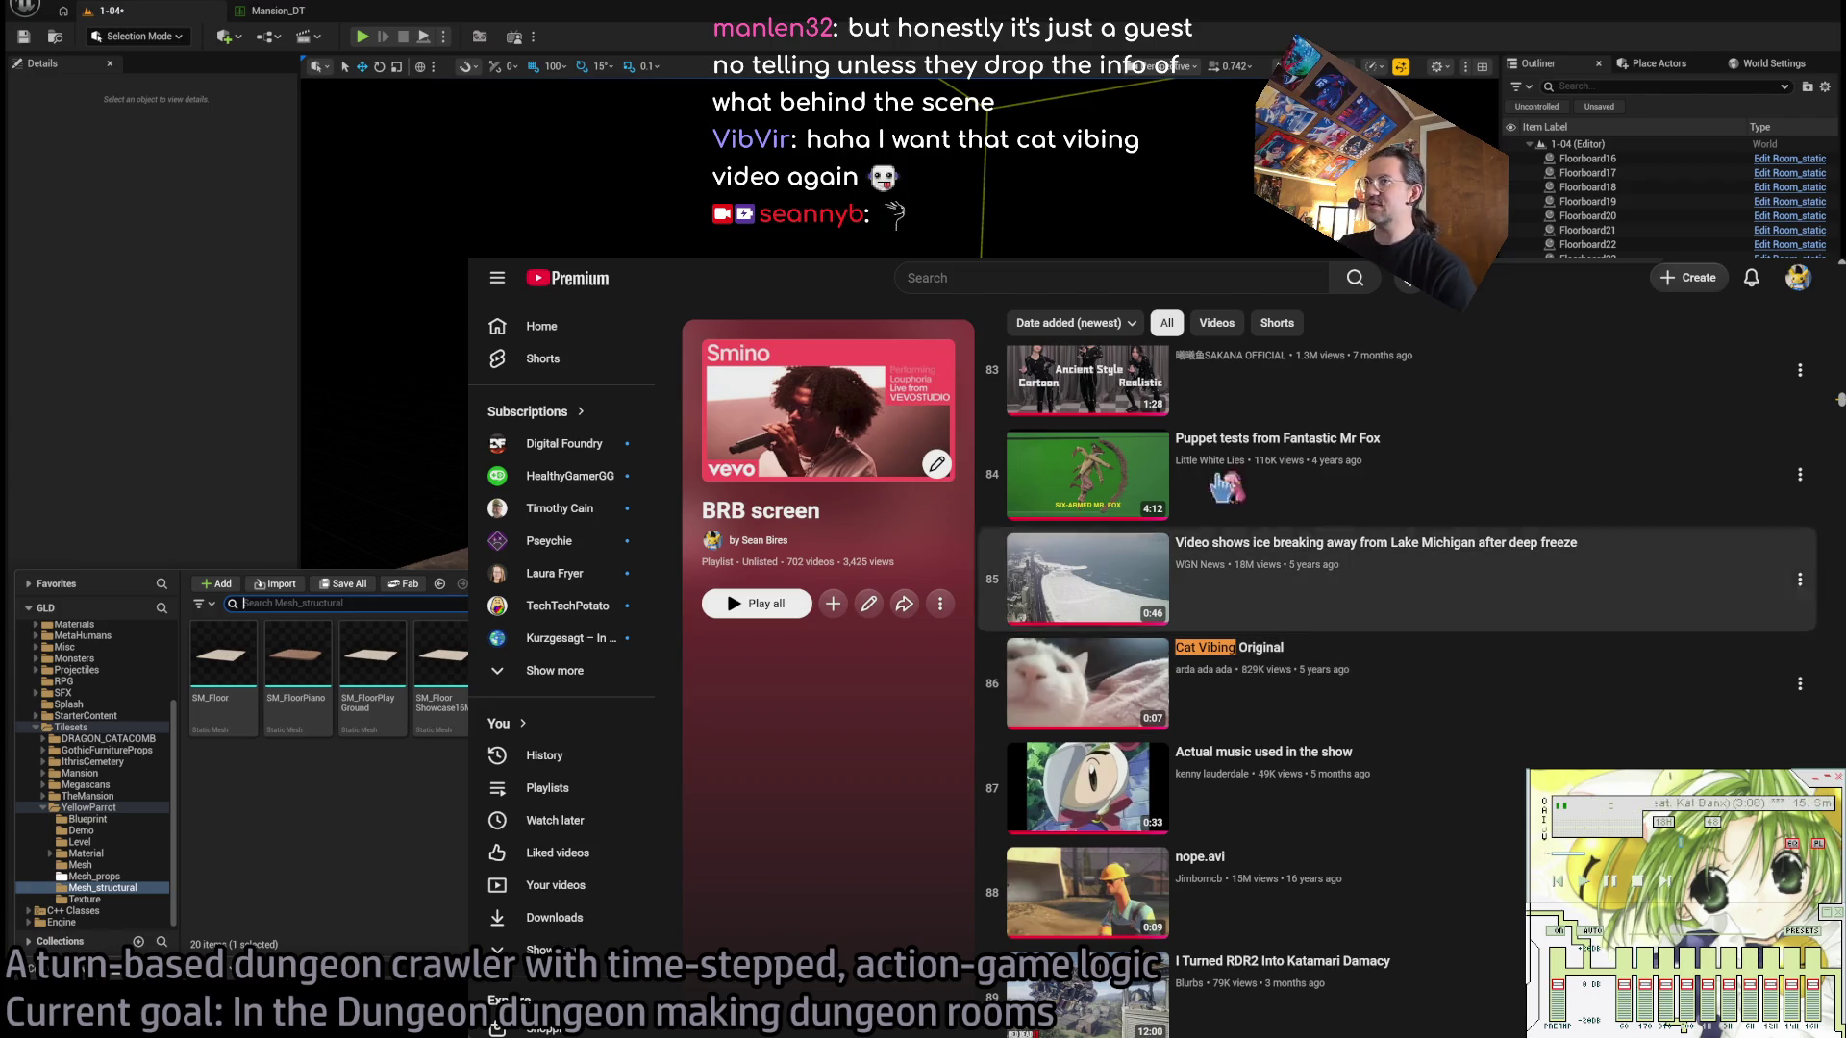
pyautogui.click(1107, 598)
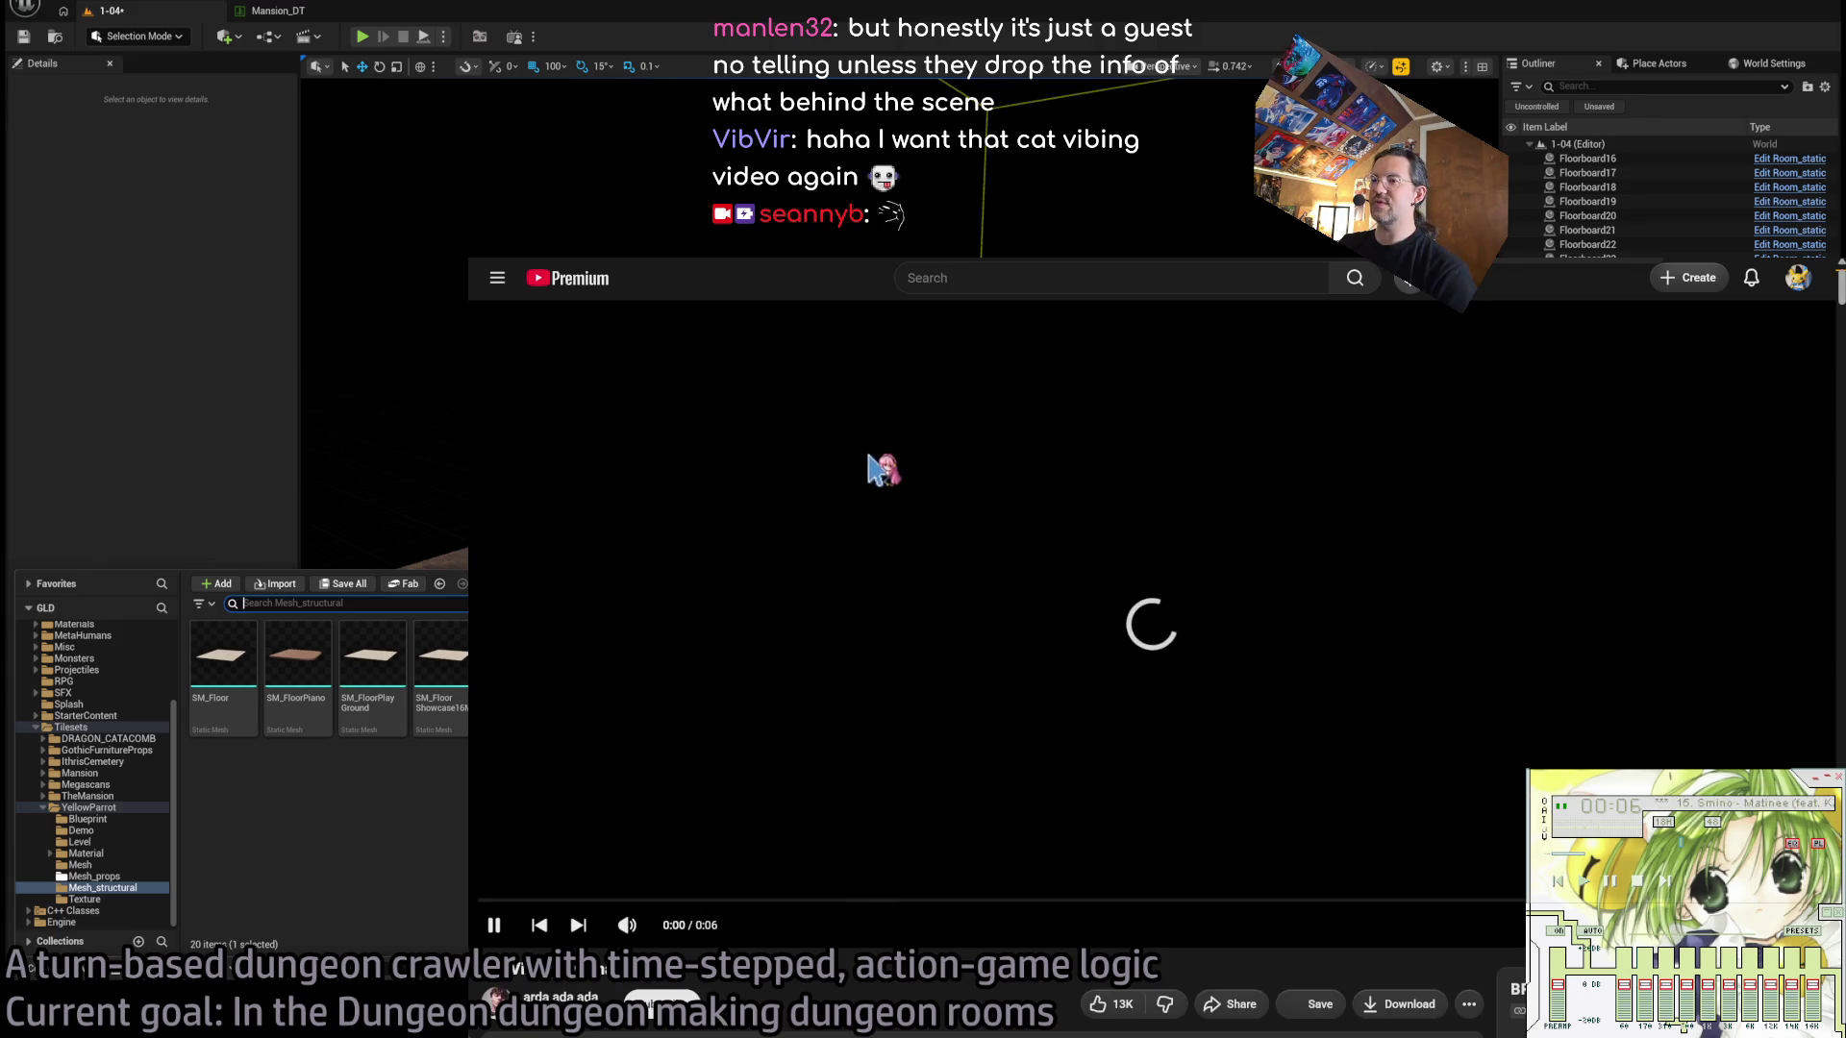
# Play the cat video from its start, then switch back to the Unreal editor.
pyautogui.press('k')
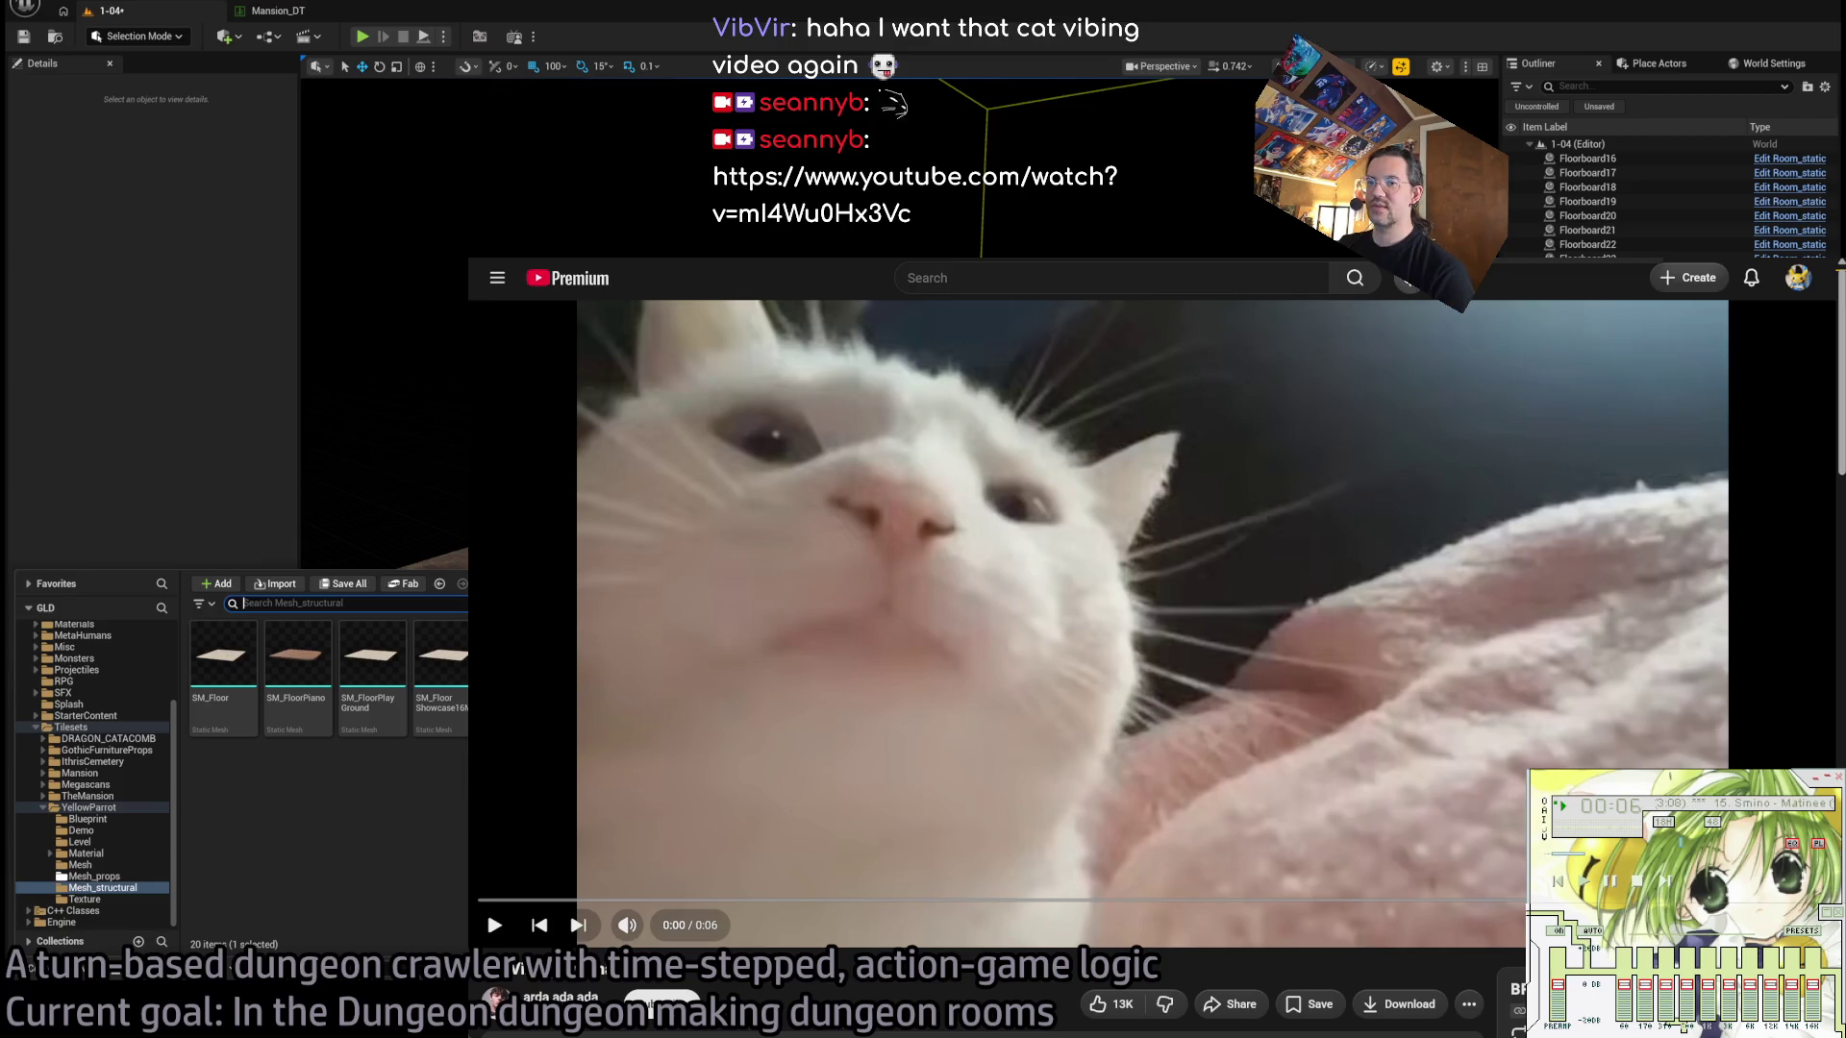
pyautogui.press('space')
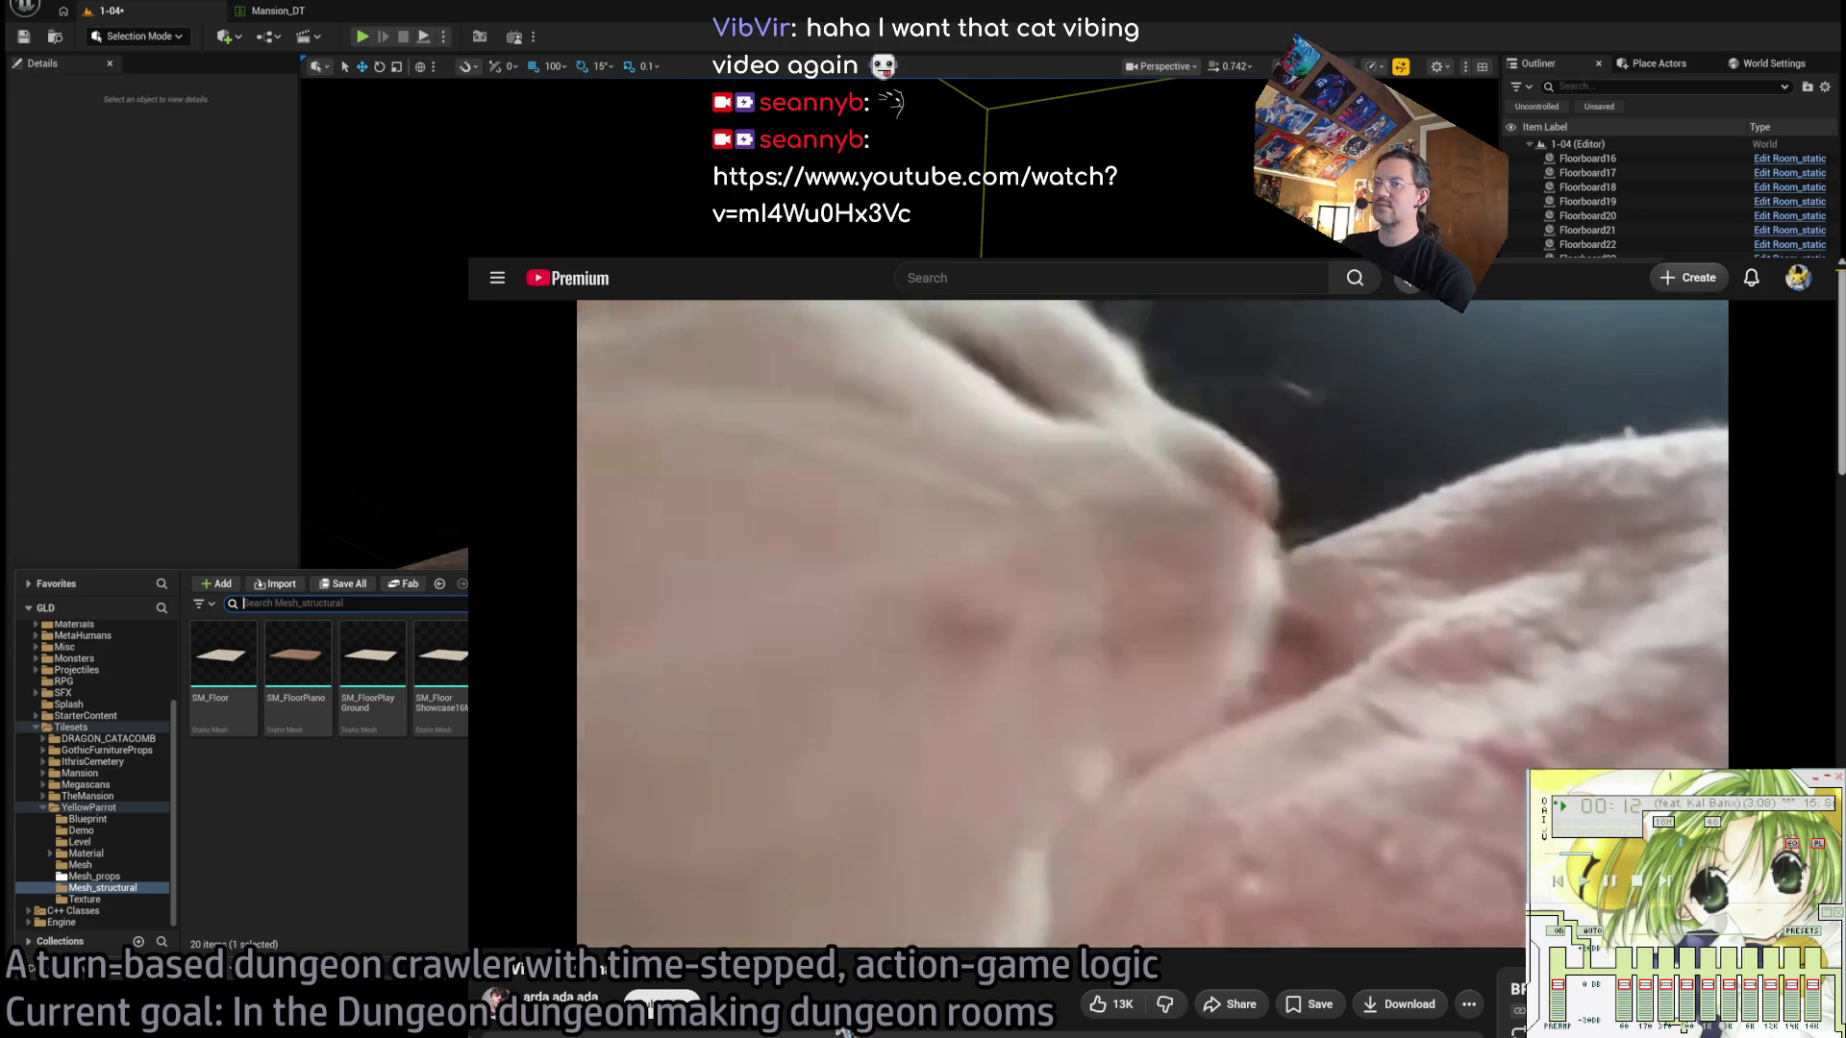
pyautogui.hotkey('alt', 'Tab')
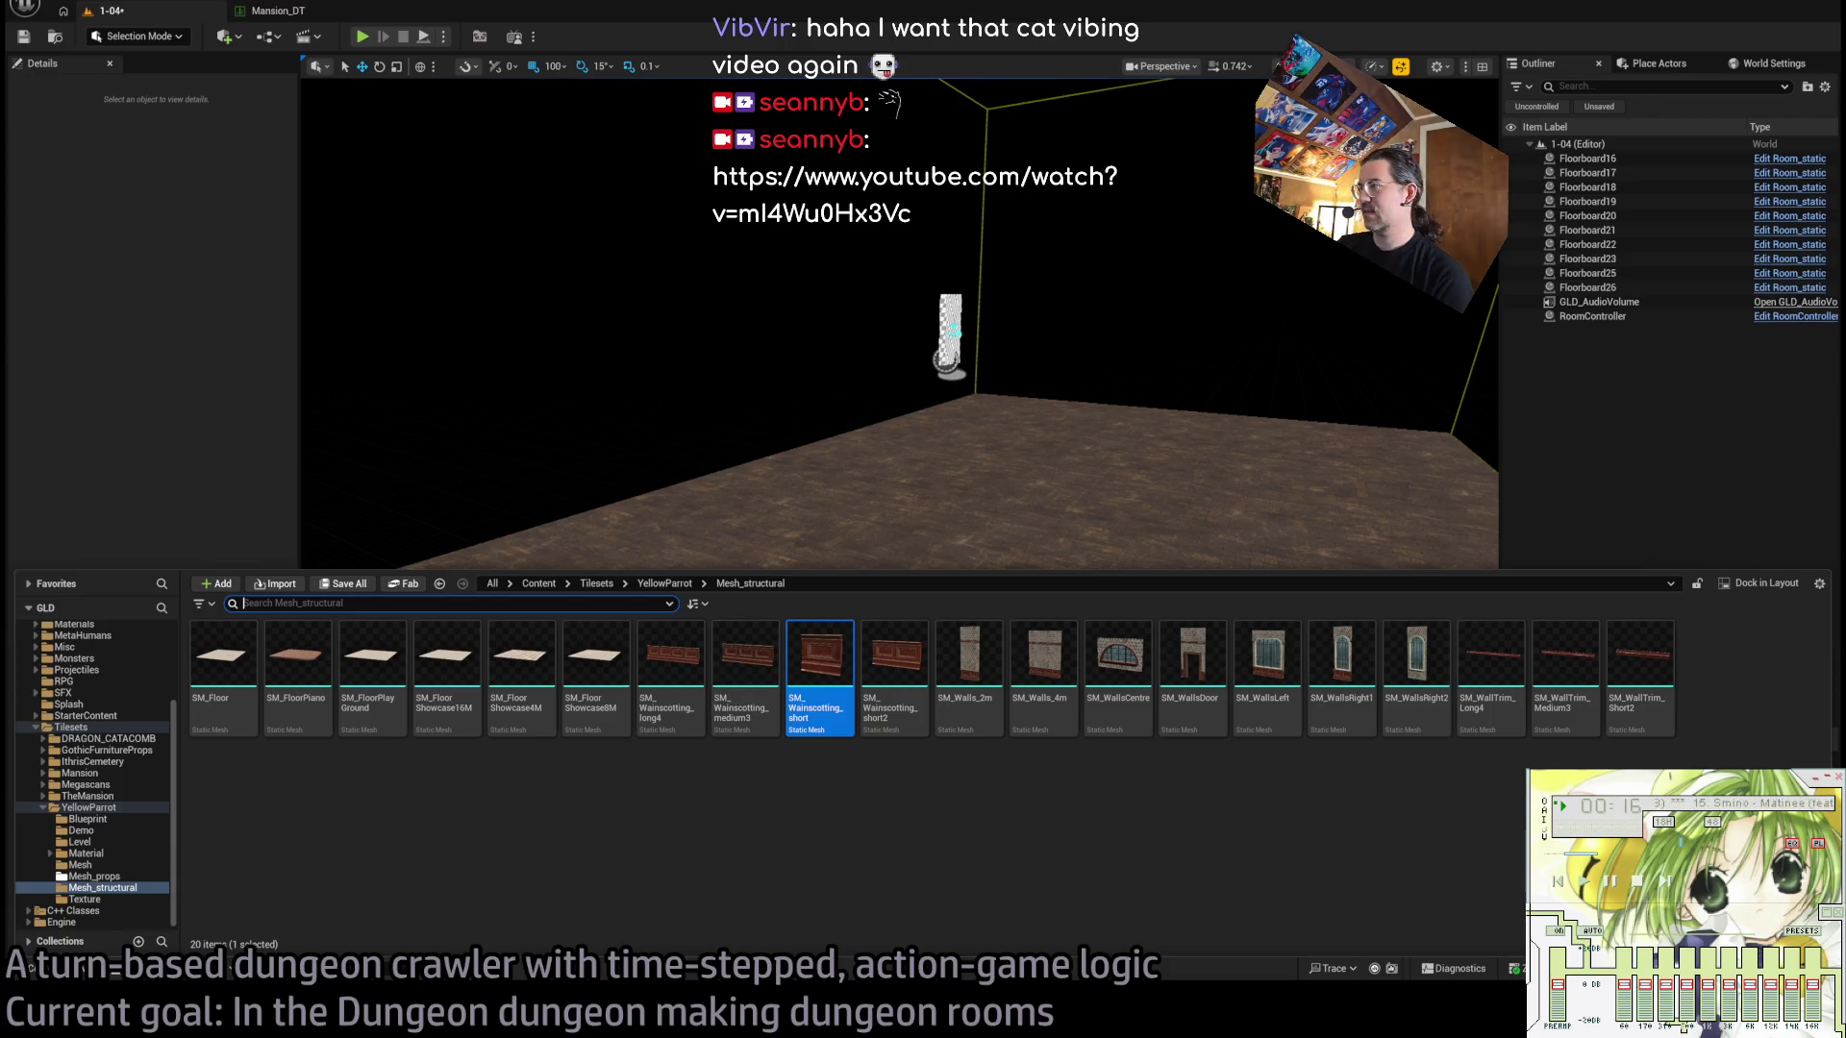
# Open SM_Floor in the mesh editor and orbit out to see the whole checkered floor.
pyautogui.click(836, 825)
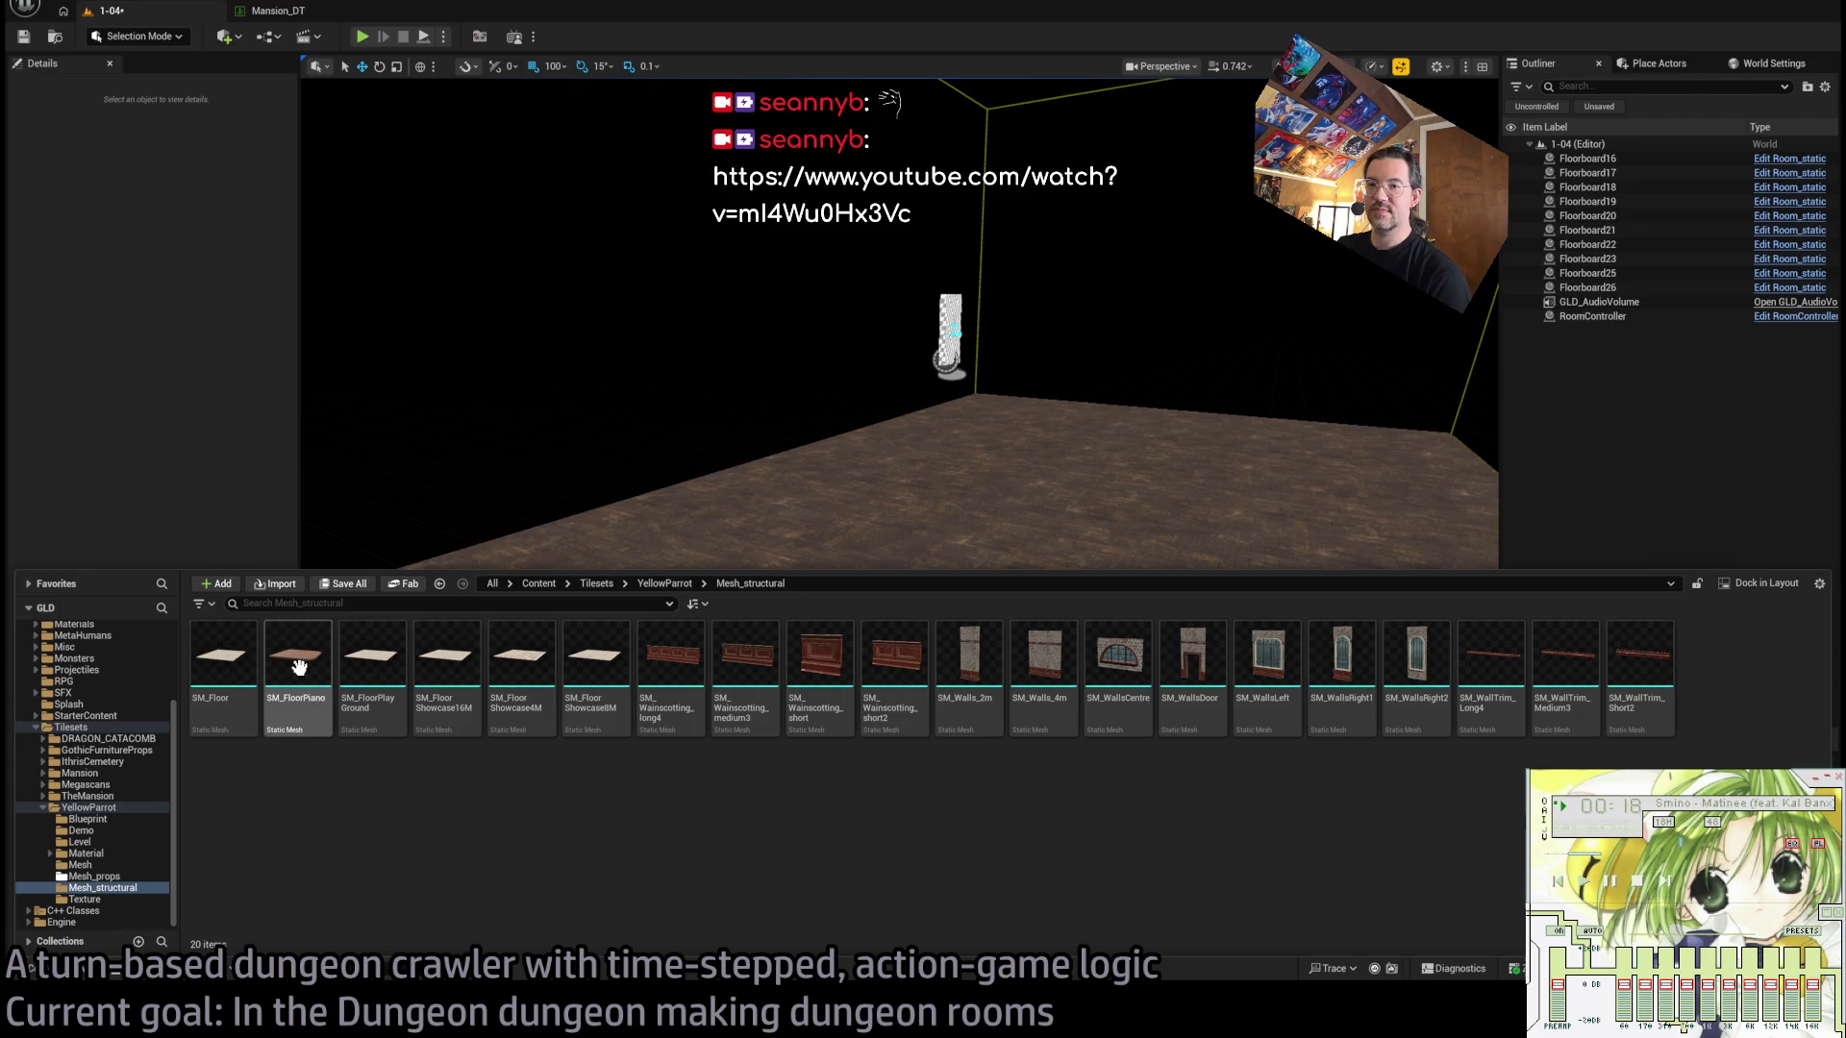
pyautogui.click(230, 662)
pyautogui.keyDown('shift'); pyautogui.click(604, 653); pyautogui.keyUp('shift')
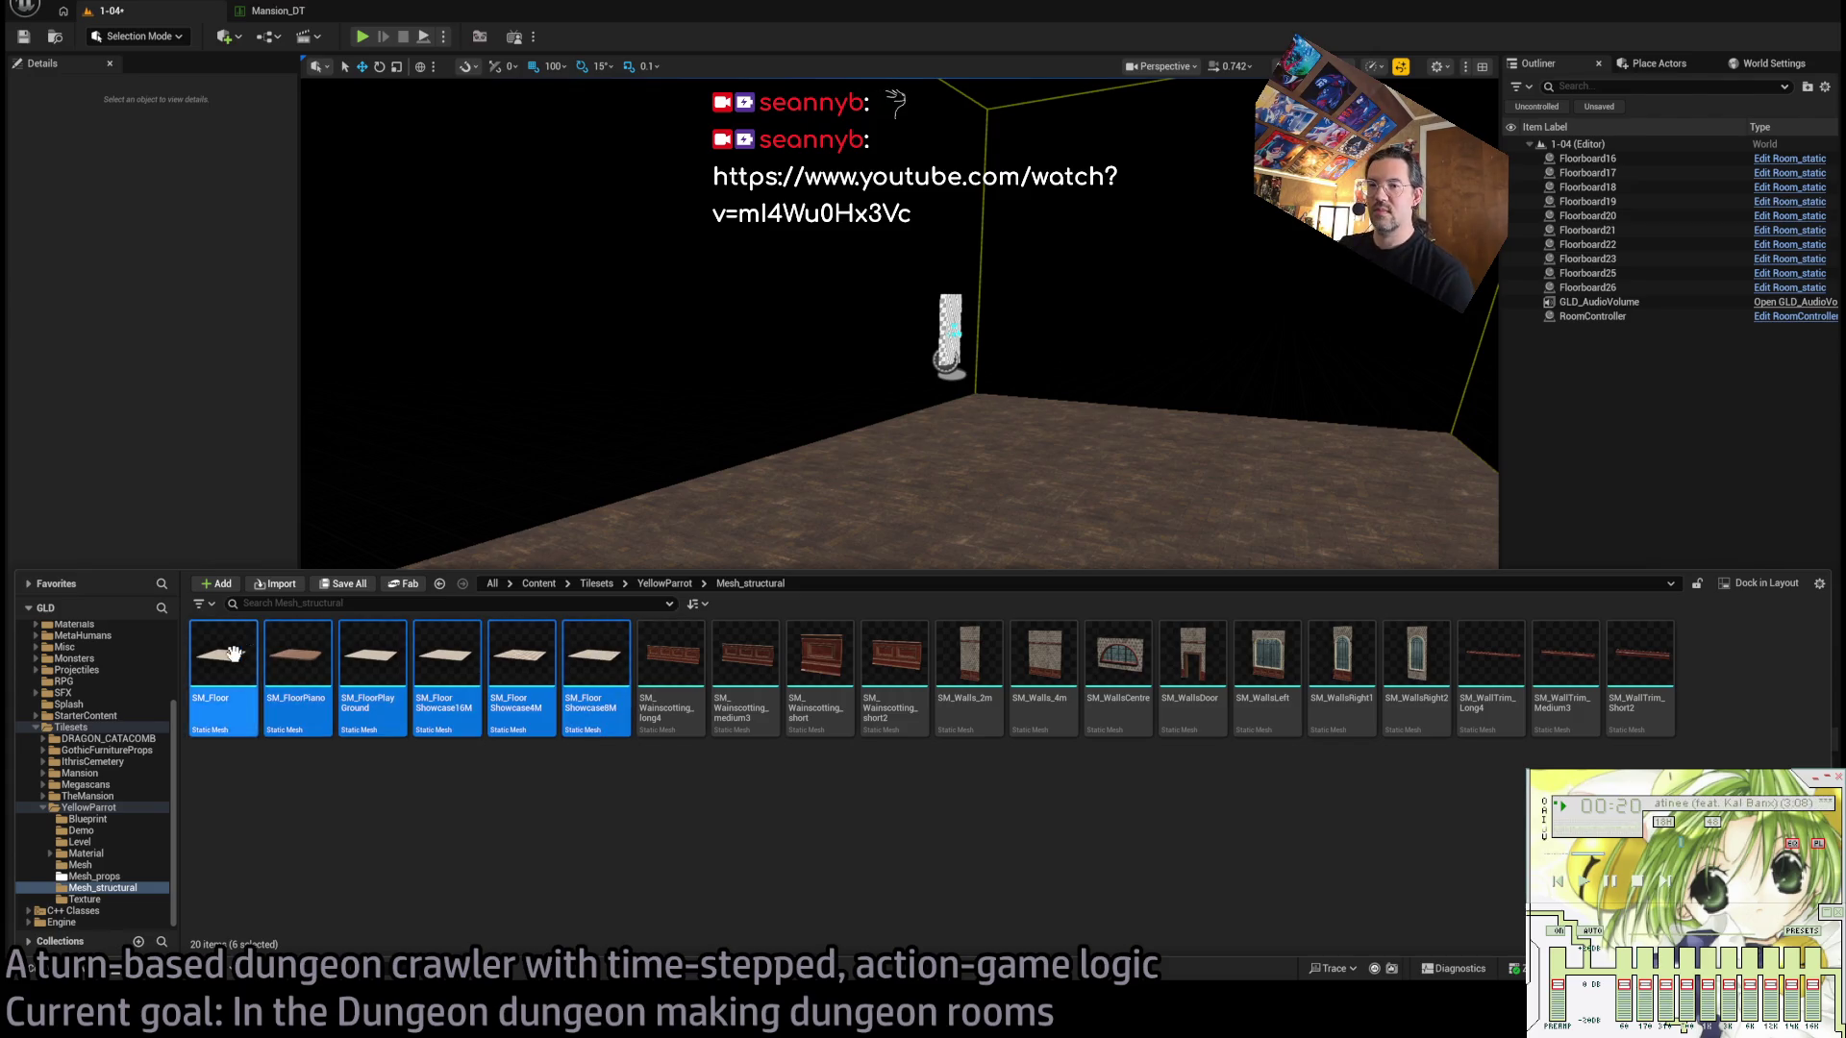
pyautogui.doubleClick(223, 660)
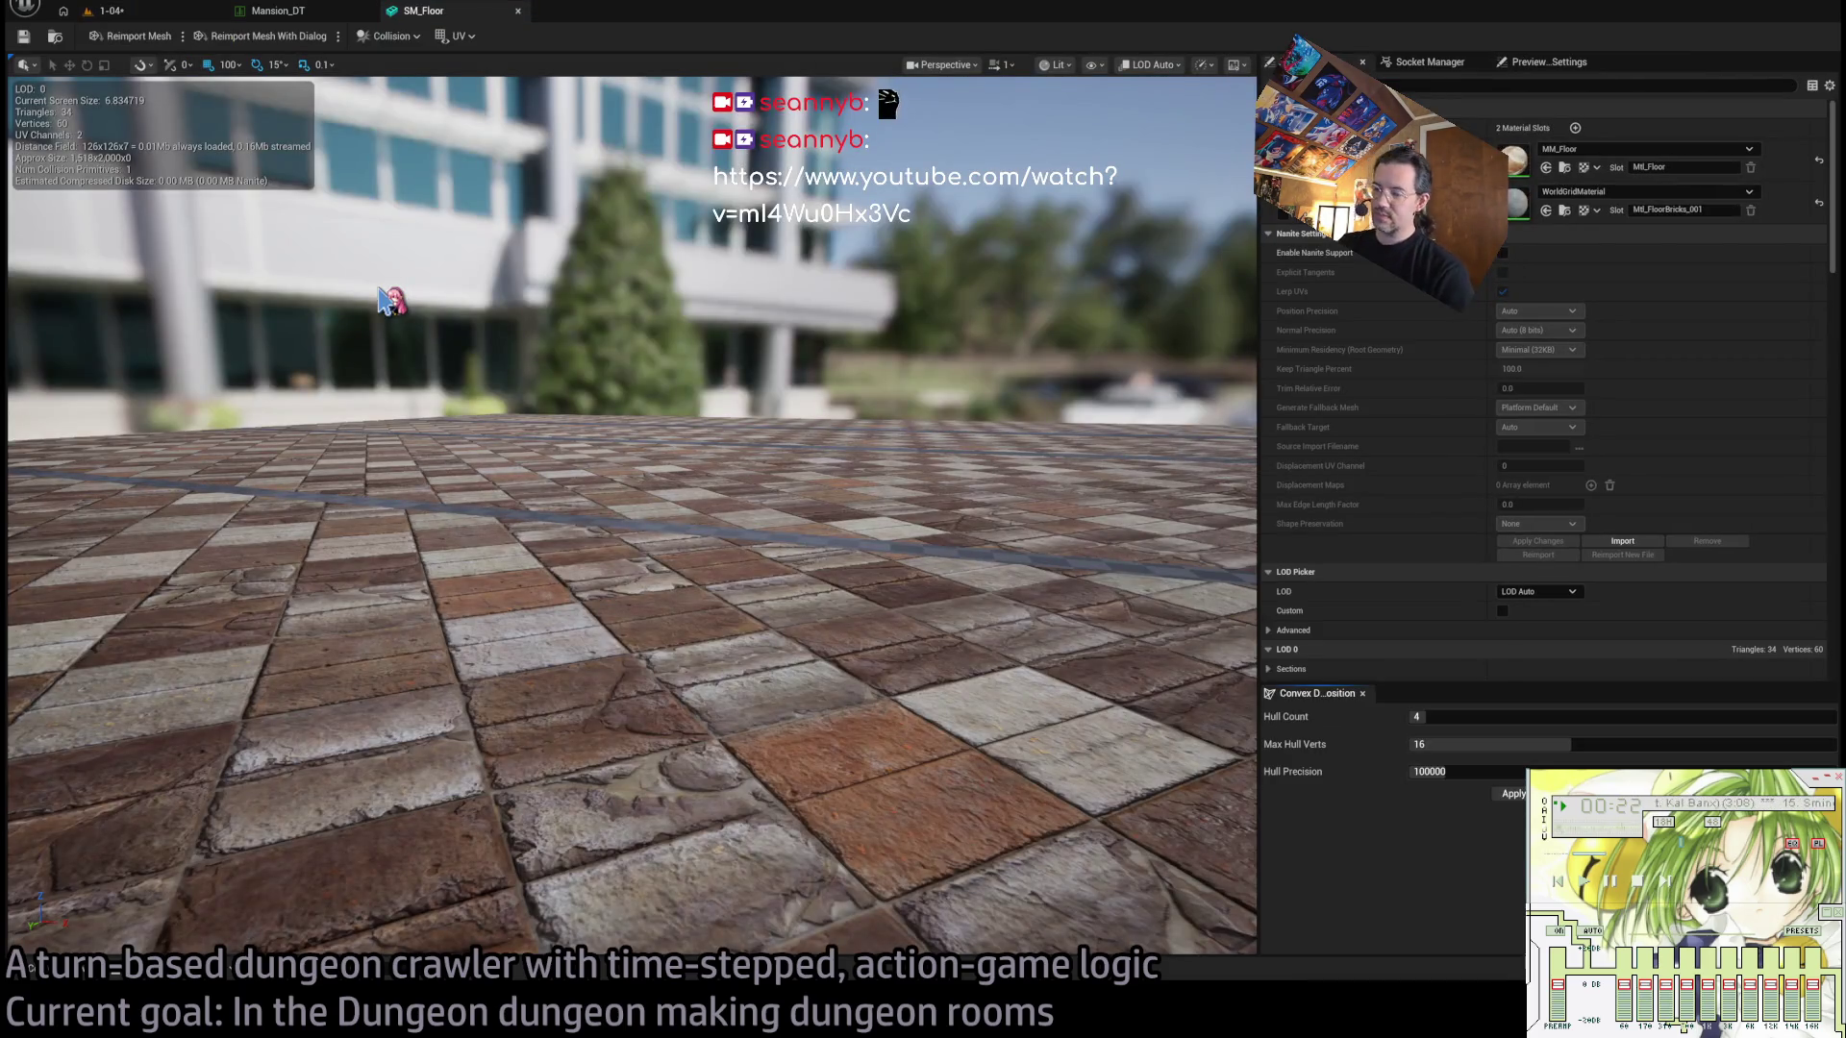
pyautogui.moveTo(389, 301)
pyautogui.mouseDown()
pyautogui.moveTo(394, 231)
pyautogui.moveTo(396, 308)
pyautogui.moveTo(321, 482)
pyautogui.mouseUp()
# Open SM_FloorPiano, then SM_FloorPlayGround through SM_FloorShowcase8M, in mesh editors.
pyautogui.click(88, 971)
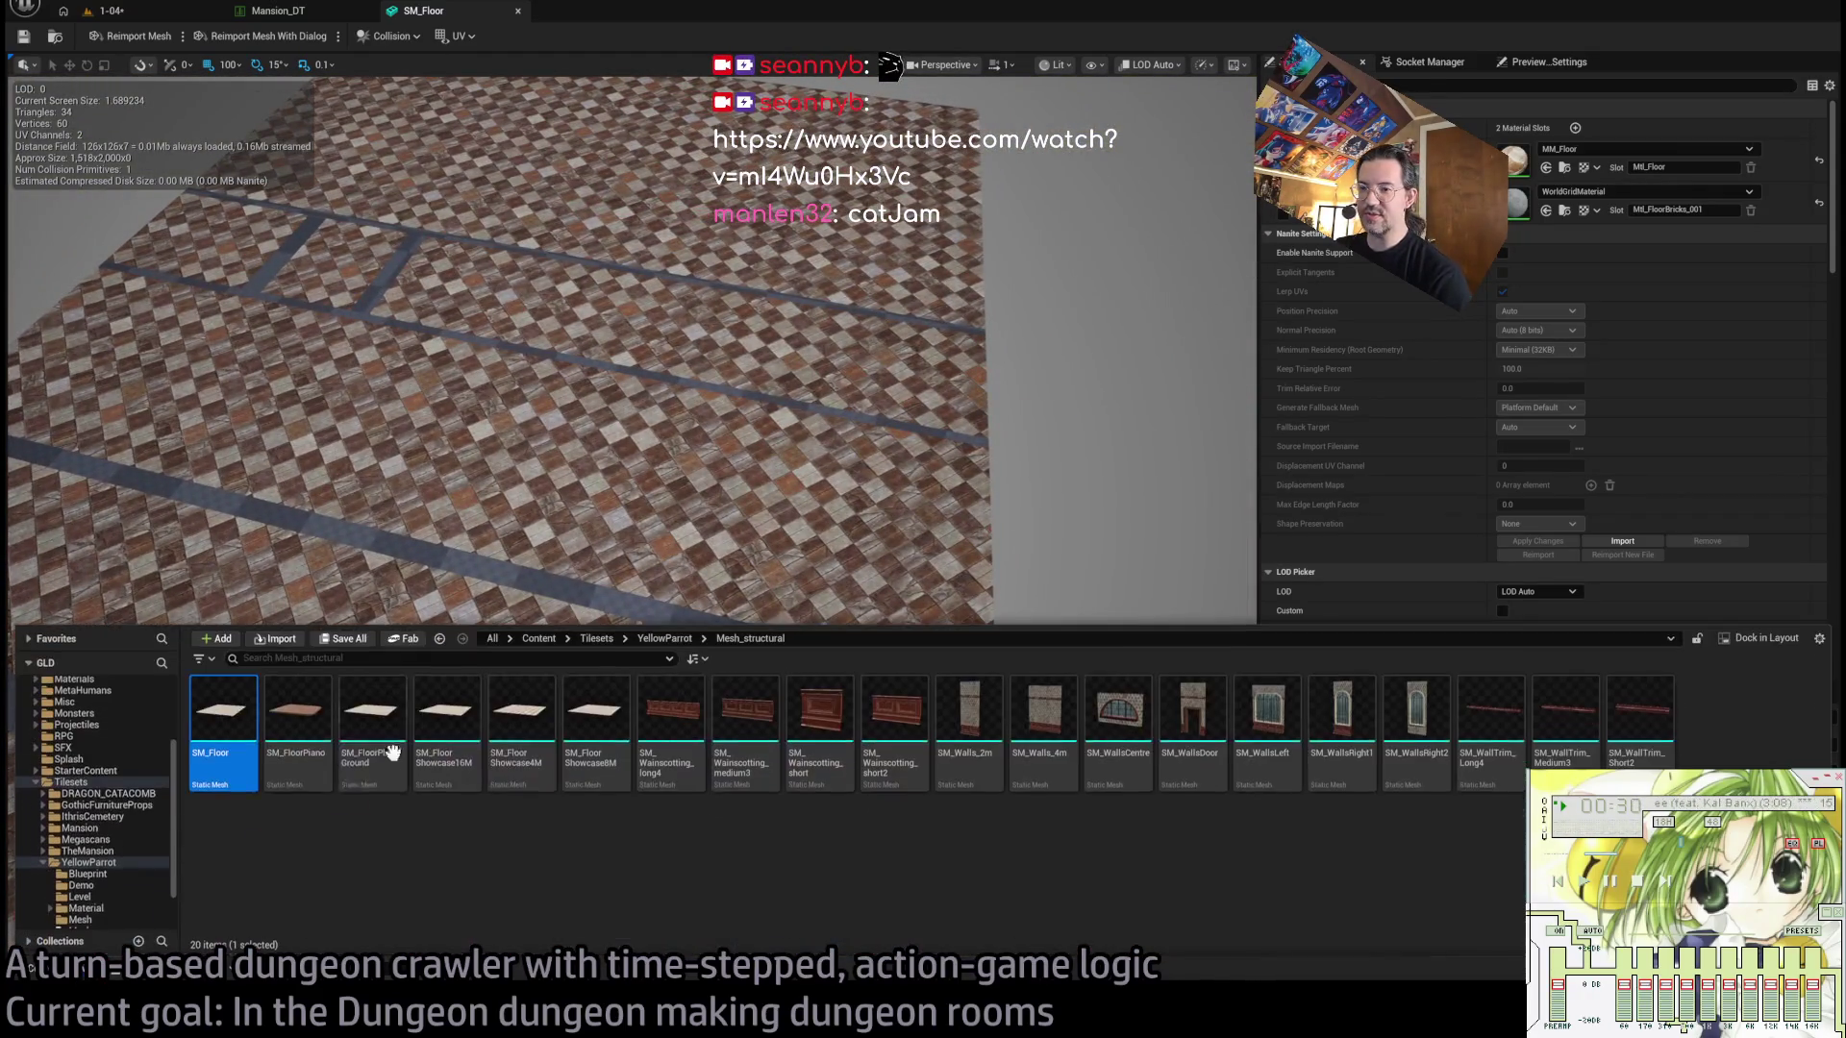
pyautogui.doubleClick(298, 721)
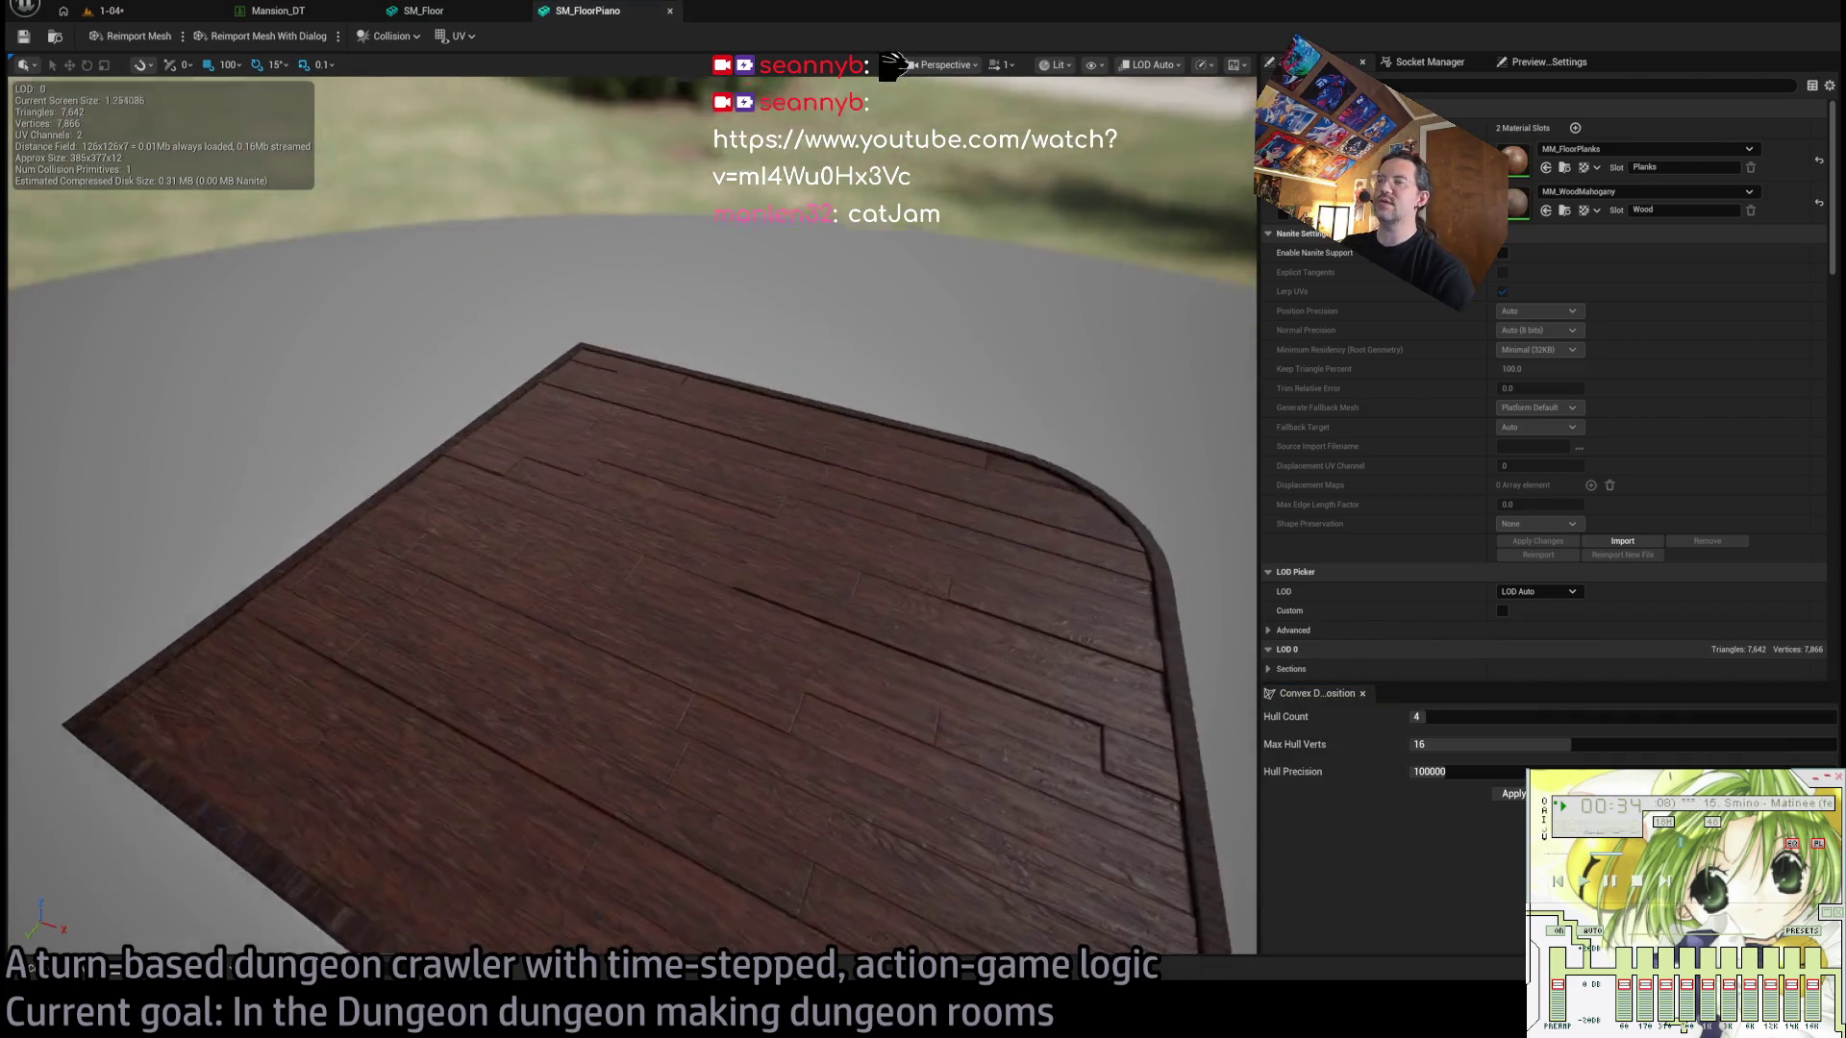
pyautogui.scroll(-5, 716, 590)
pyautogui.scroll(5, 716, 590)
pyautogui.scroll(-5, 717, 590)
pyautogui.scroll(2, 717, 590)
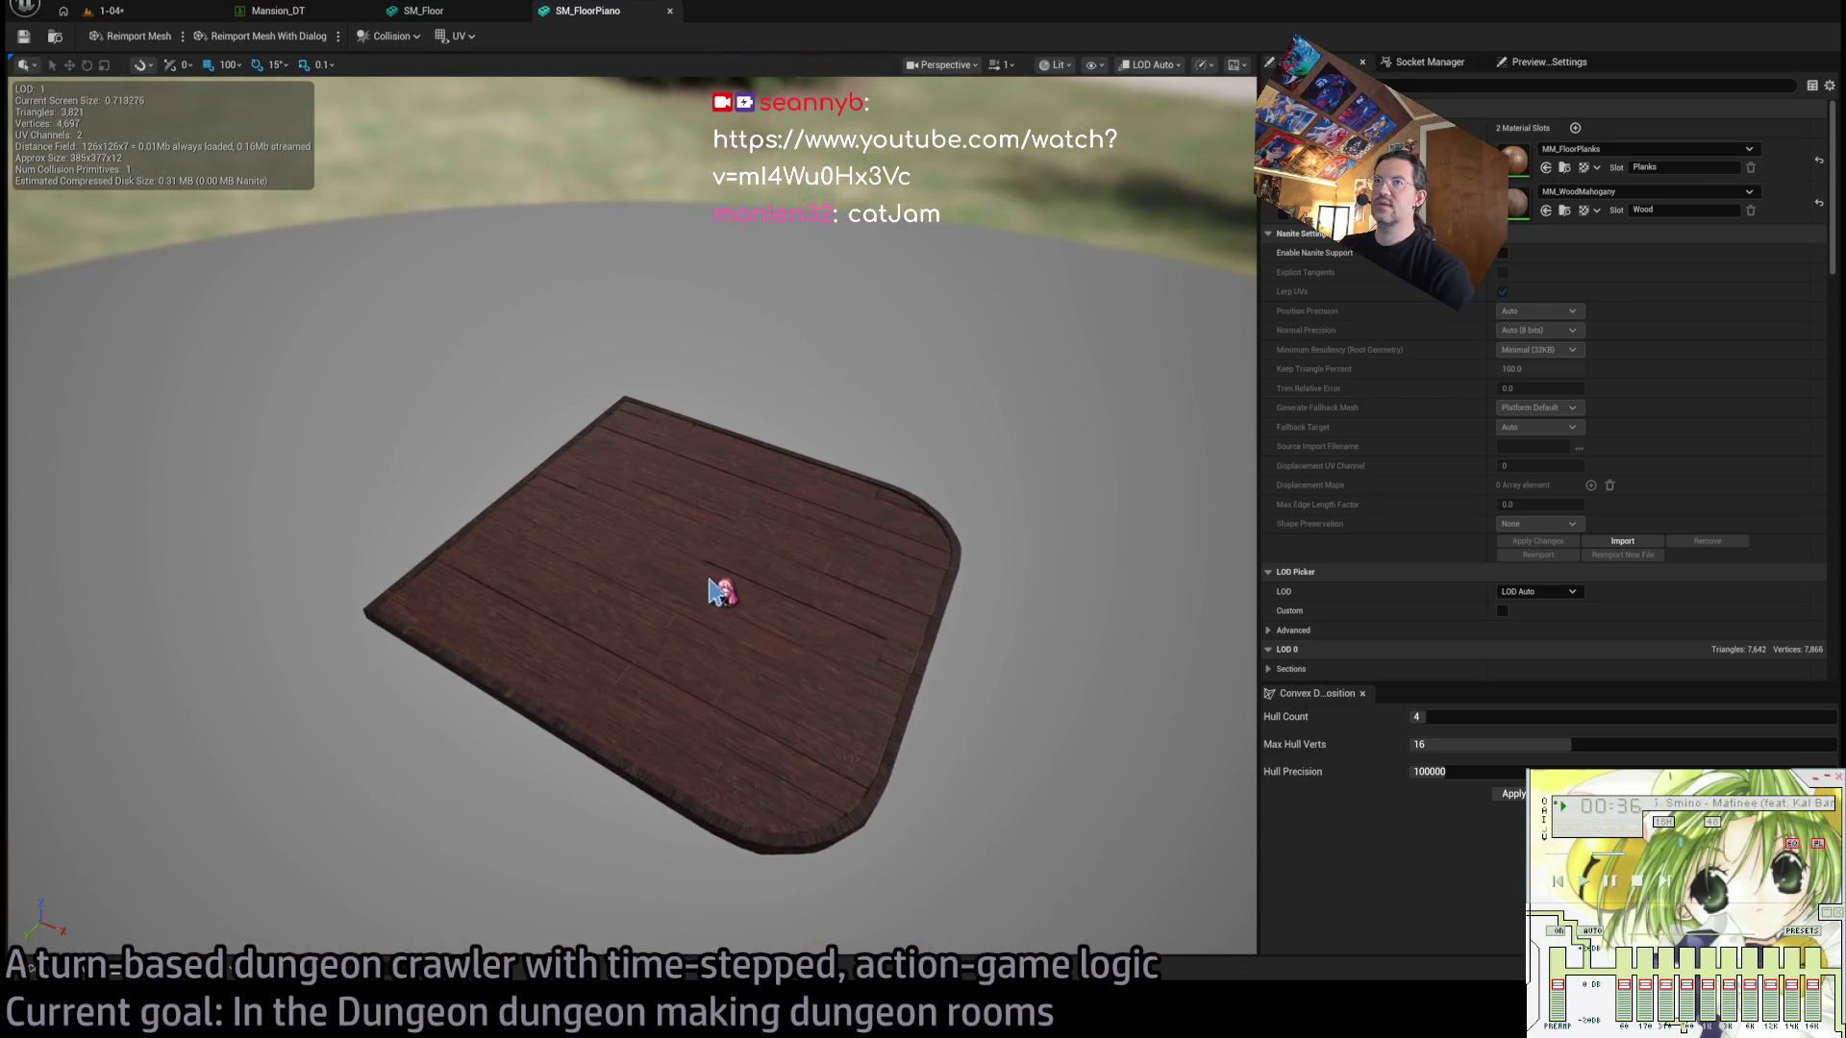
pyautogui.click(62, 973)
pyautogui.moveTo(341, 808); pyautogui.dragTo(615, 759)
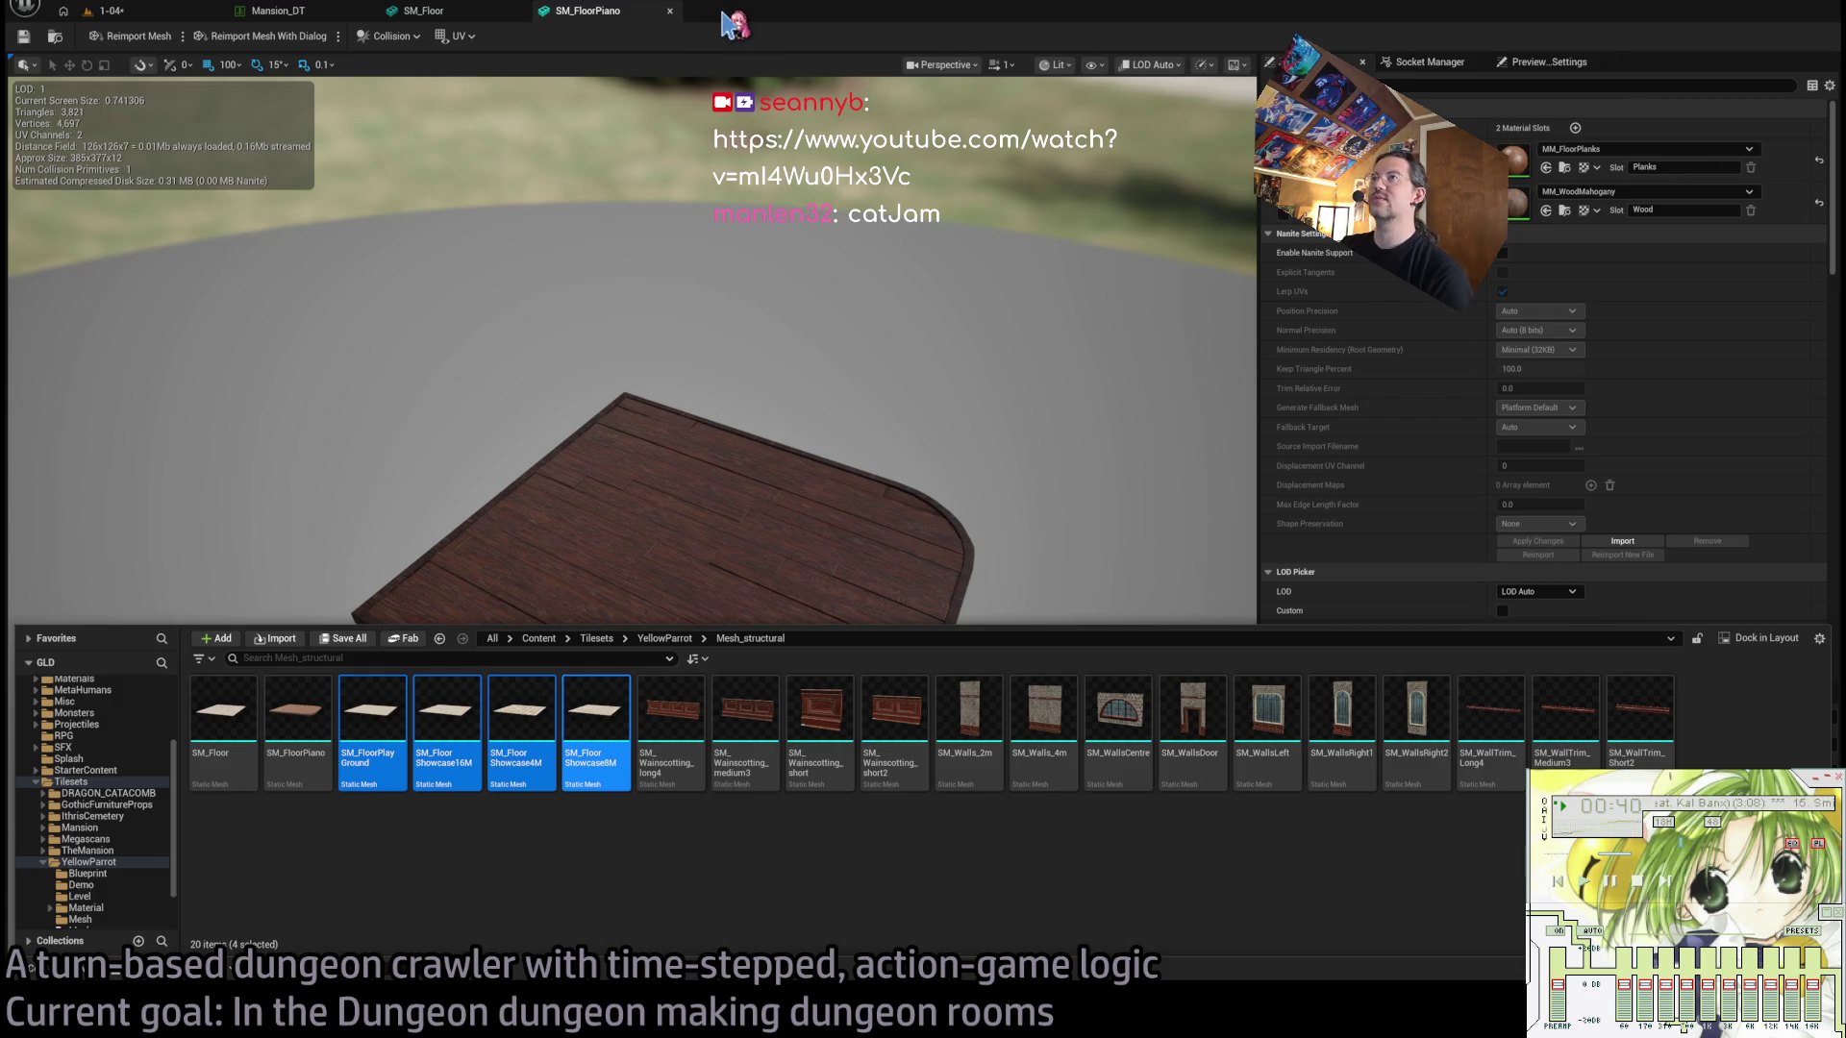
pyautogui.press('Return')
# Compare the PlayGround, Showcase4M, Showcase8M and Piano floor meshes across their editor tabs.
pyautogui.click(731, 21)
pyautogui.click(973, 10)
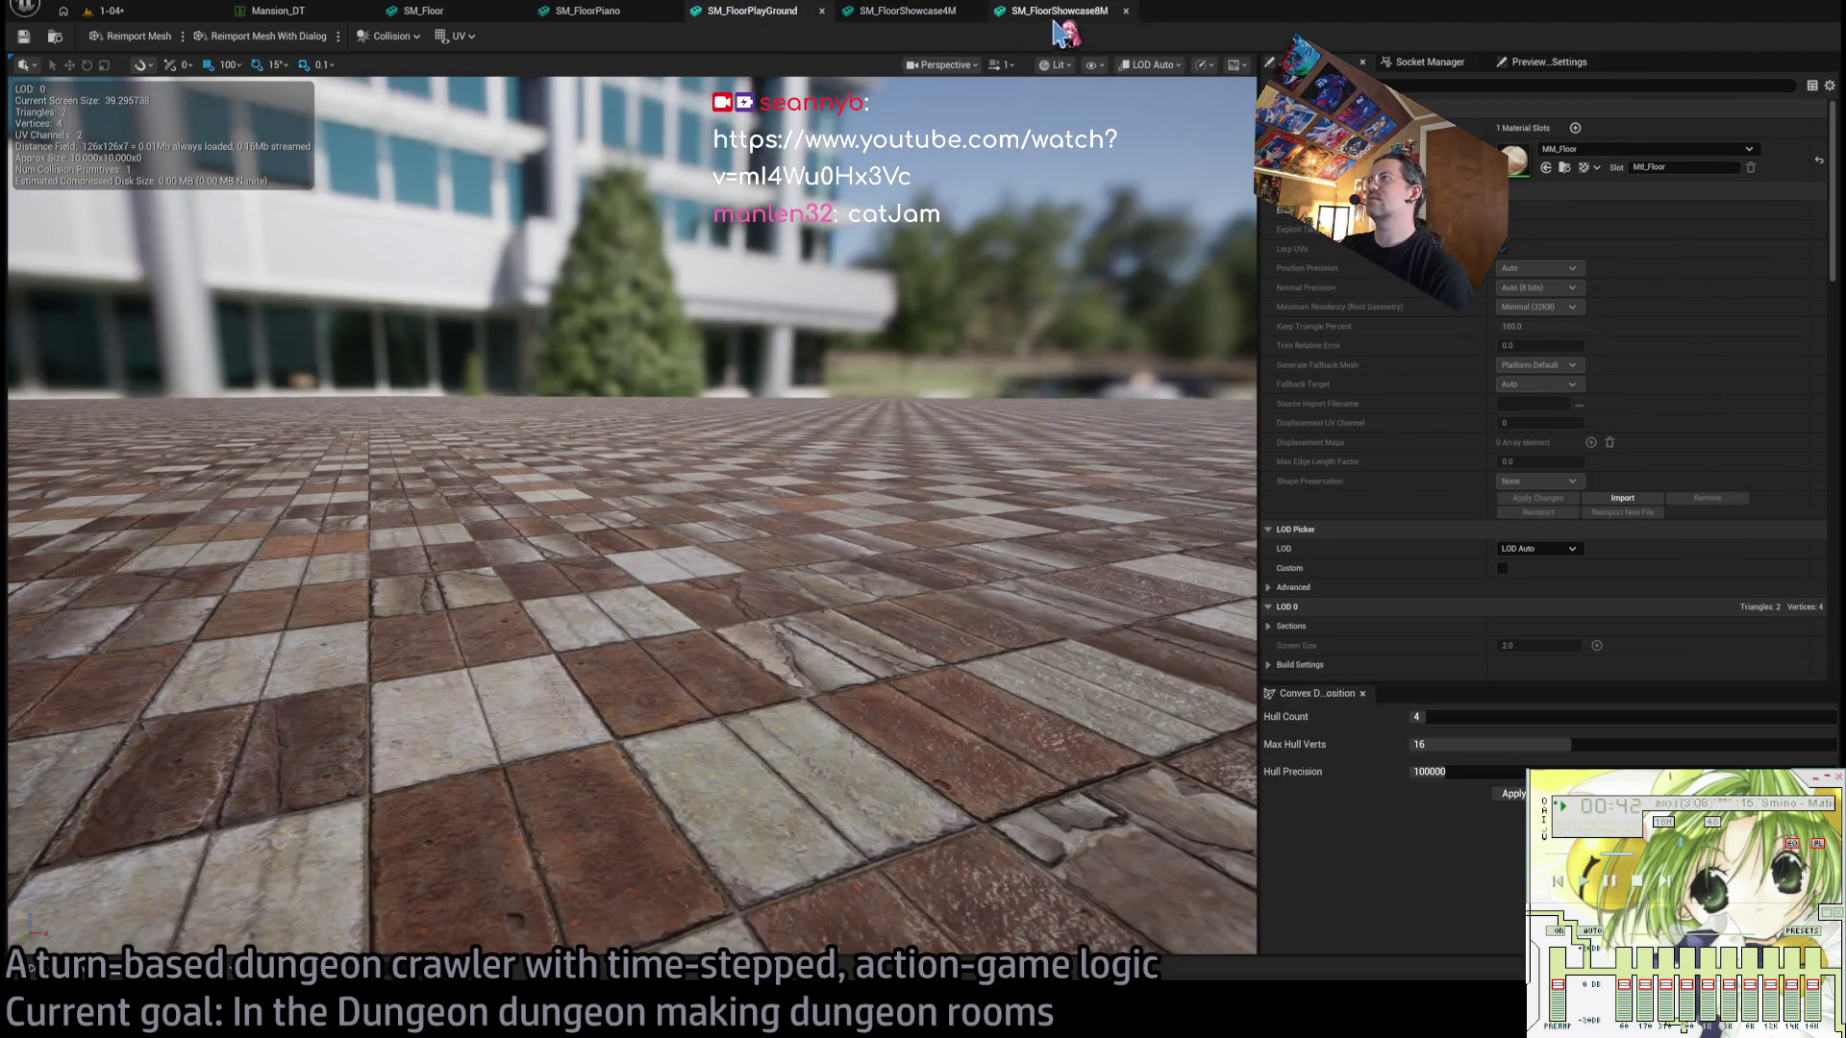
pyautogui.click(1024, 21)
pyautogui.click(864, 21)
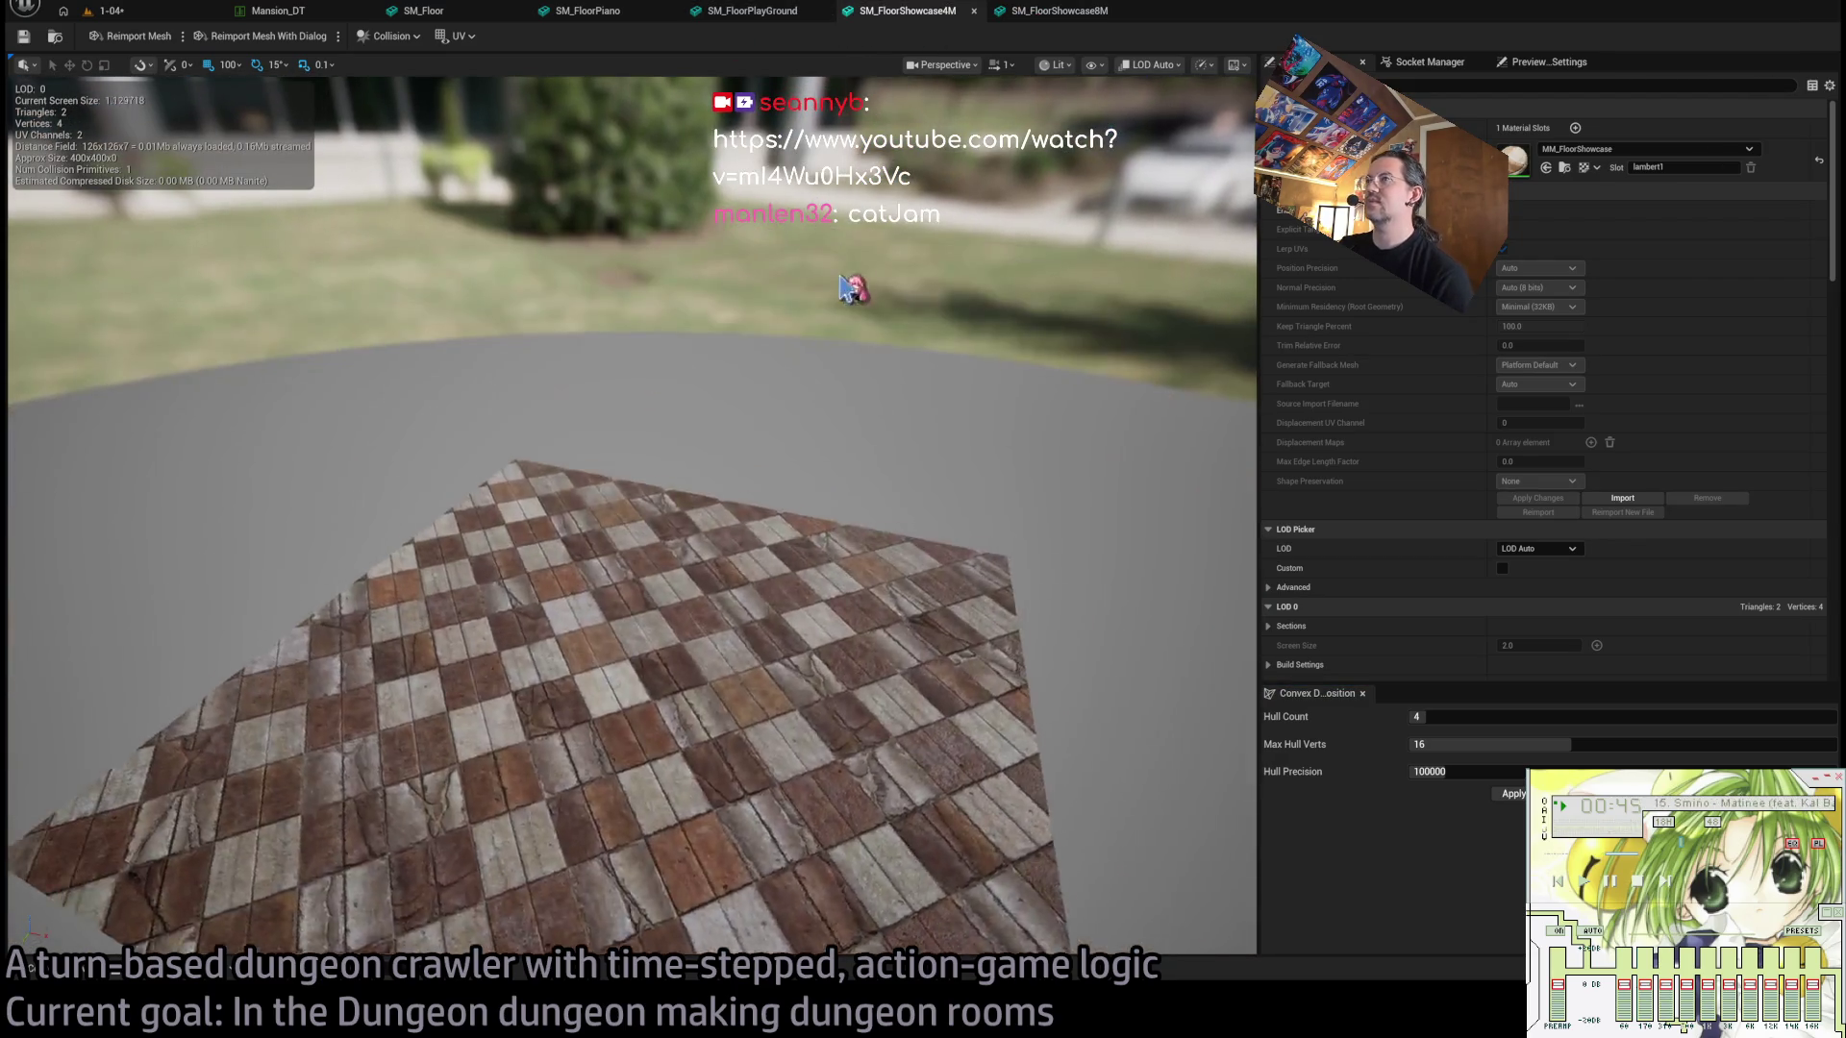
pyautogui.click(742, 17)
pyautogui.click(612, 21)
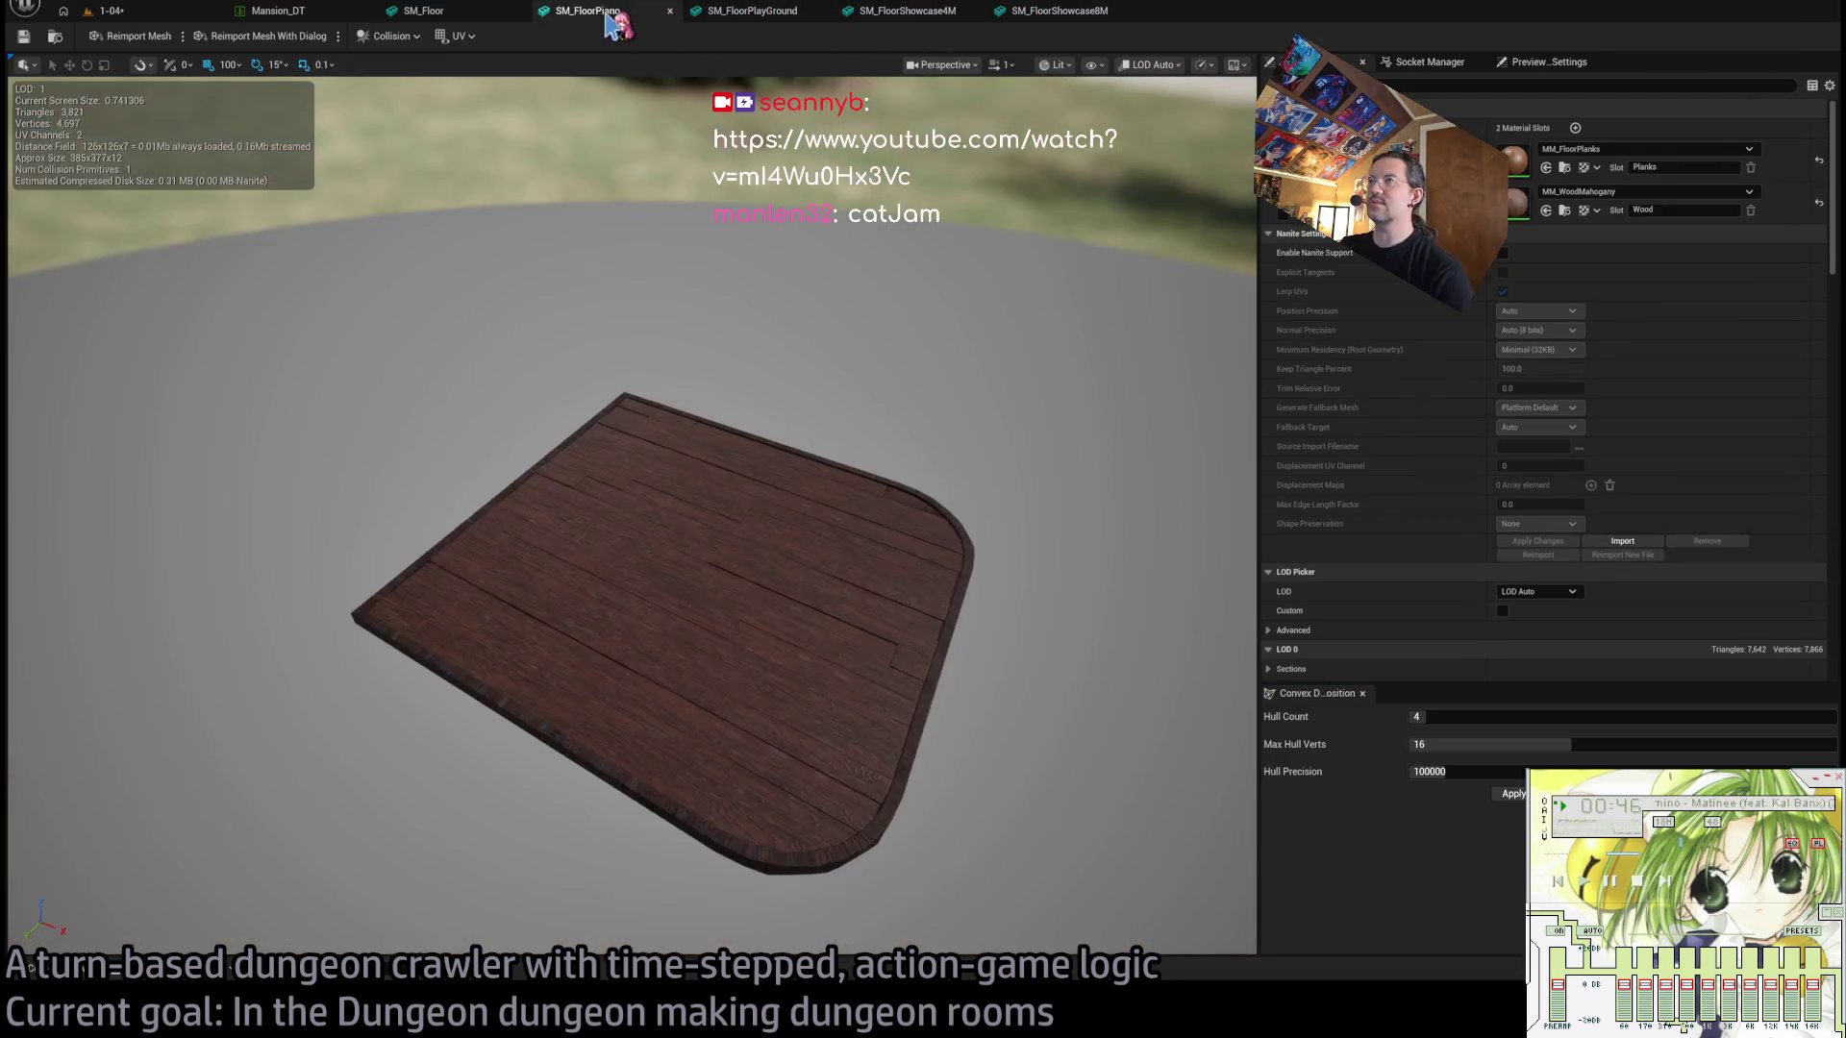
pyautogui.click(731, 13)
# Close the extra floor mesh tabs, keeping SM_Floor, and reopen the Content Drawer.
pyautogui.middleClick(742, 18)
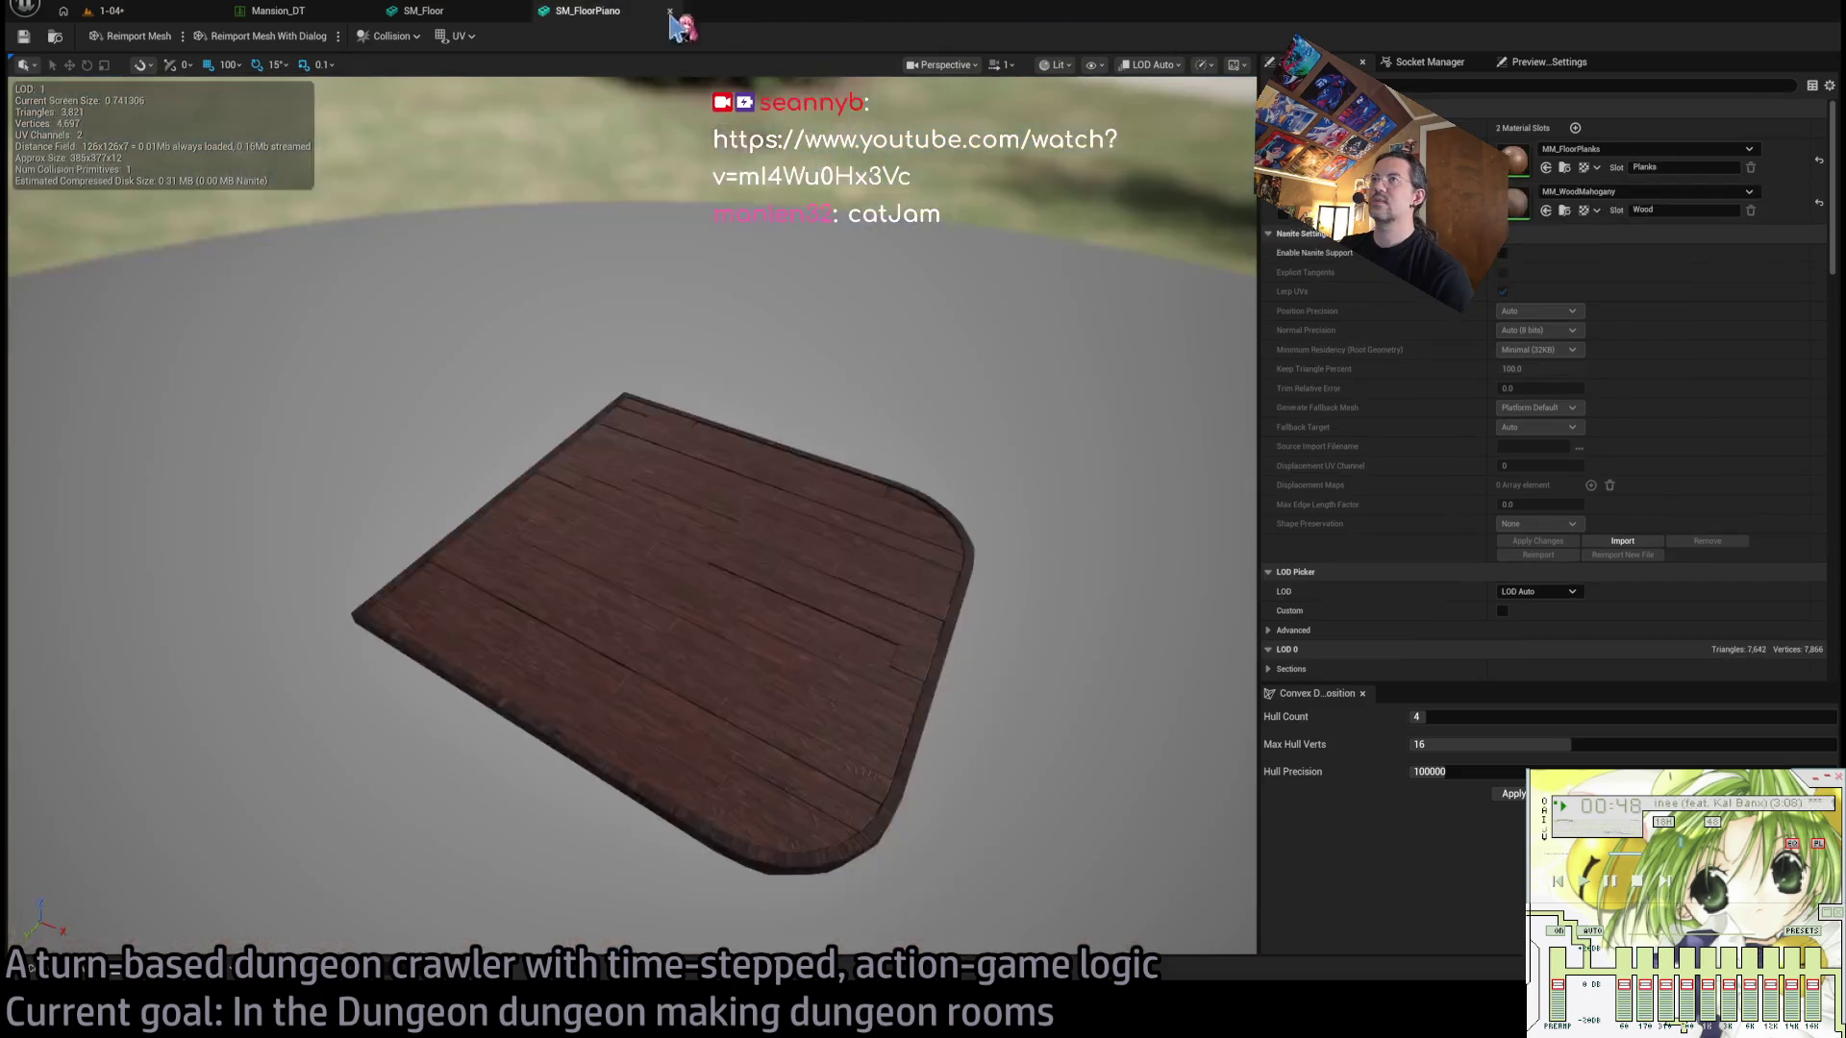
pyautogui.middleClick(596, 14)
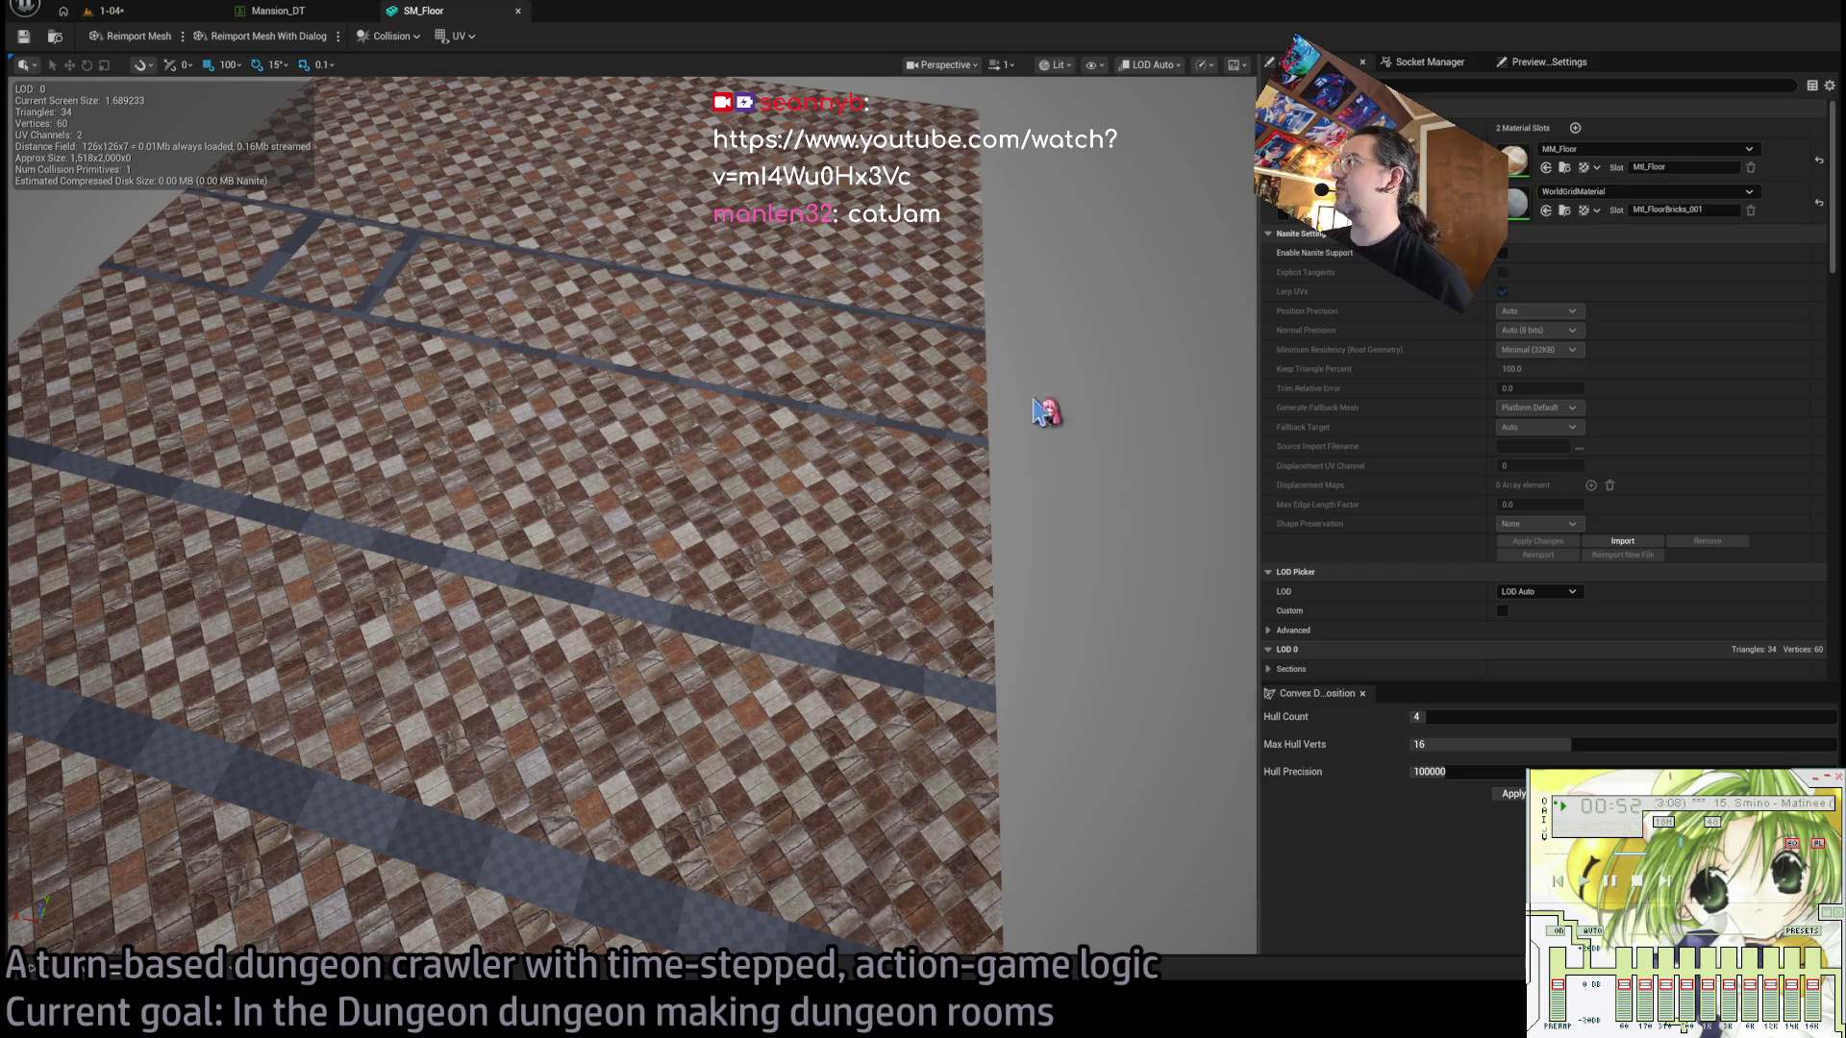
pyautogui.click(32, 971)
pyautogui.scroll(-2, 144, 865)
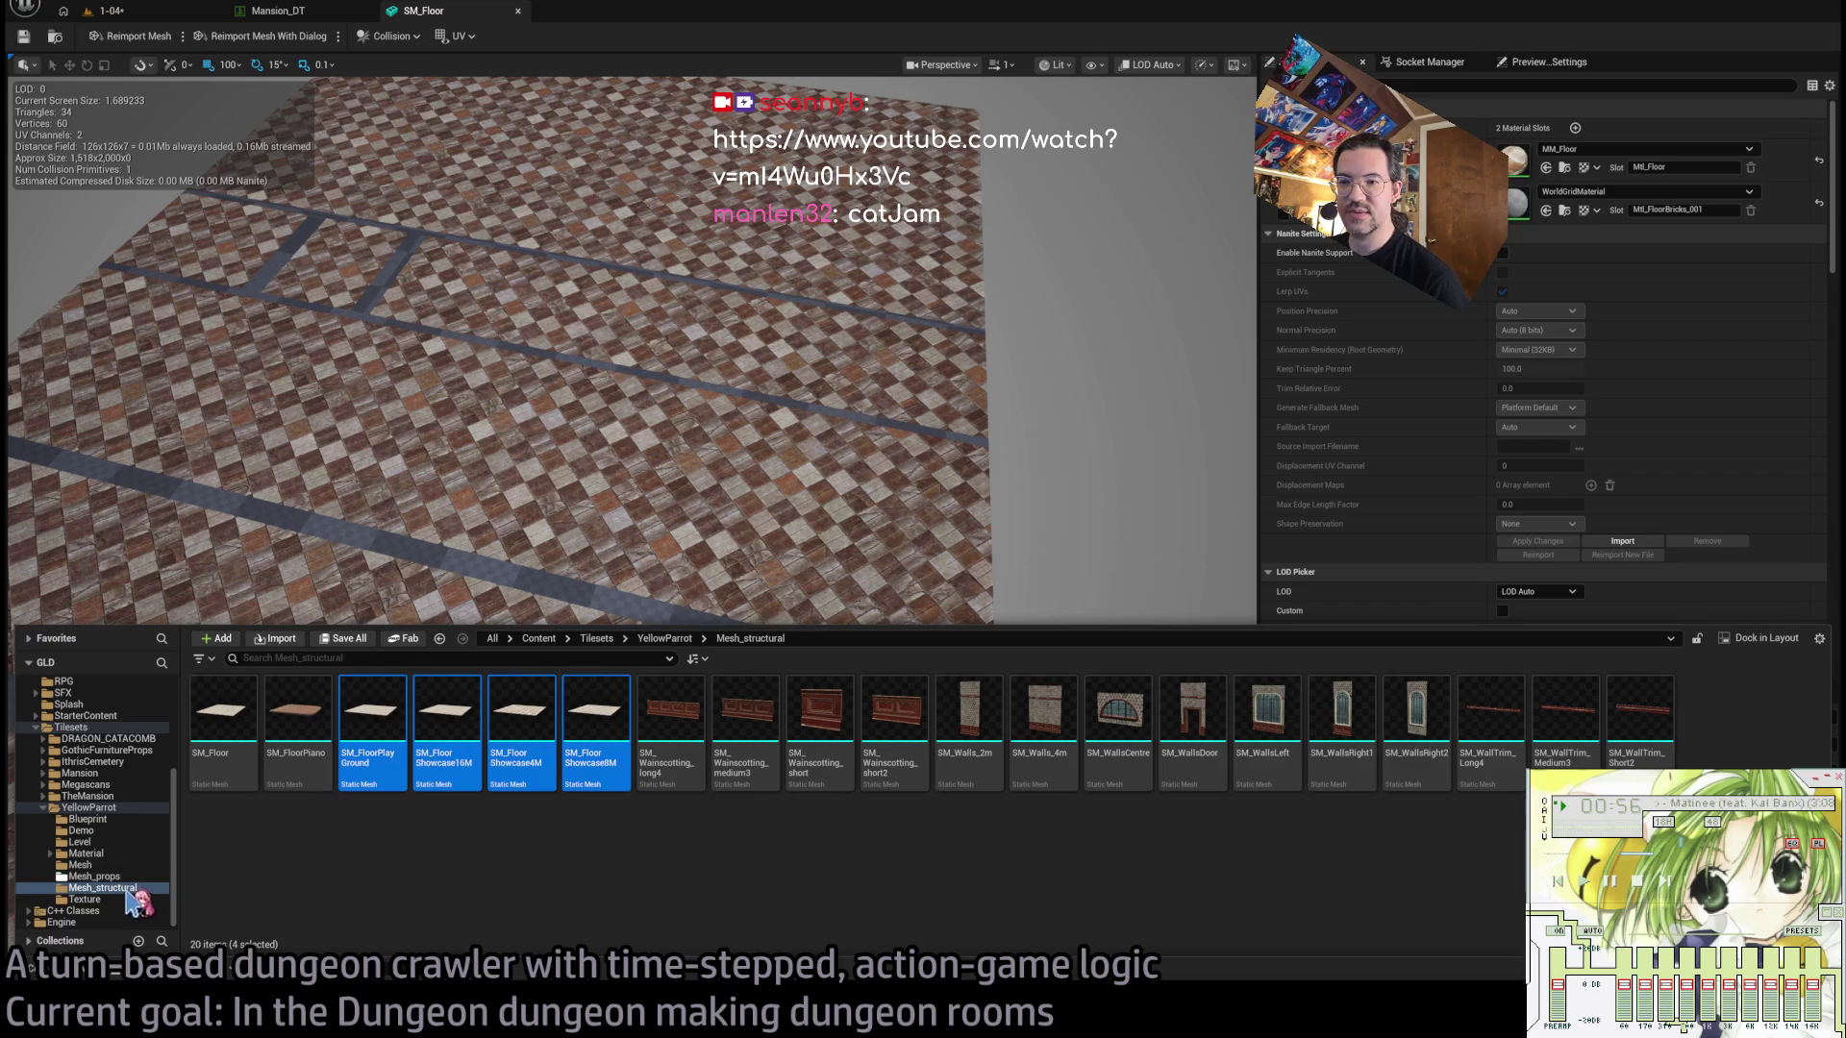
# Browse the Material folder to the MM materials and select MM_FloorBricks.
pyautogui.click(501, 859)
pyautogui.doubleClick(98, 854)
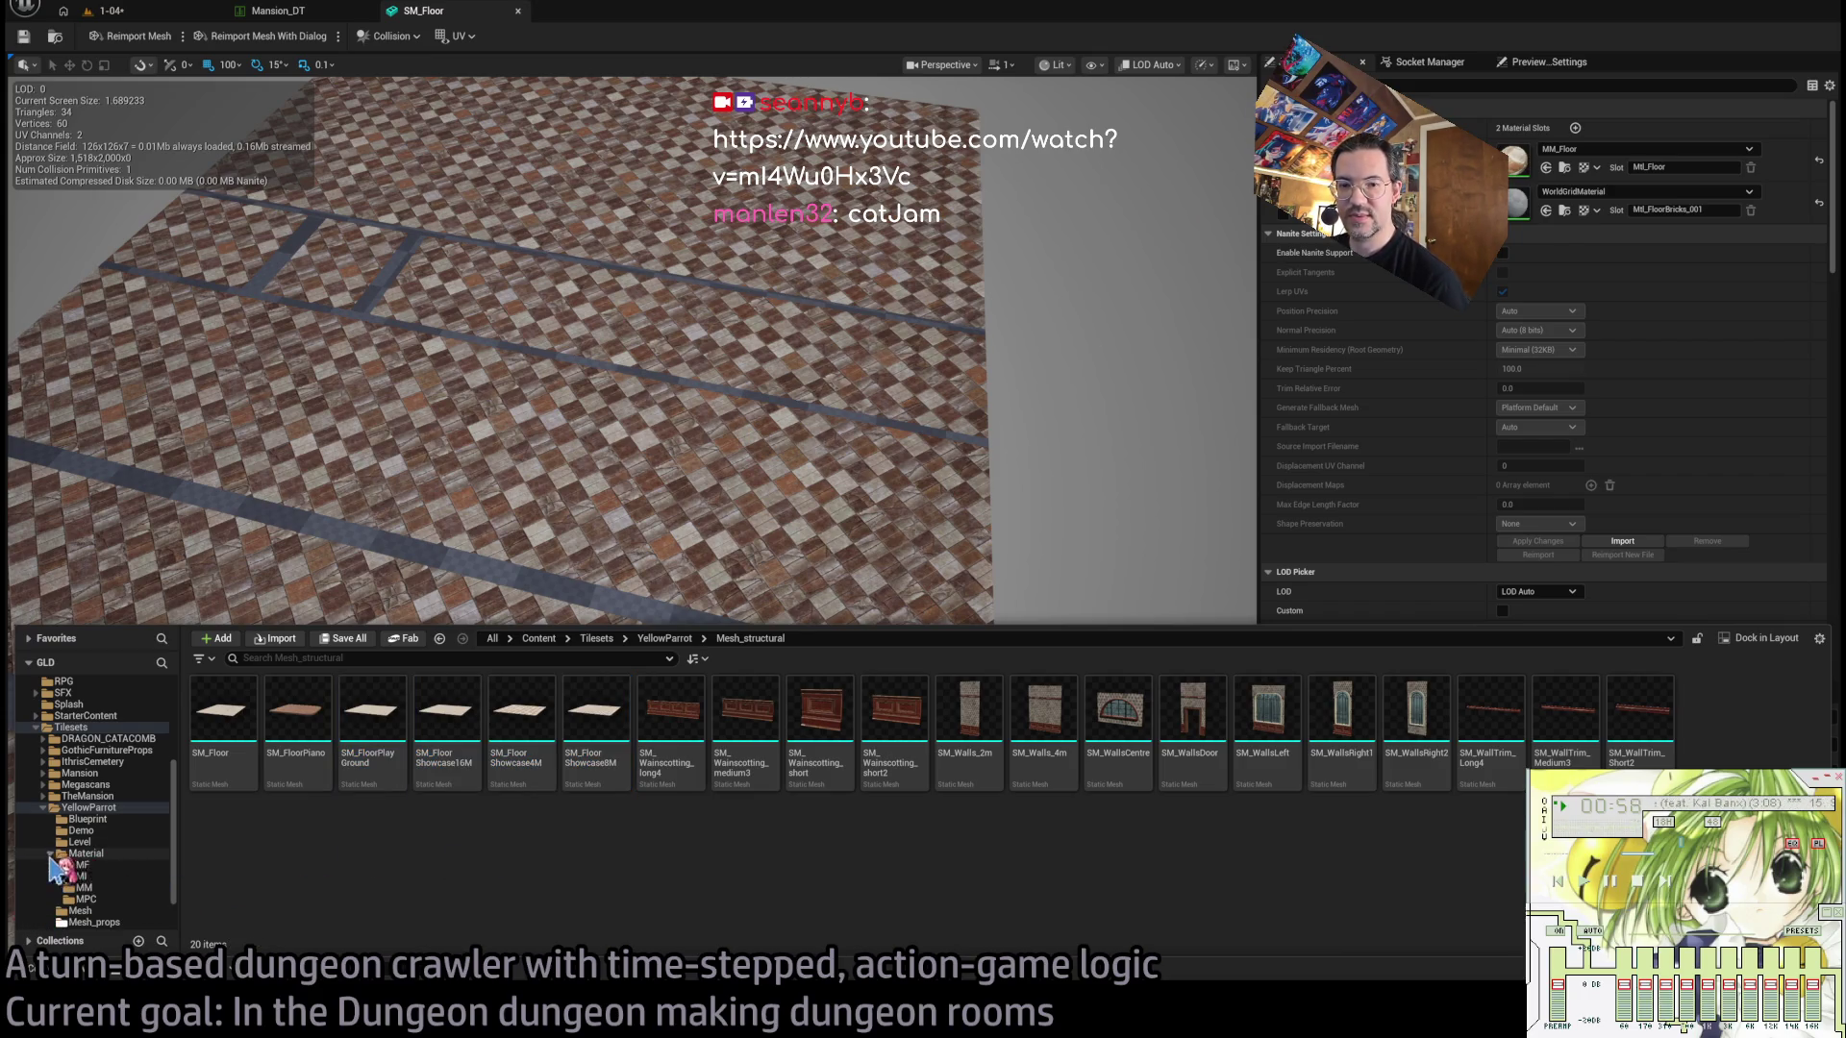
pyautogui.click(108, 874)
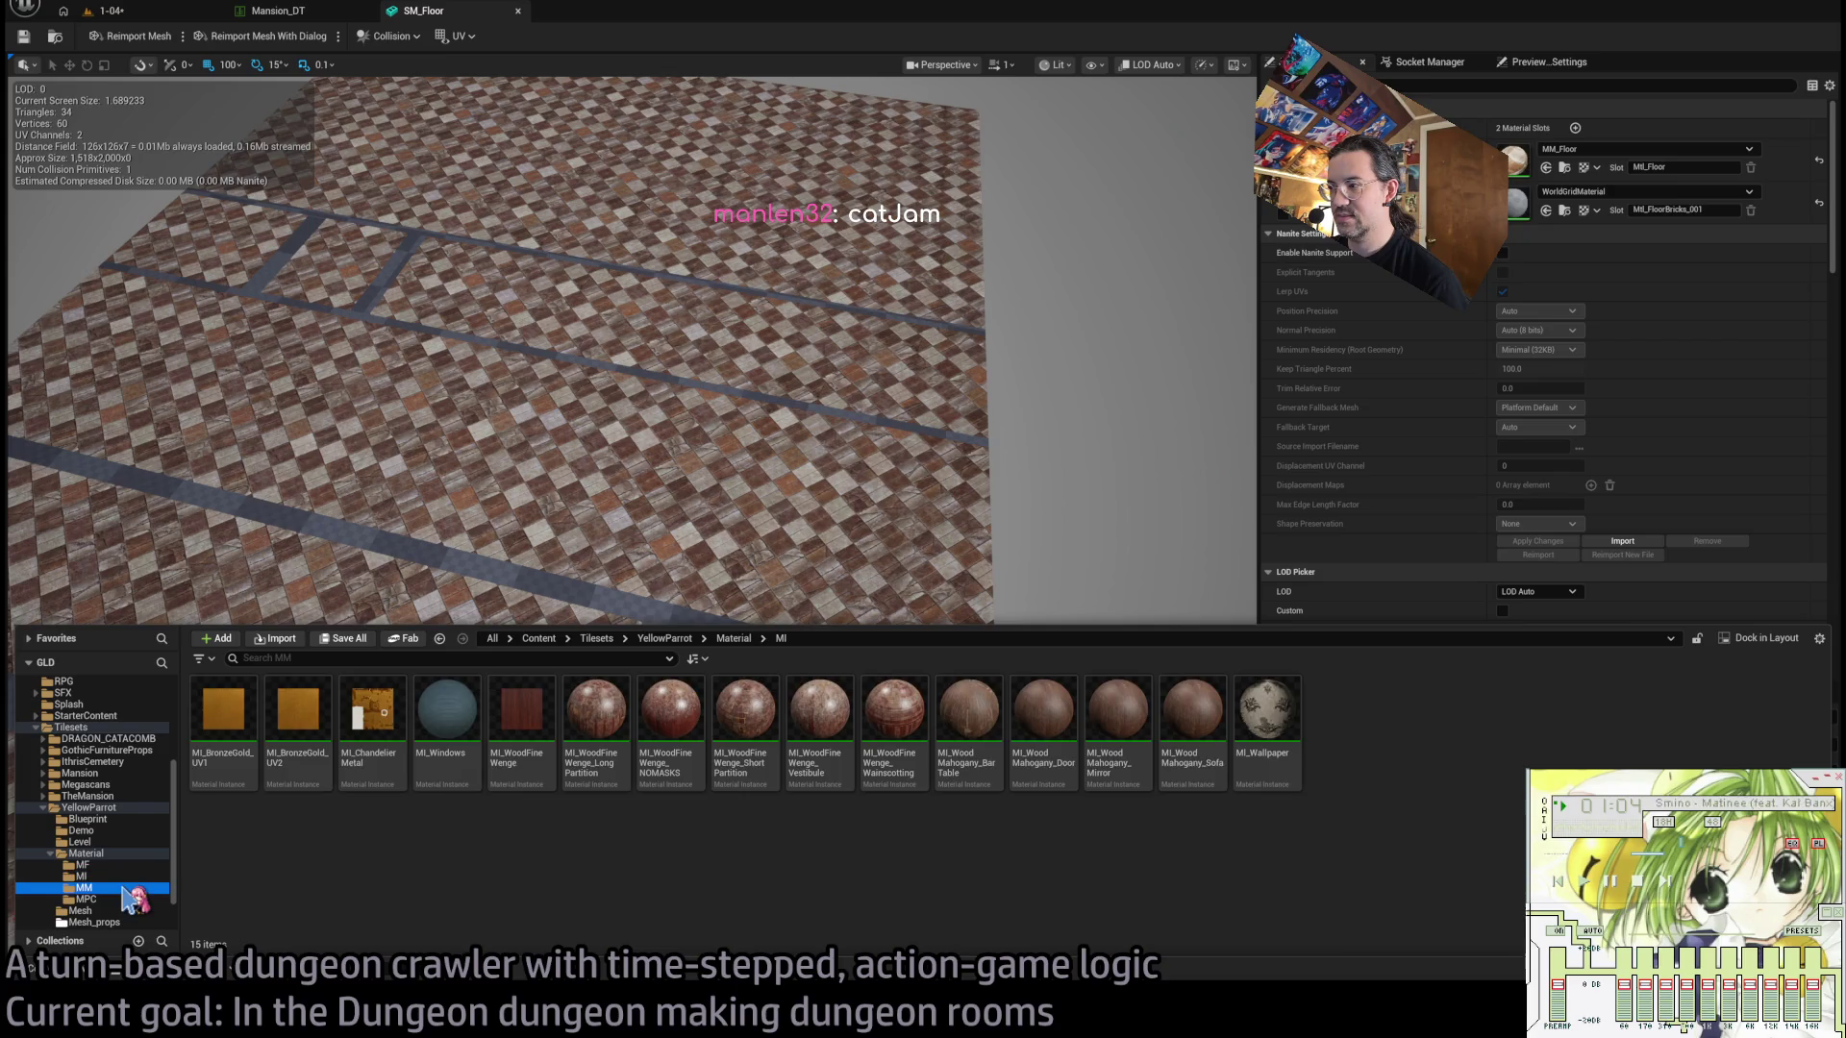
pyautogui.scroll(-1, 382, 820)
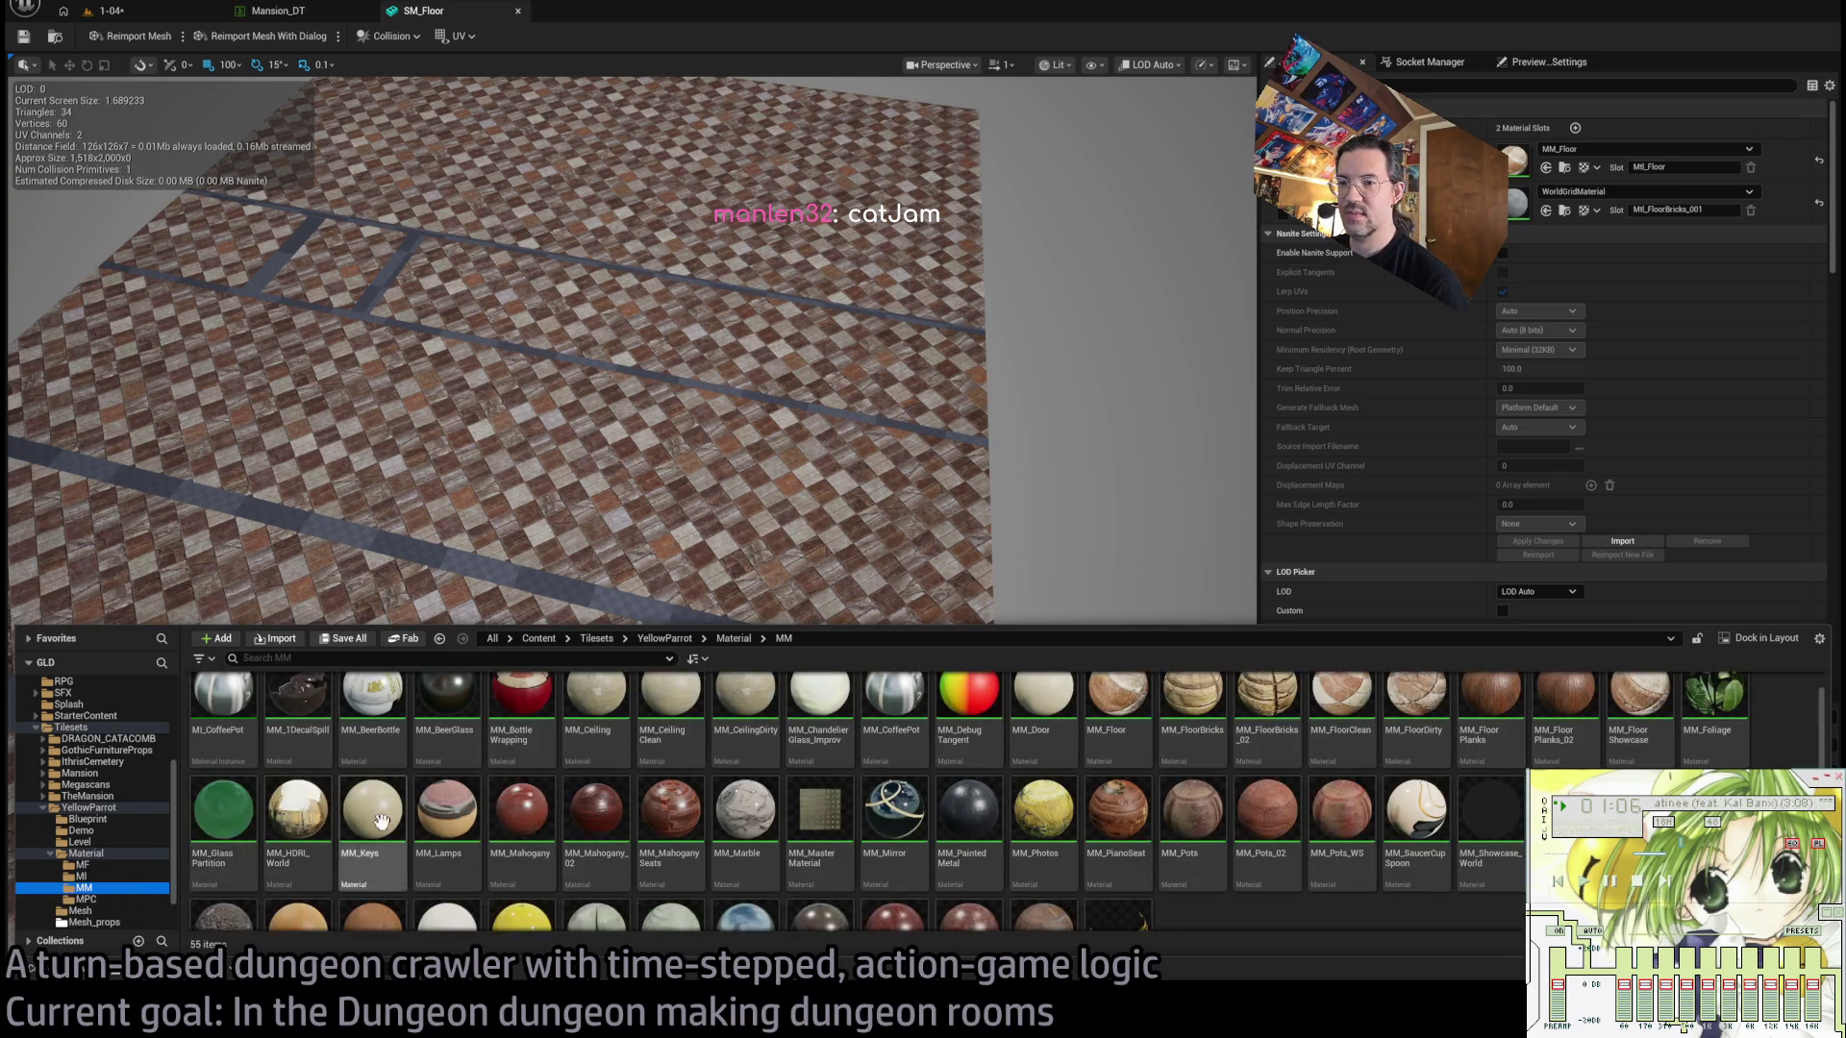
pyautogui.scroll(1, 1047, 827)
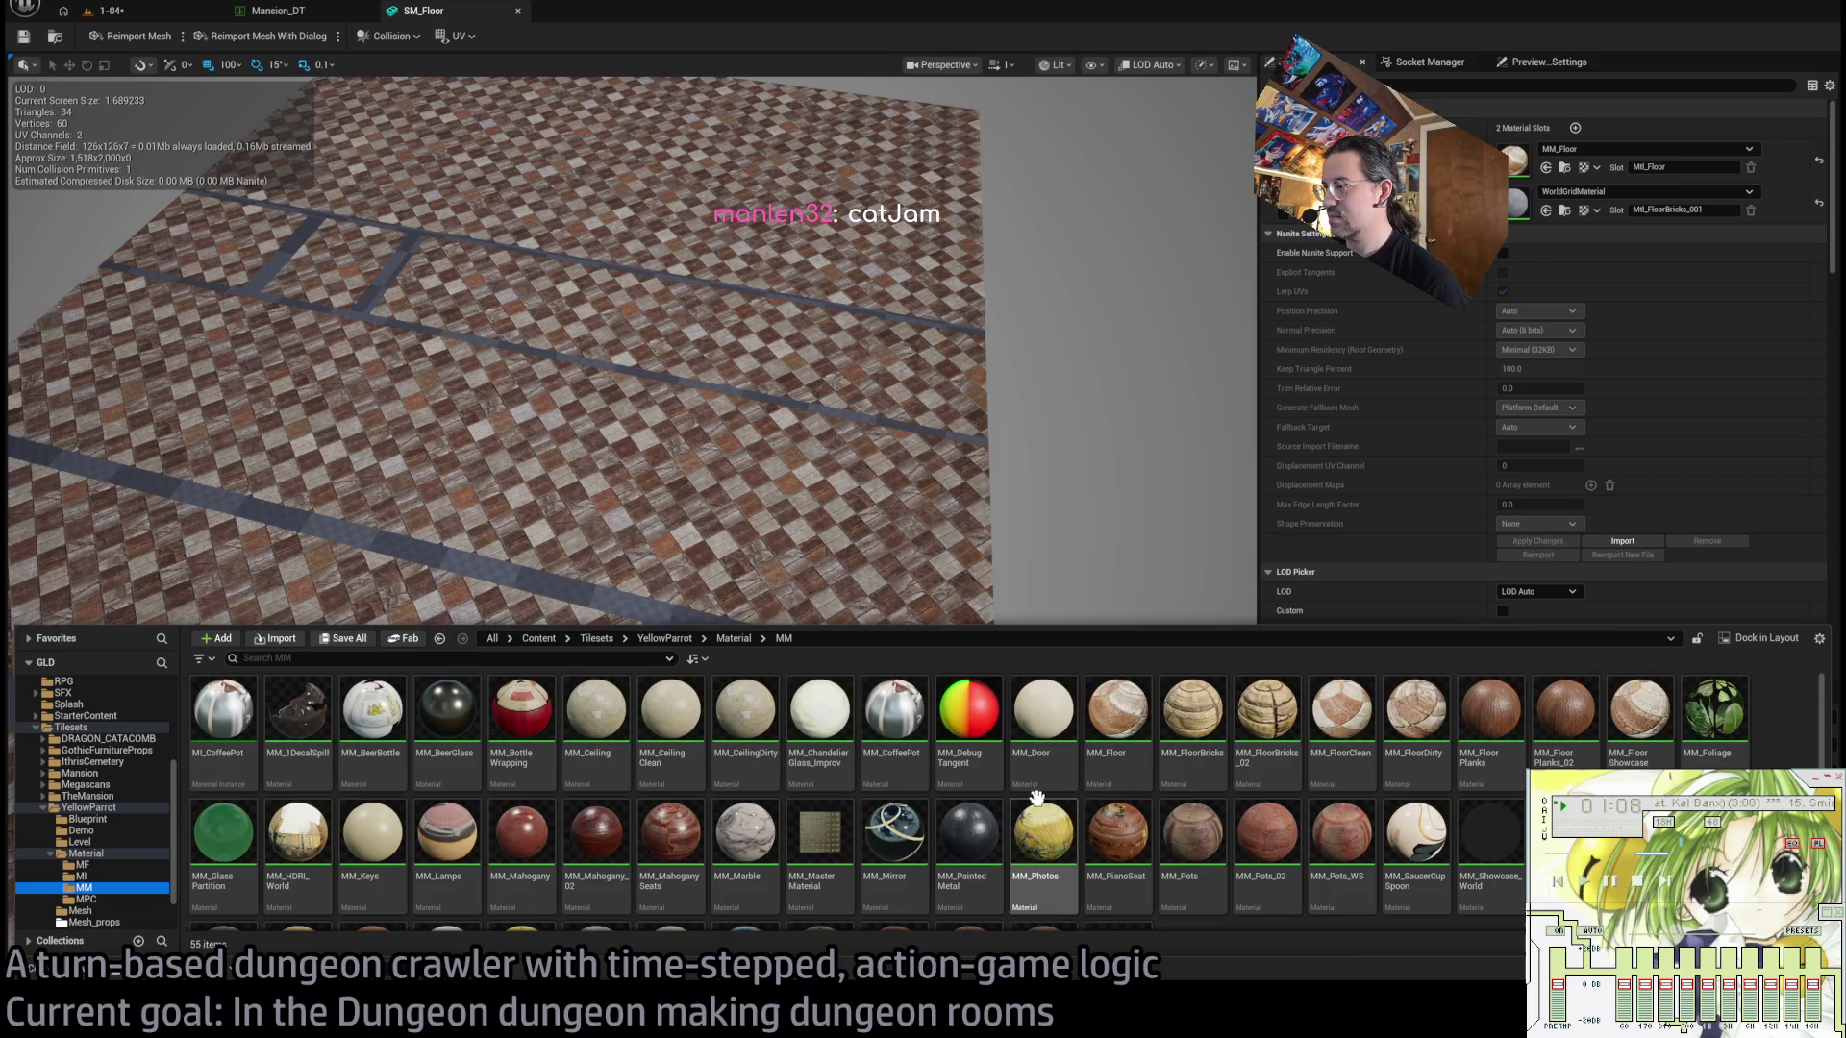
pyautogui.click(1118, 712)
pyautogui.click(1202, 740)
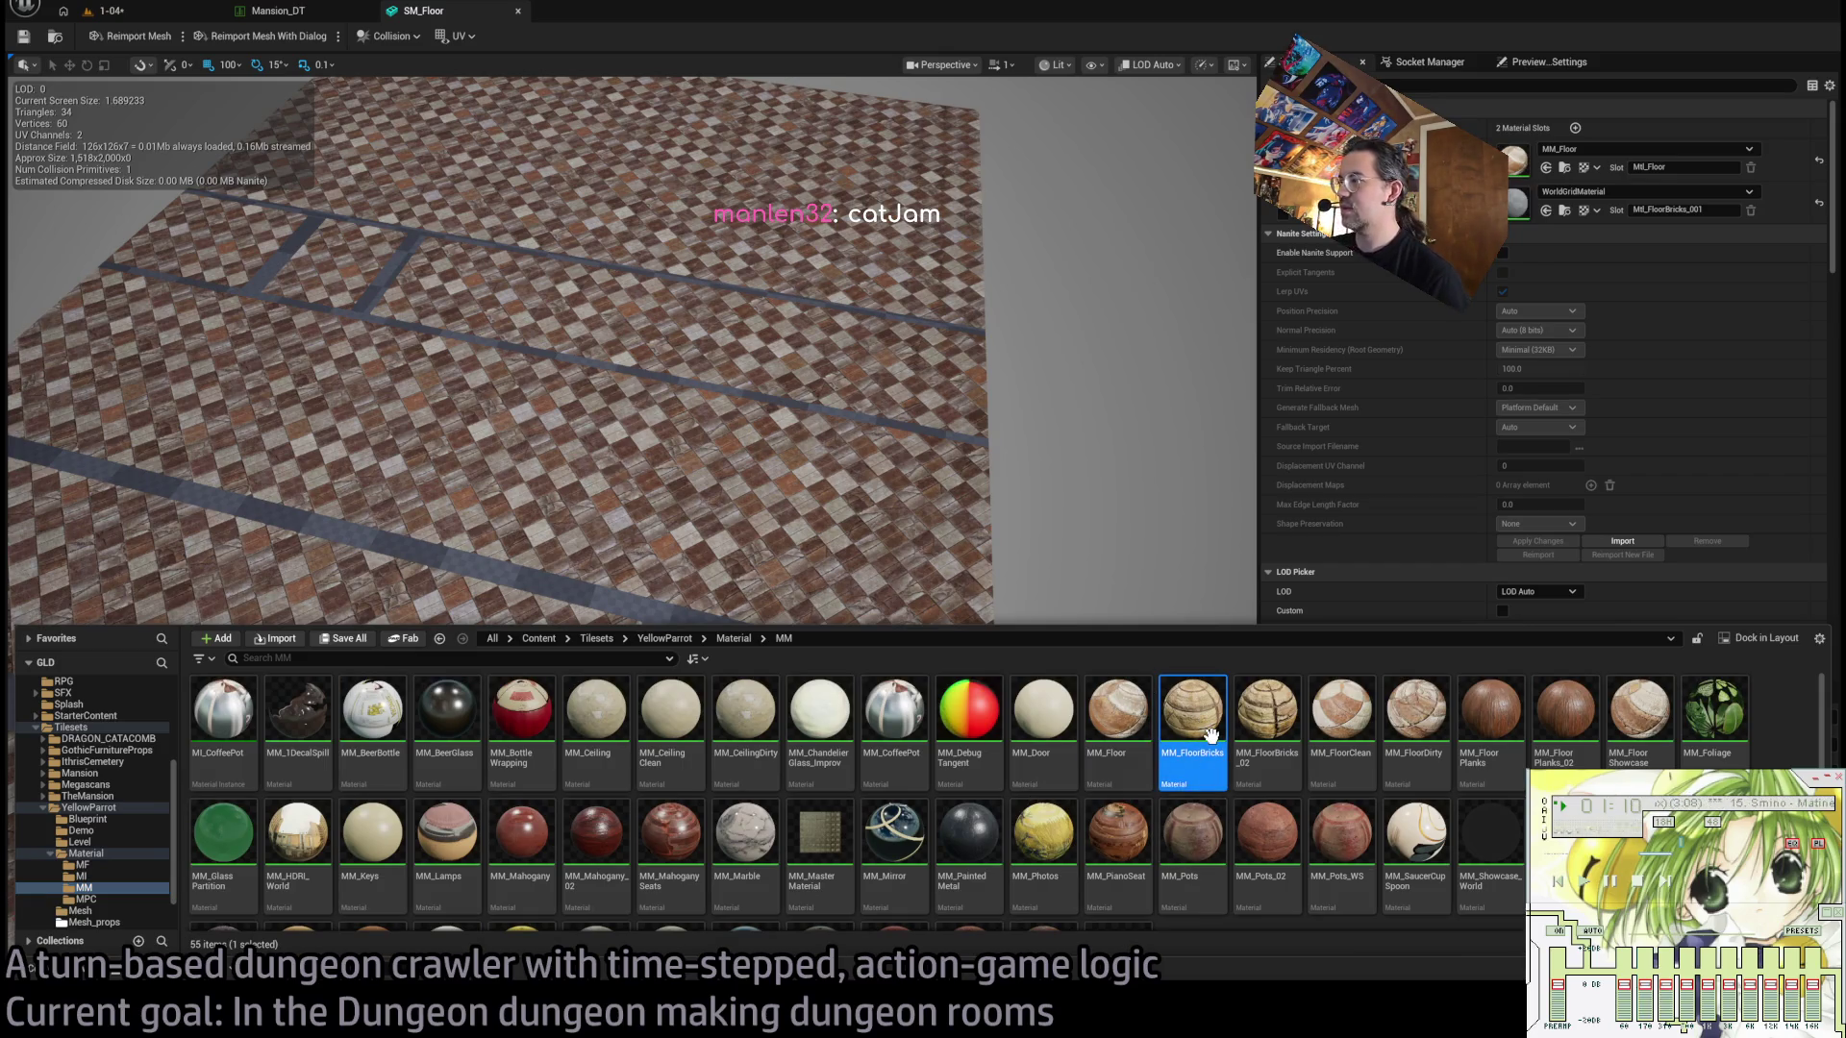
# Assign MM_FloorBricks to SM_Floor's second material slot and view the brick strip closely.
pyautogui.moveTo(1207, 700)
pyautogui.mouseDown()
pyautogui.moveTo(1175, 558)
pyautogui.moveTo(1213, 158)
pyautogui.mouseUp()
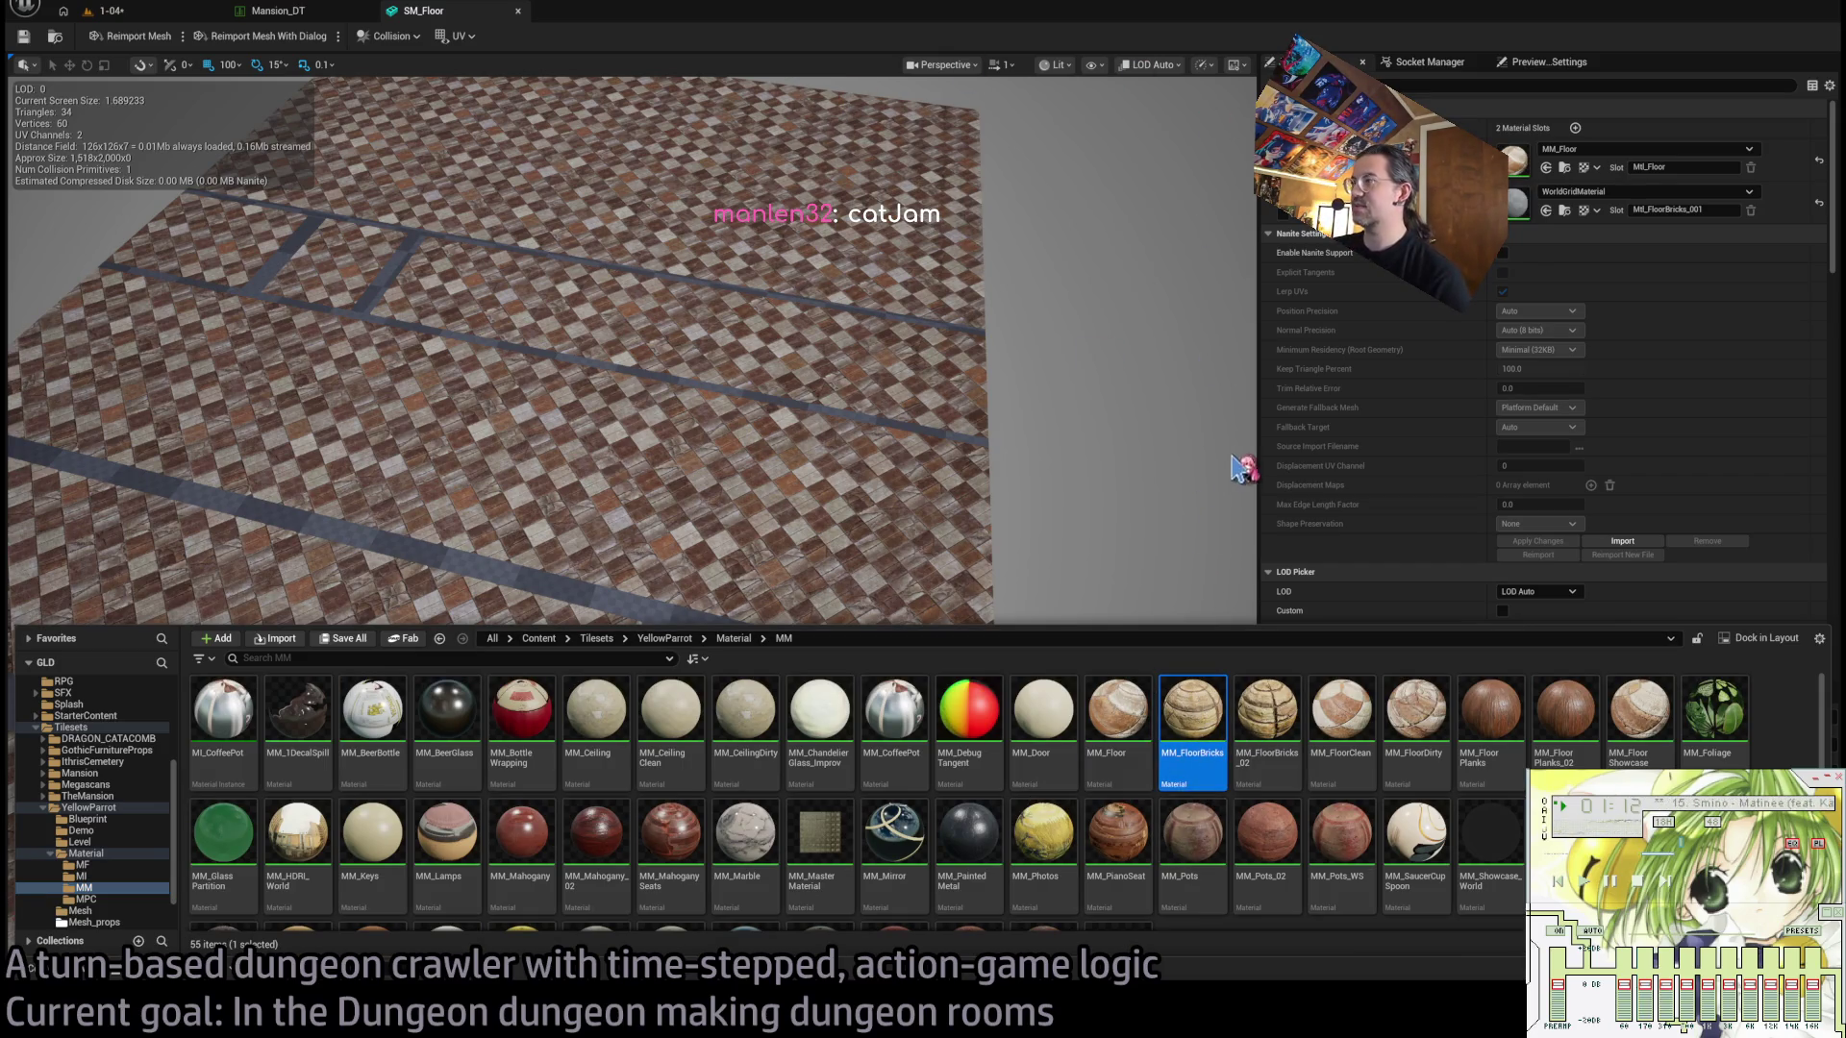
pyautogui.moveTo(1249, 484)
pyautogui.mouseDown()
pyautogui.moveTo(1250, 554)
pyautogui.moveTo(1517, 211)
pyautogui.moveTo(1559, 223)
pyautogui.mouseUp()
pyautogui.moveTo(625, 480); pyautogui.dragTo(769, 443)
pyautogui.moveTo(631, 514)
pyautogui.mouseDown()
pyautogui.moveTo(606, 548)
pyautogui.moveTo(644, 519)
pyautogui.mouseUp()
pyautogui.scroll(-3, 631, 515)
pyautogui.moveTo(928, 392); pyautogui.dragTo(928, 392)
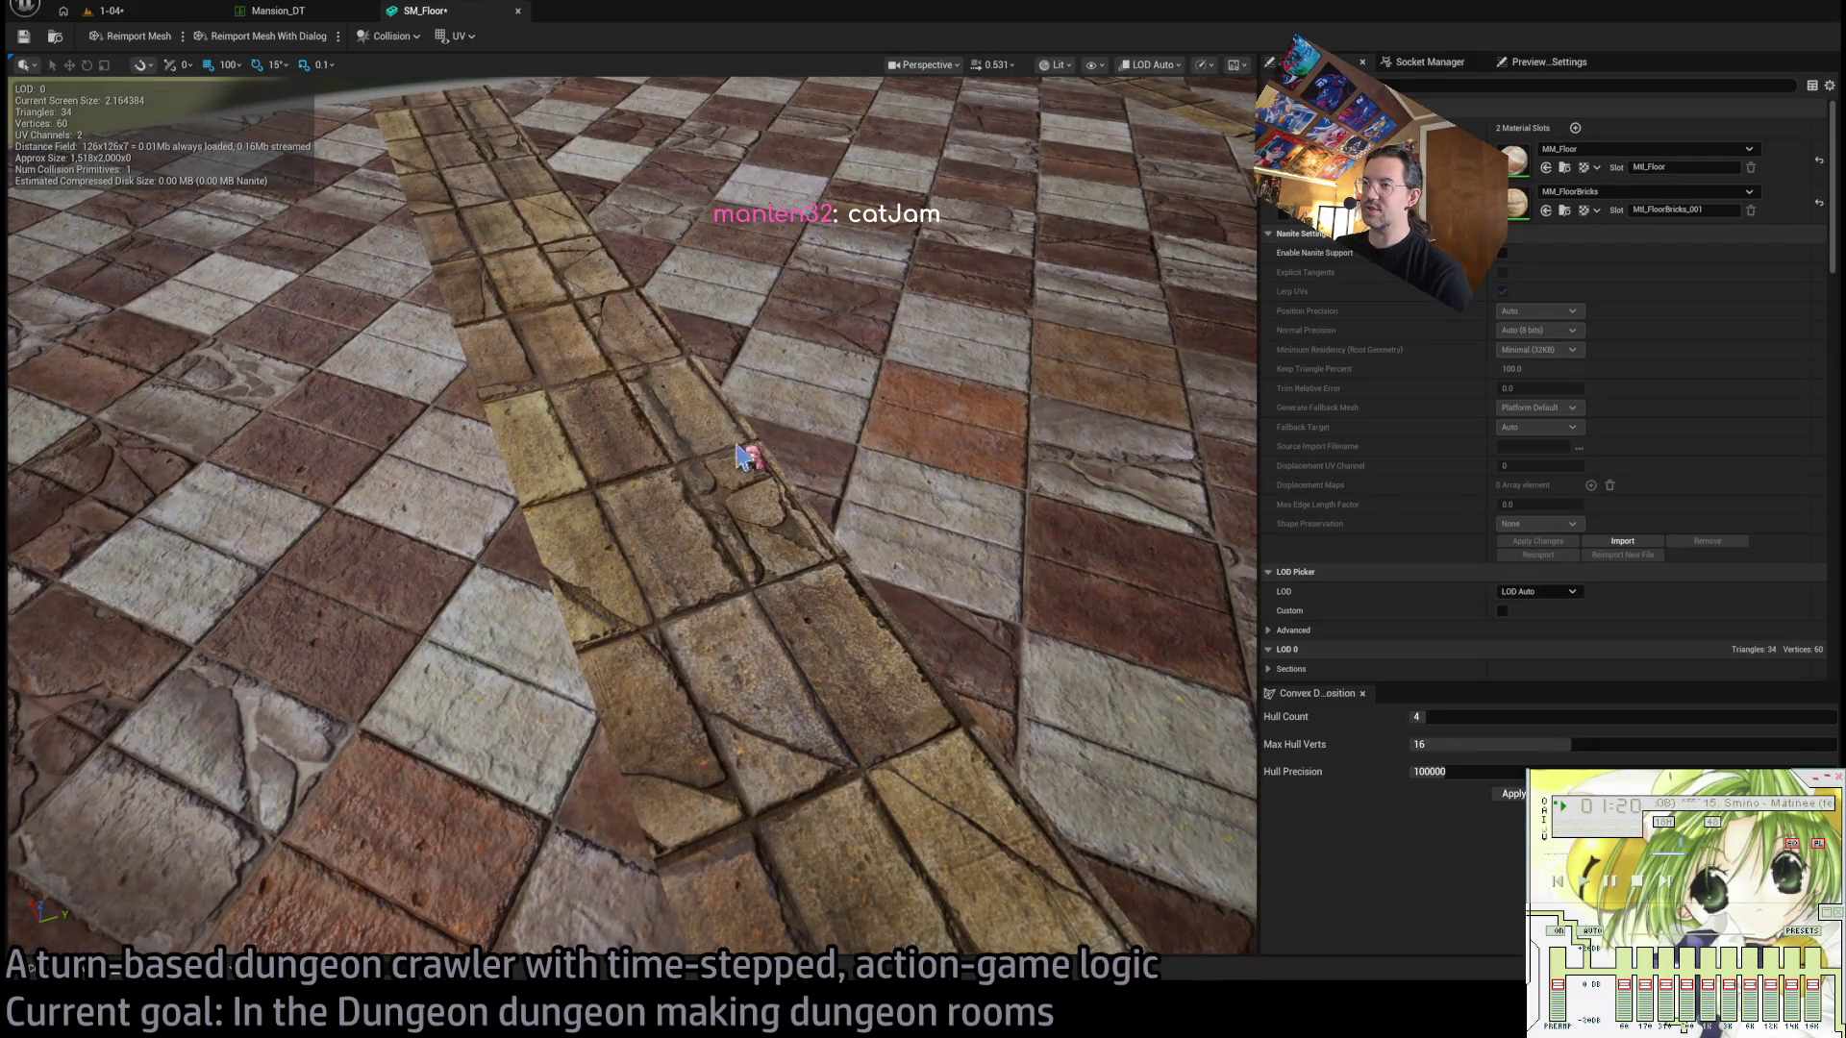
pyautogui.click(60, 980)
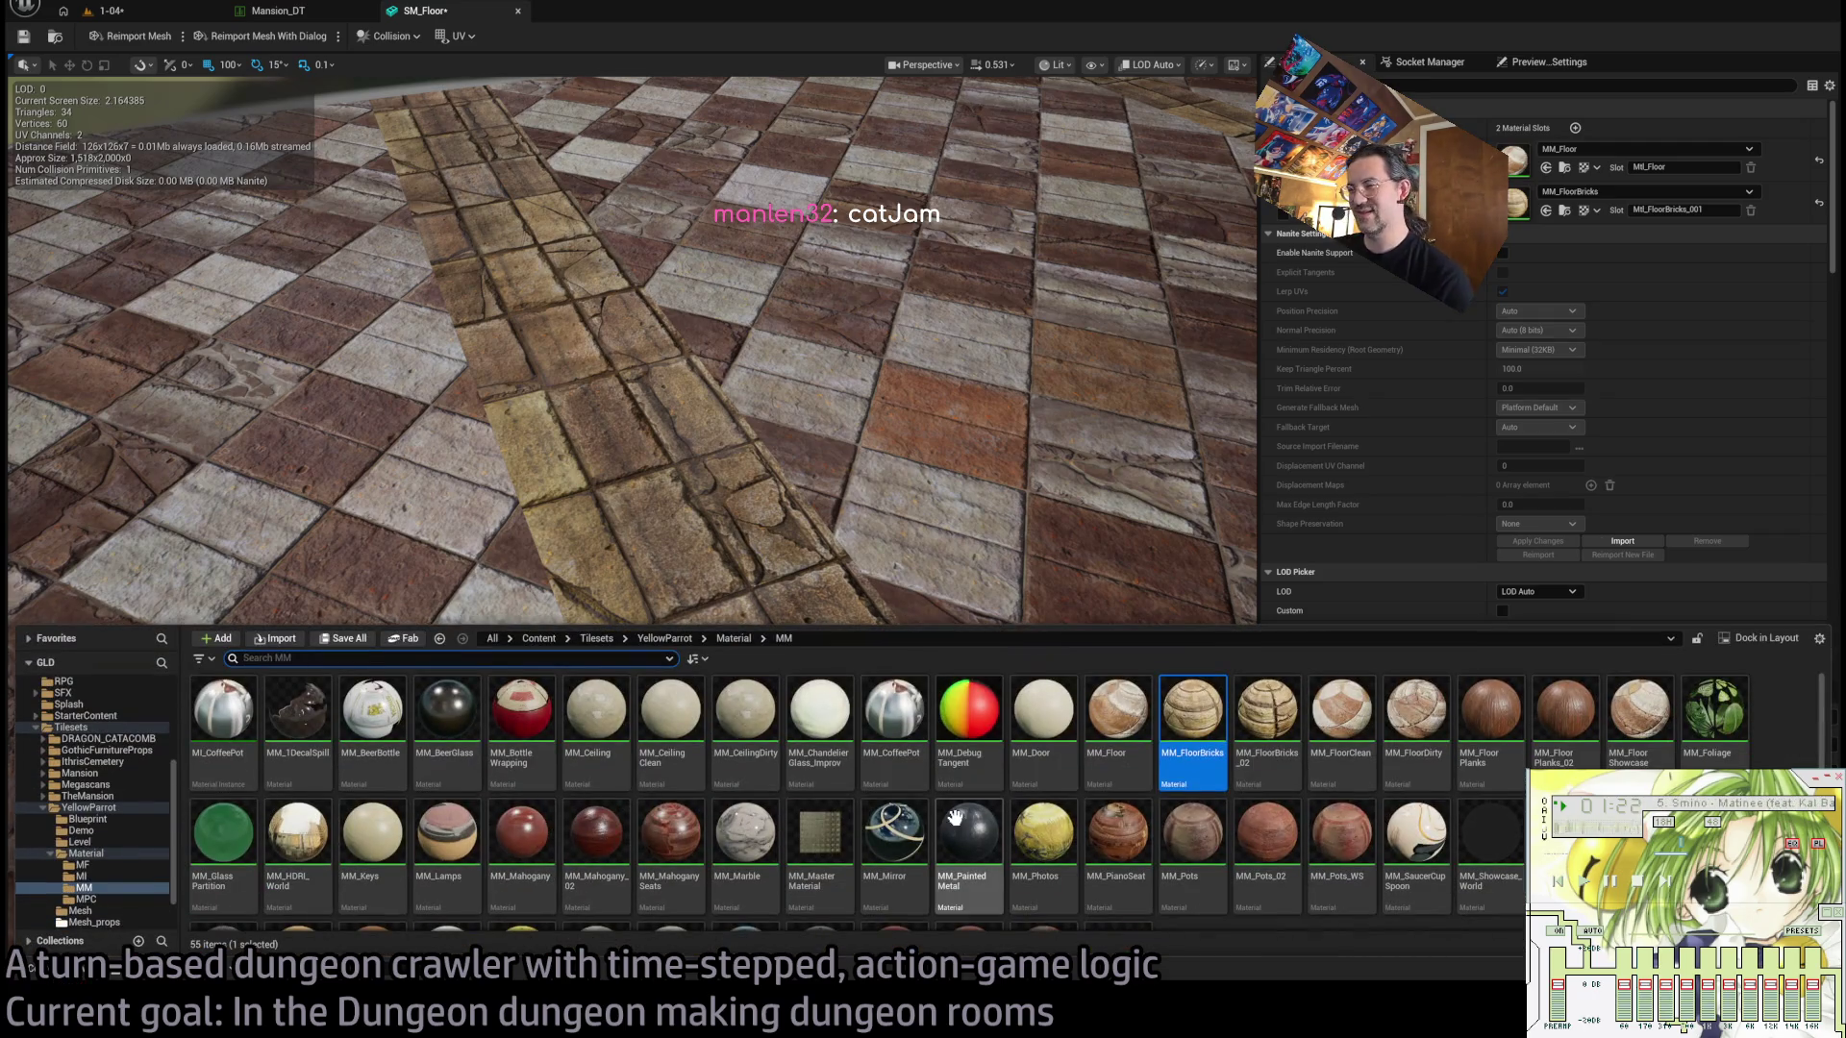
# Try MM_FloorBricks_02 on SM_Floor's second material slot.
pyautogui.moveTo(1266, 721); pyautogui.dragTo(1567, 206)
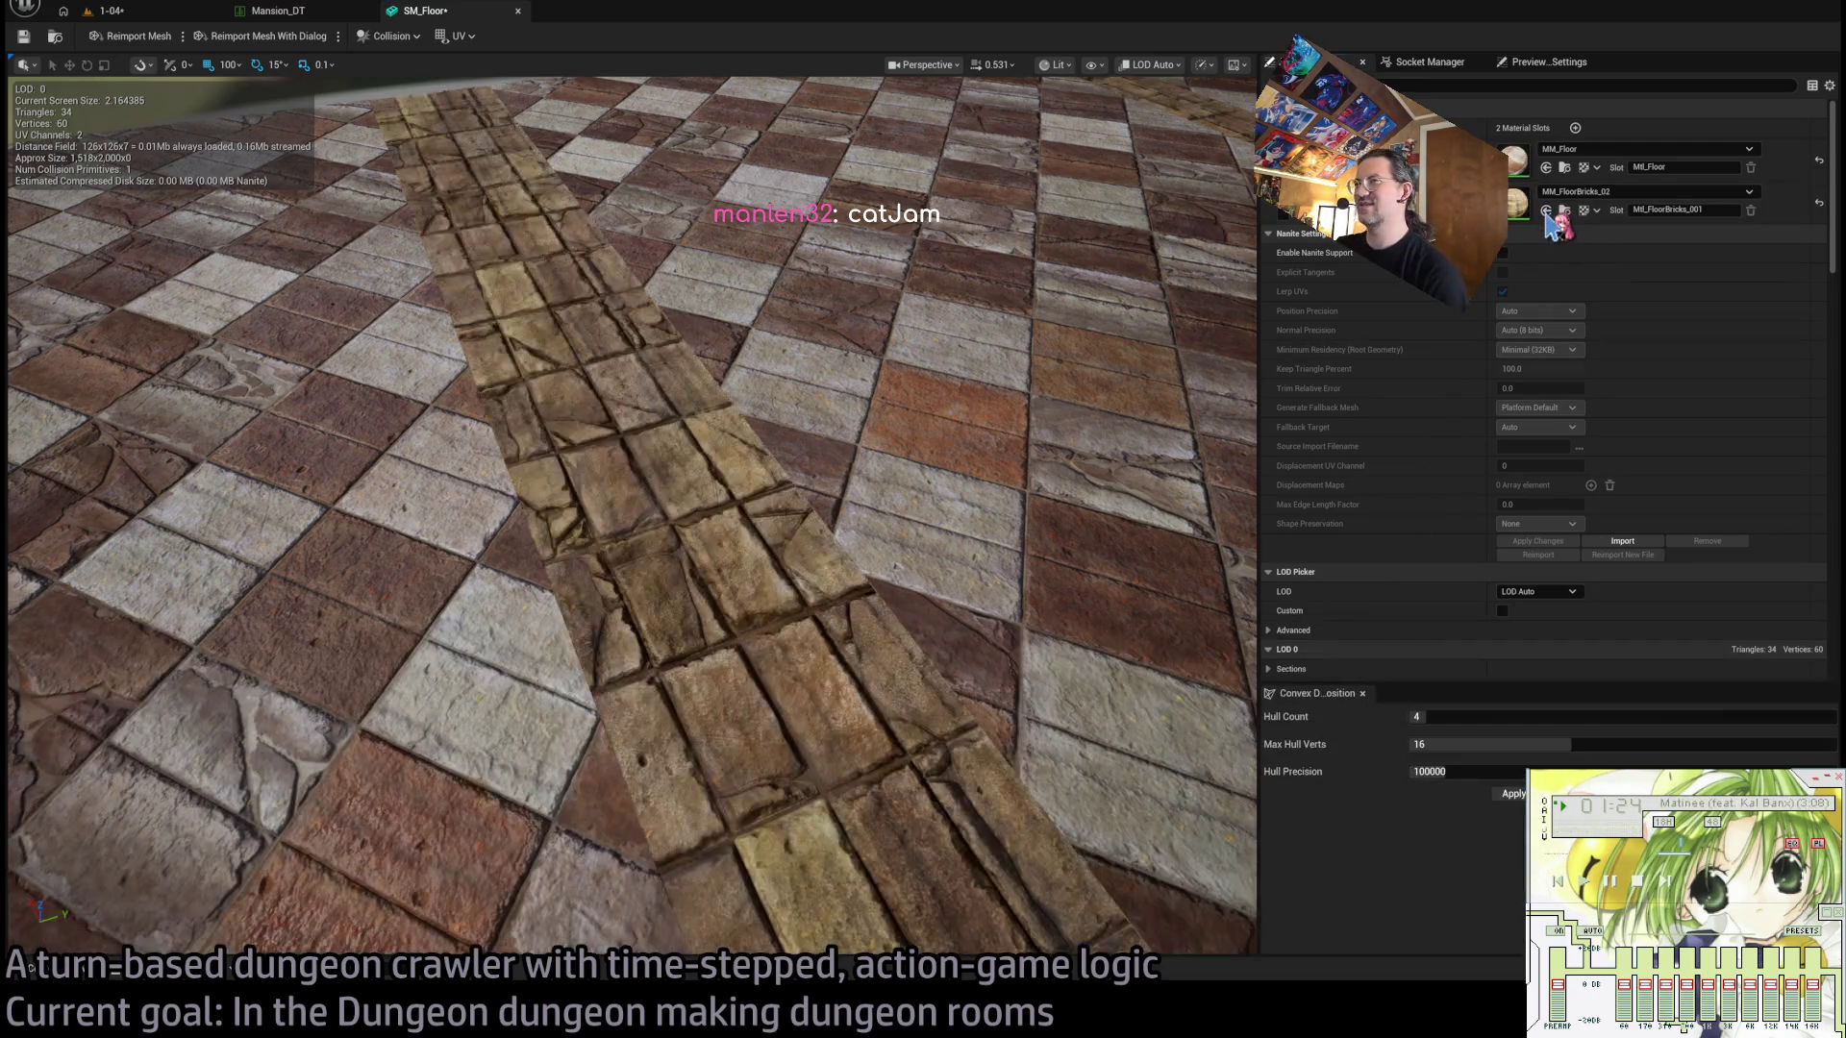
pyautogui.moveTo(795, 734)
pyautogui.mouseDown()
pyautogui.moveTo(807, 721)
pyautogui.moveTo(813, 774)
pyautogui.moveTo(813, 673)
pyautogui.moveTo(812, 731)
pyautogui.moveTo(769, 731)
pyautogui.moveTo(769, 711)
pyautogui.mouseUp()
pyautogui.moveTo(298, 942); pyautogui.dragTo(105, 947)
# Try MM_FloorShowcase on the second material slot instead.
pyautogui.click(78, 975)
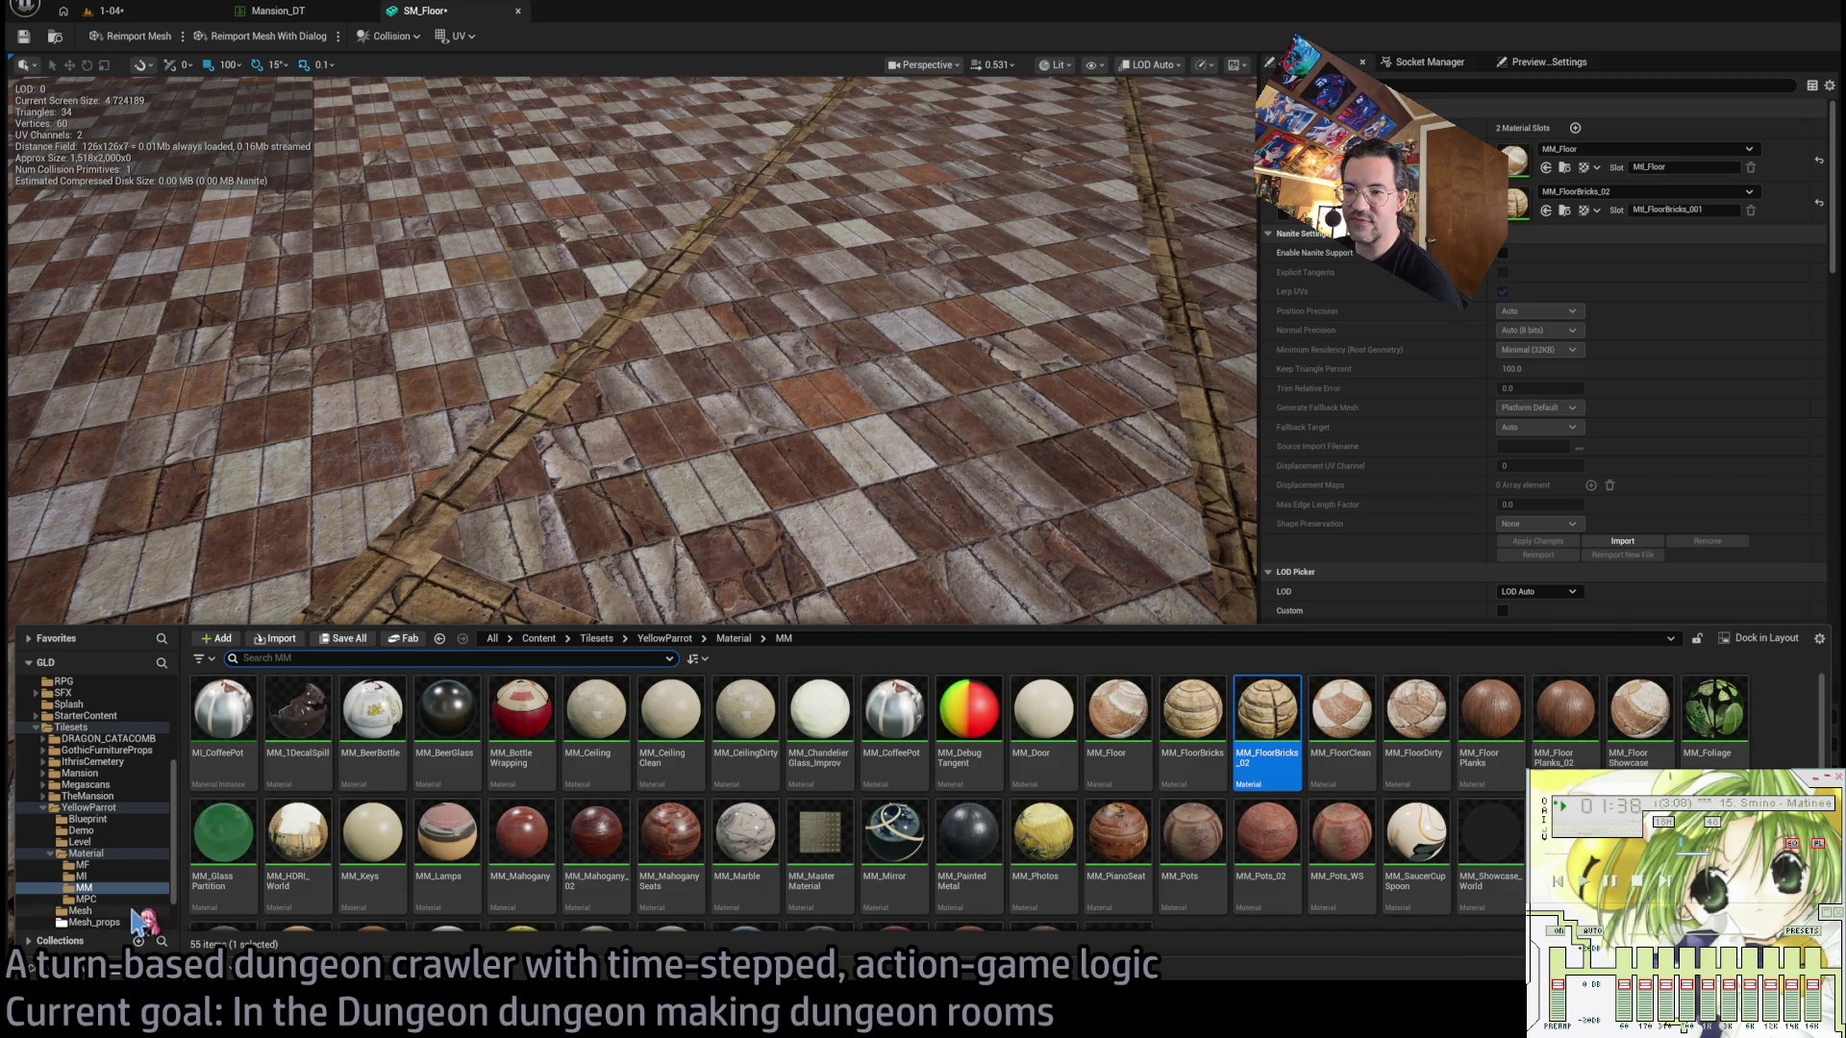
pyautogui.scroll(-2, 519, 846)
pyautogui.scroll(-1, 1279, 846)
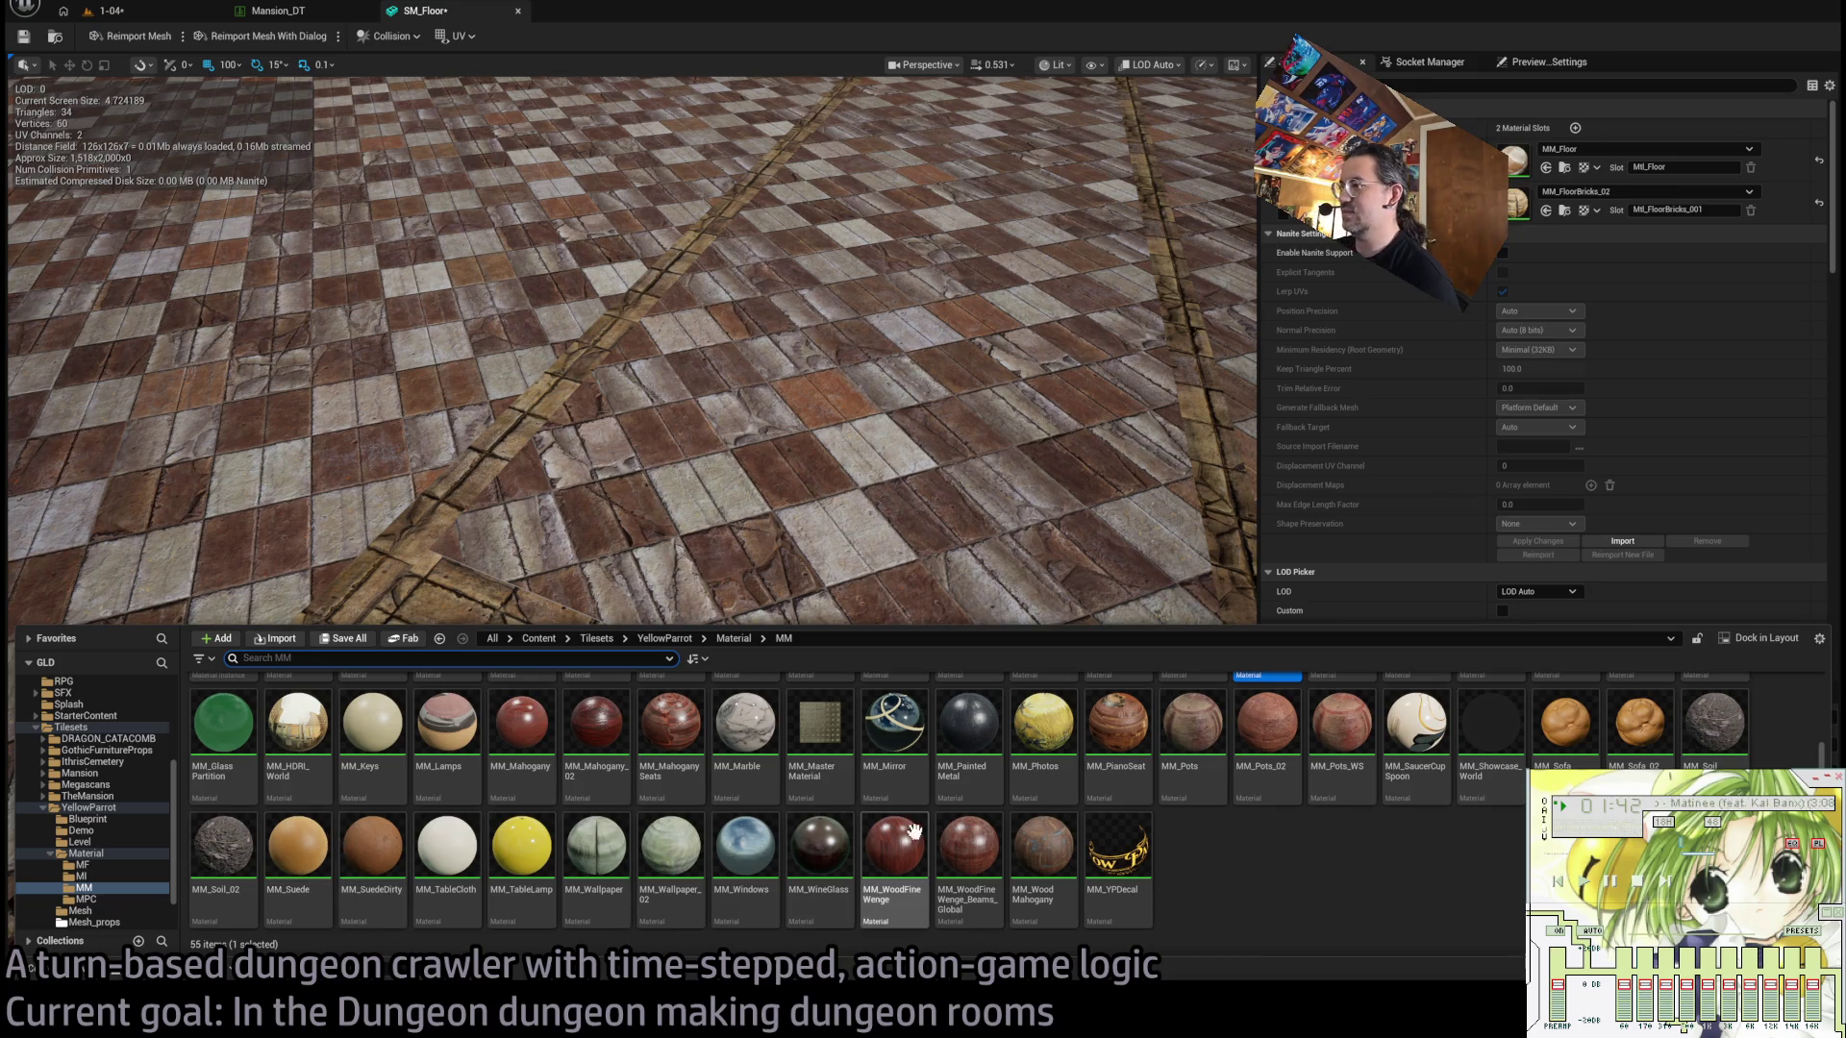
pyautogui.click(108, 902)
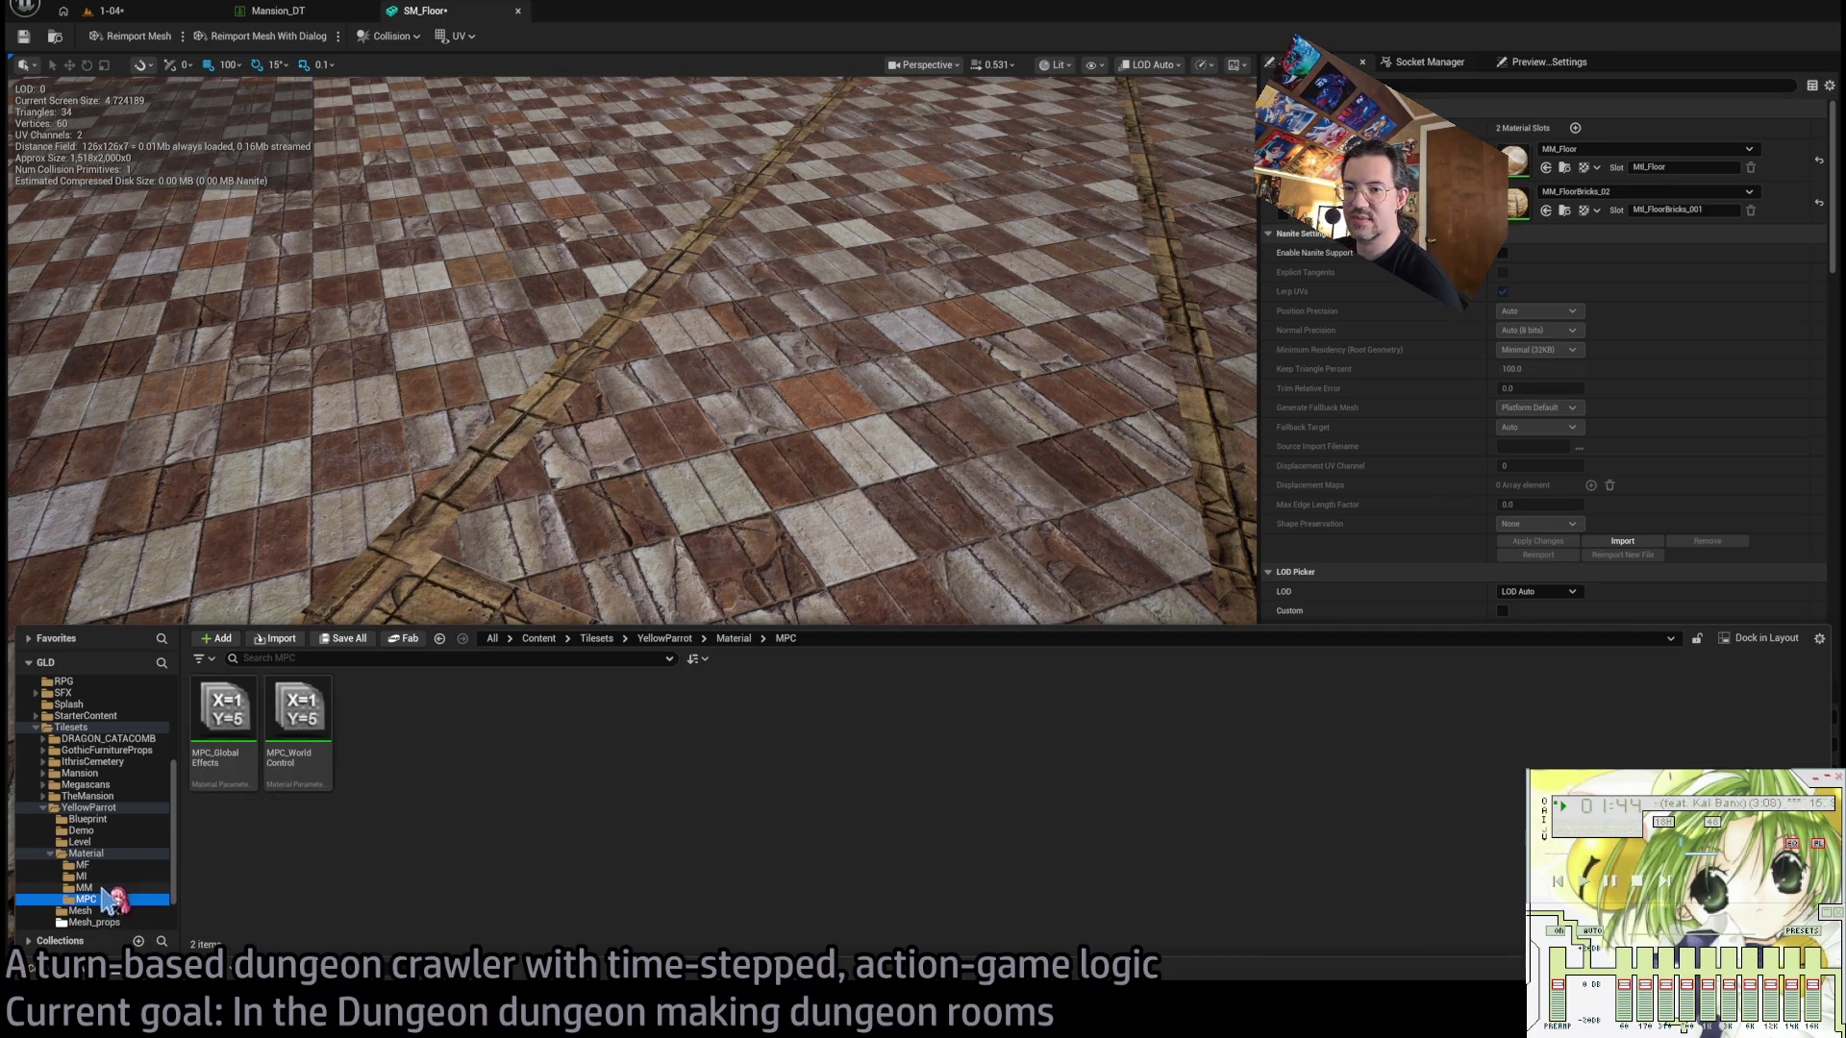
pyautogui.click(94, 878)
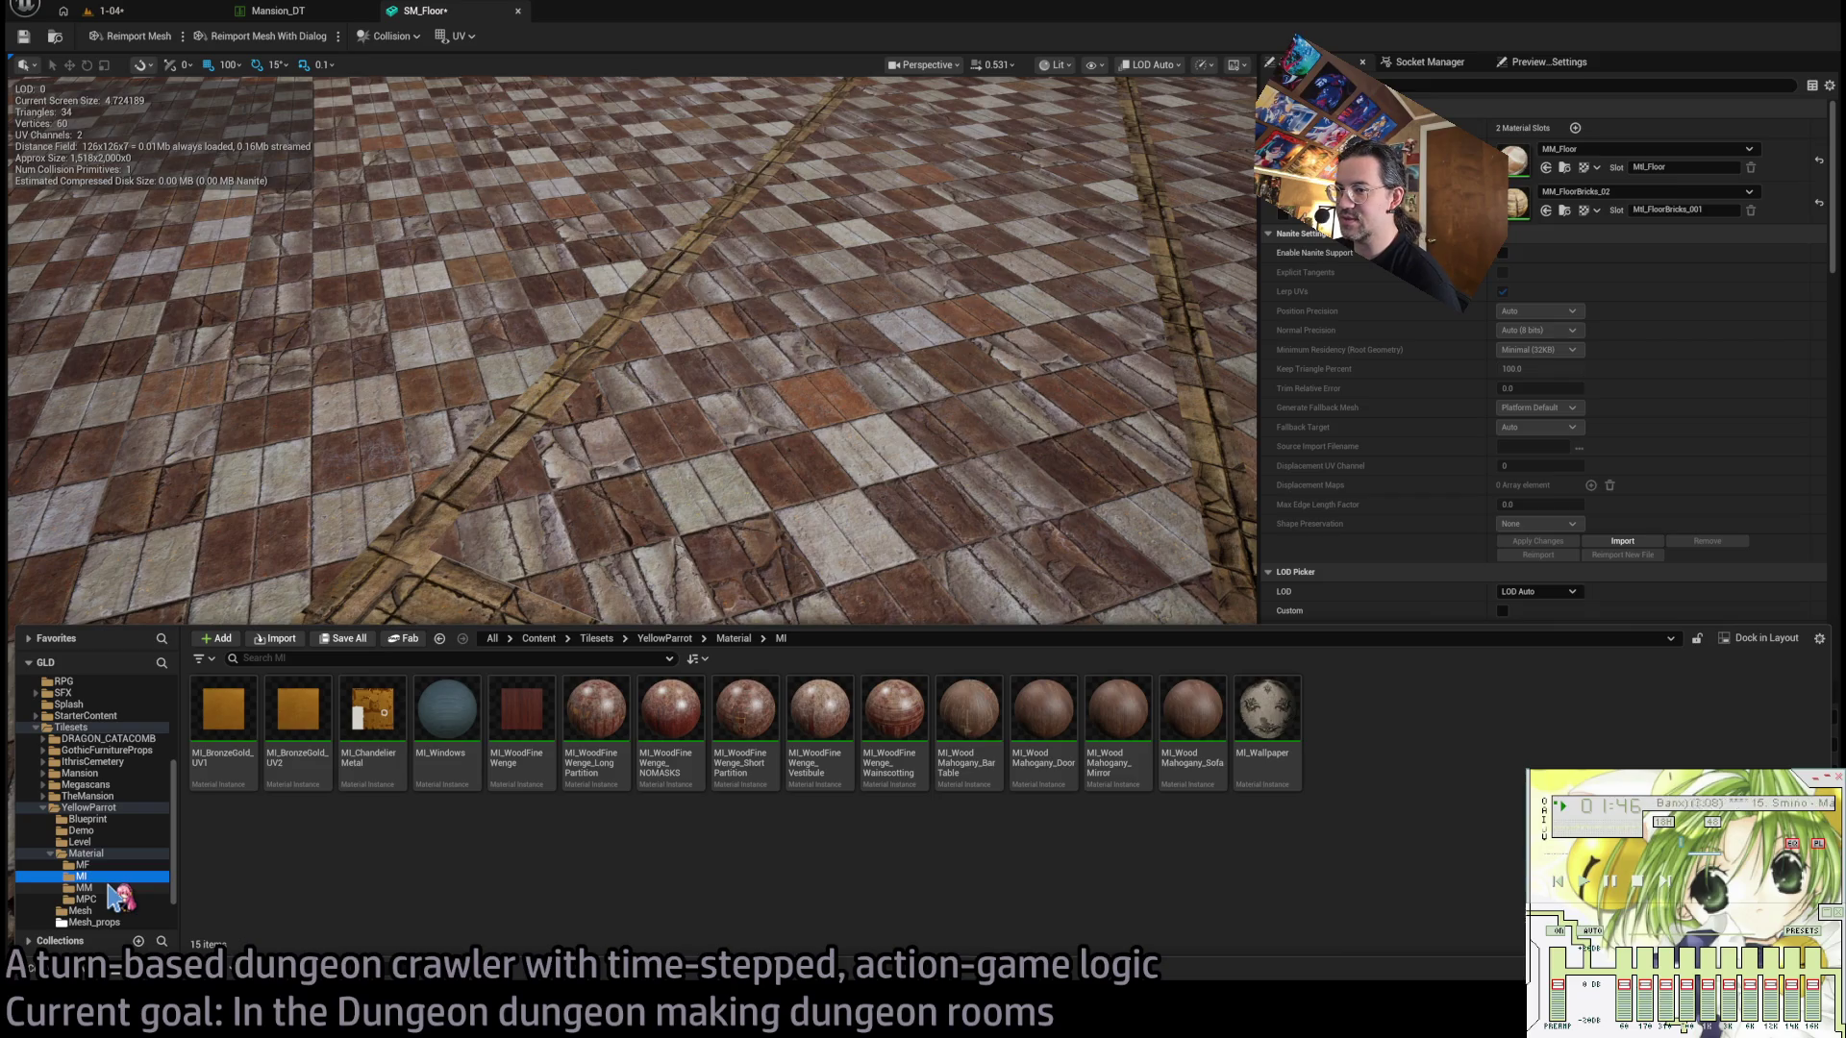
pyautogui.click(110, 888)
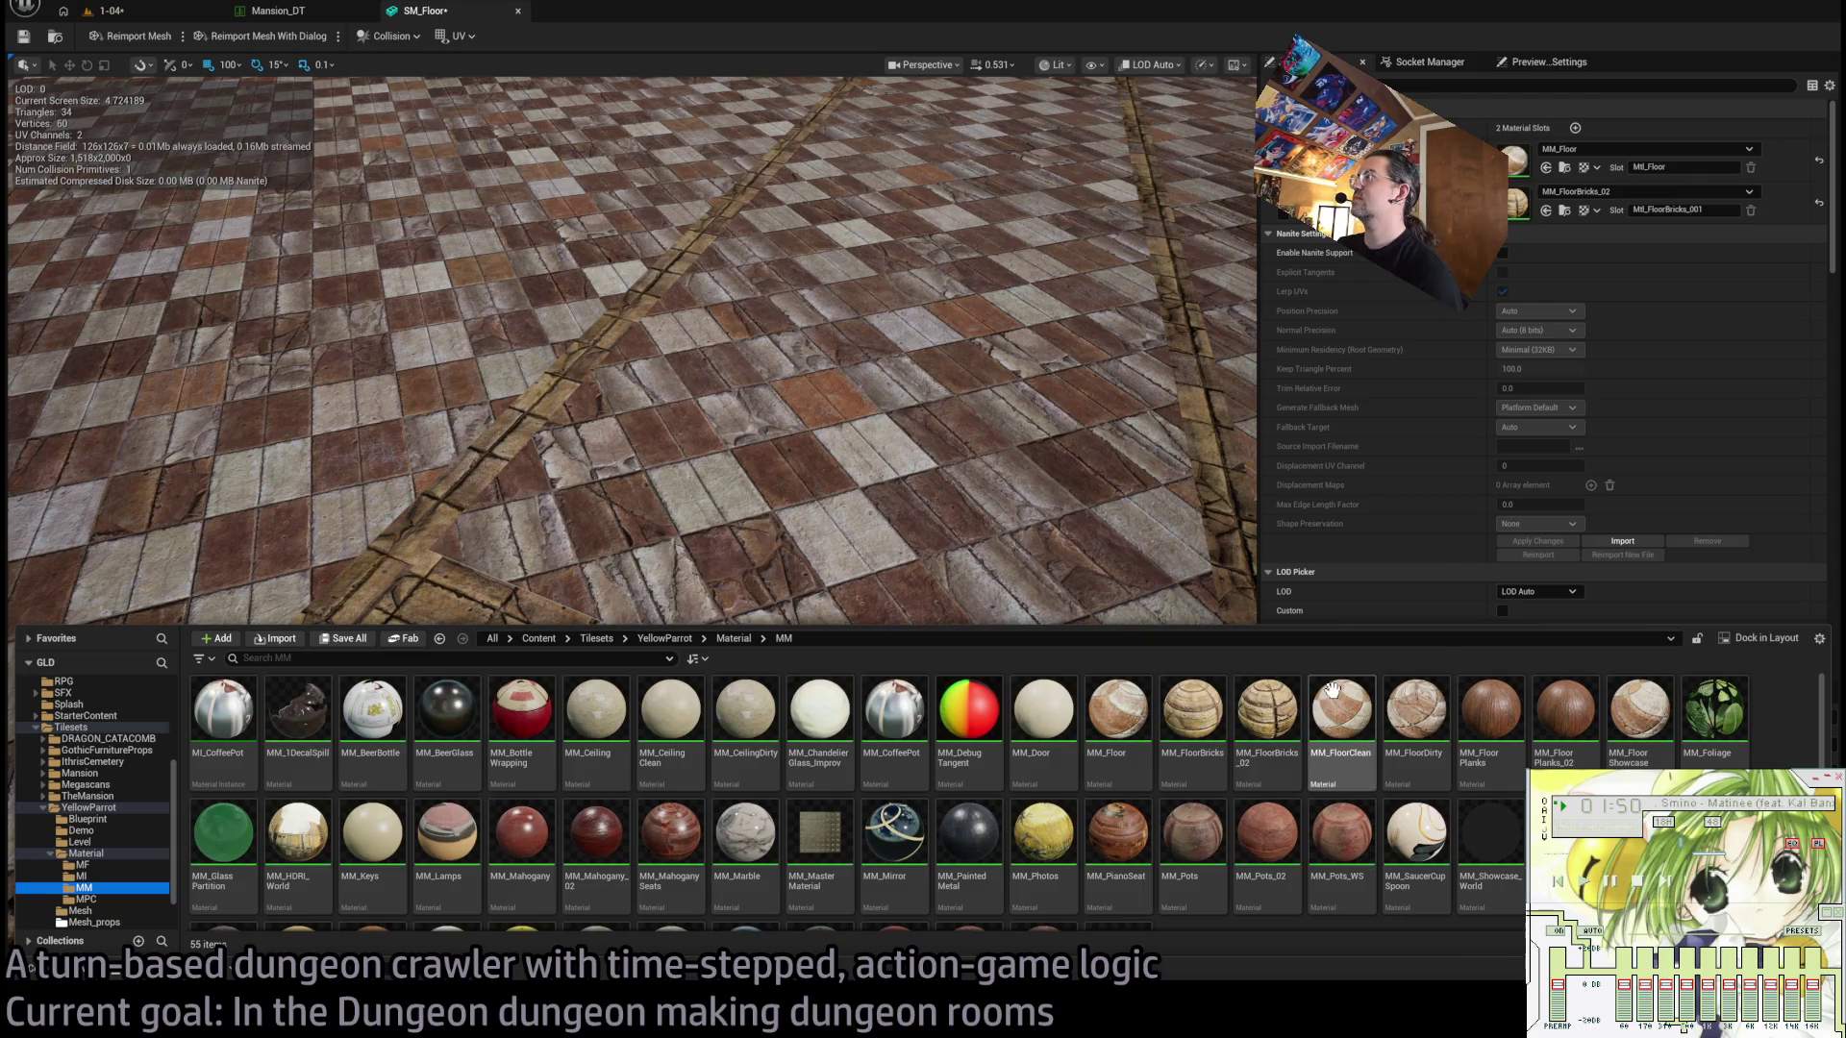
pyautogui.click(1192, 716)
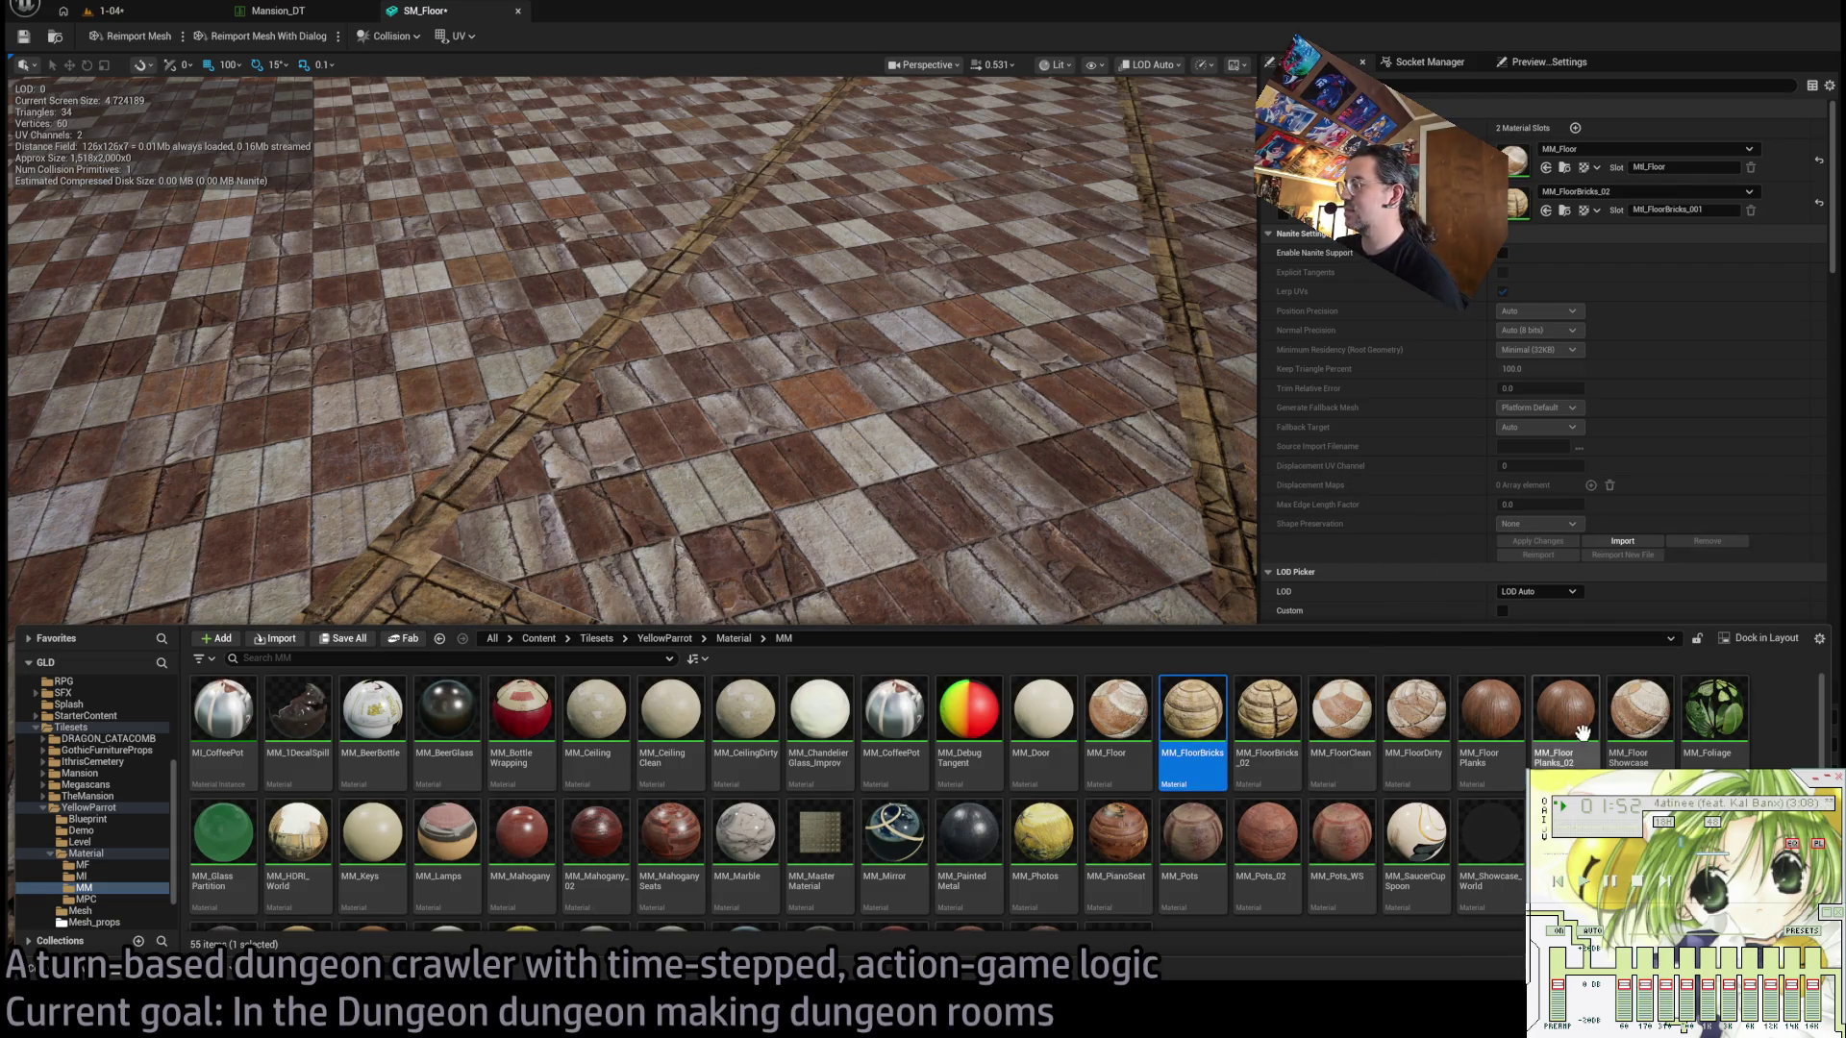
pyautogui.click(1639, 716)
pyautogui.click(1545, 210)
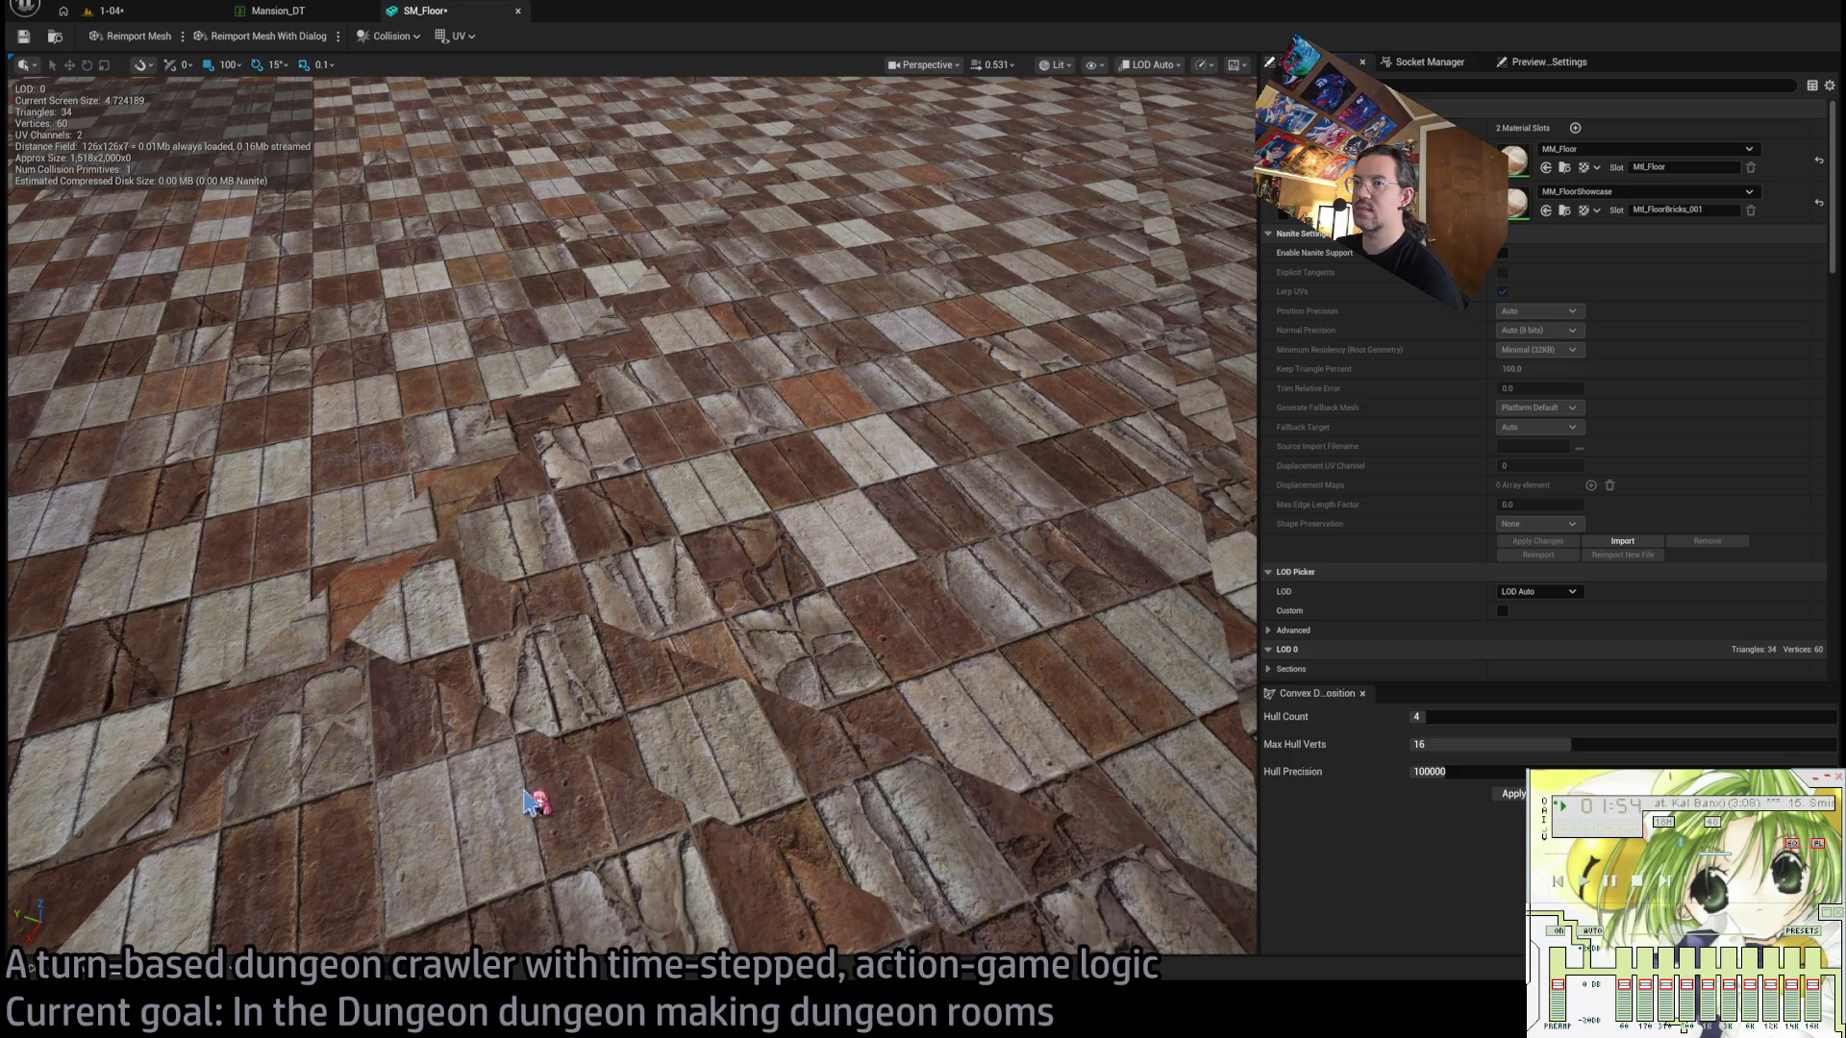
# Put MM_FloorBricks back in the second slot and orbit out to view the whole floor.
pyautogui.click(31, 969)
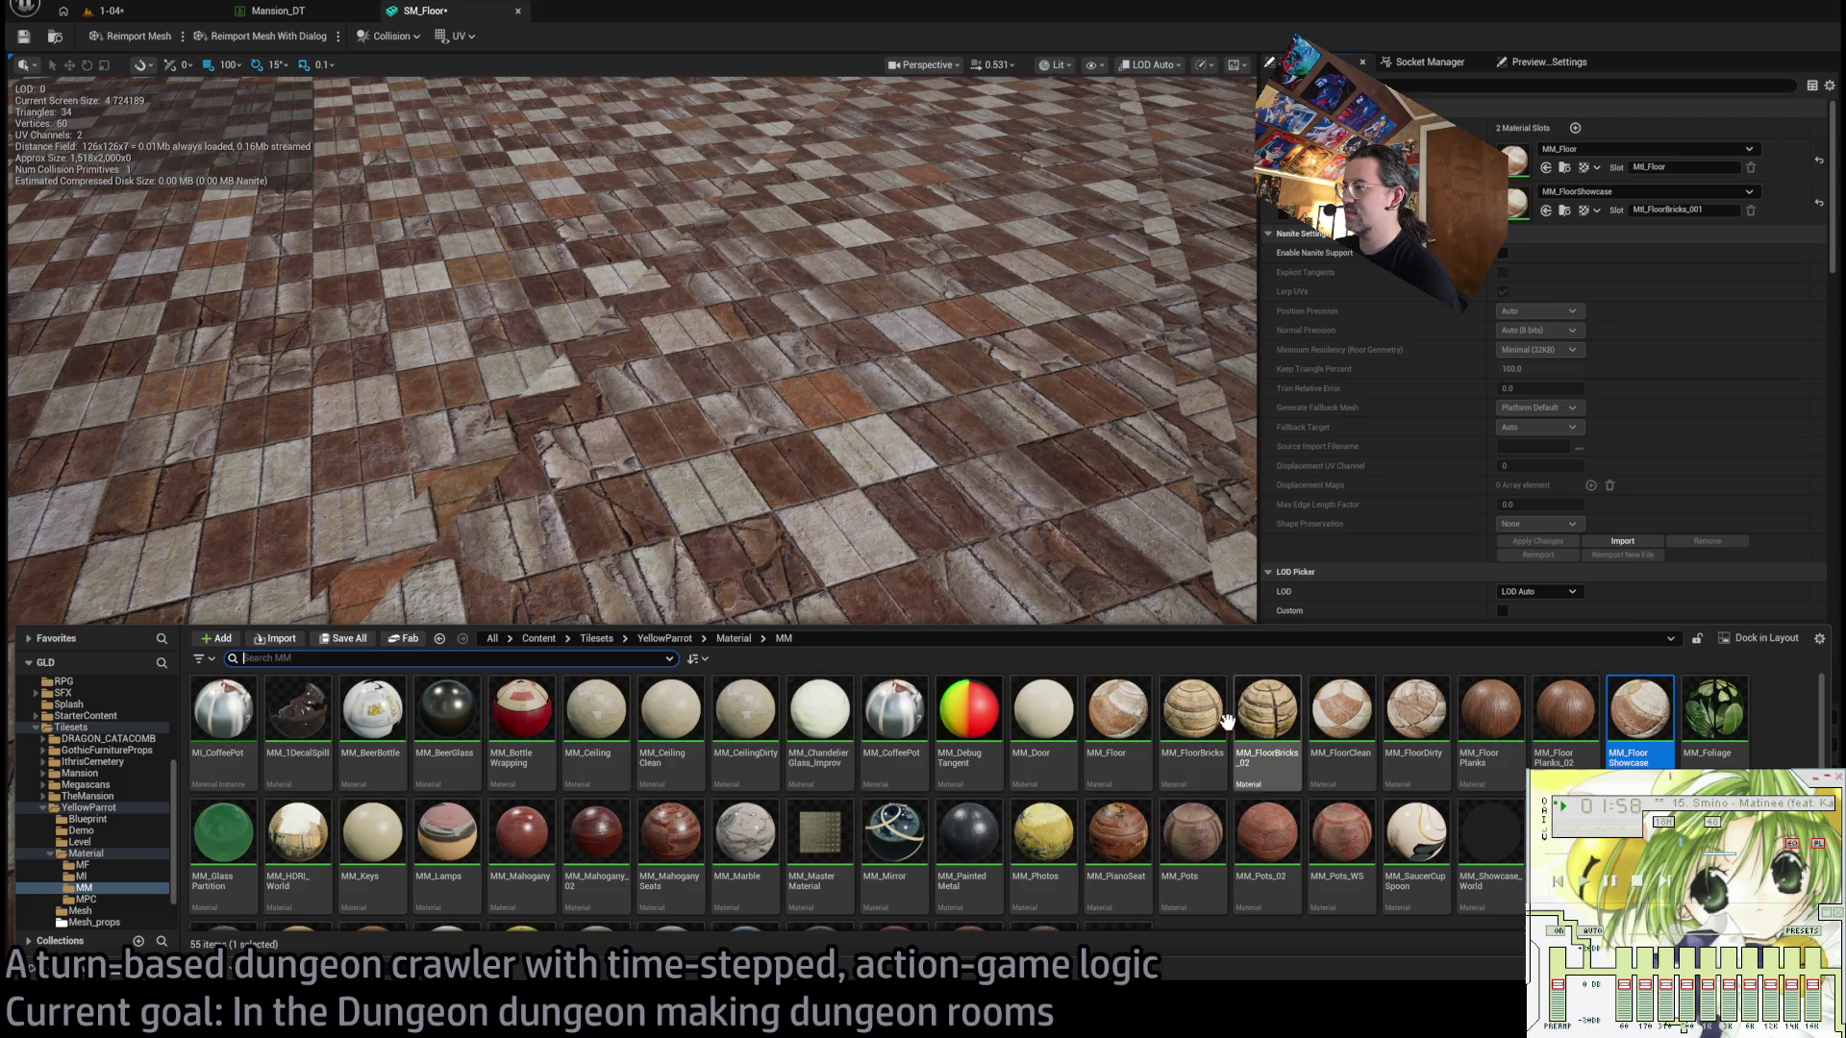
pyautogui.click(1192, 716)
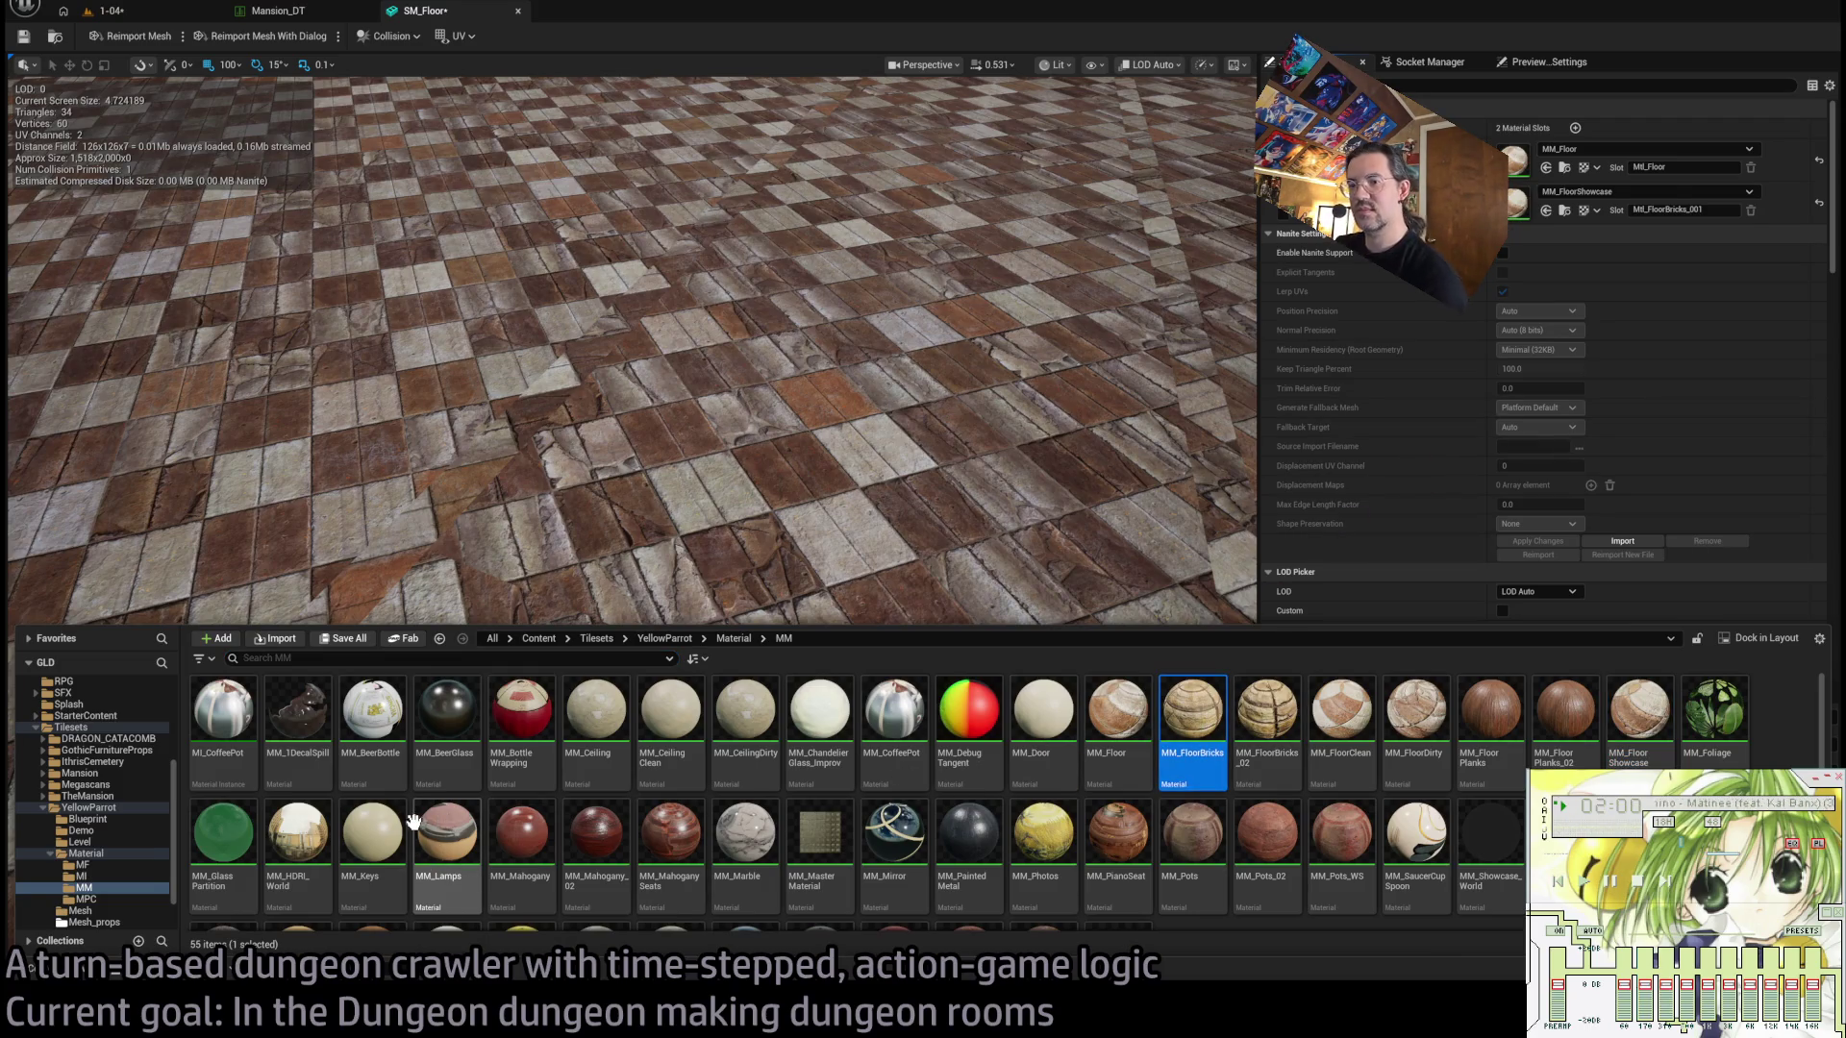
pyautogui.scroll(-2, 817, 836)
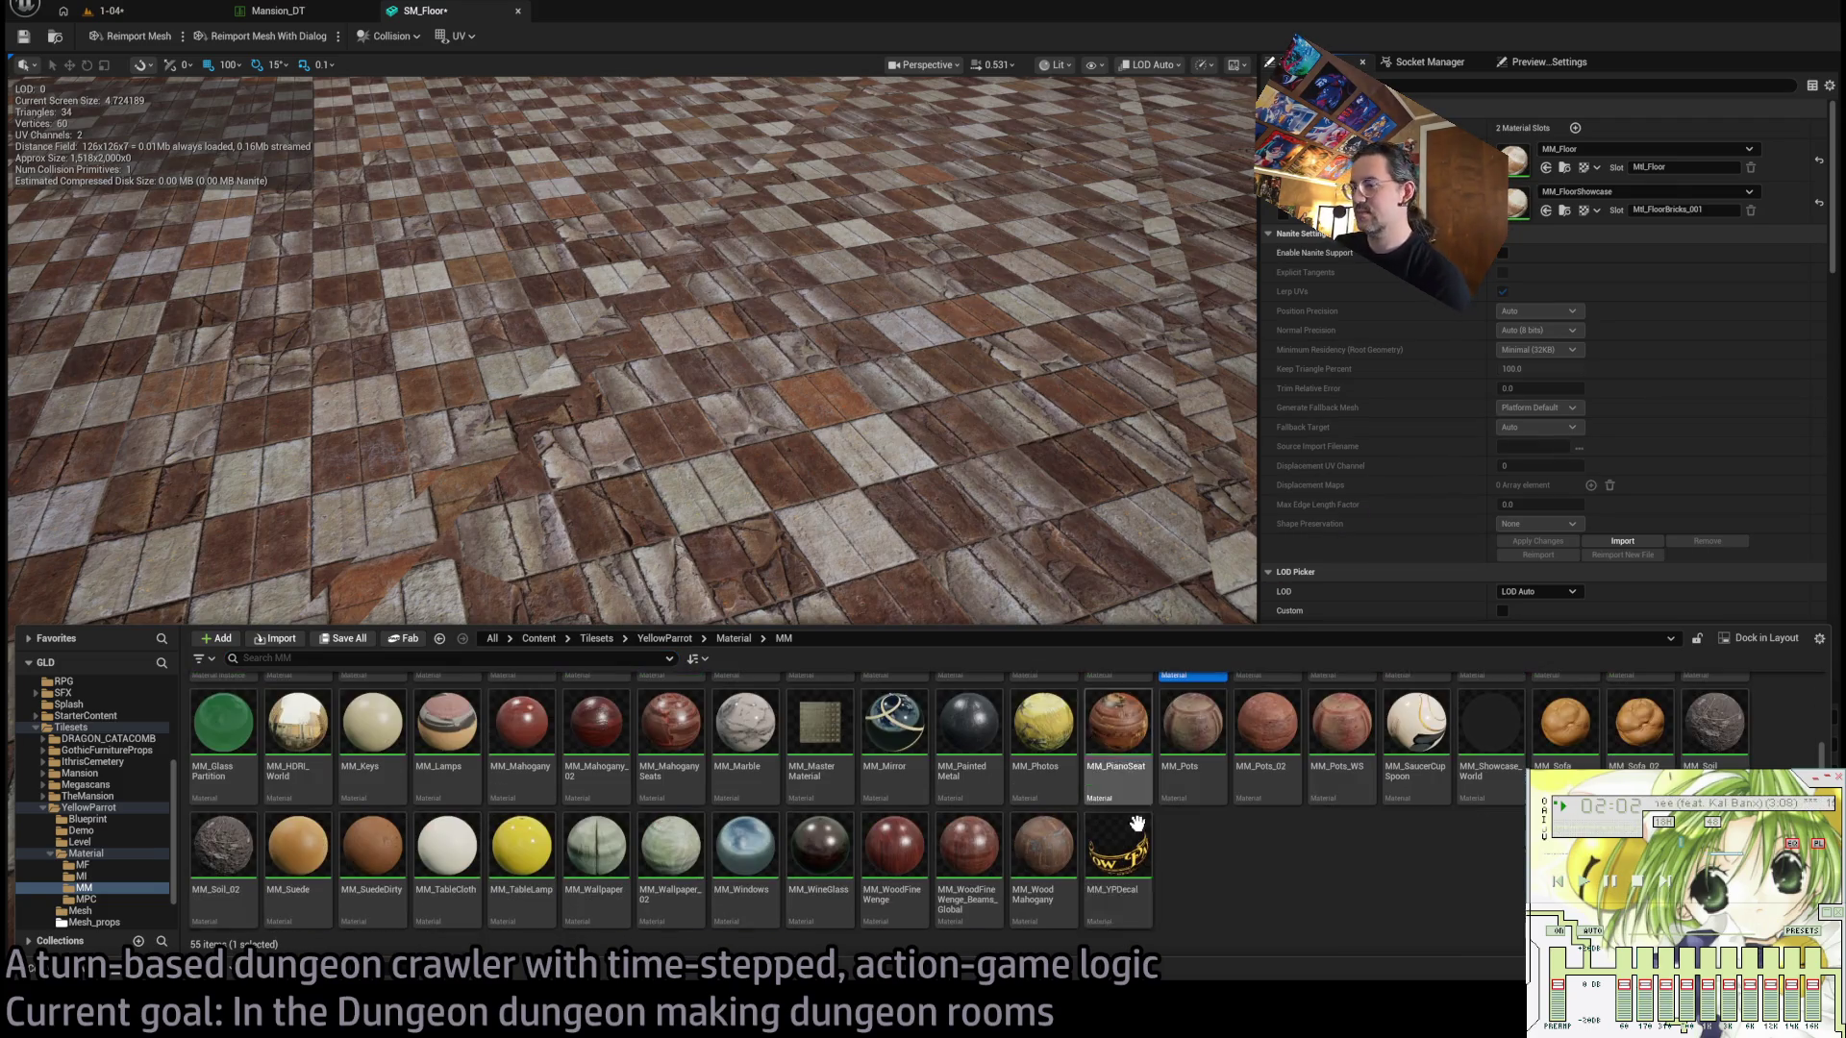
pyautogui.click(1546, 212)
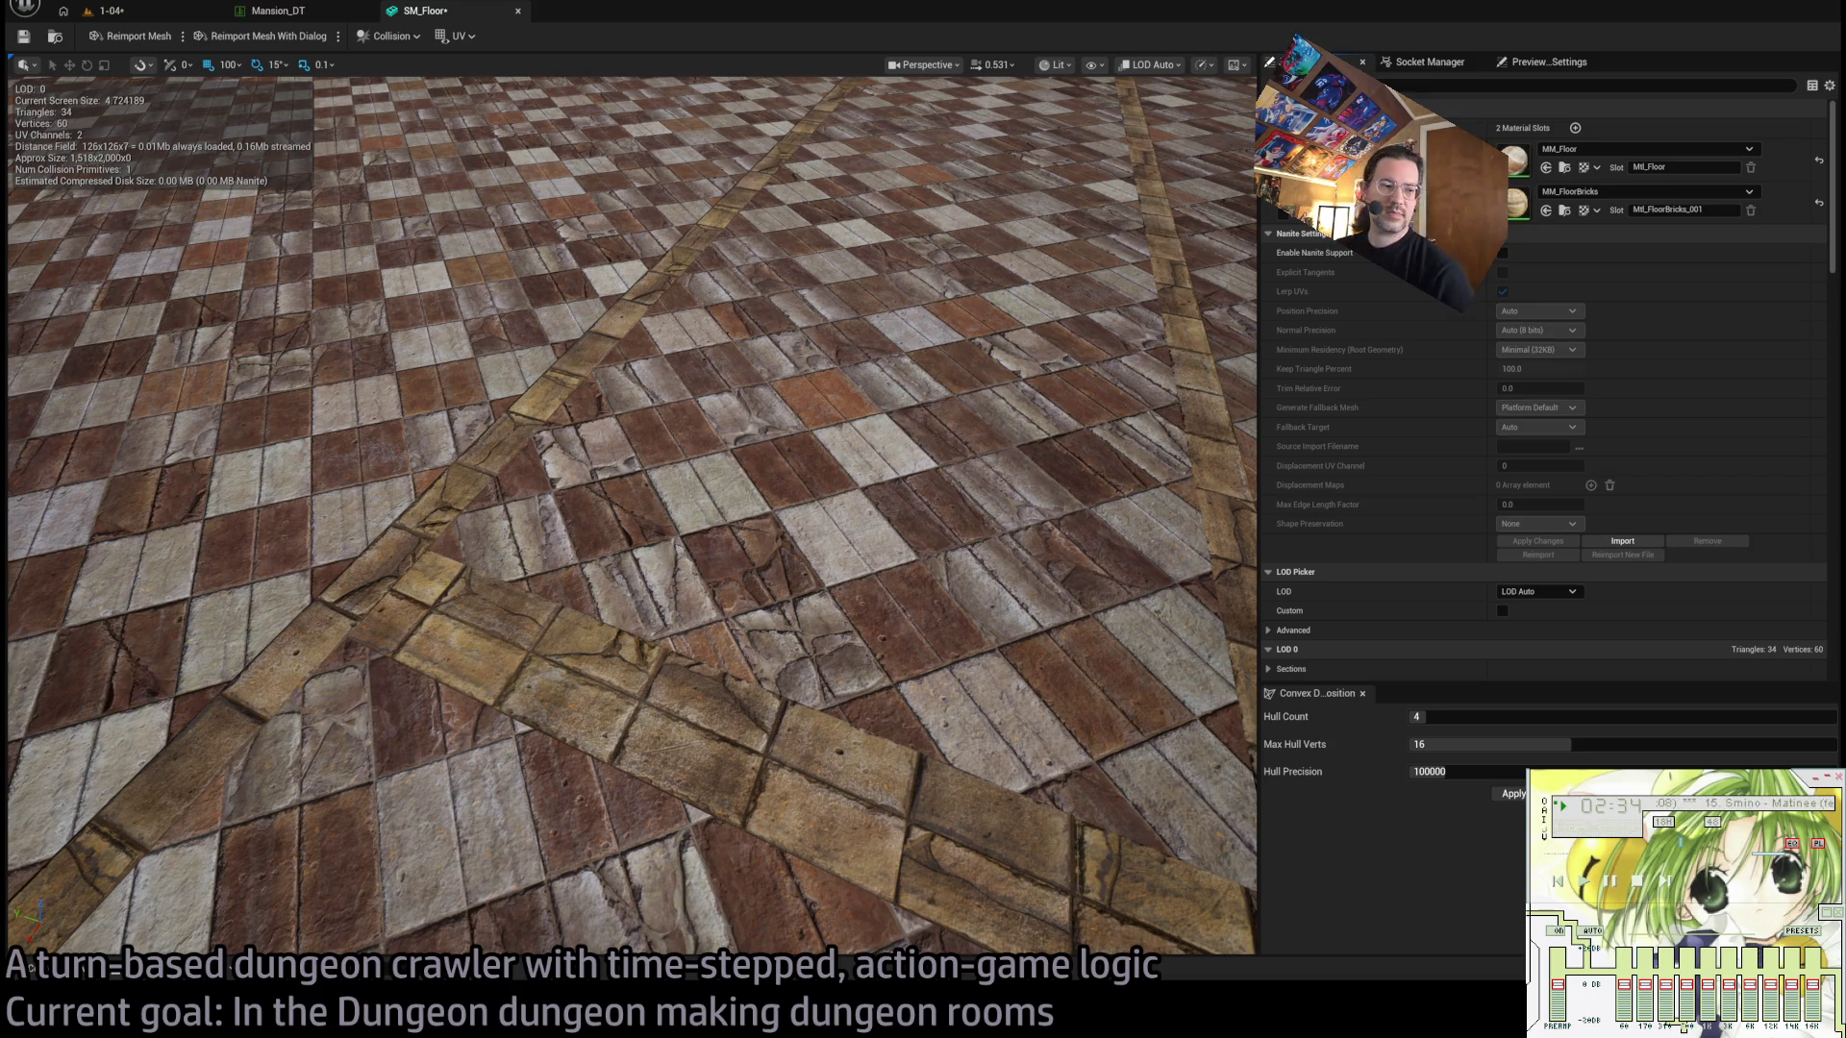
pyautogui.moveTo(778, 366)
pyautogui.mouseDown()
pyautogui.moveTo(778, 403)
pyautogui.moveTo(779, 327)
pyautogui.moveTo(778, 423)
pyautogui.moveTo(775, 362)
pyautogui.moveTo(529, 351)
pyautogui.moveTo(683, 327)
pyautogui.moveTo(807, 347)
pyautogui.moveTo(757, 453)
pyautogui.mouseUp()
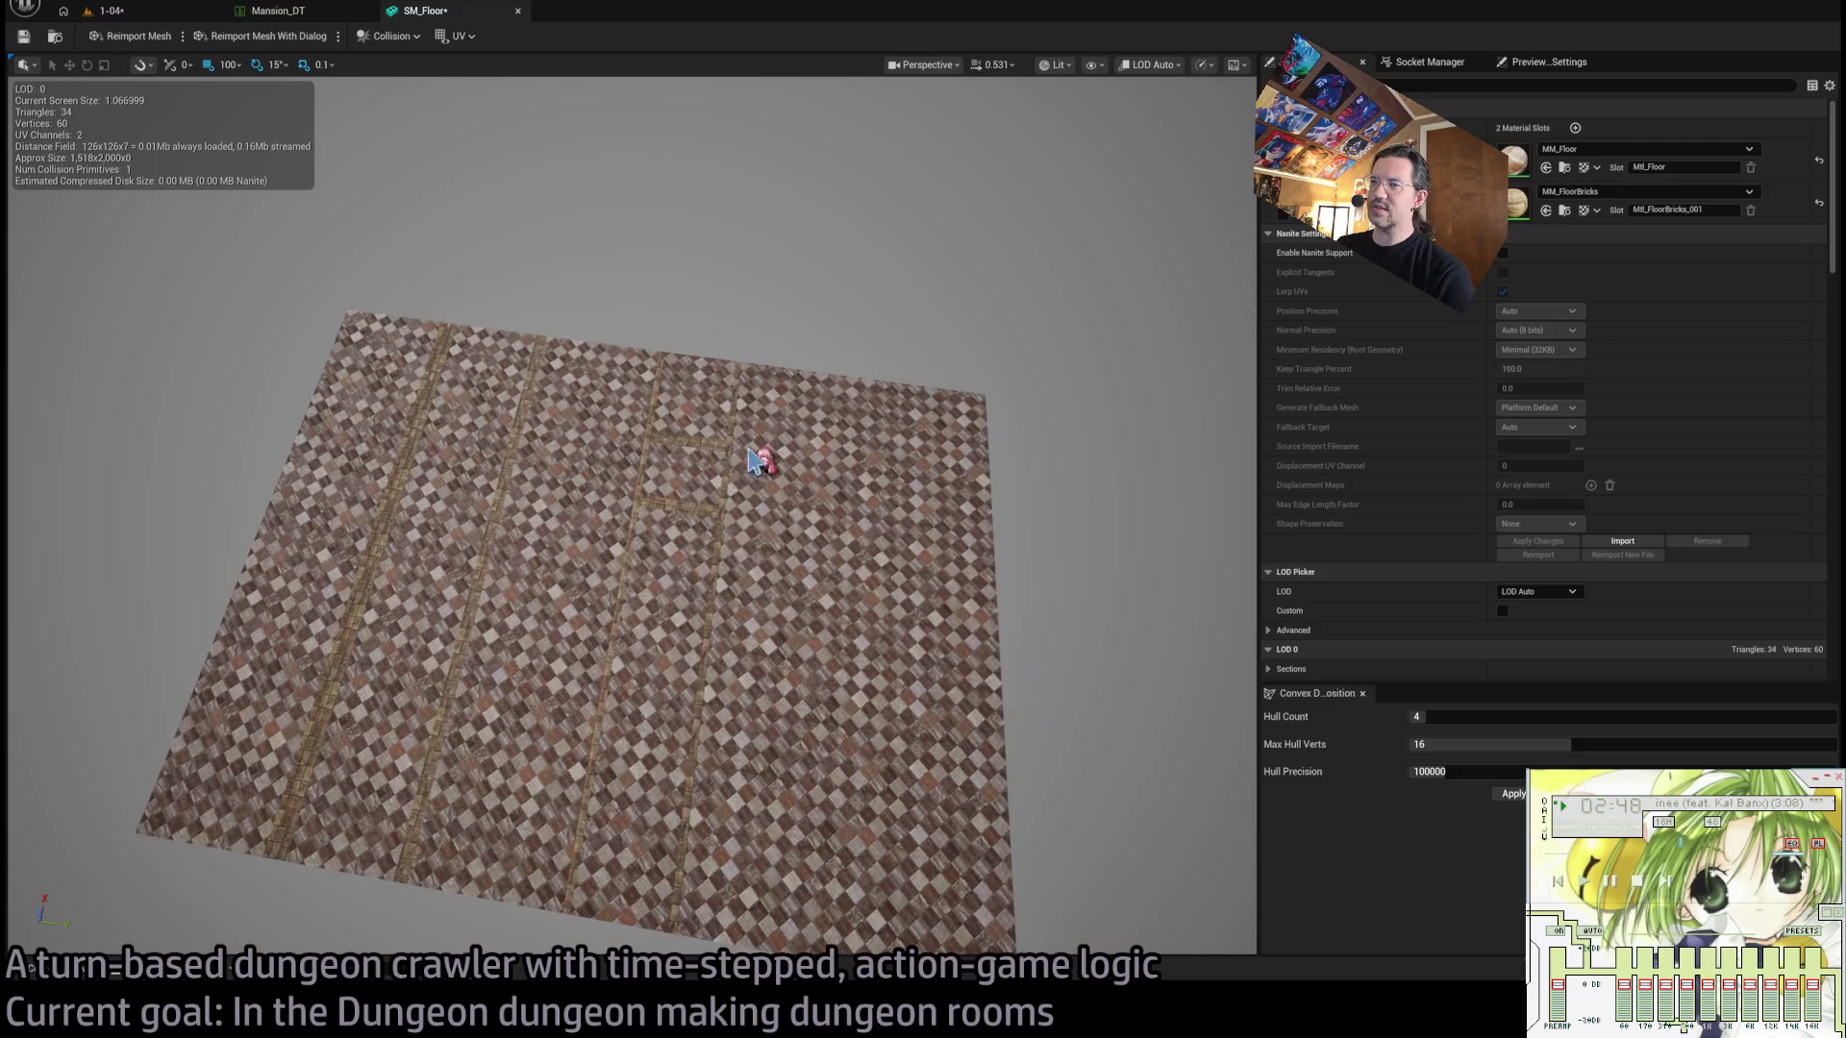
pyautogui.moveTo(706, 589)
pyautogui.mouseDown()
pyautogui.moveTo(763, 391)
pyautogui.moveTo(784, 198)
pyautogui.mouseUp()
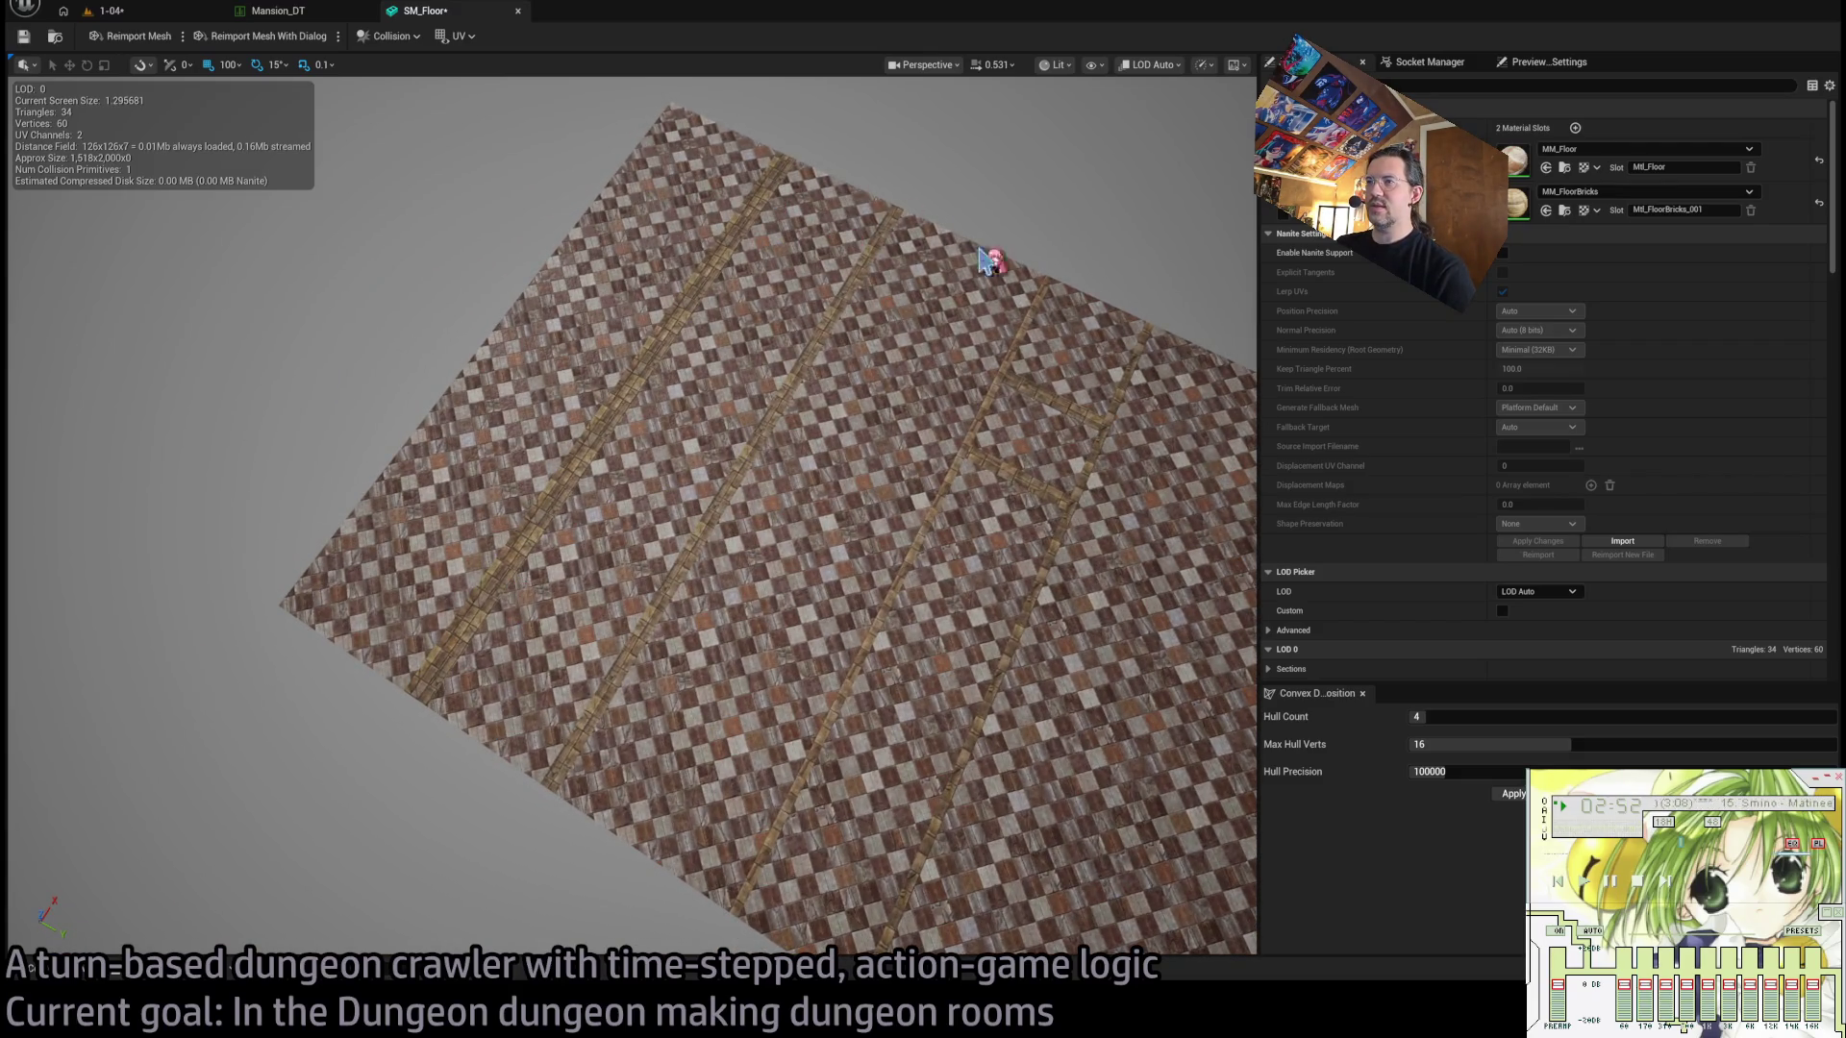
pyautogui.moveTo(953, 842); pyautogui.dragTo(956, 781)
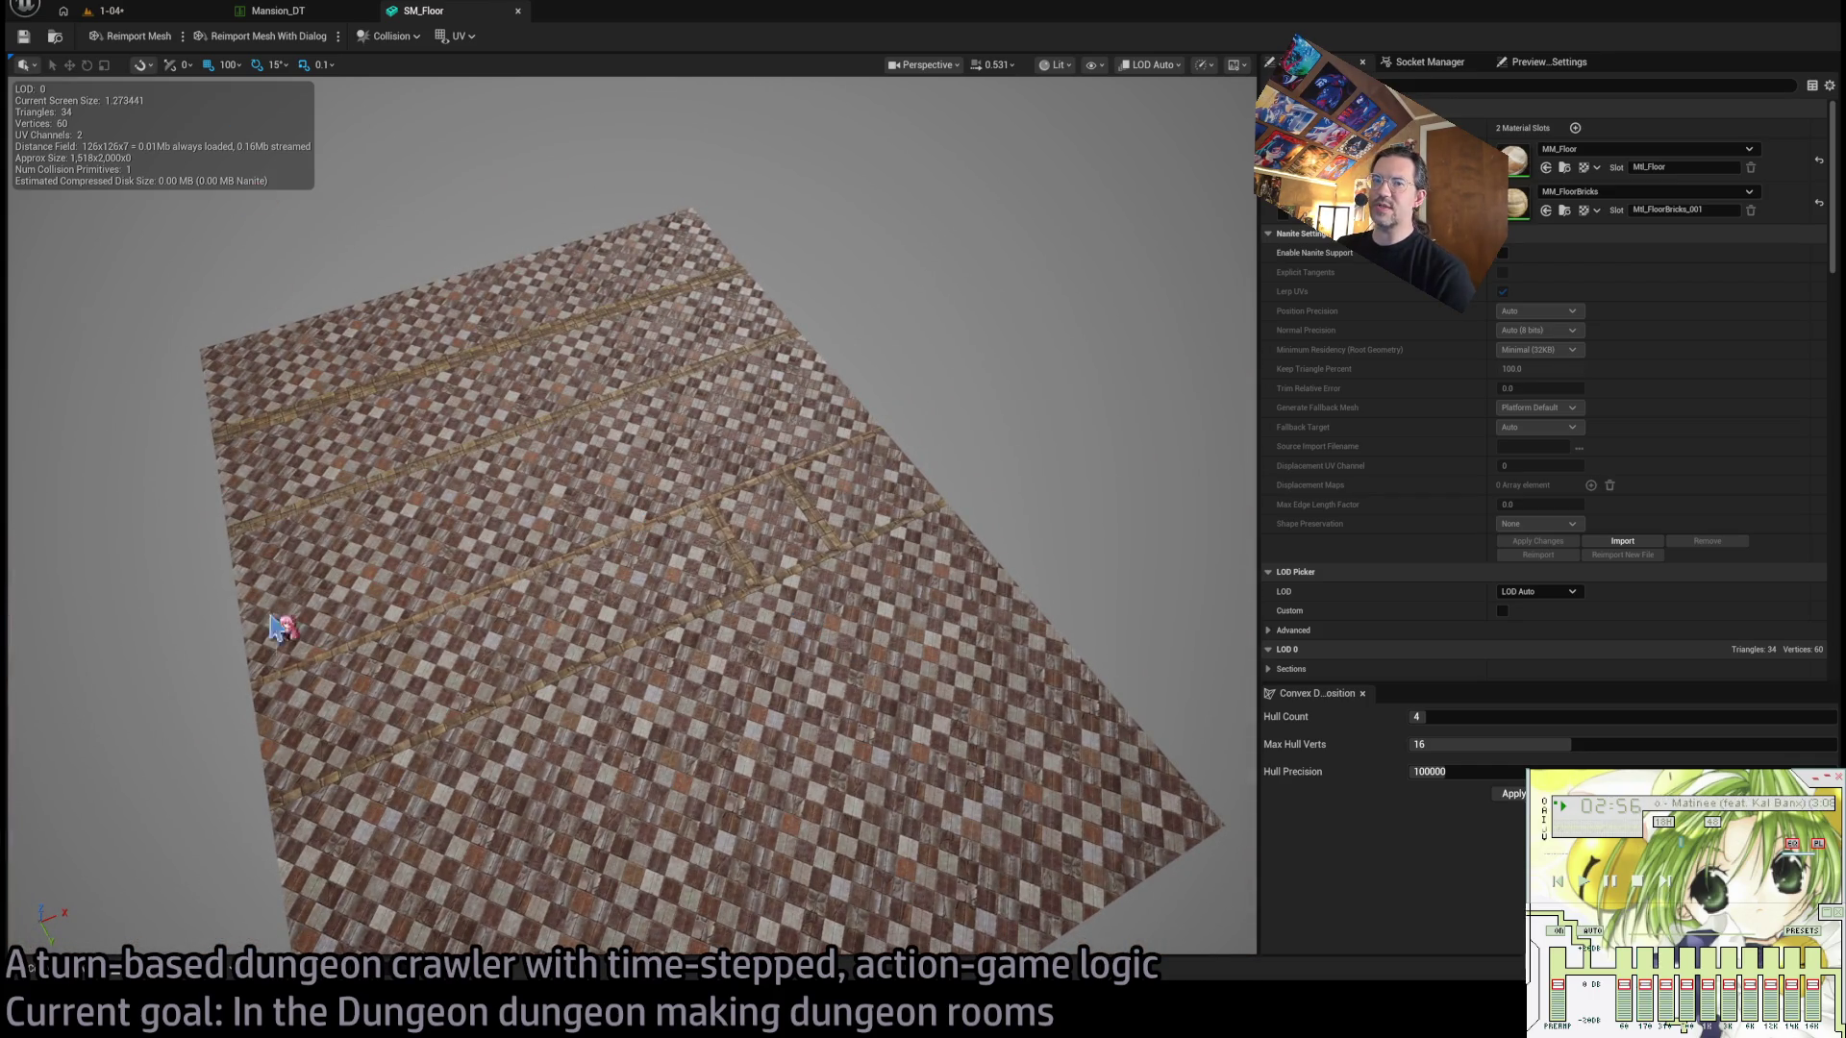
# Navigate the Content Drawer from the Material folder to Mesh_structural.
pyautogui.click(31, 968)
pyautogui.scroll(-2, 96, 846)
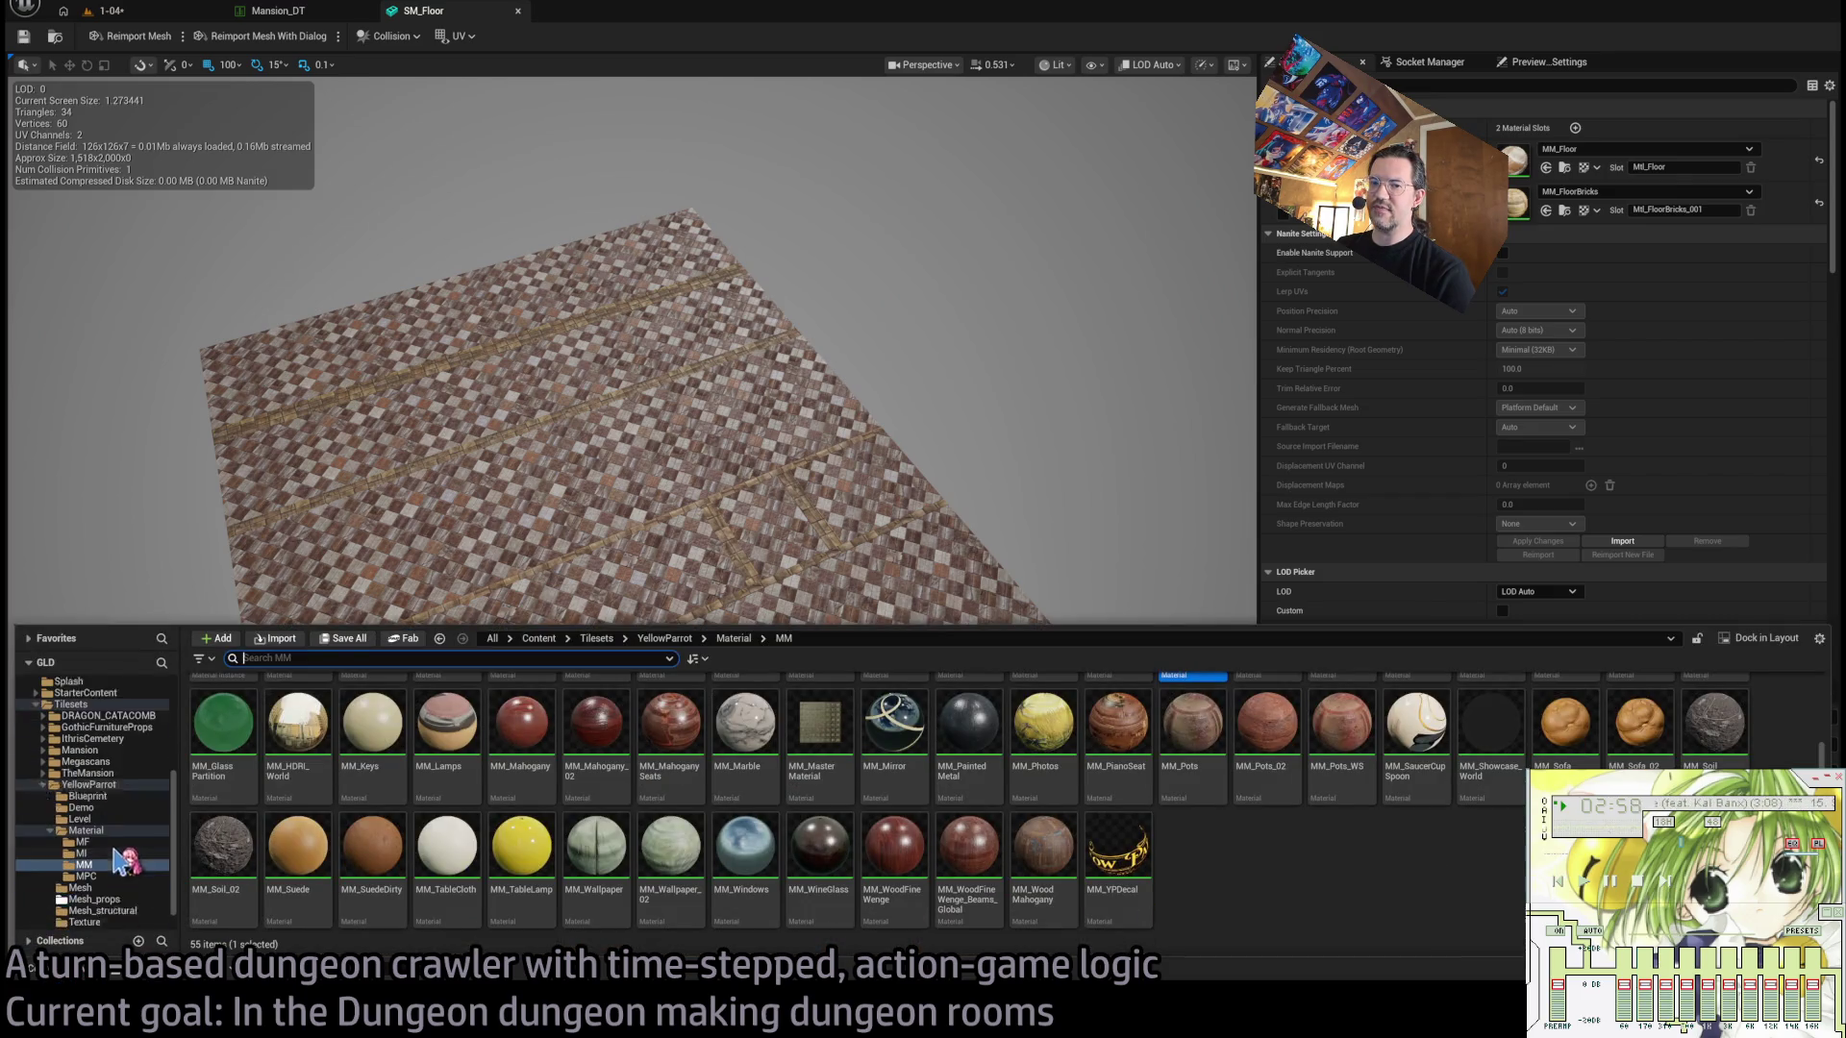
pyautogui.click(85, 808)
pyautogui.click(86, 853)
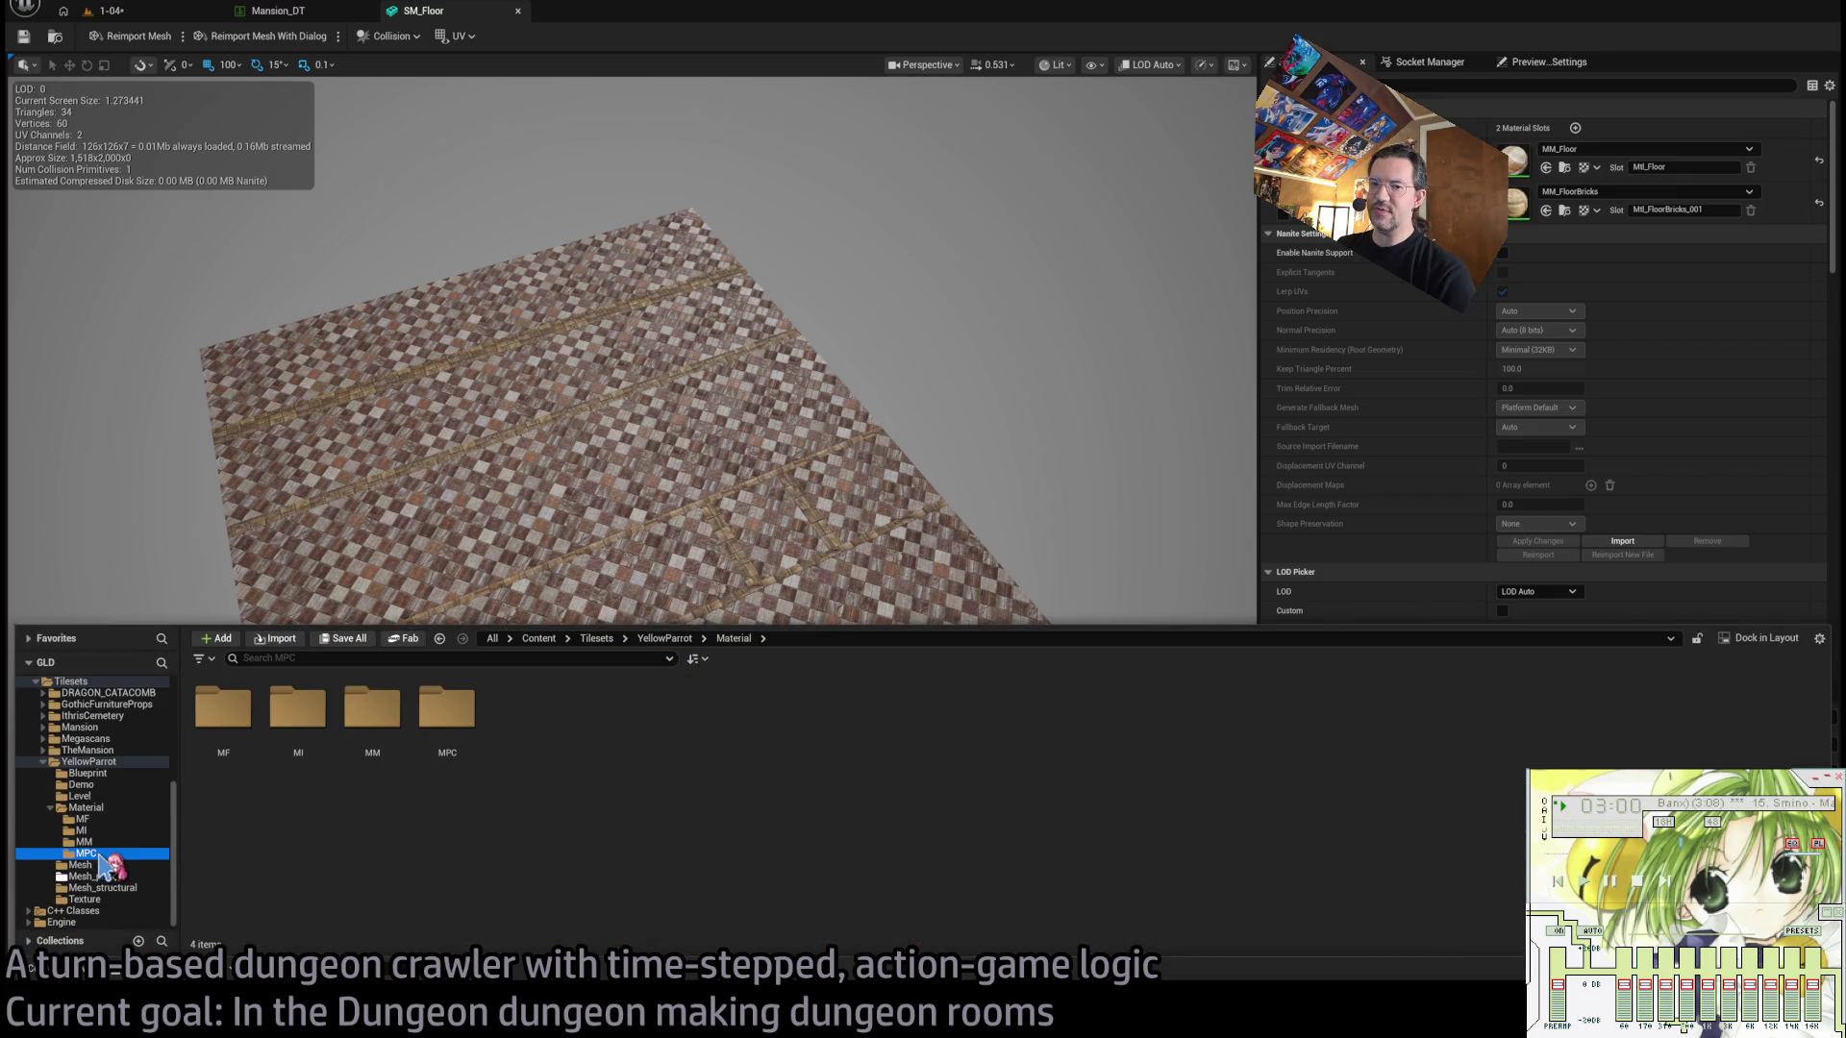
pyautogui.click(121, 876)
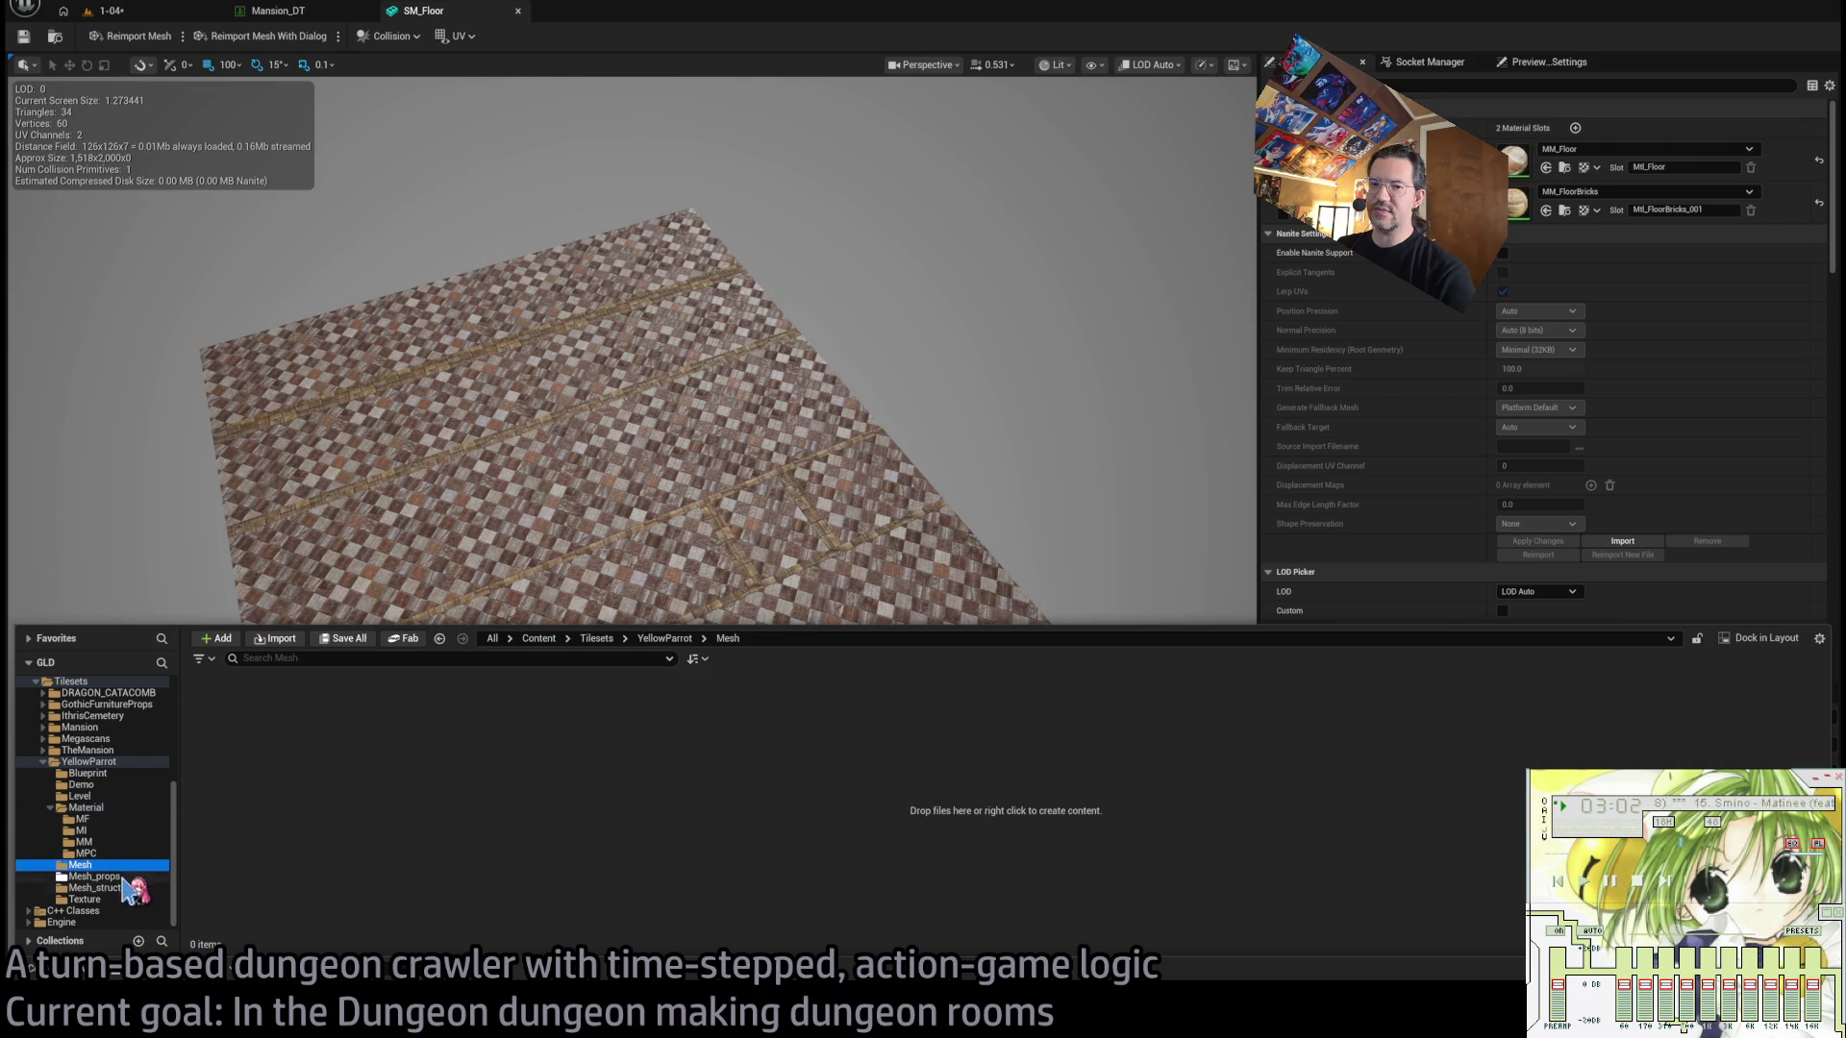
pyautogui.click(121, 888)
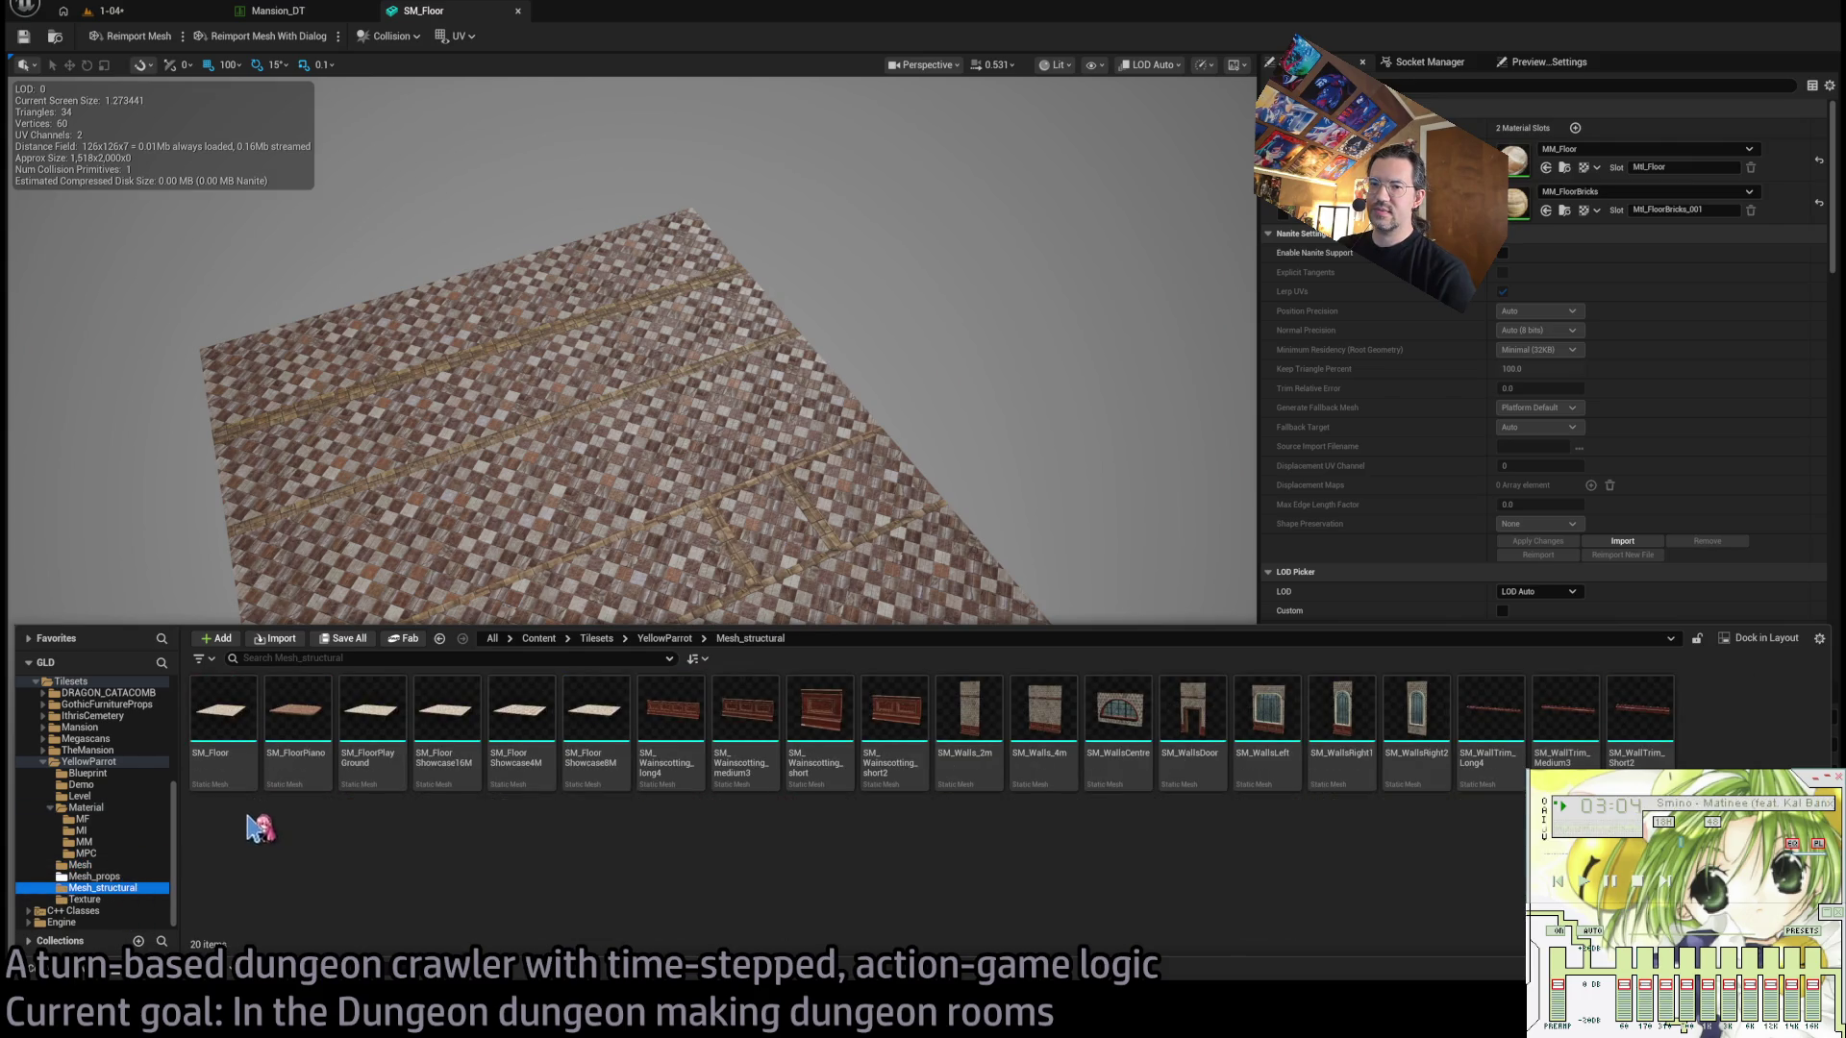
pyautogui.click(236, 766)
pyautogui.click(335, 872)
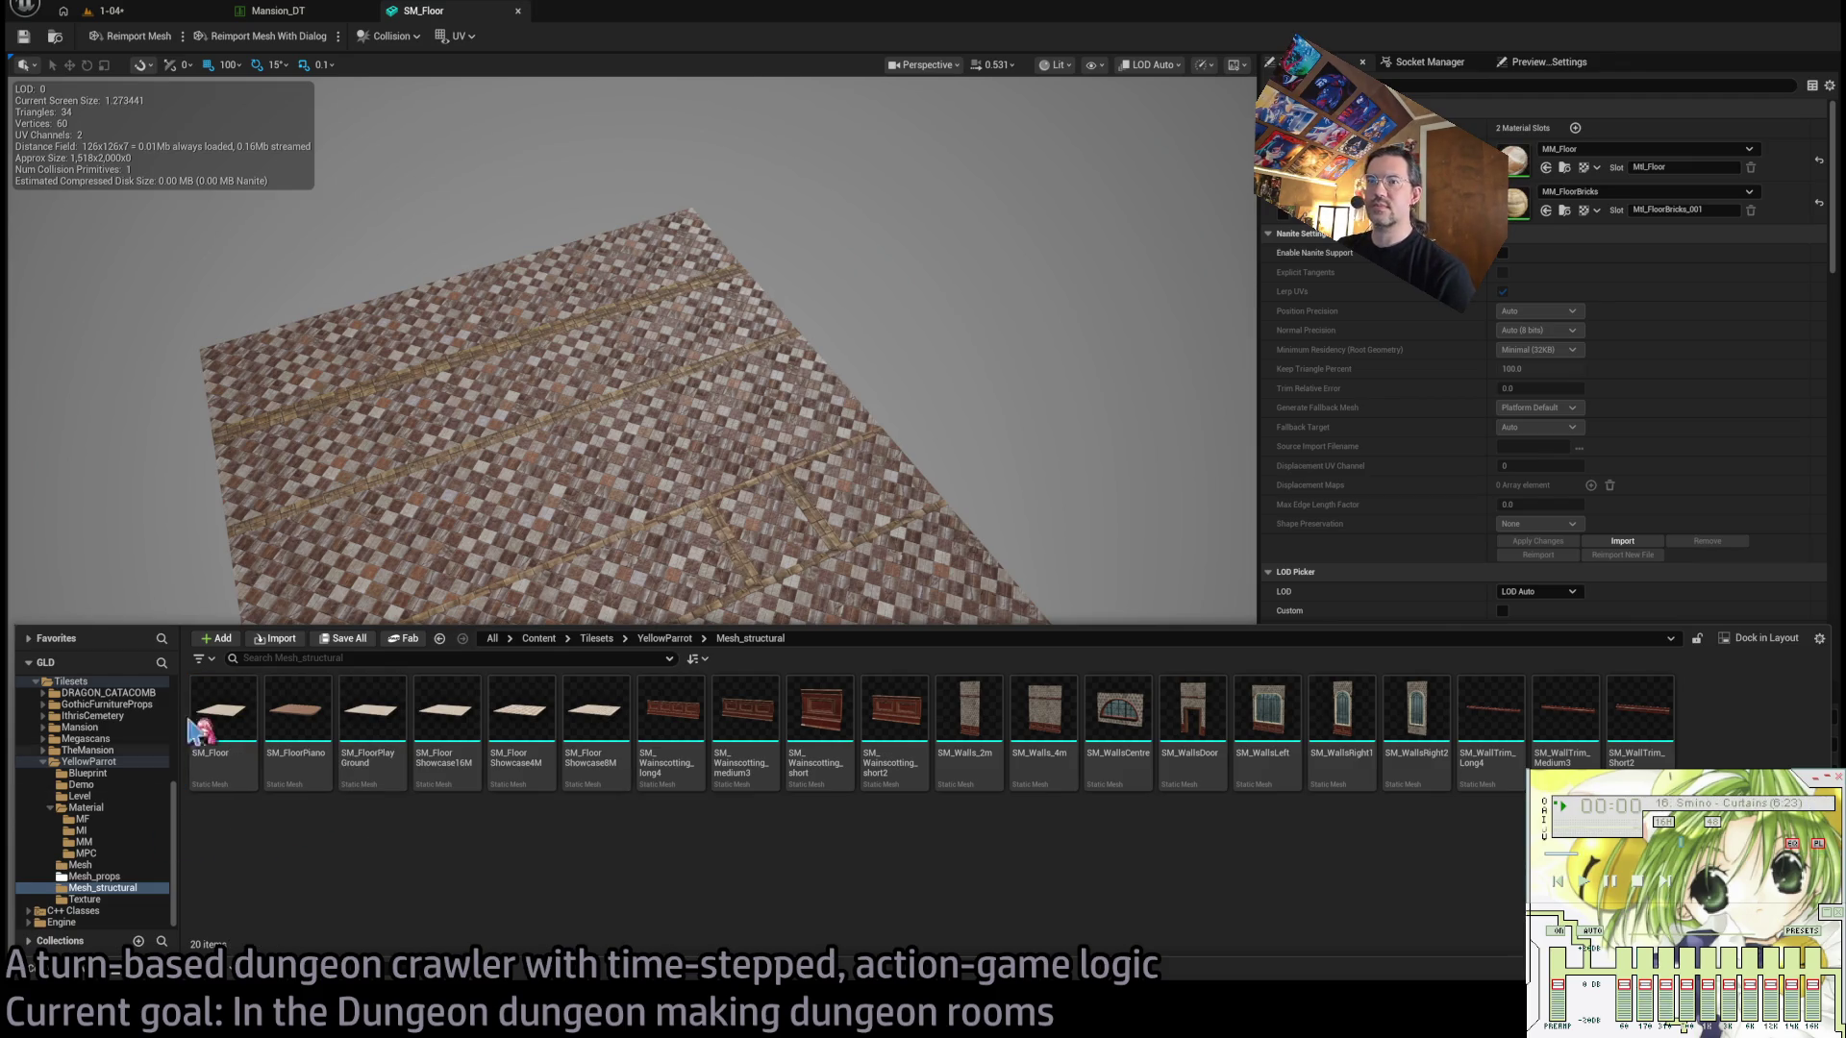
# Place SM_Floor into the 1-04 level's room and move it to X -900.
pyautogui.click(79, 15)
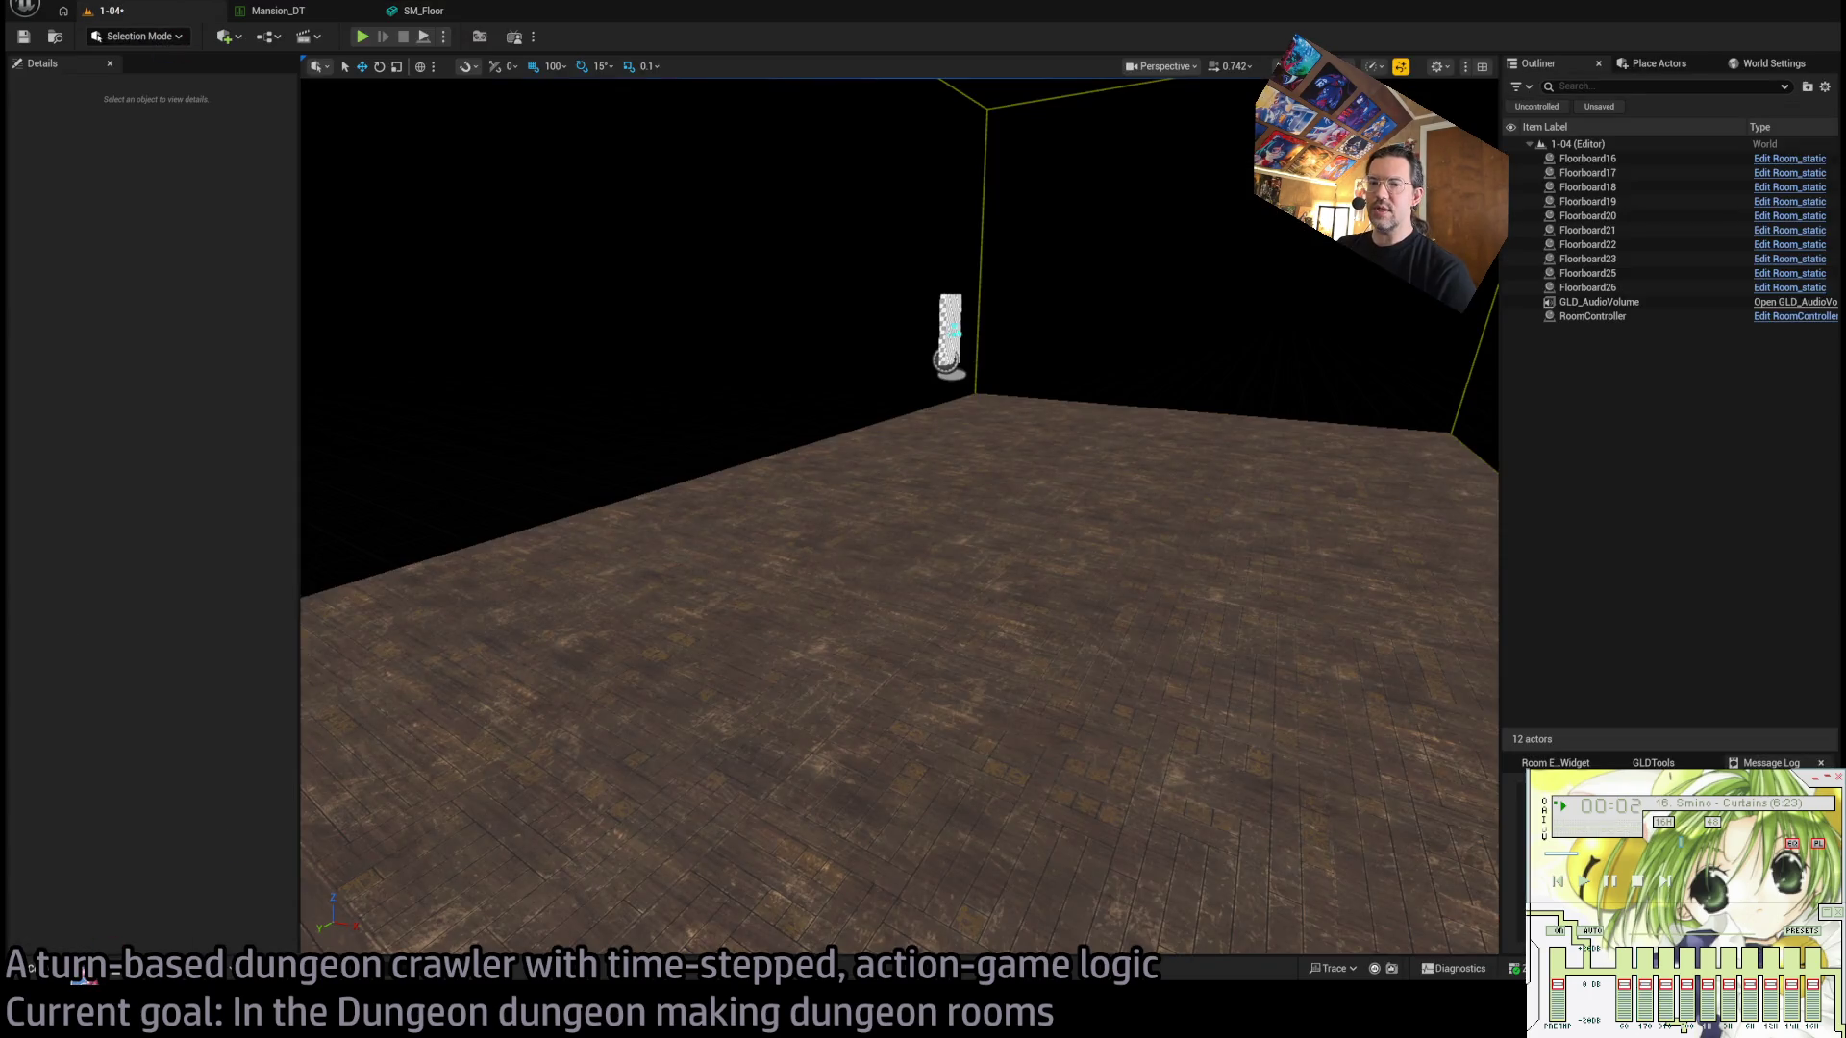
pyautogui.hotkey('ctrl', 'space')
pyautogui.scroll(8, 826, 489)
pyautogui.click(86, 976)
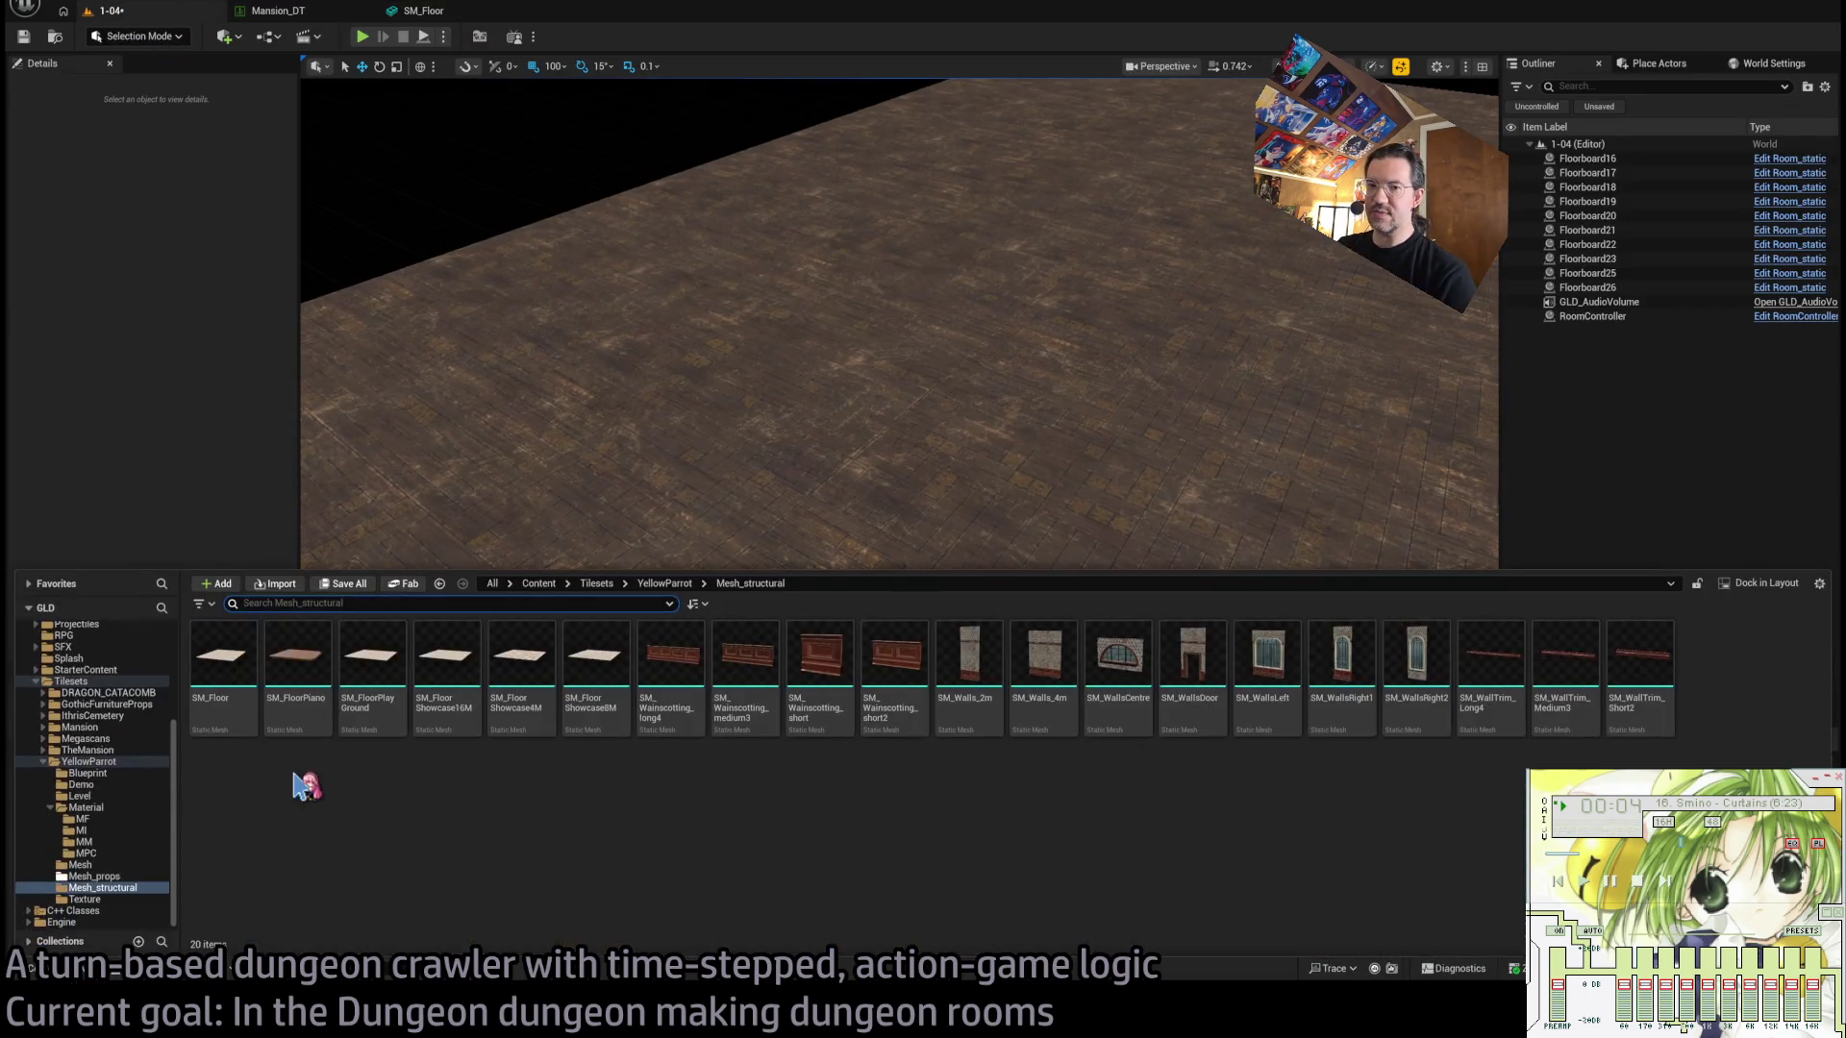
pyautogui.moveTo(224, 670); pyautogui.dragTo(433, 183)
pyautogui.scroll(-6, 624, 500)
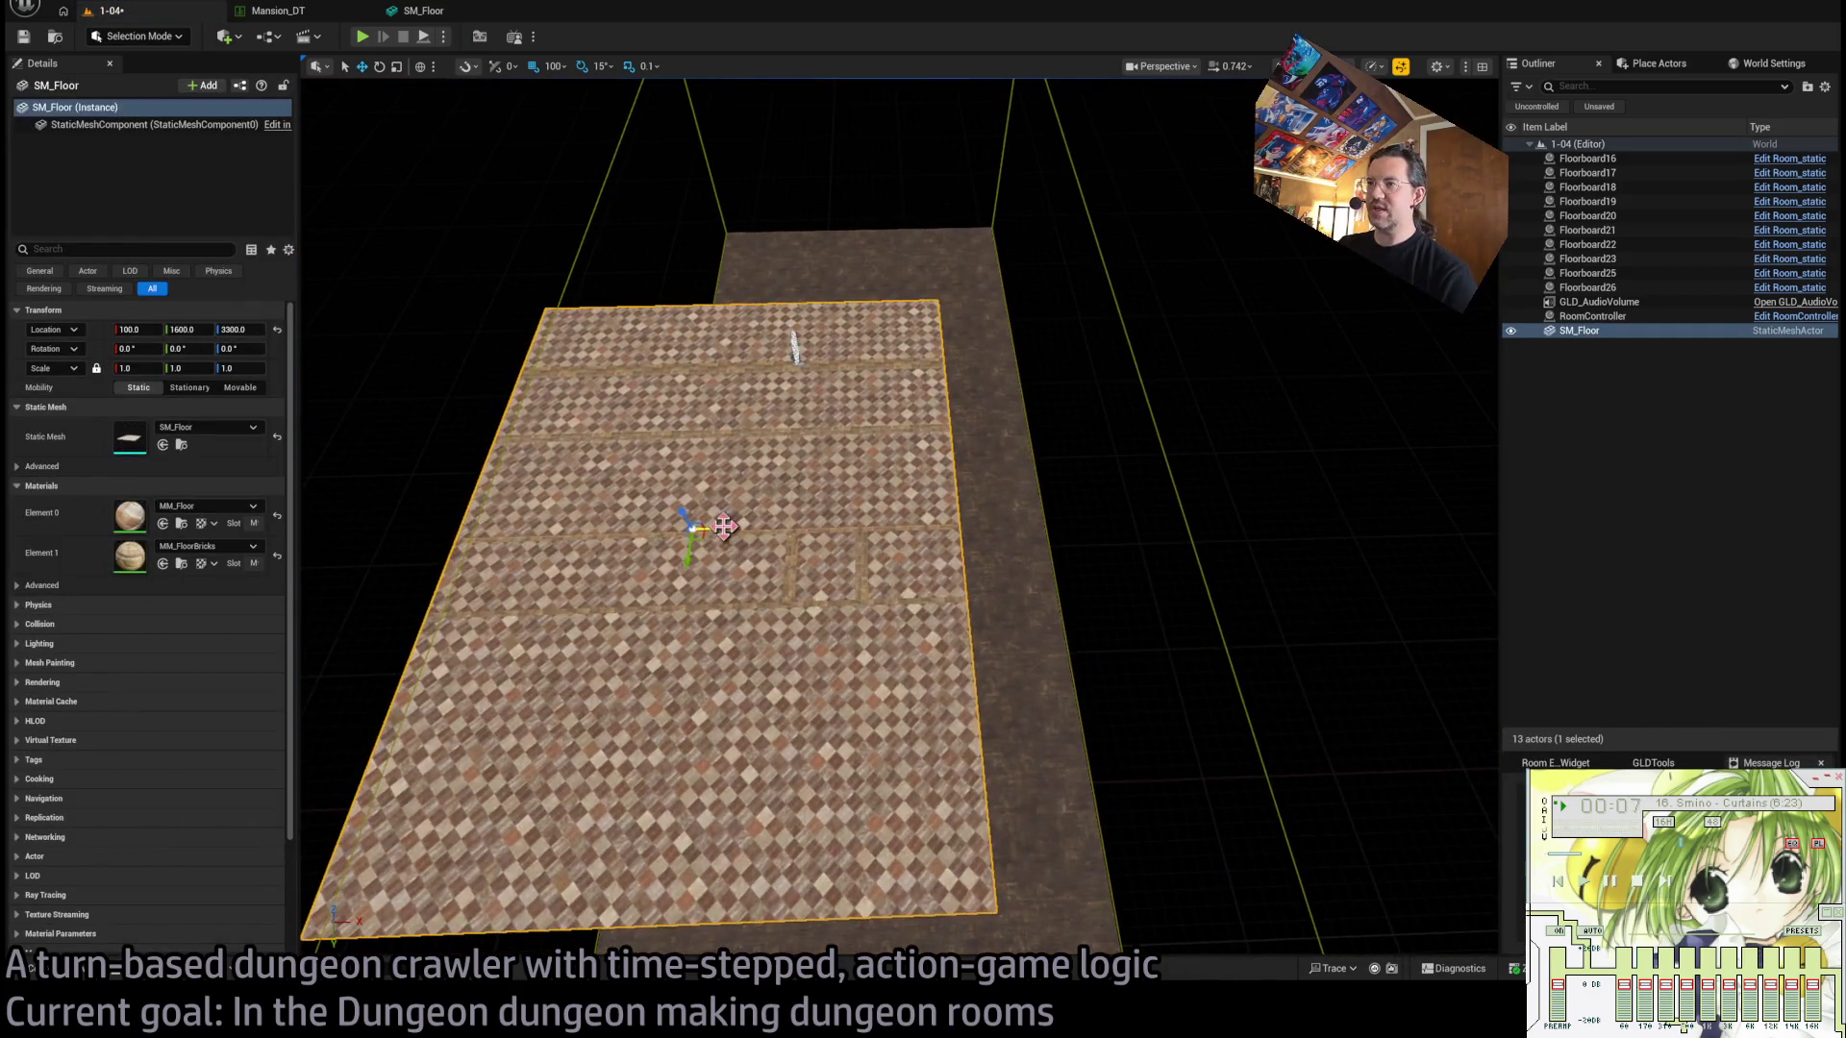
pyautogui.moveTo(716, 527); pyautogui.dragTo(382, 569)
# Place SM_FloorPiano into the room and frame it in the viewport.
pyautogui.click(33, 973)
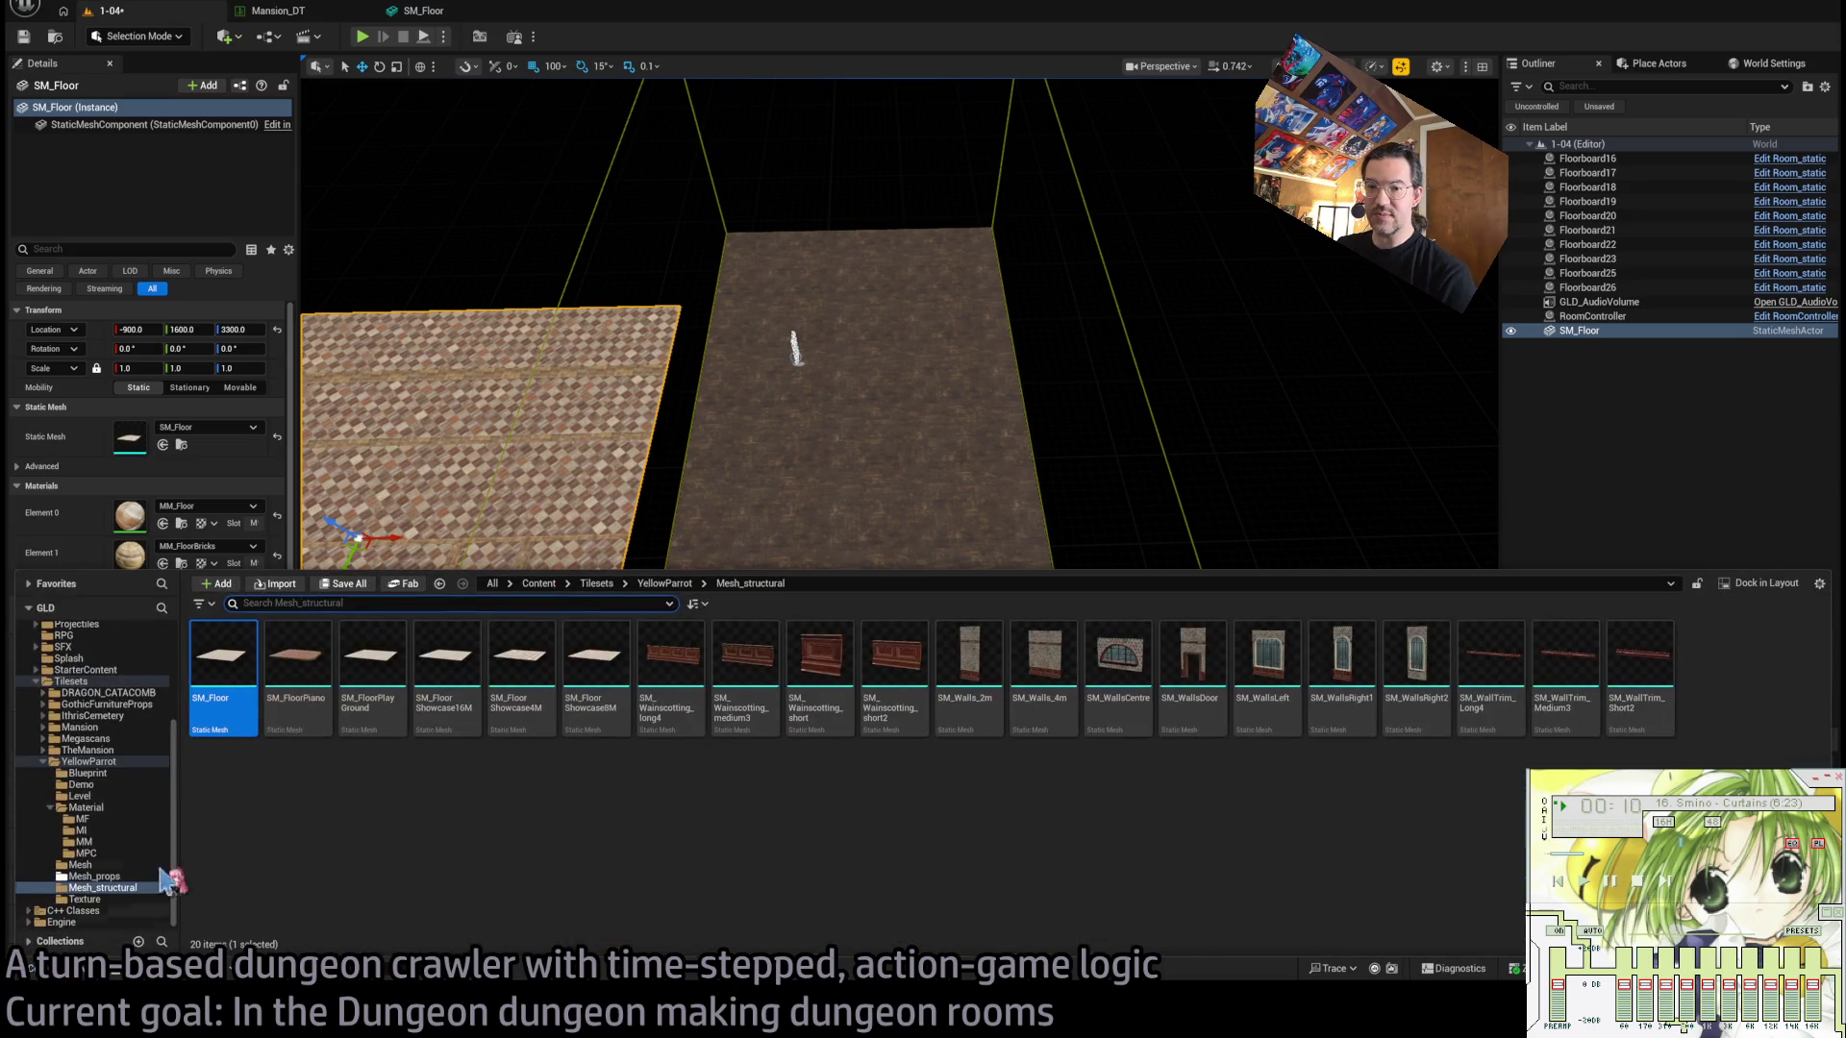
pyautogui.moveTo(296, 700)
pyautogui.mouseDown()
pyautogui.moveTo(502, 527)
pyautogui.moveTo(783, 516)
pyautogui.moveTo(818, 535)
pyautogui.moveTo(1209, 559)
pyautogui.mouseUp()
pyautogui.press('f')
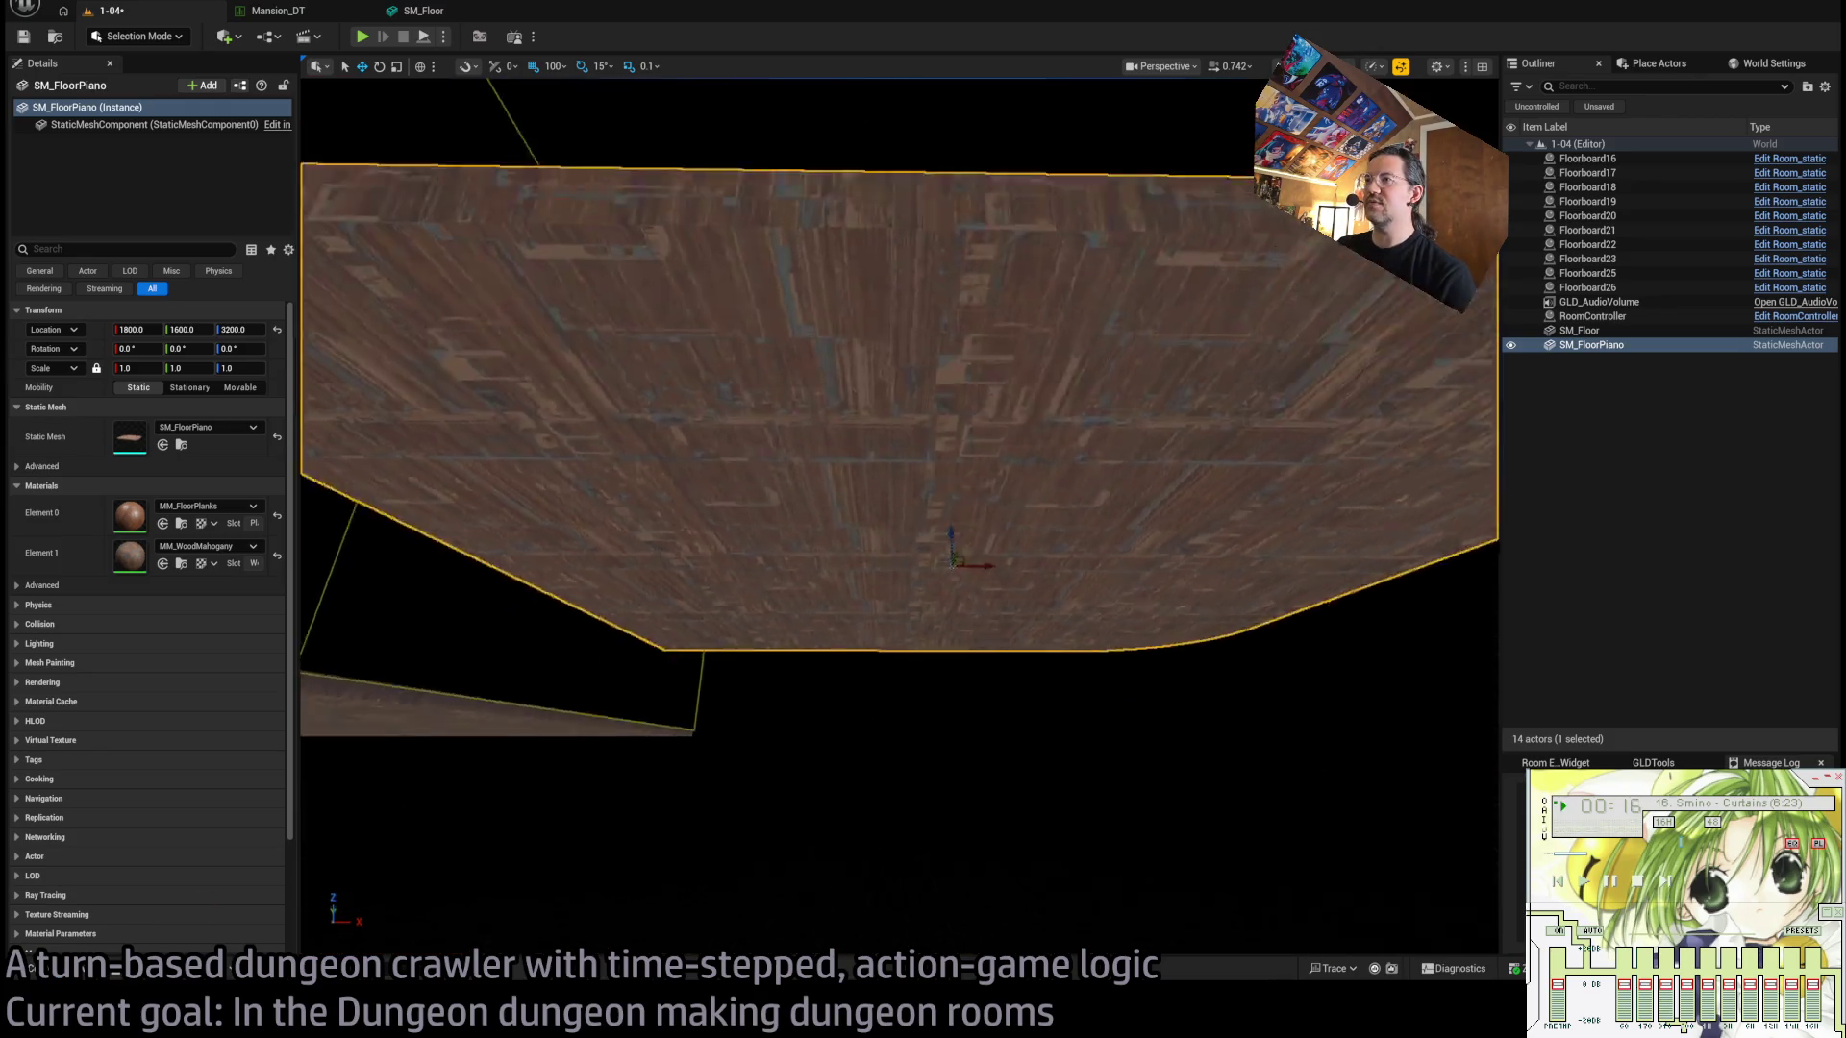
pyautogui.scroll(5, 900, 516)
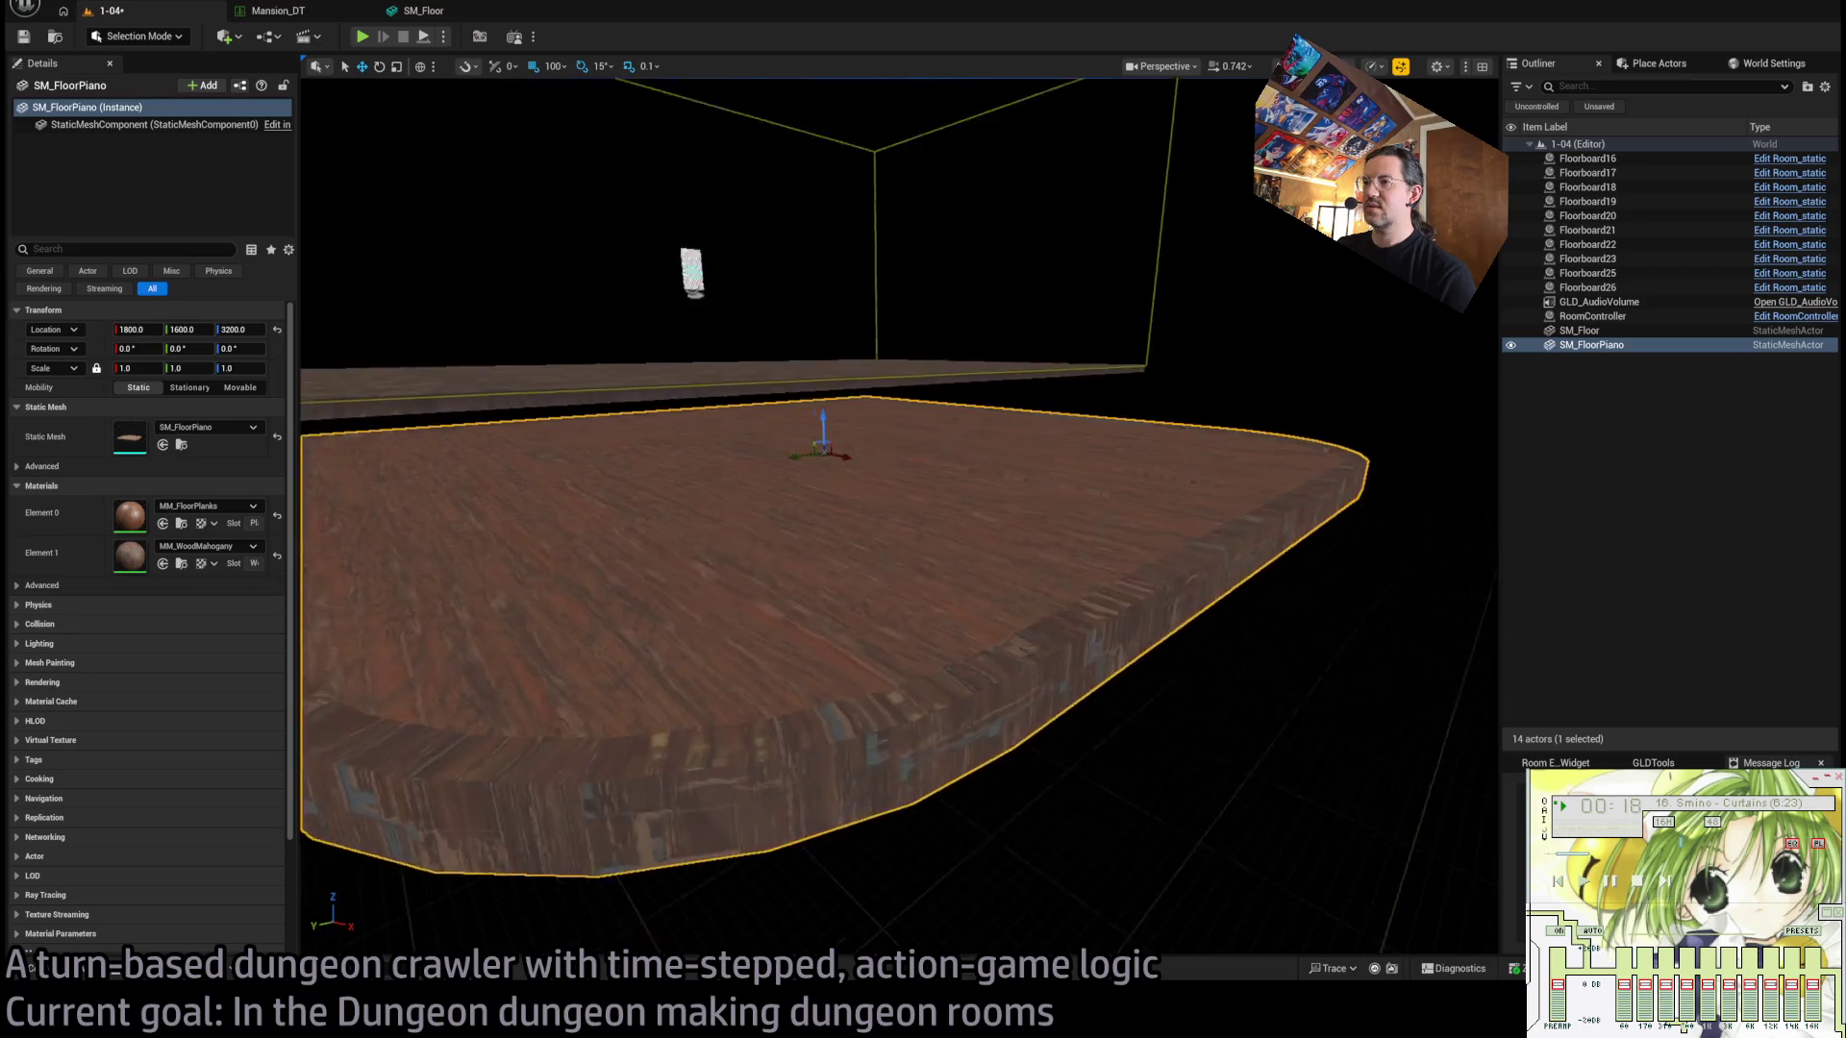
pyautogui.scroll(-2, 900, 517)
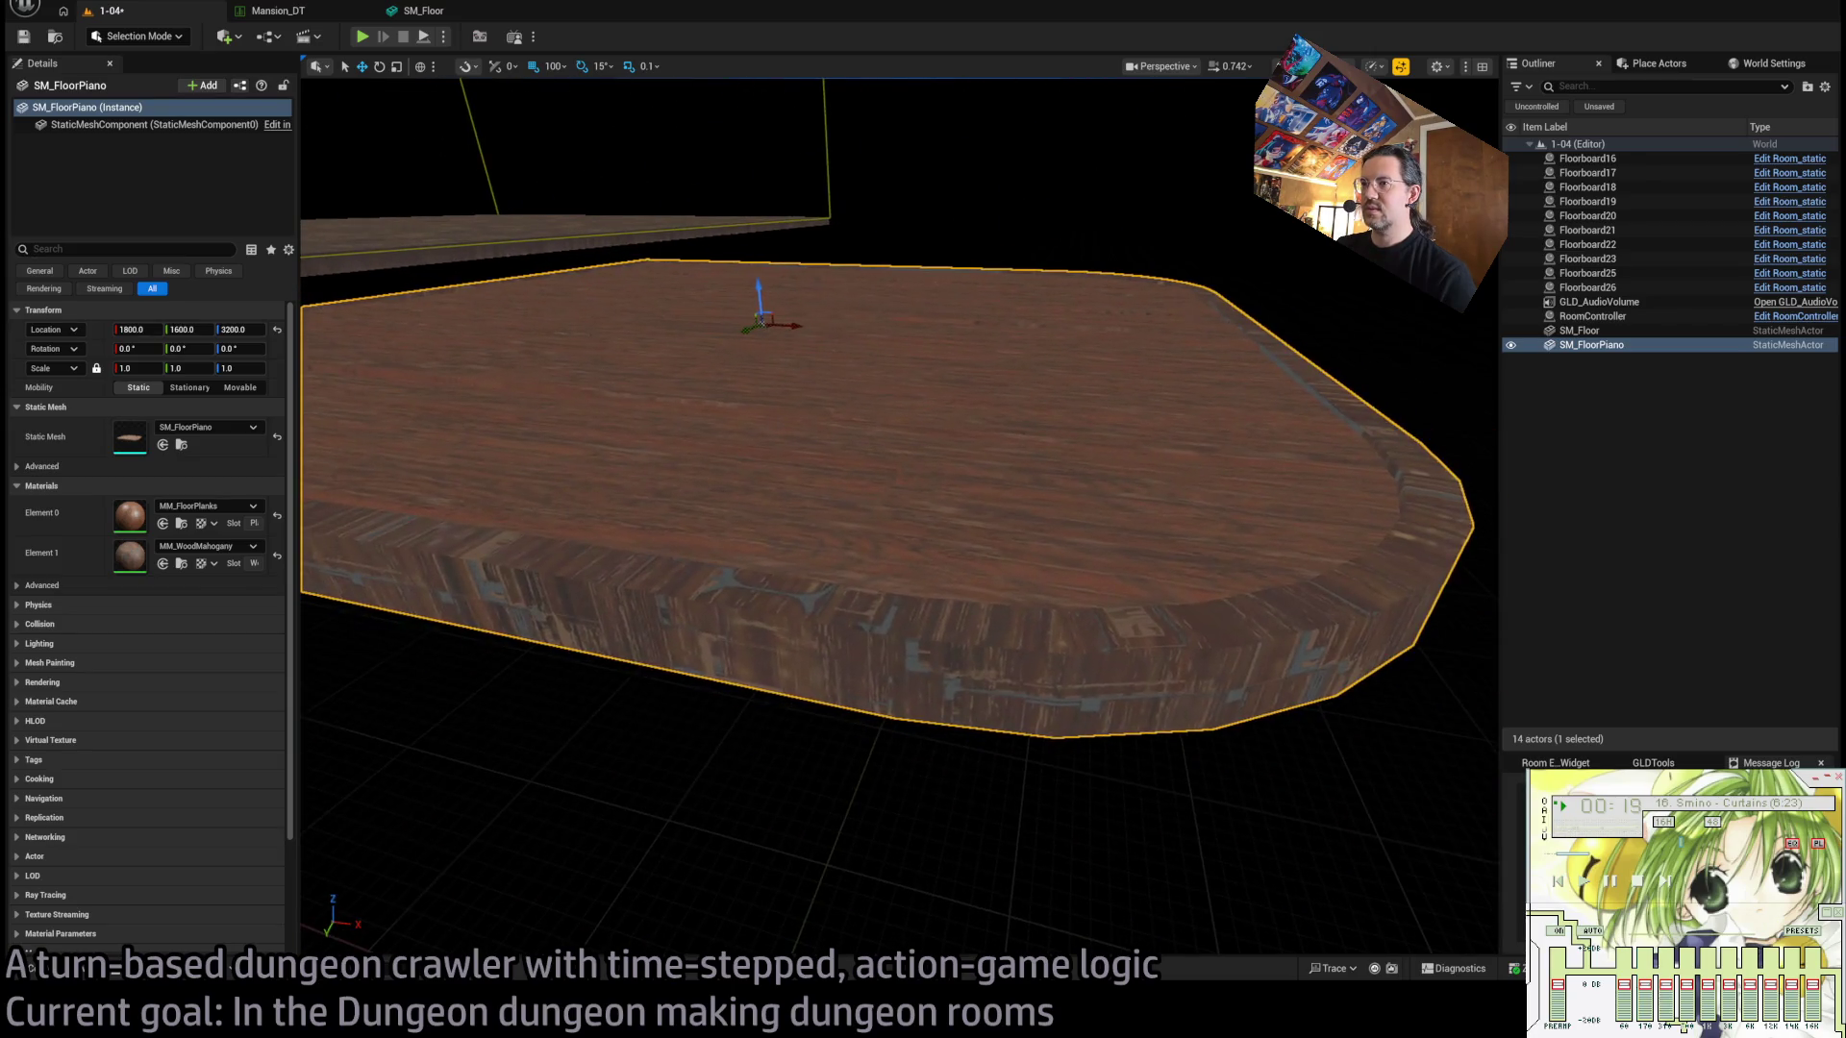
pyautogui.scroll(-5, 611, 516)
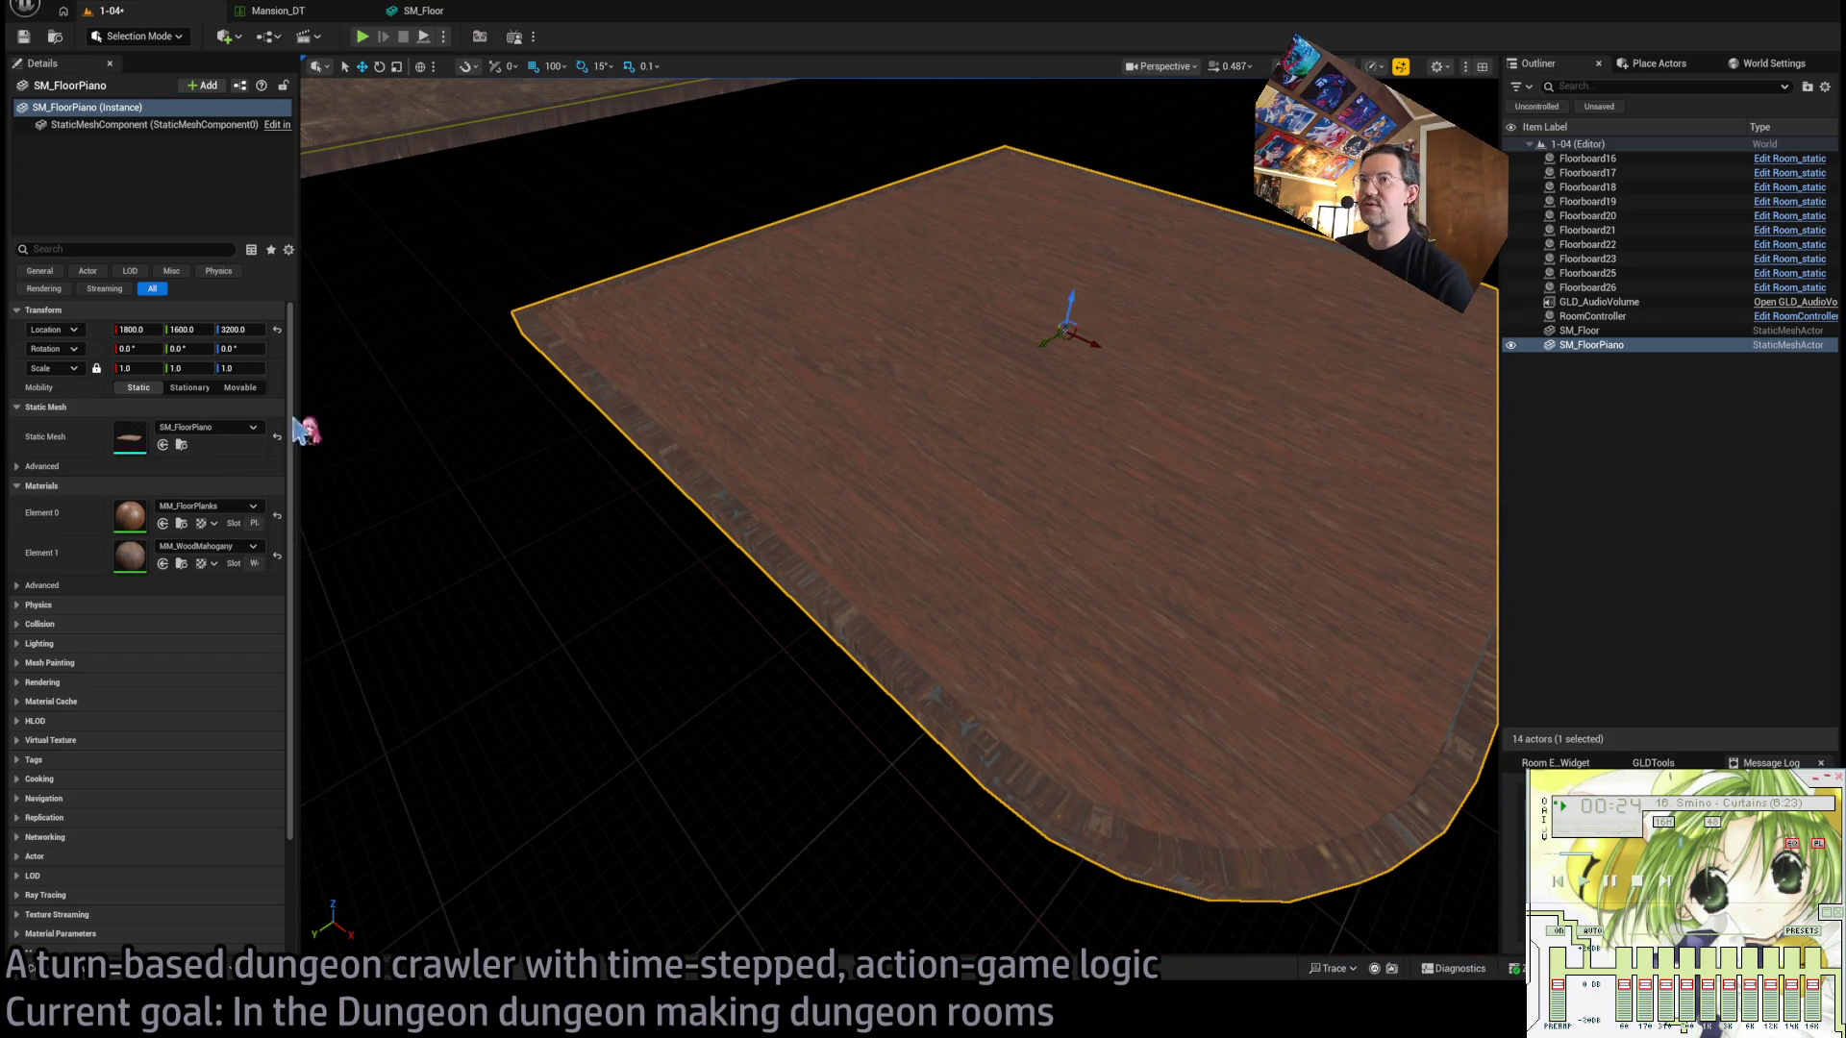
# Test Nanite on SM_FloorPiano, turn it back off, apply the change and close the editor.
pyautogui.doubleClick(1069, 508)
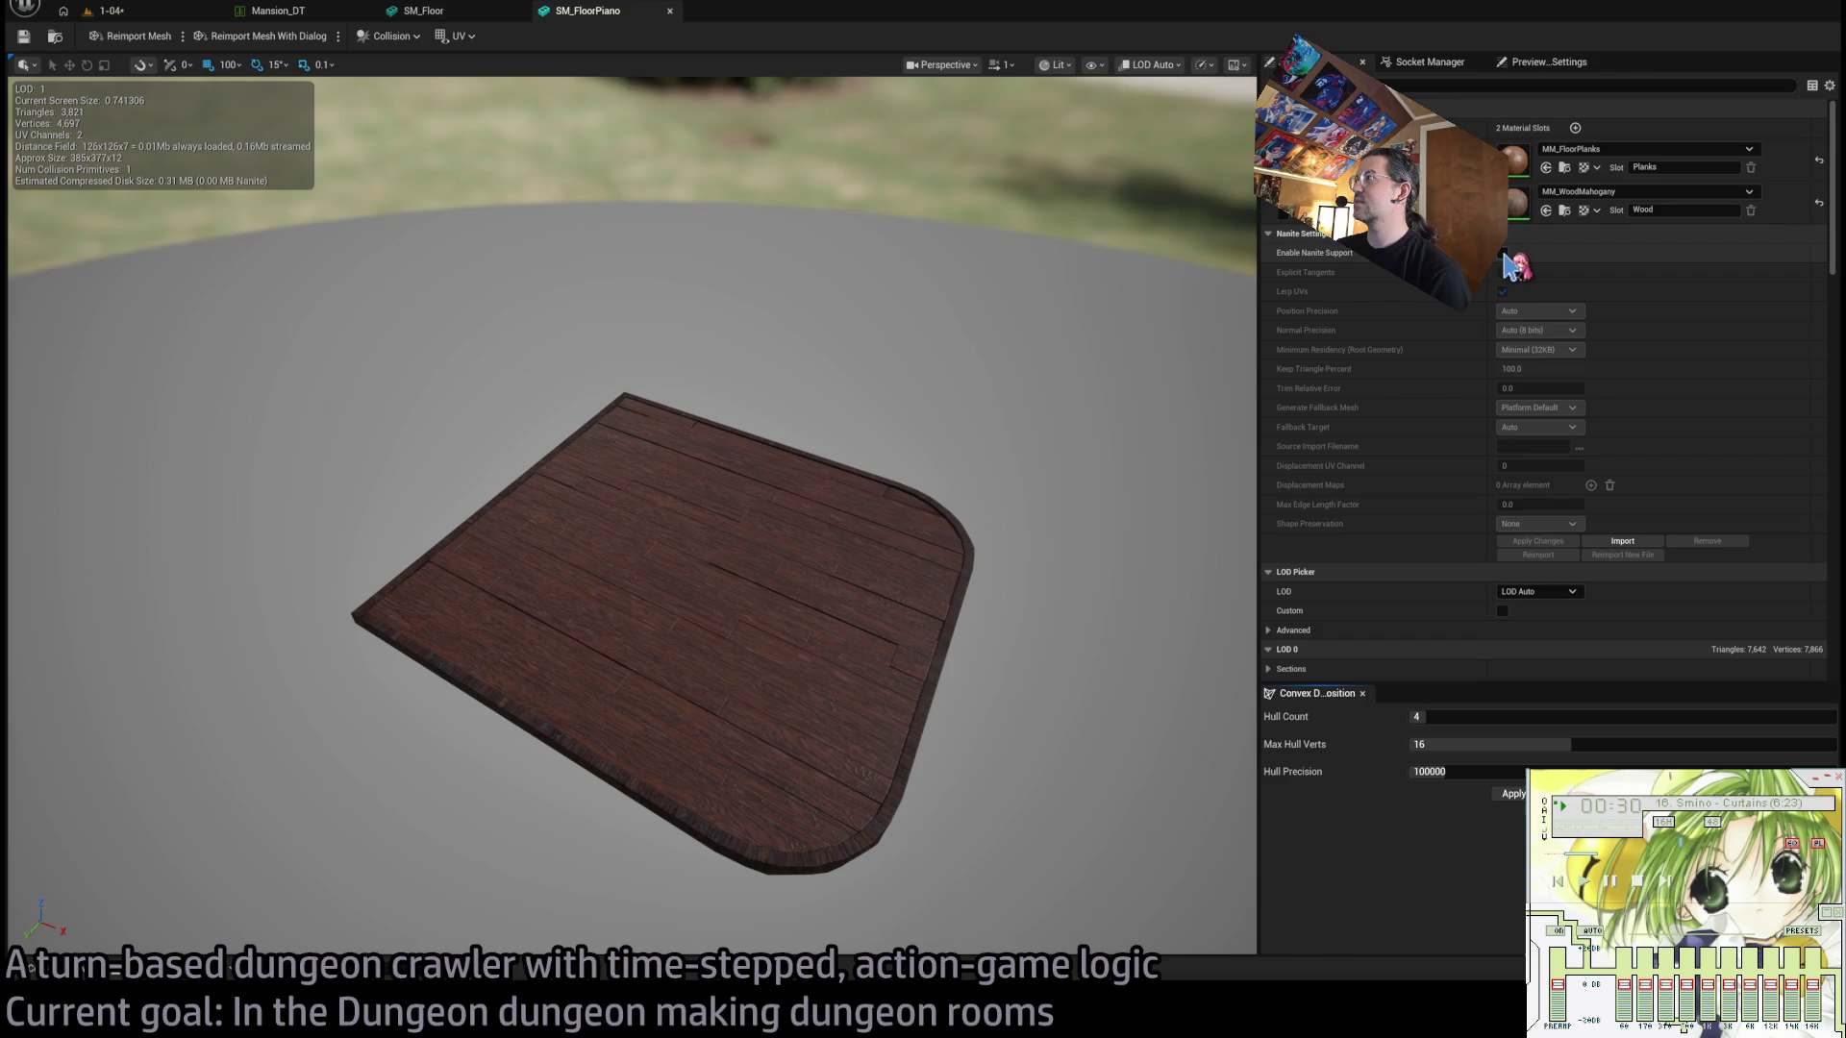
pyautogui.click(1503, 254)
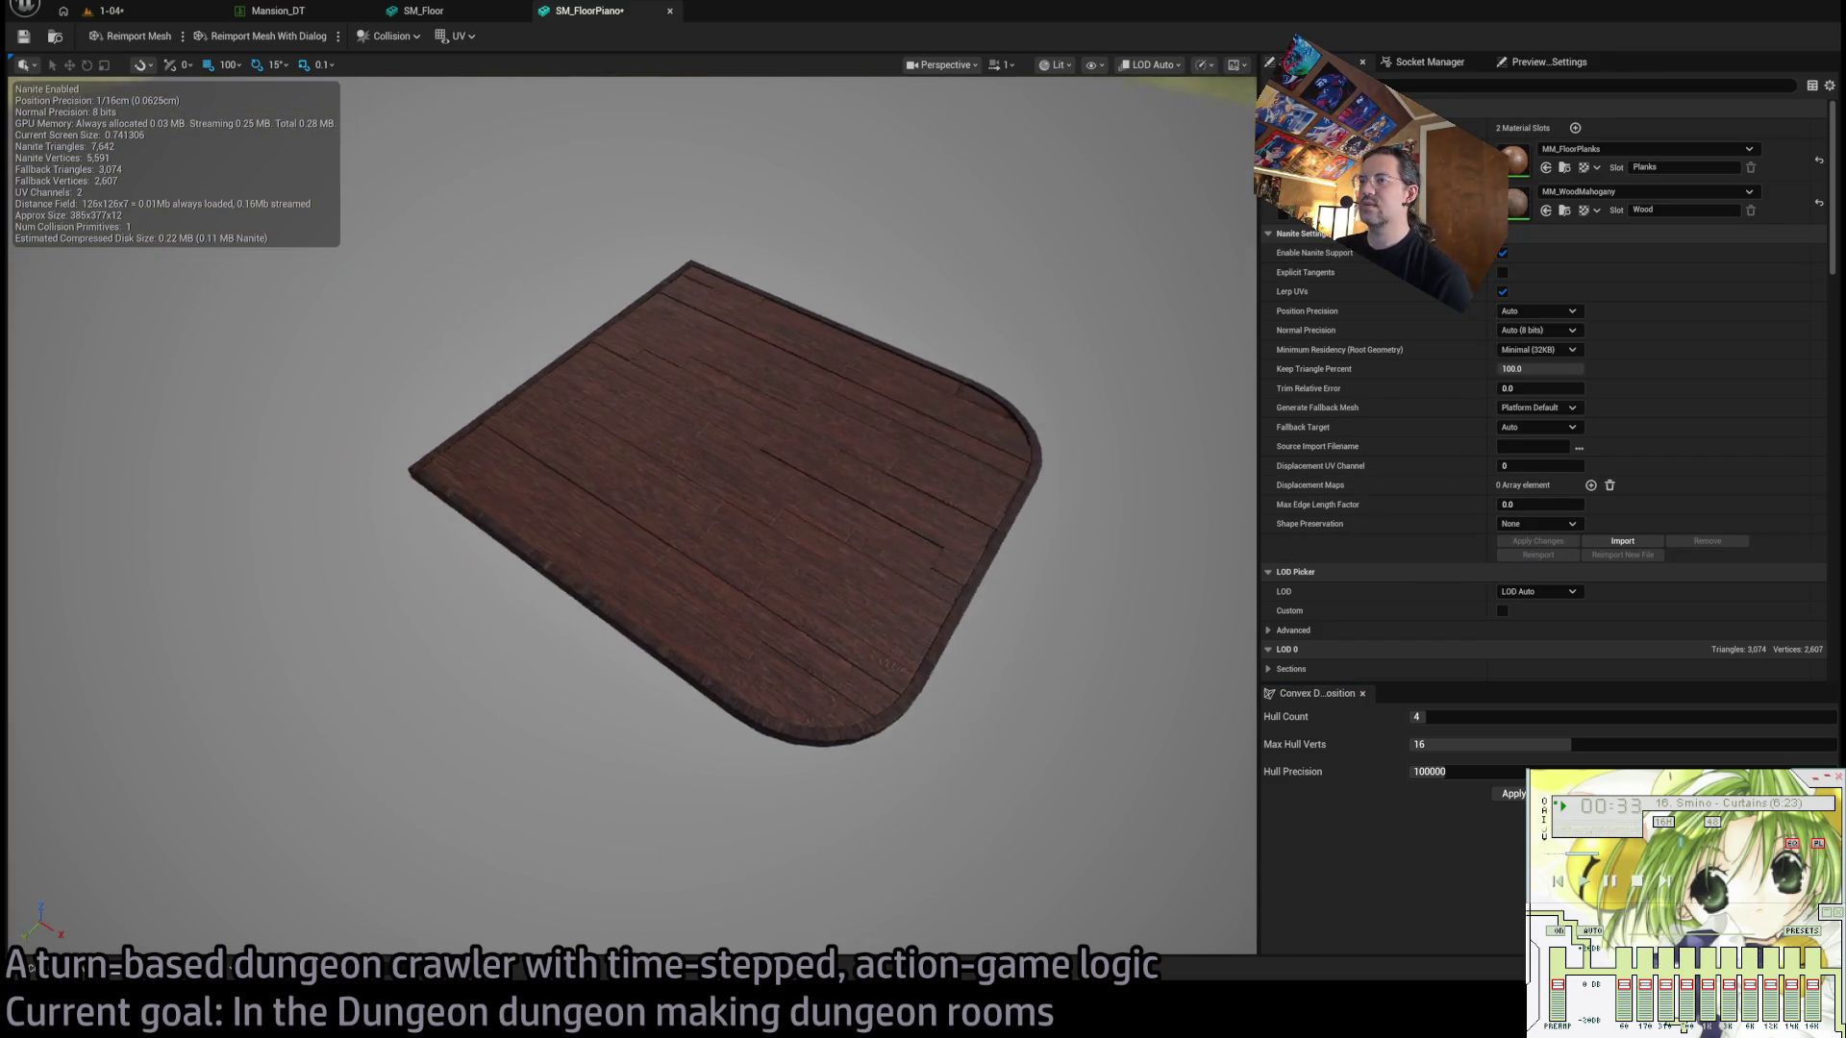
pyautogui.moveTo(635, 510)
pyautogui.mouseDown()
pyautogui.moveTo(635, 452)
pyautogui.moveTo(837, 264)
pyautogui.mouseUp()
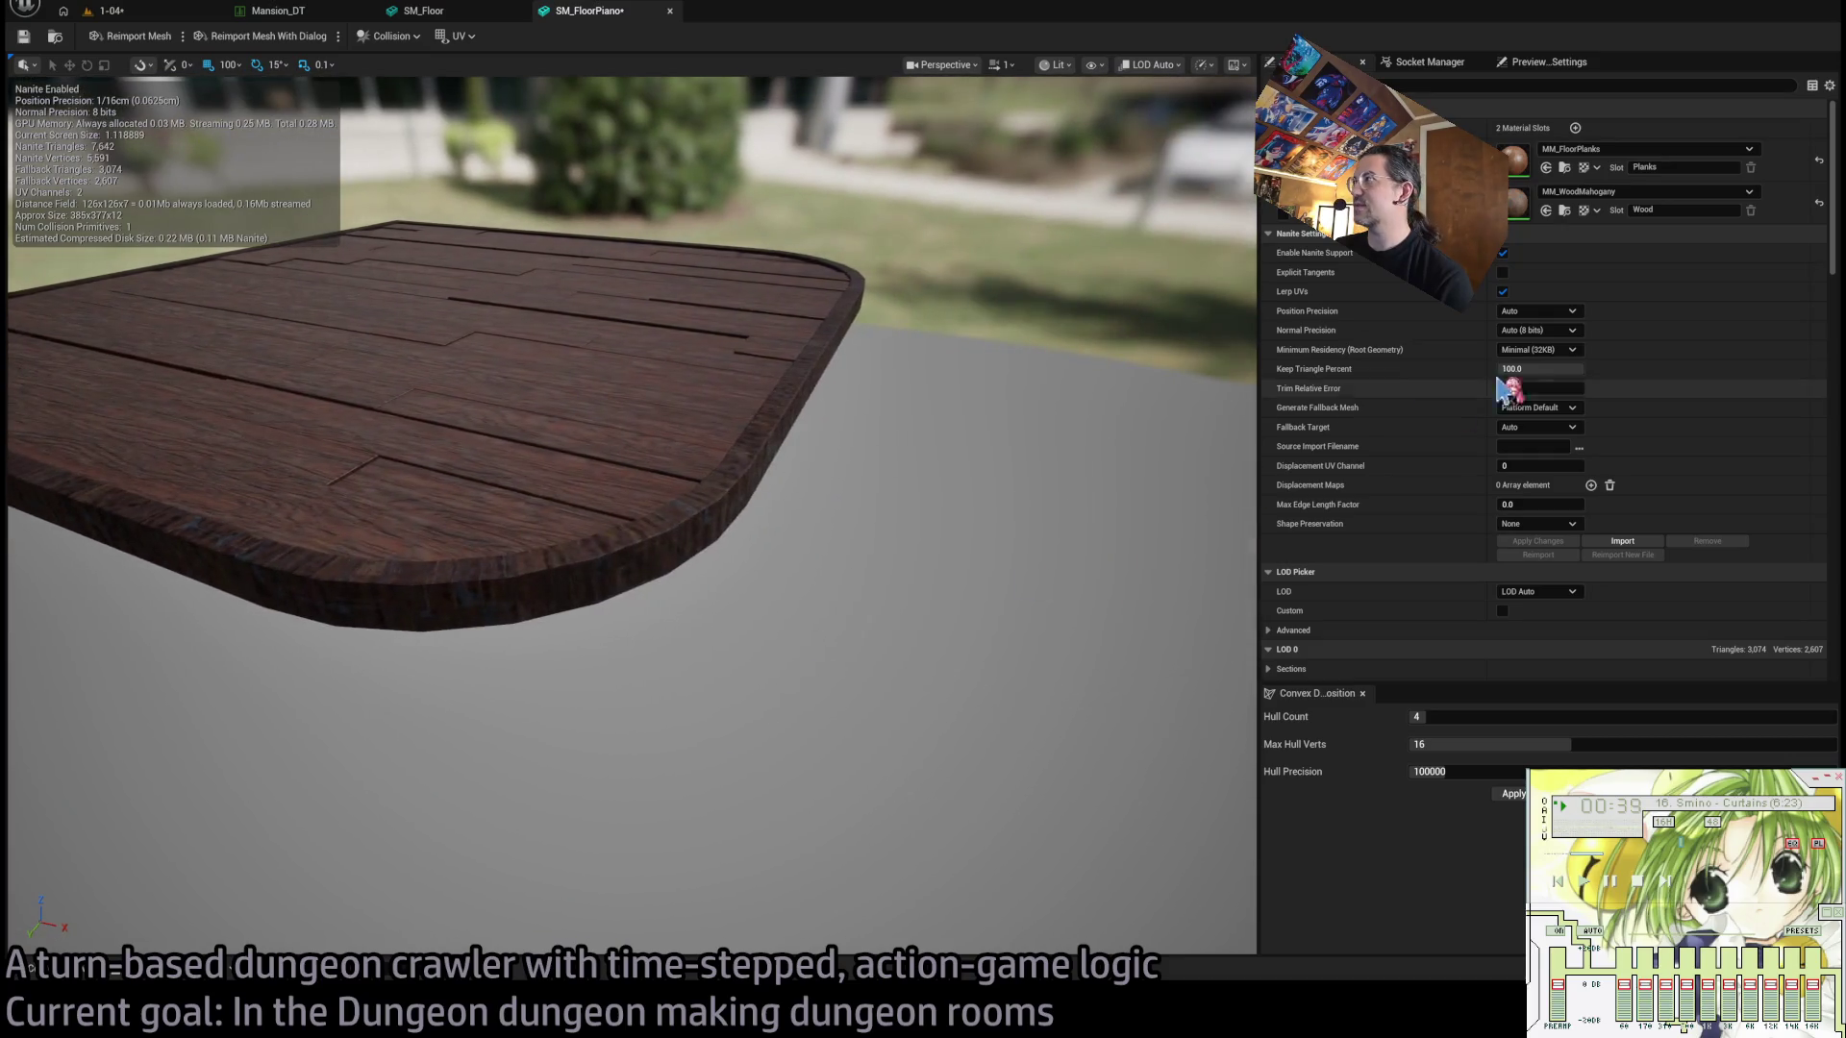
pyautogui.click(1503, 253)
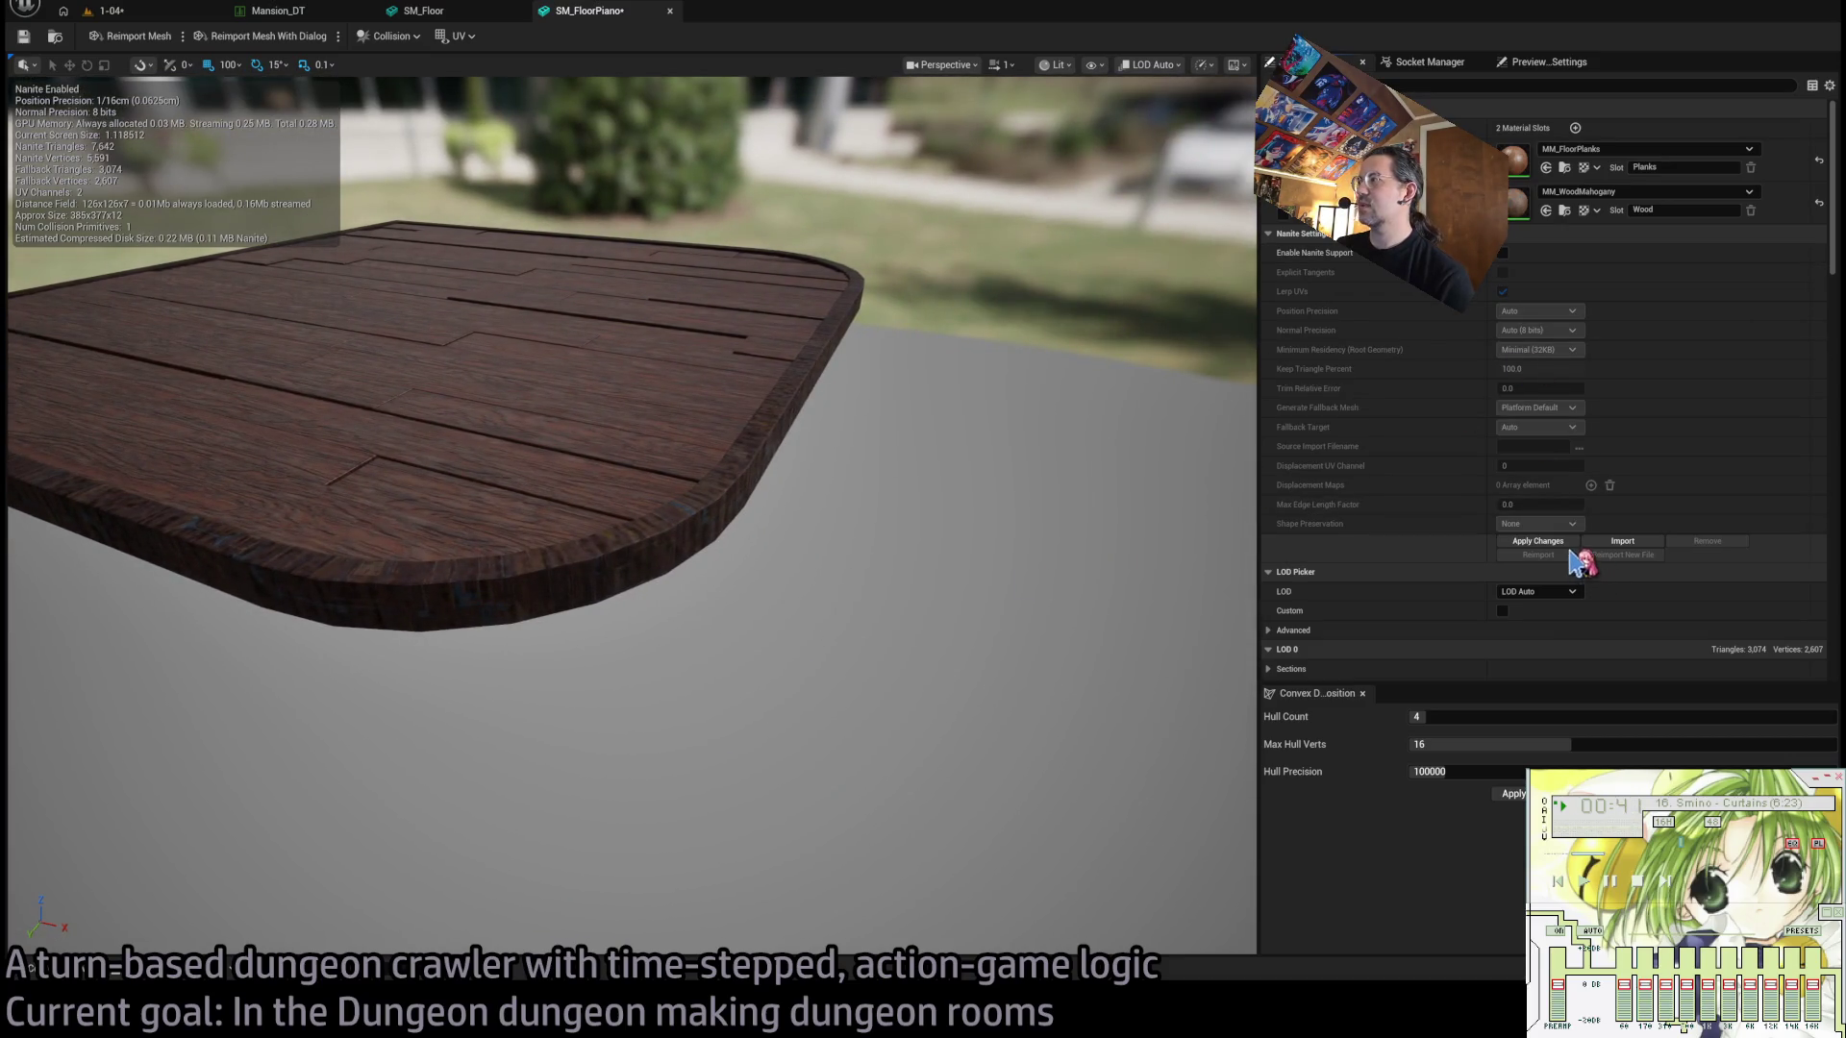
pyautogui.click(1567, 542)
pyautogui.middleClick(601, 17)
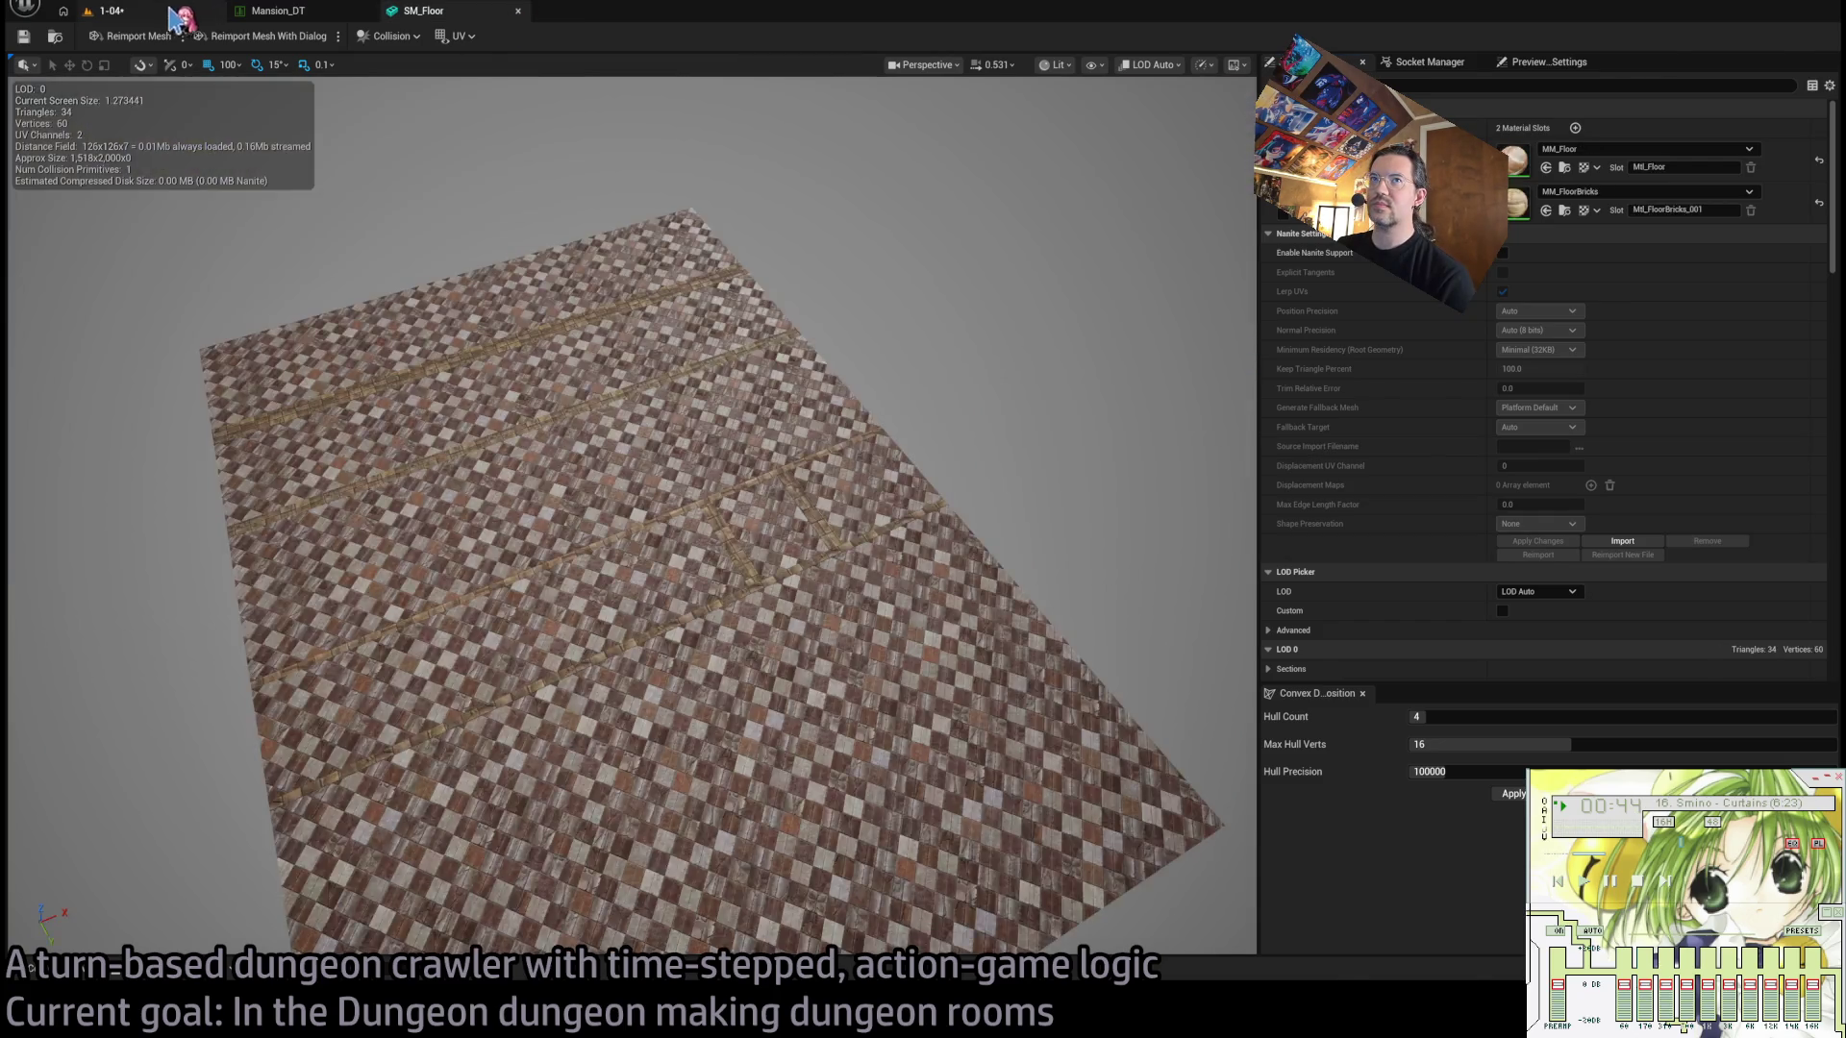
# Frame SM_FloorPiano, orbit to inspect its edge and top, then open the project assets.
pyautogui.press('f')
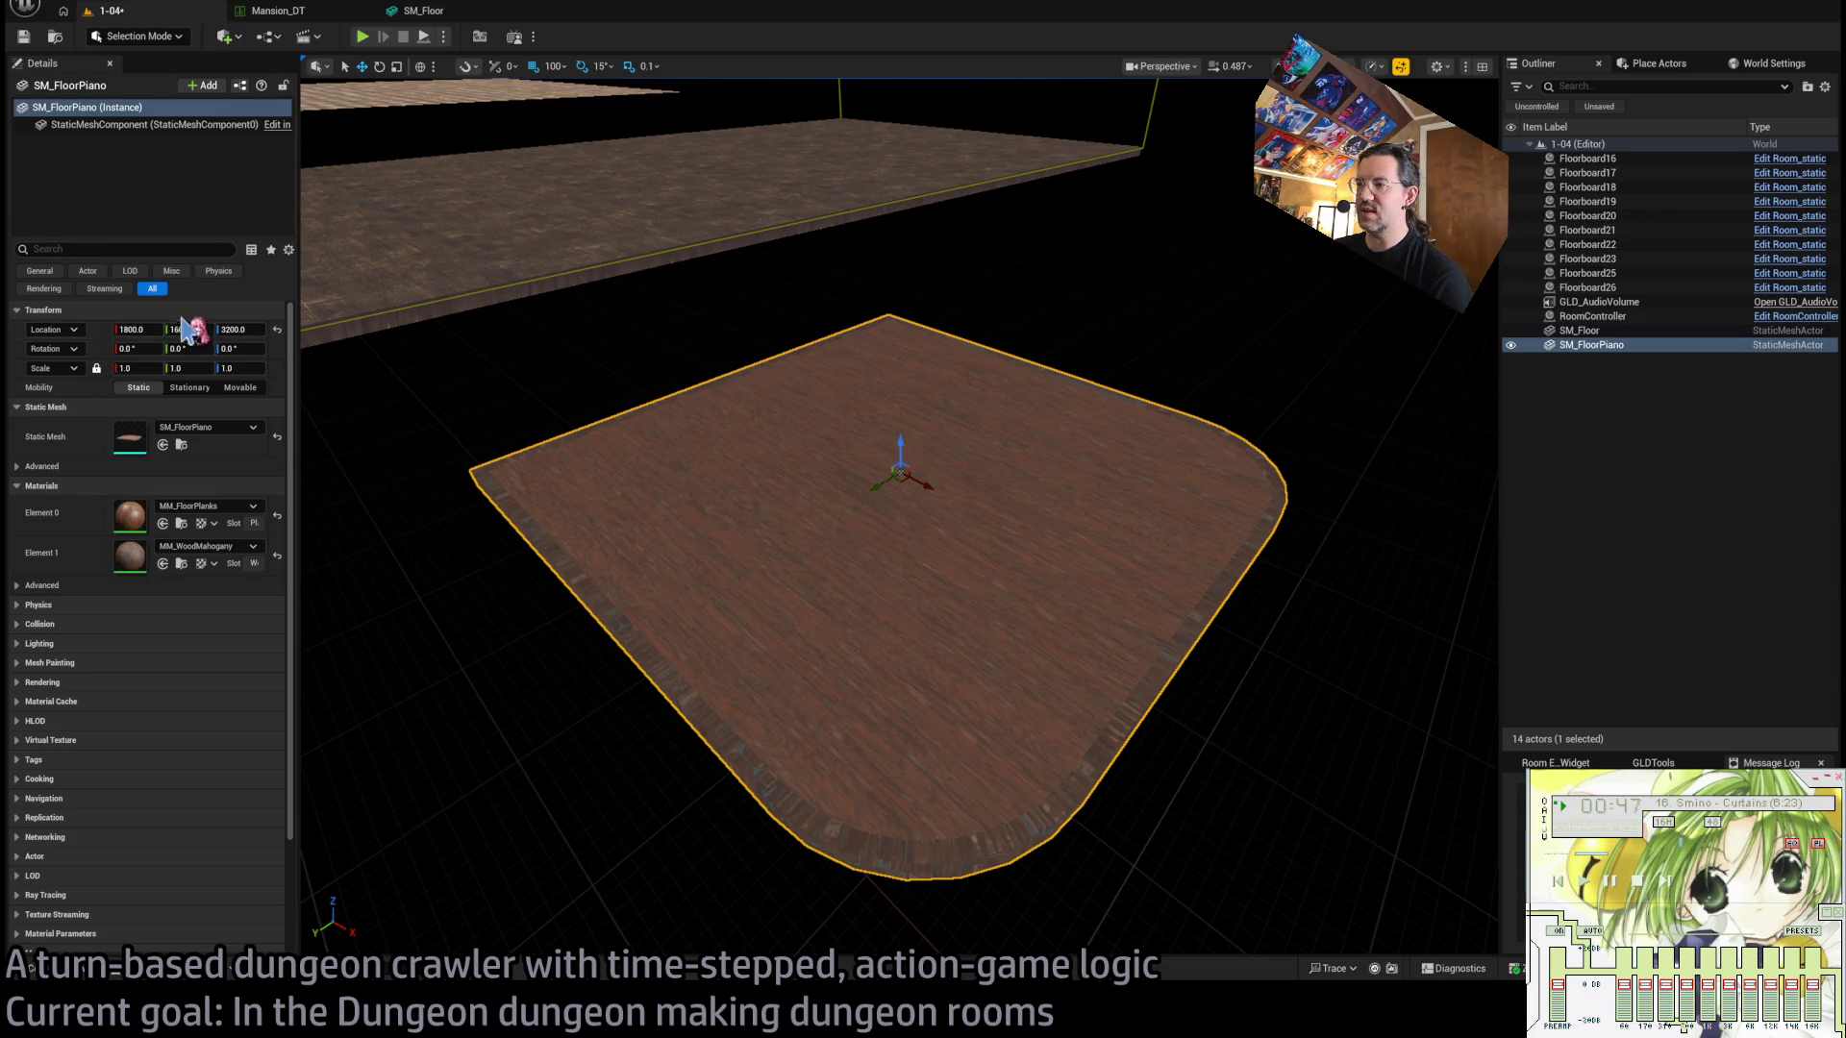
pyautogui.moveTo(865, 577)
pyautogui.mouseDown()
pyautogui.moveTo(908, 452)
pyautogui.moveTo(908, 571)
pyautogui.mouseUp()
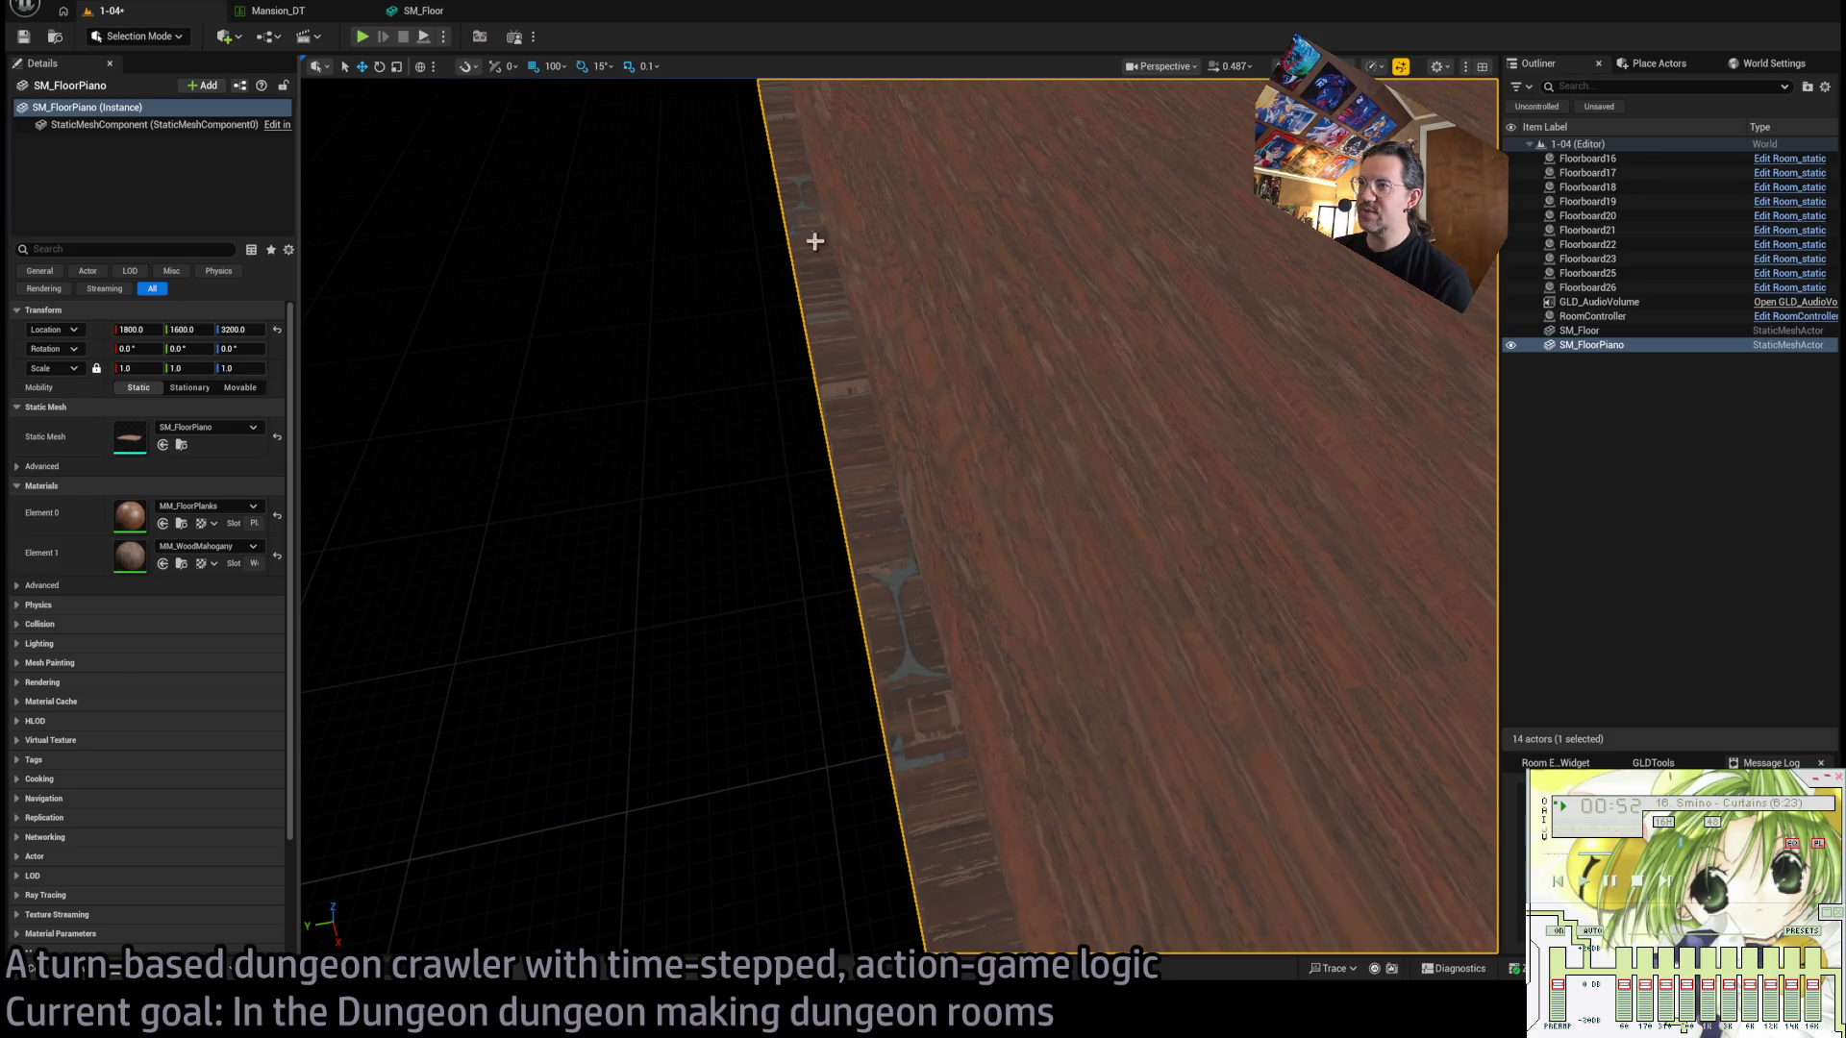
pyautogui.moveTo(901, 648)
pyautogui.mouseDown()
pyautogui.moveTo(901, 615)
pyautogui.moveTo(951, 567)
pyautogui.moveTo(990, 740)
pyautogui.moveTo(904, 772)
pyautogui.moveTo(937, 703)
pyautogui.mouseUp()
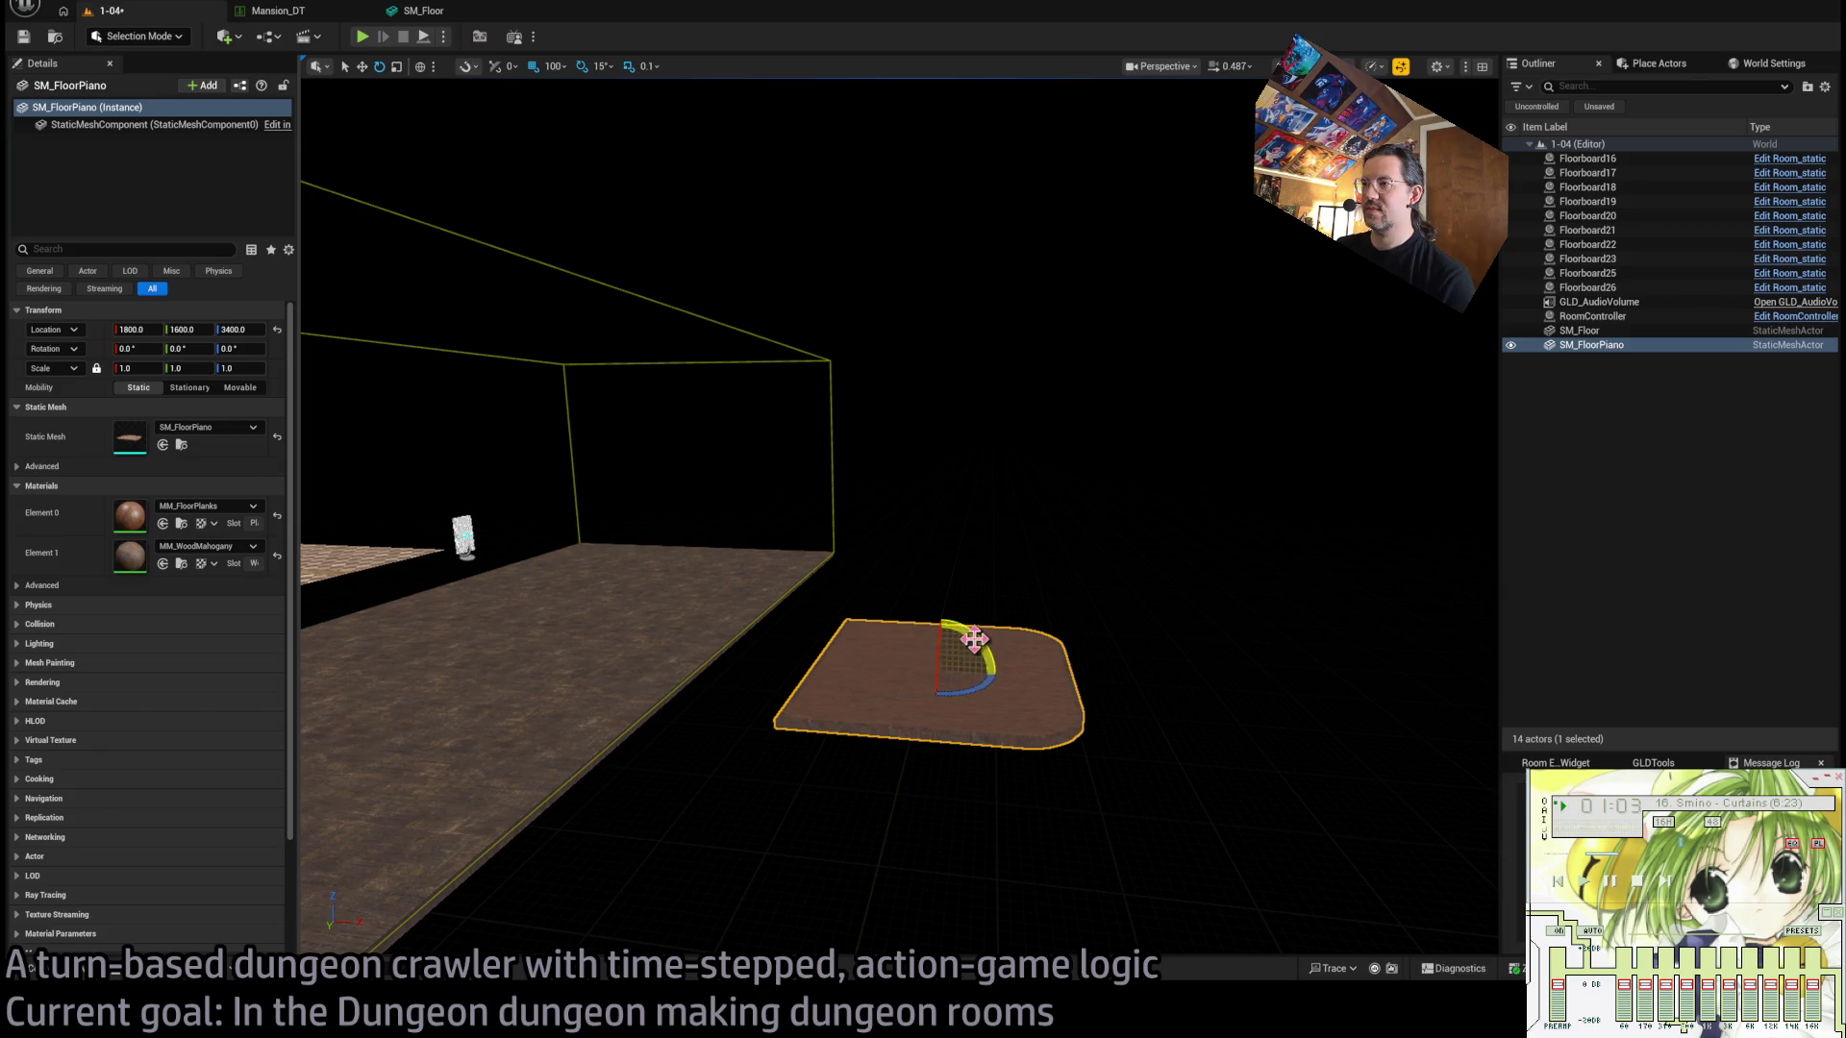
pyautogui.click(86, 971)
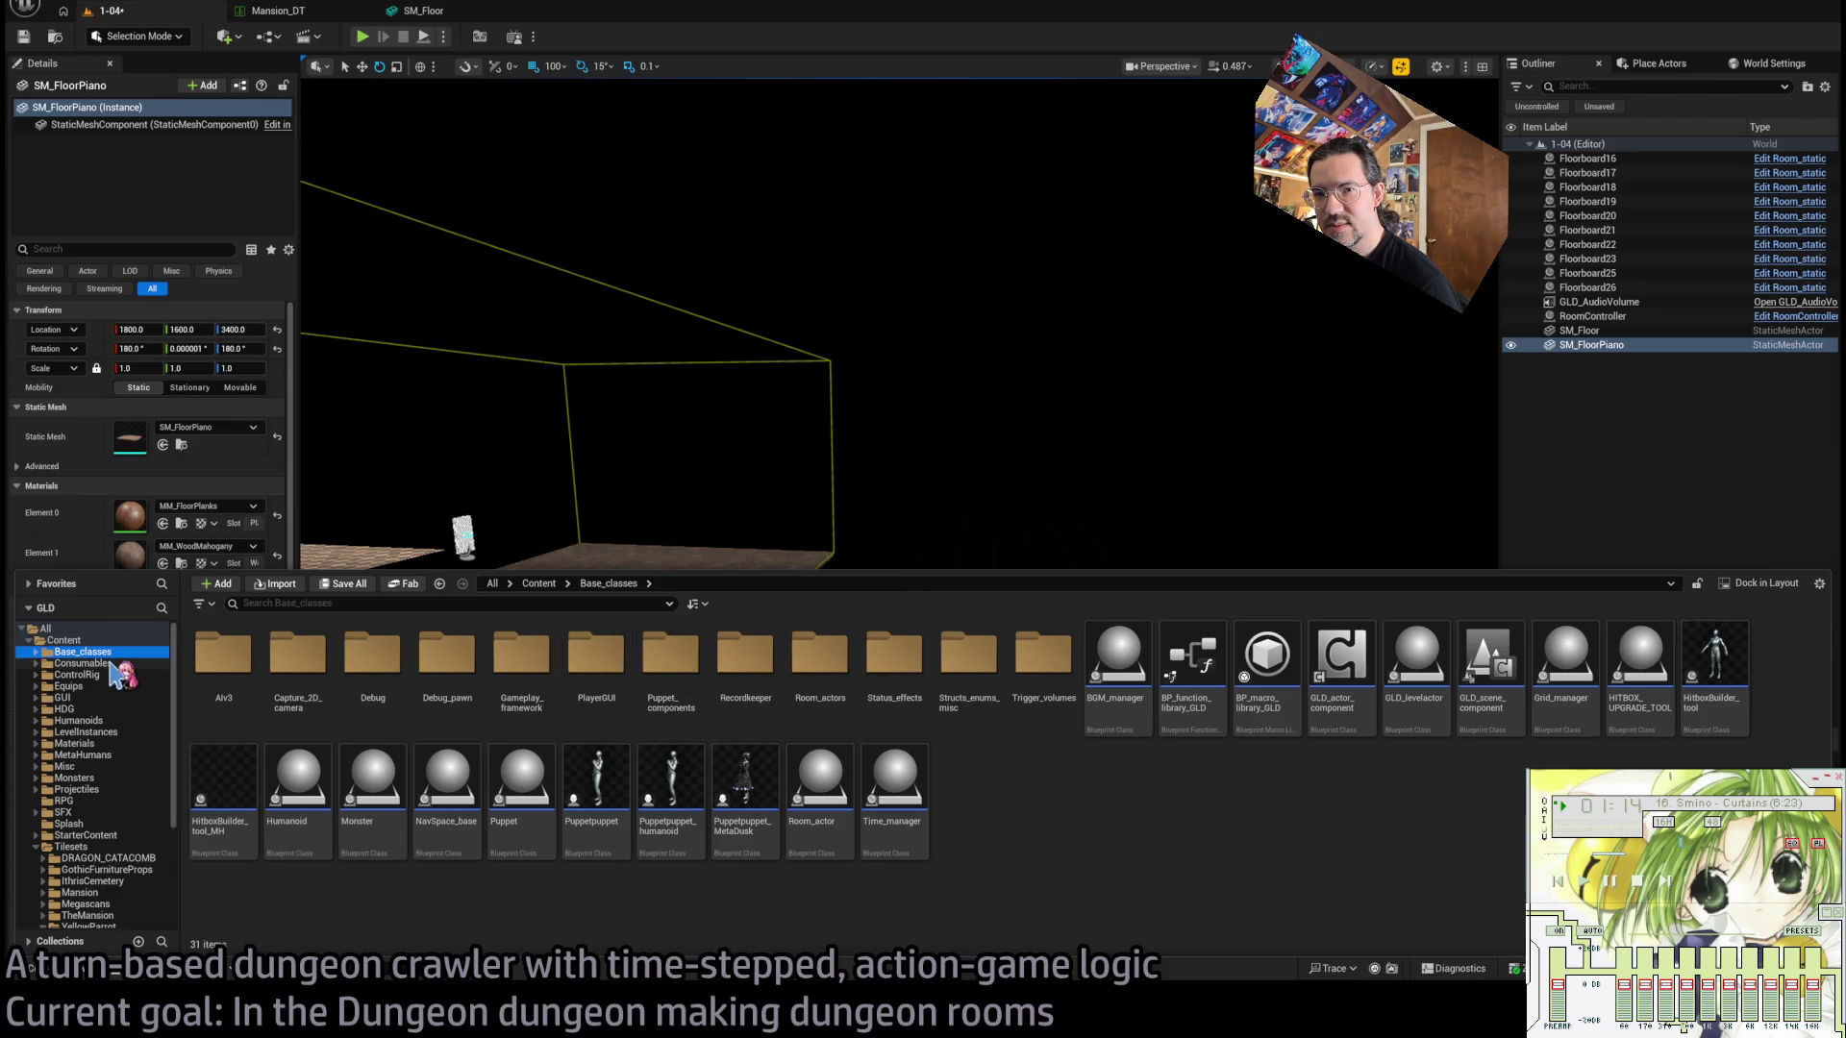
# Place a Room_PointLight from Room_actors into the room and ready it for moving.
pyautogui.doubleClick(825, 661)
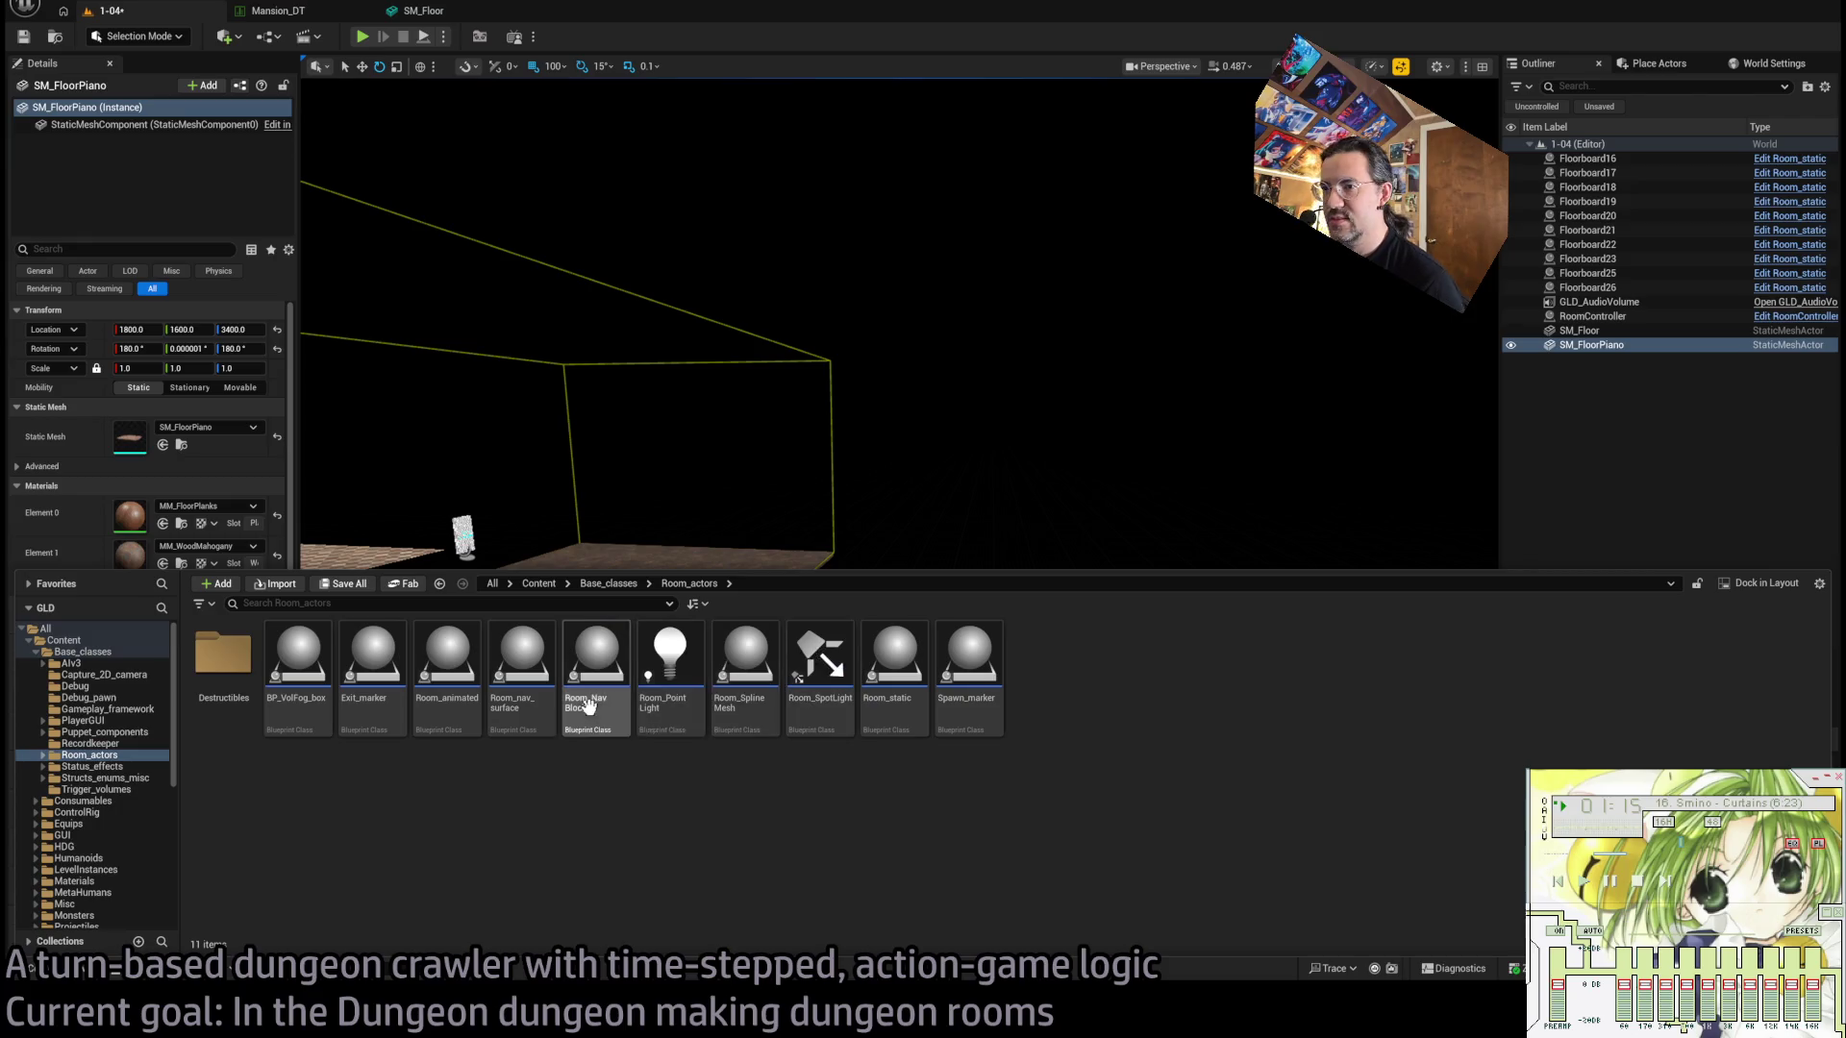
pyautogui.moveTo(670, 664)
pyautogui.mouseDown()
pyautogui.moveTo(930, 720)
pyautogui.moveTo(942, 659)
pyautogui.mouseUp()
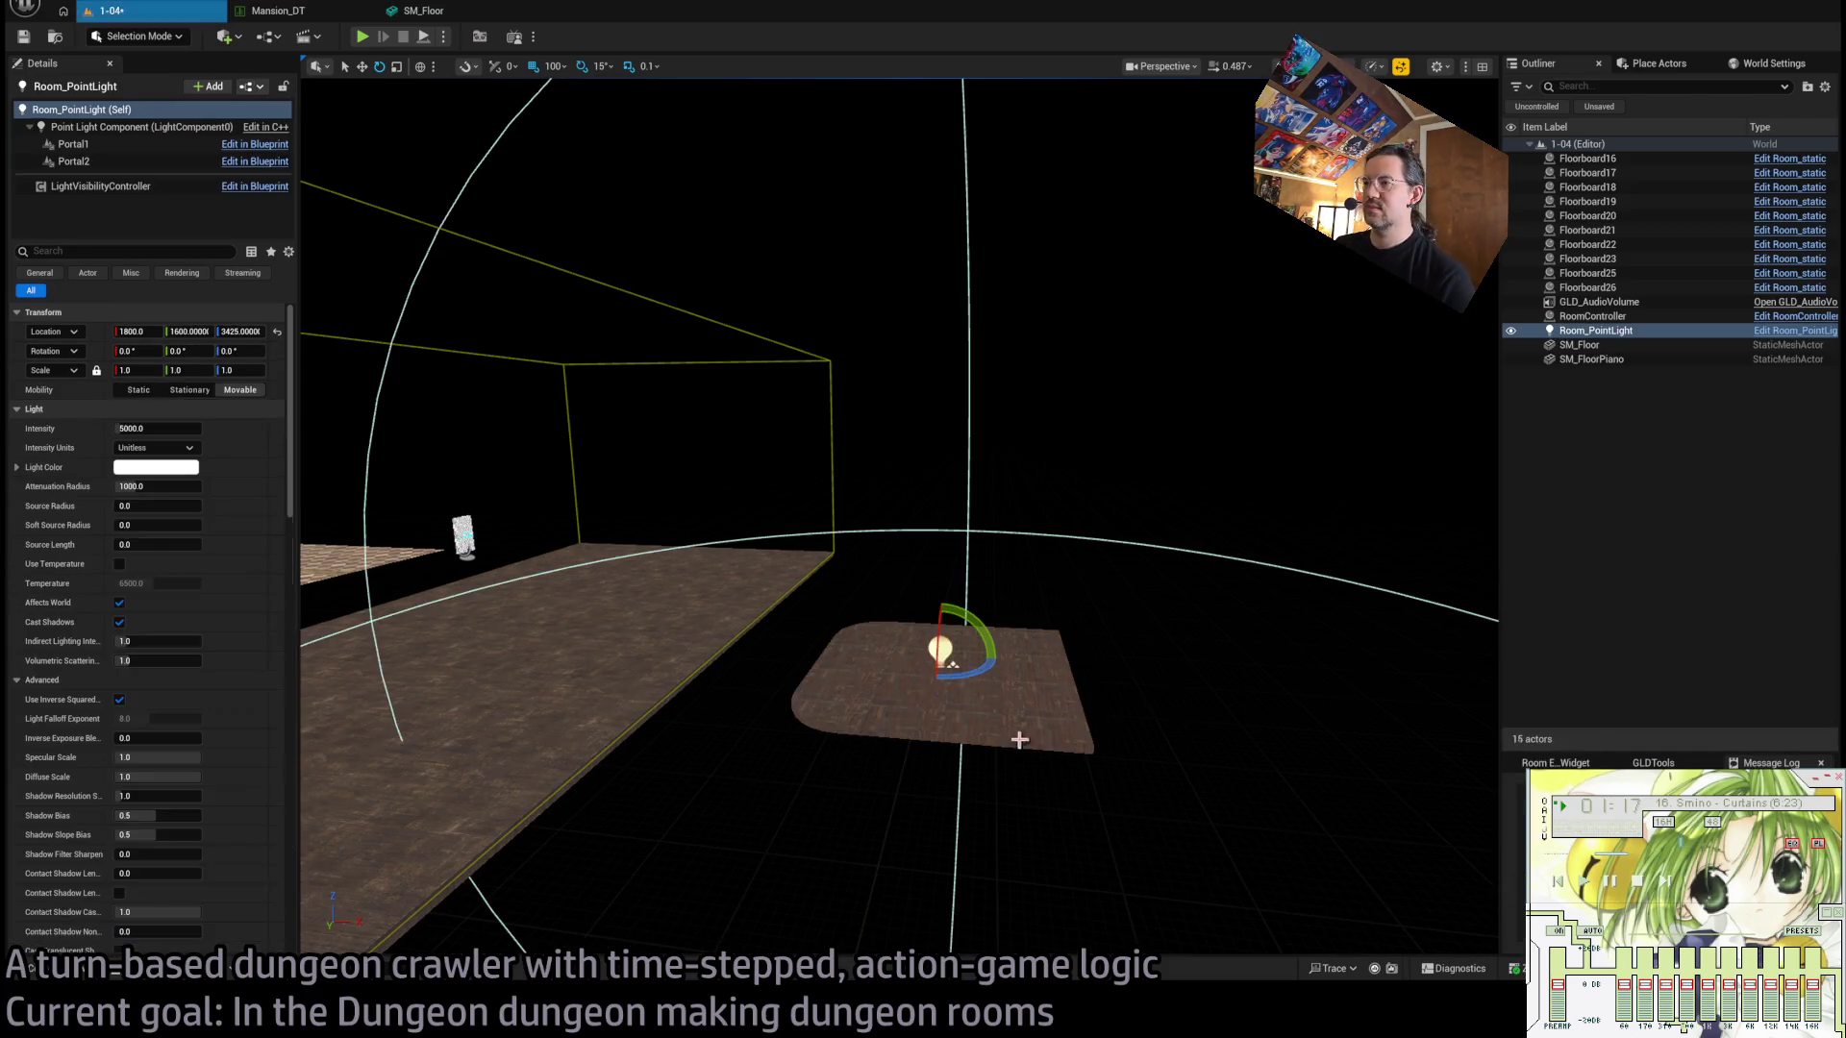
pyautogui.press('f')
pyautogui.scroll(3, 971, 666)
pyautogui.press('w')
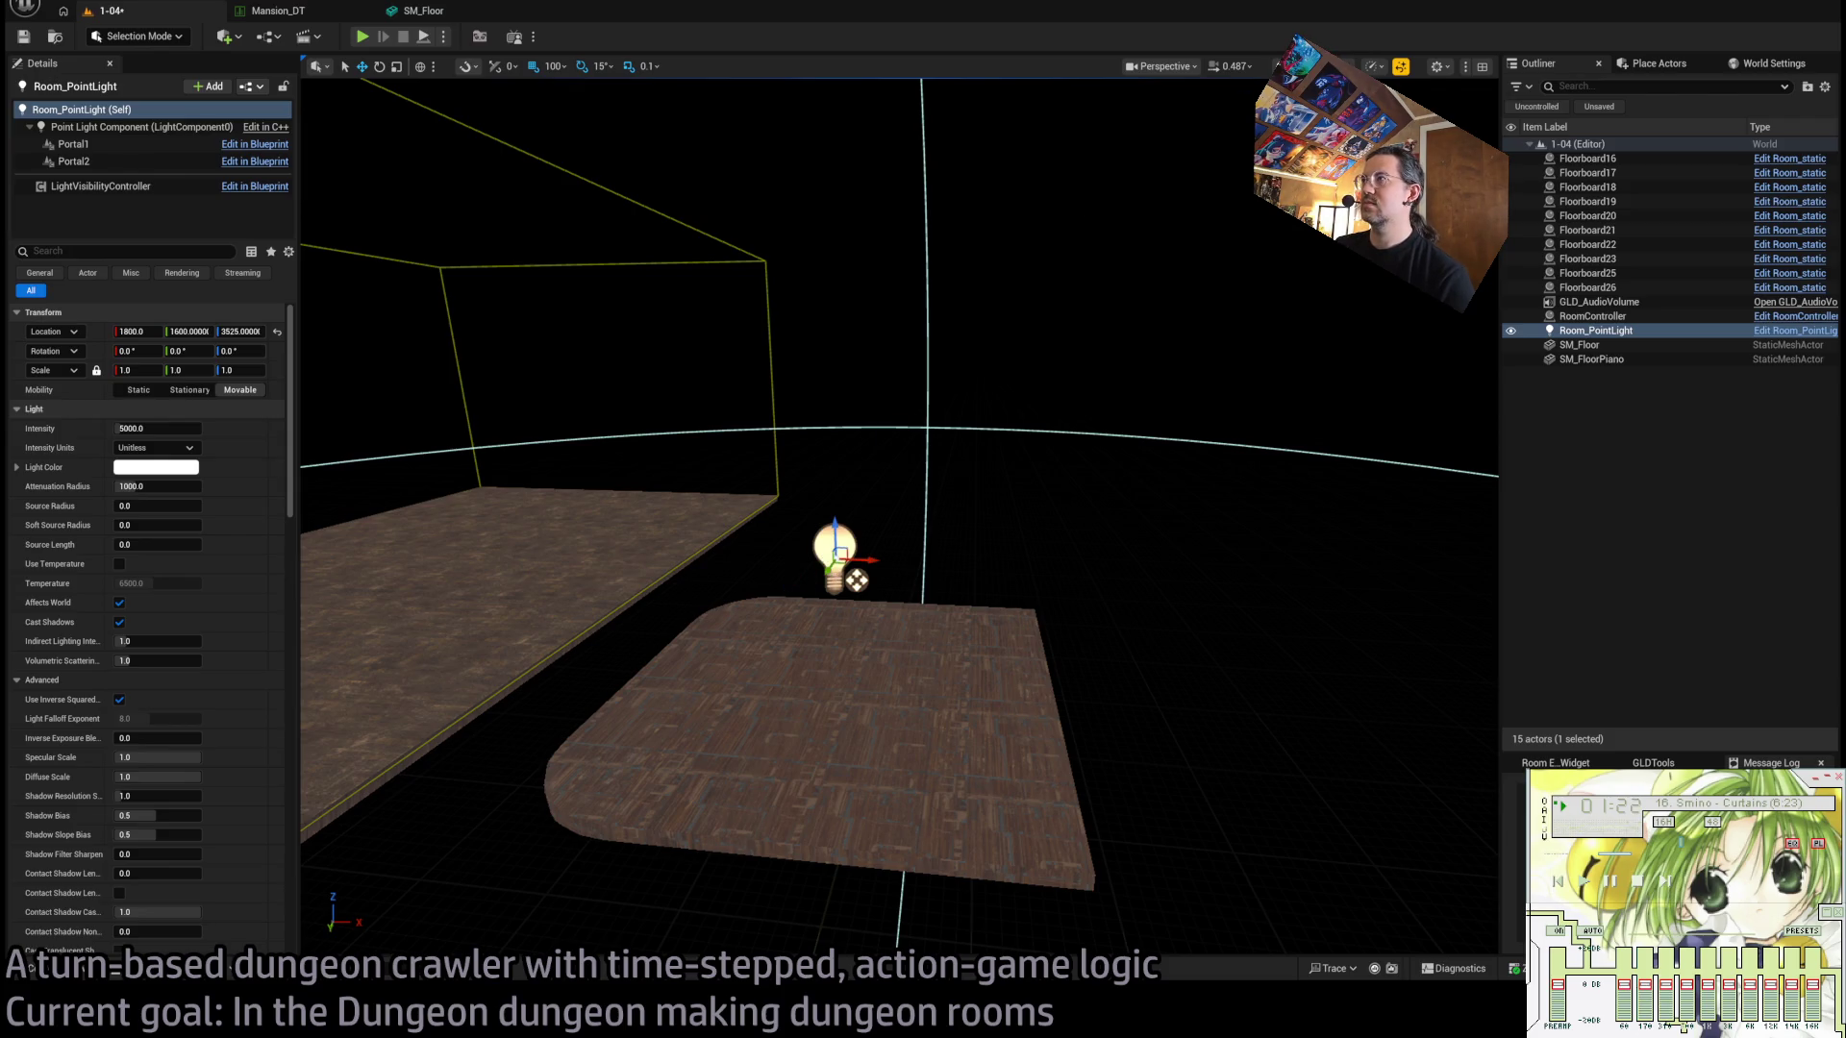
# Turn the camera to look across the floor and select SM_FloorPiano.
pyautogui.scroll(-3, 900, 516)
pyautogui.scroll(8, 900, 516)
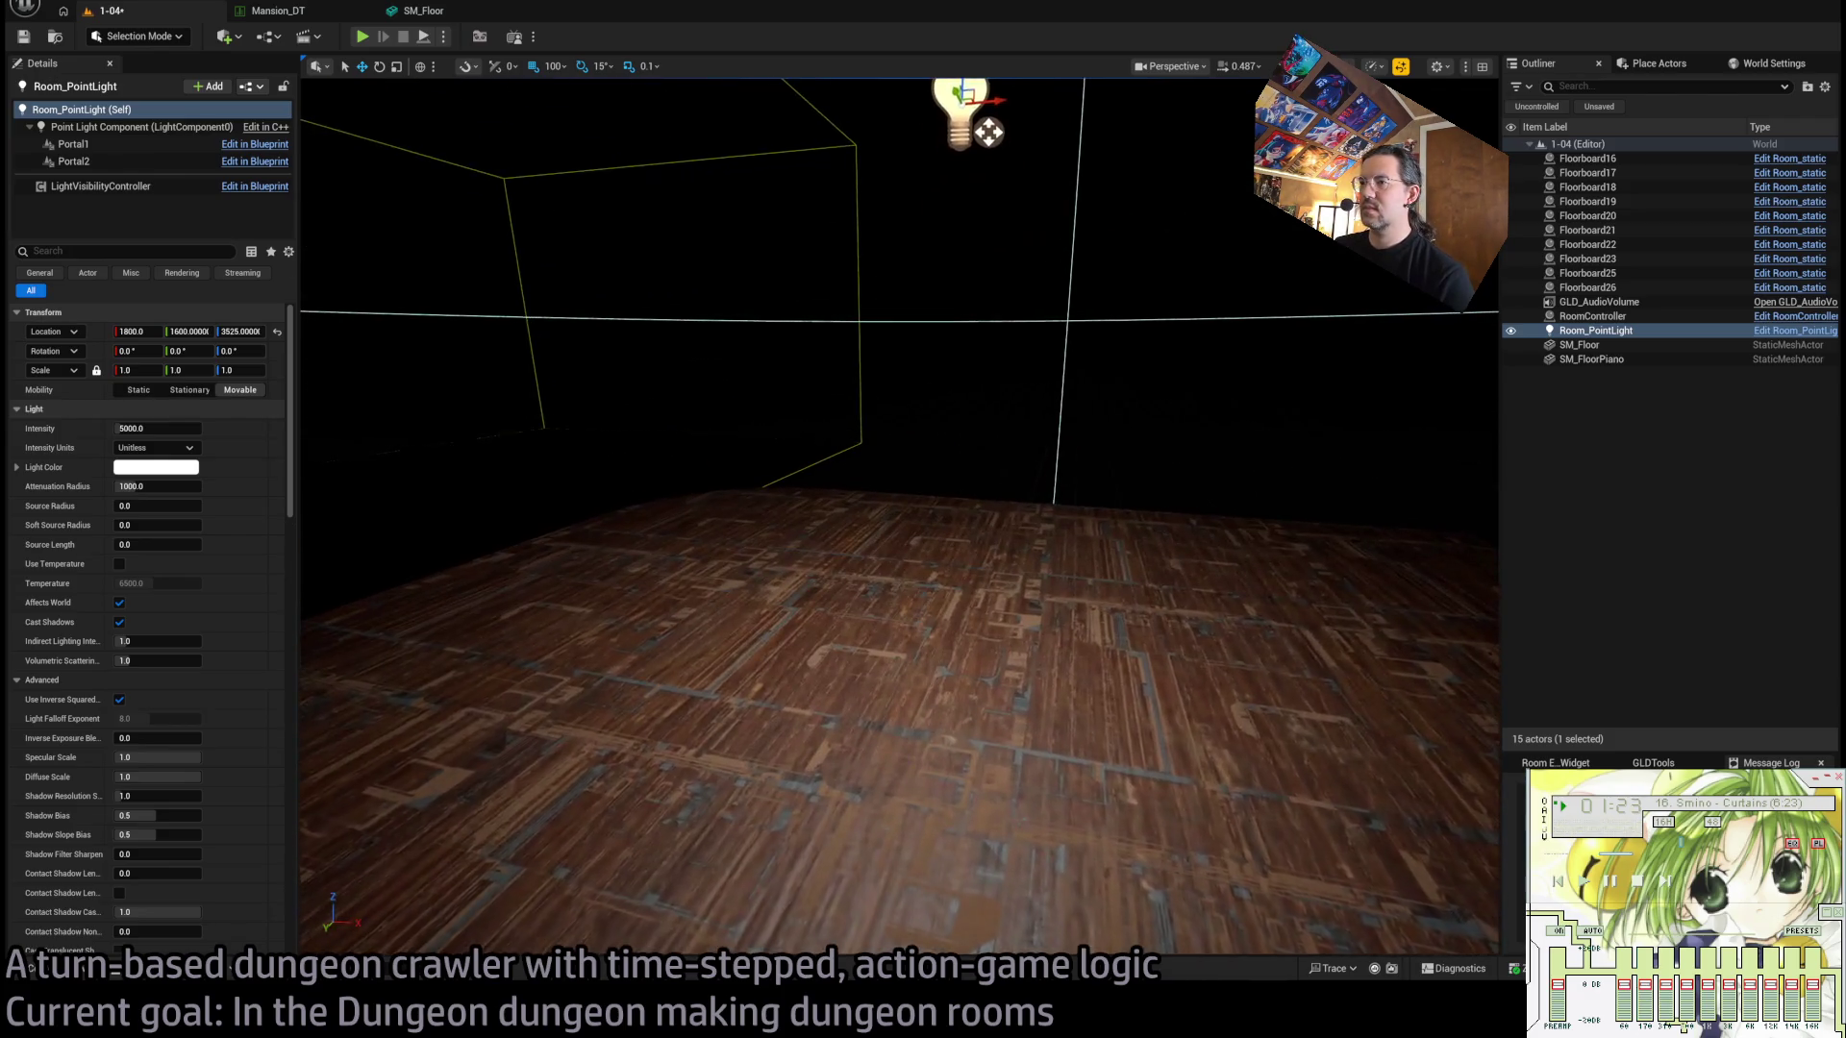
pyautogui.scroll(6, 988, 131)
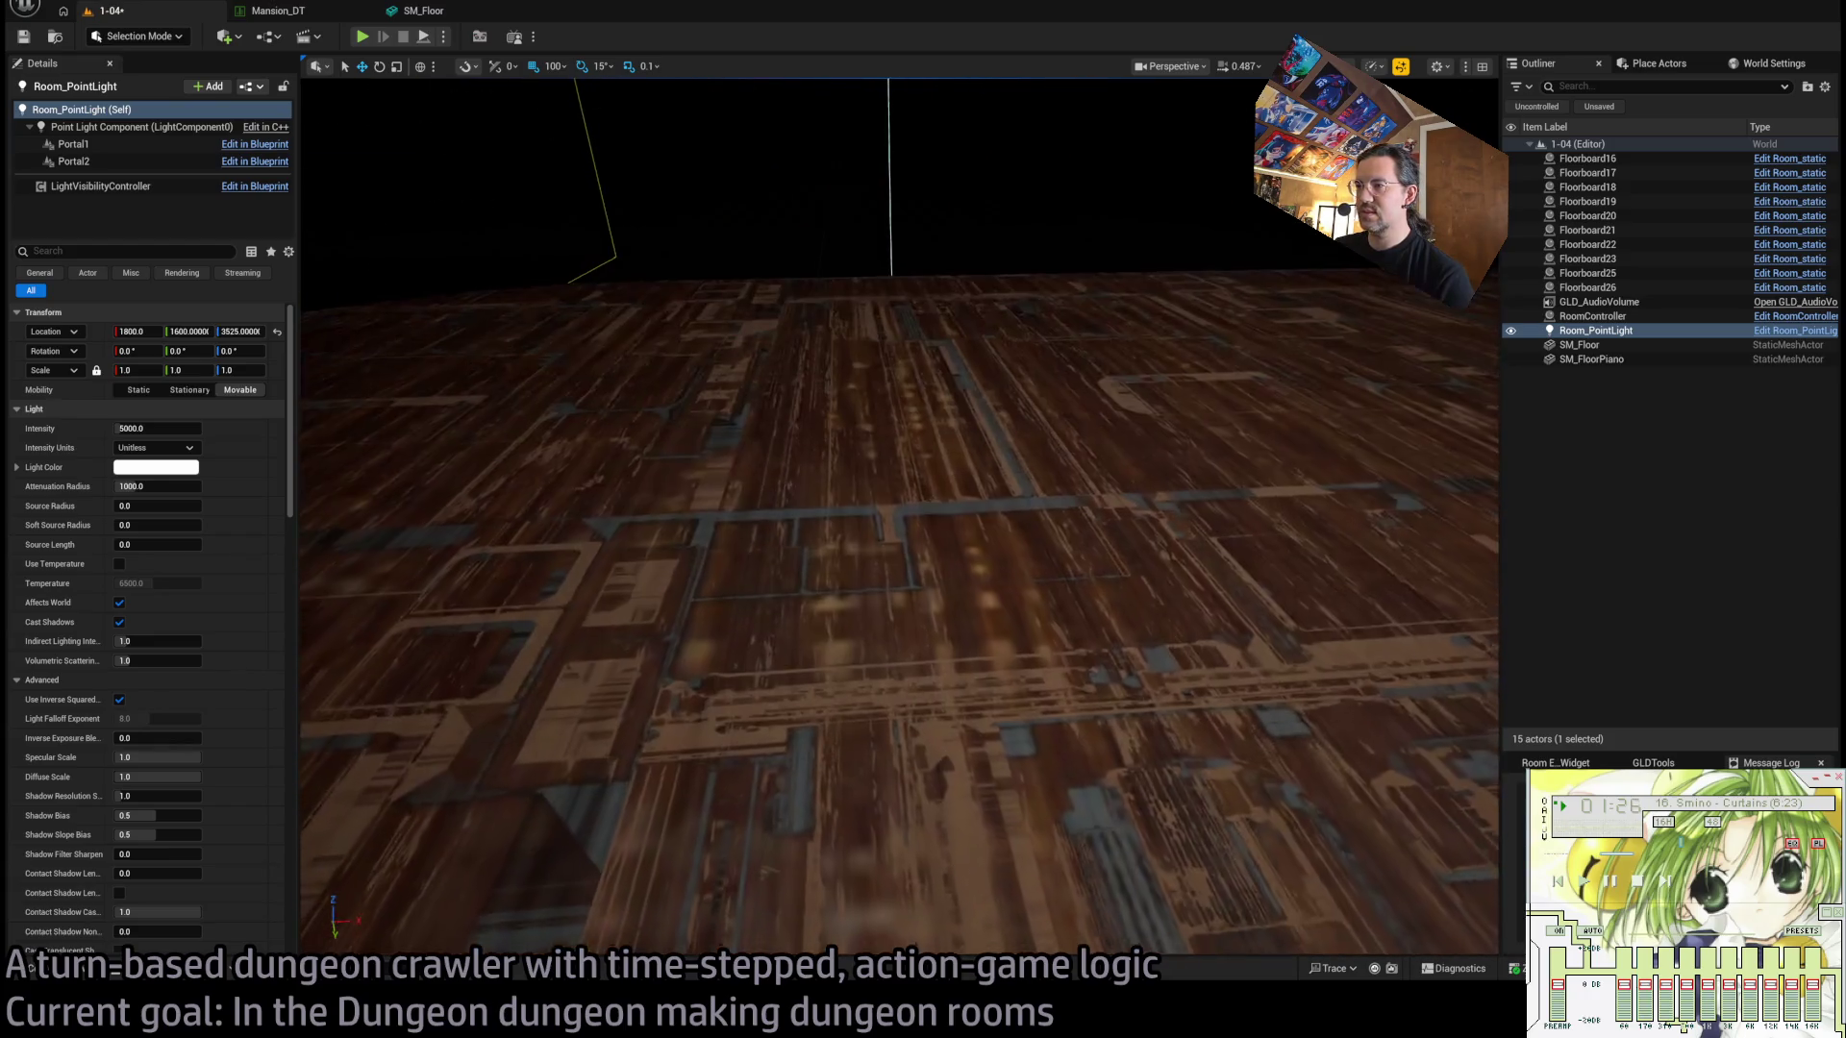
pyautogui.moveTo(900, 516)
pyautogui.mouseDown()
pyautogui.moveTo(742, 489)
pyautogui.moveTo(783, 404)
pyautogui.moveTo(836, 442)
pyautogui.mouseUp()
pyautogui.click(742, 488)
pyautogui.hotkey('ctrl', 'space')
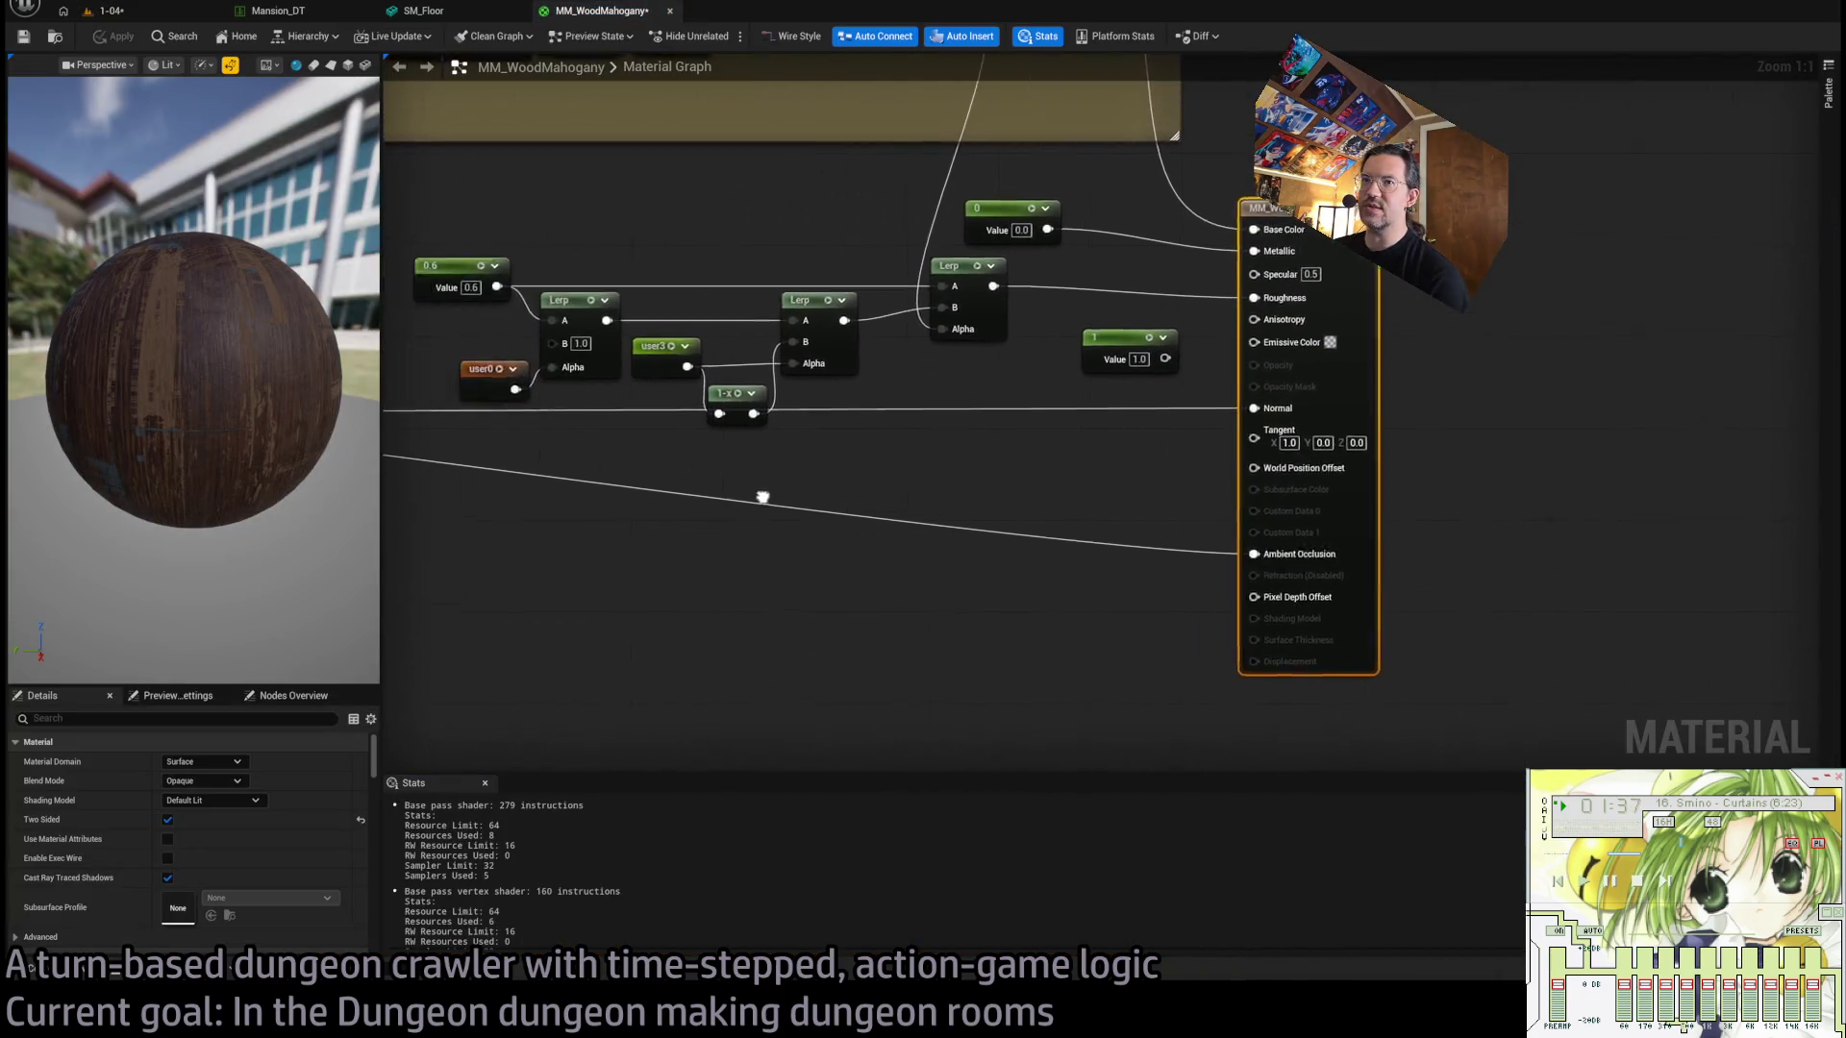
# Open MM_WoodMahogany and view its T_Mahogany texture from the TextureMap sample node.
pyautogui.scroll(-5, 967, 528)
pyautogui.scroll(4, 1035, 511)
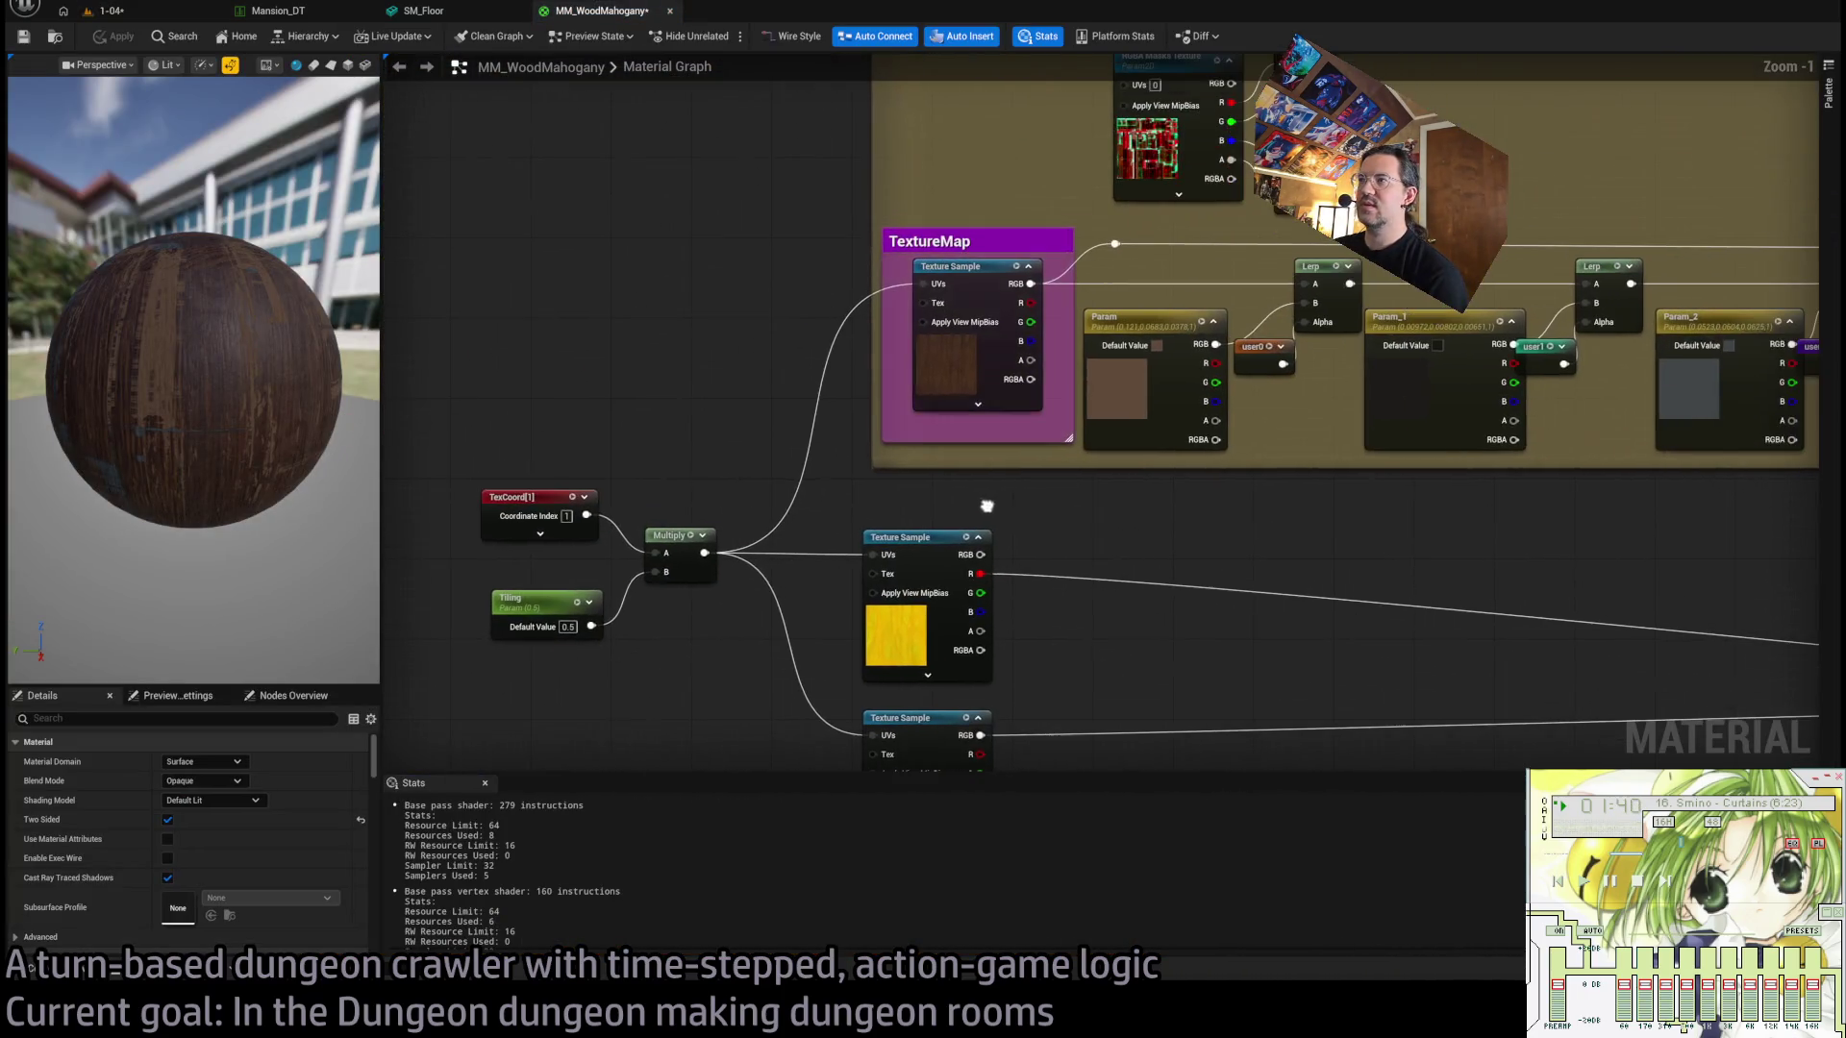
pyautogui.doubleClick(986, 312)
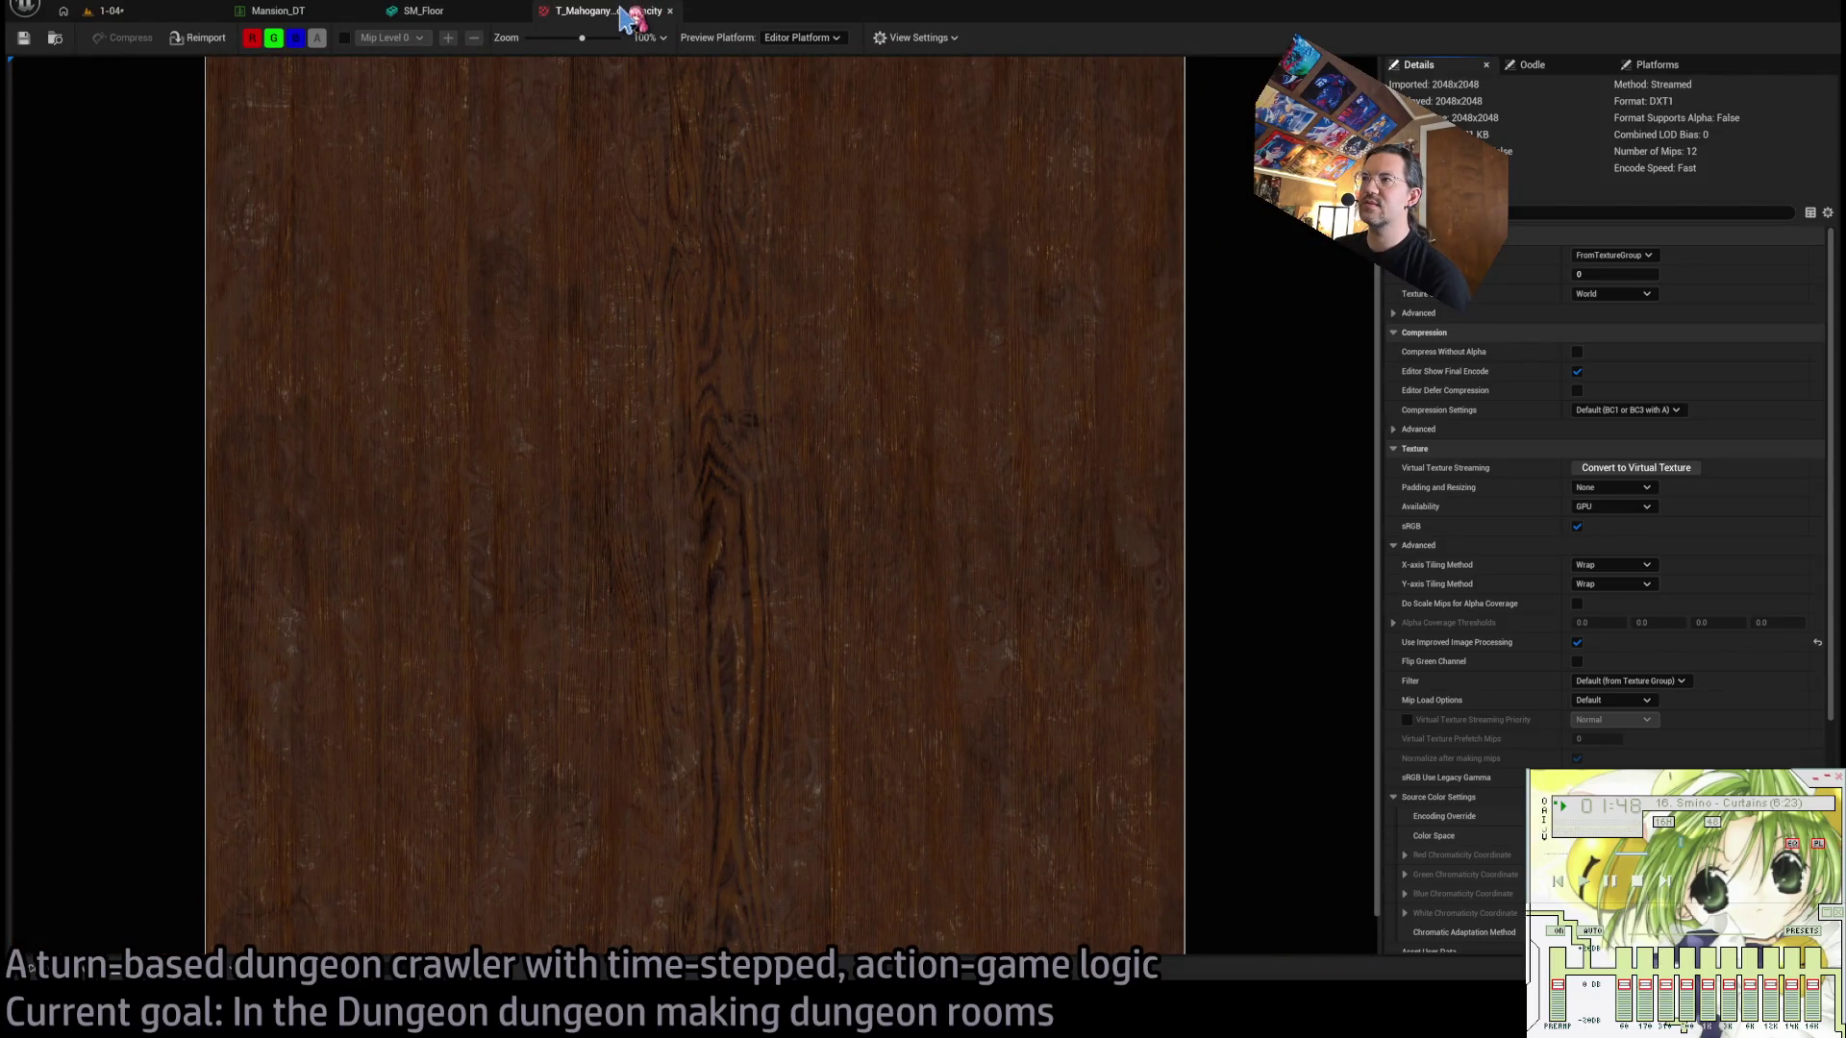
pyautogui.middleClick(622, 11)
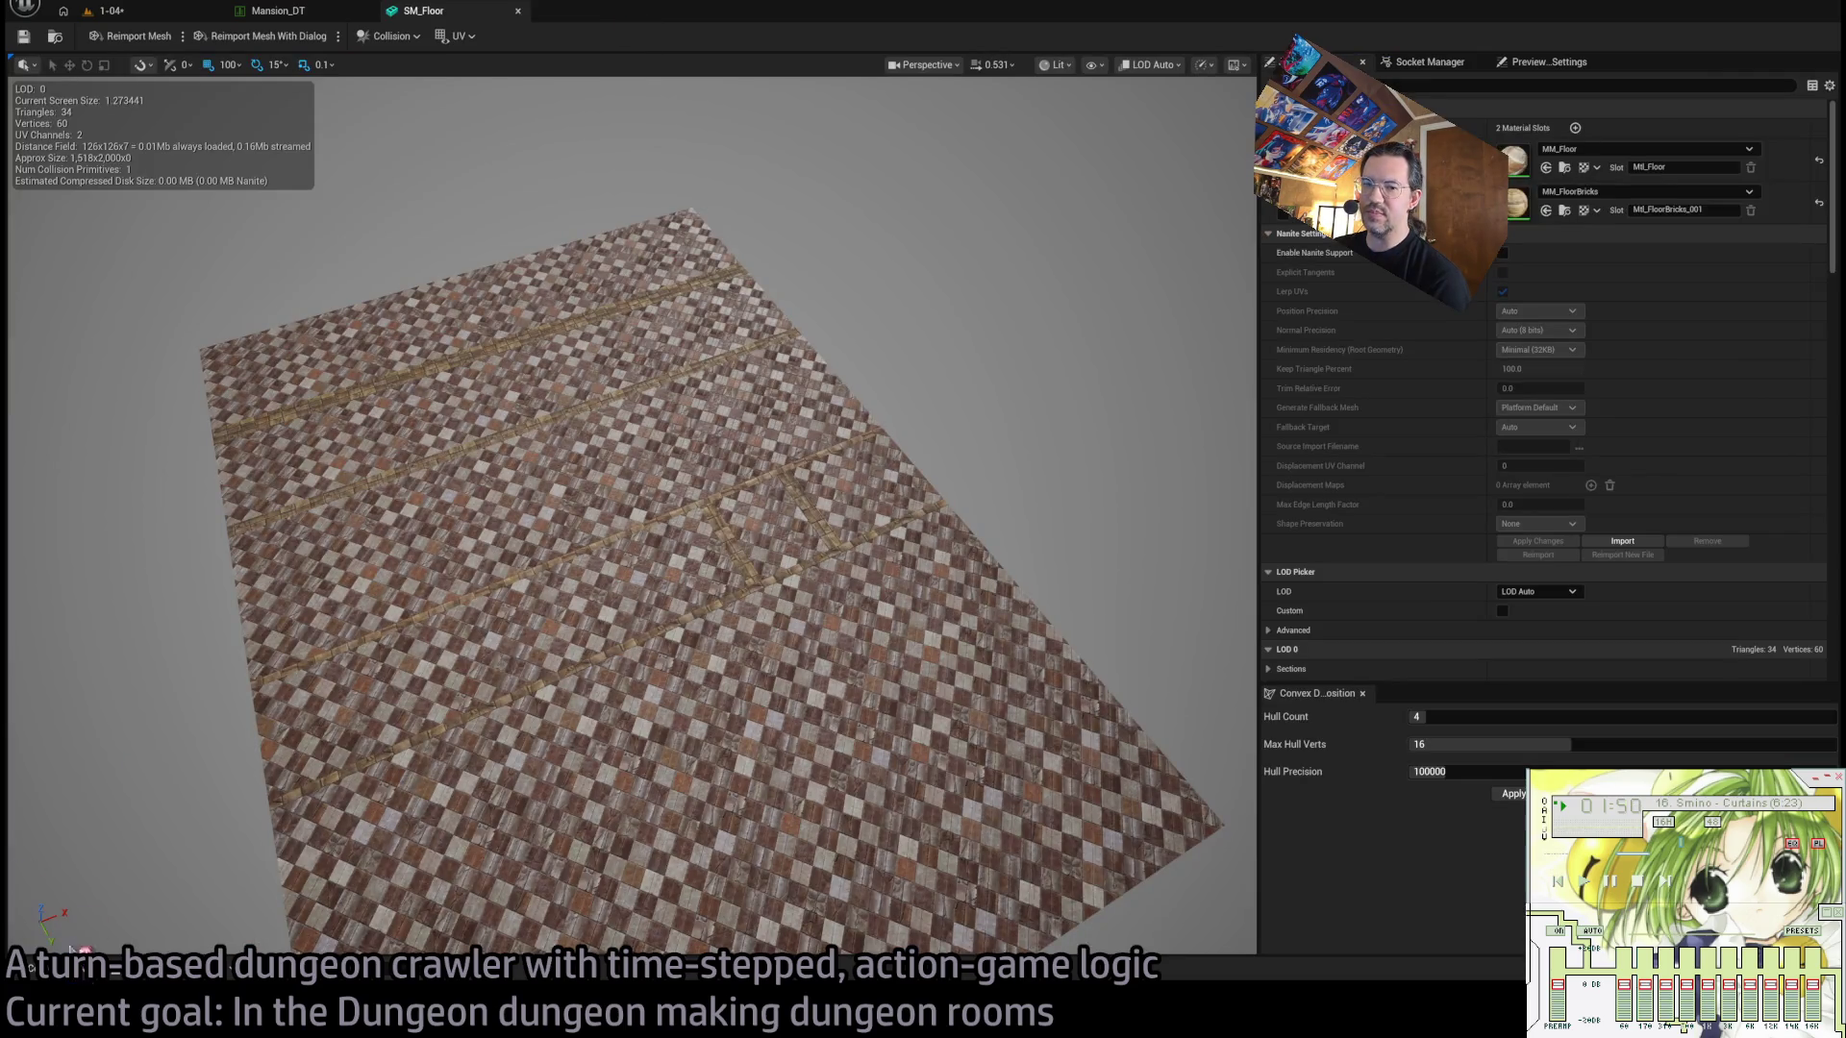
pyautogui.click(123, 12)
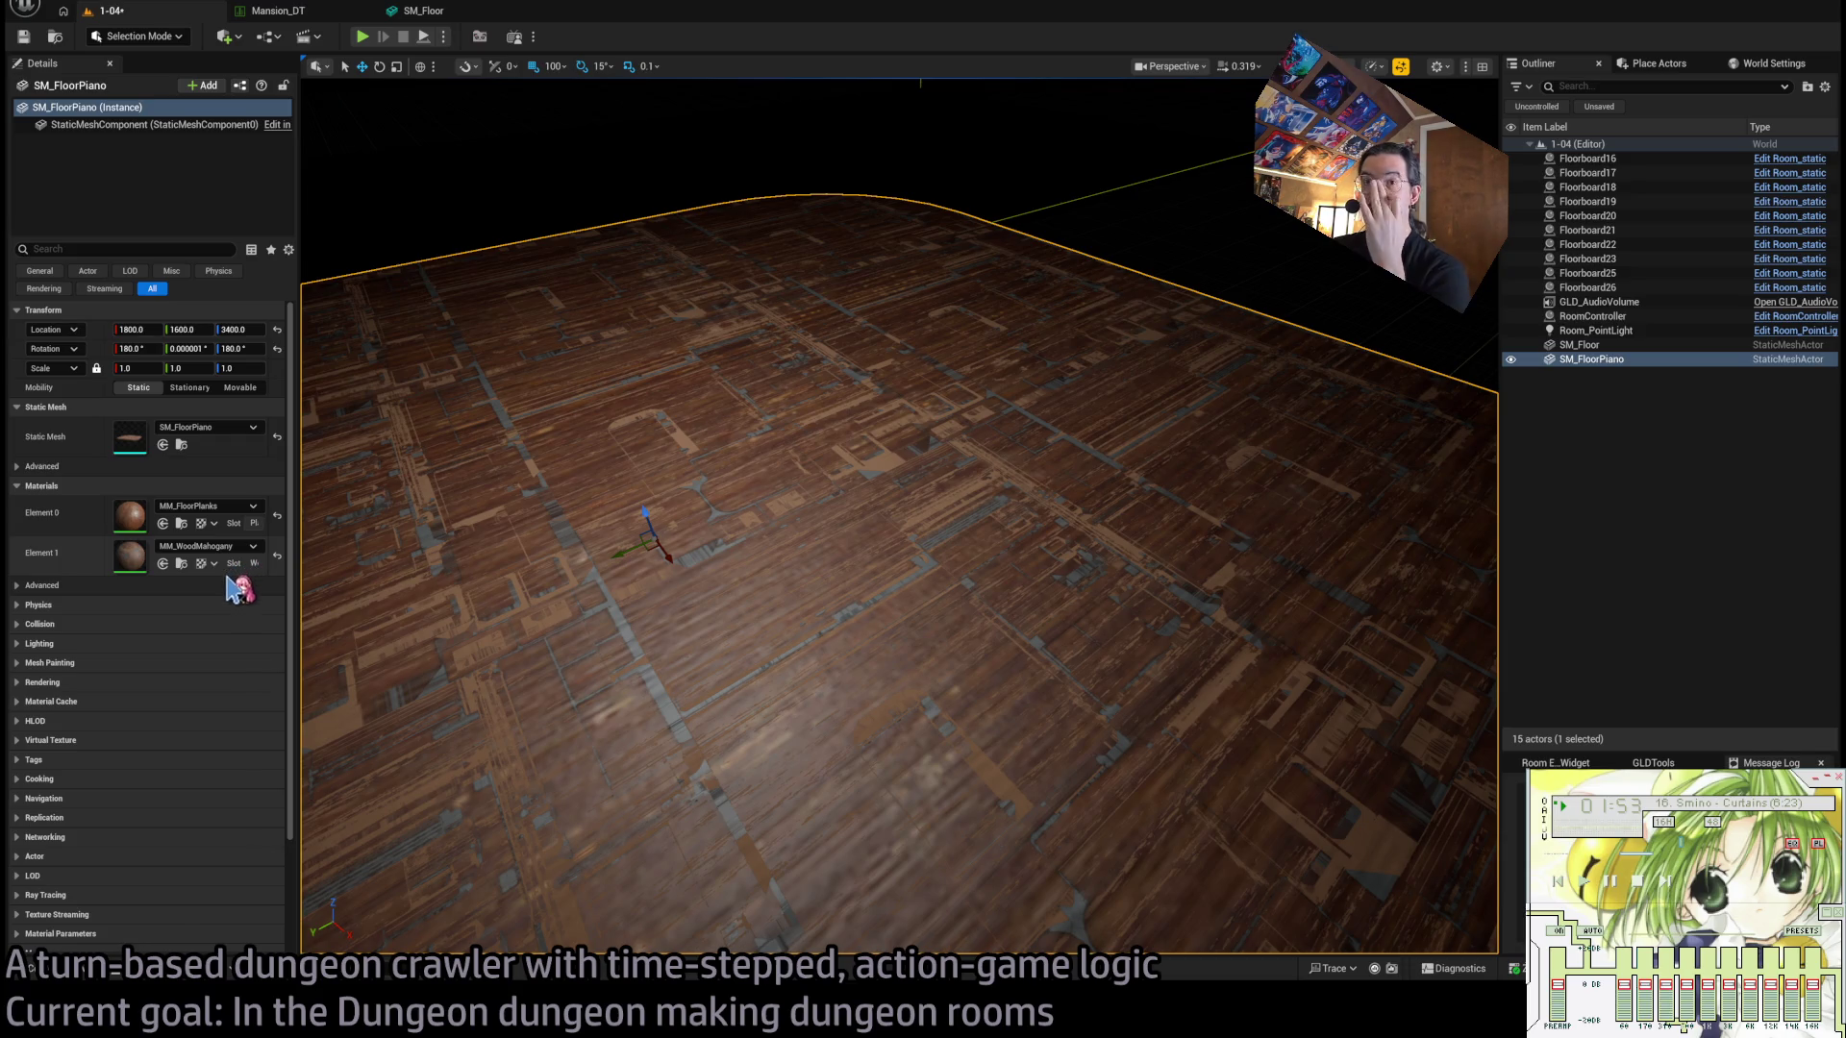
pyautogui.doubleClick(130, 556)
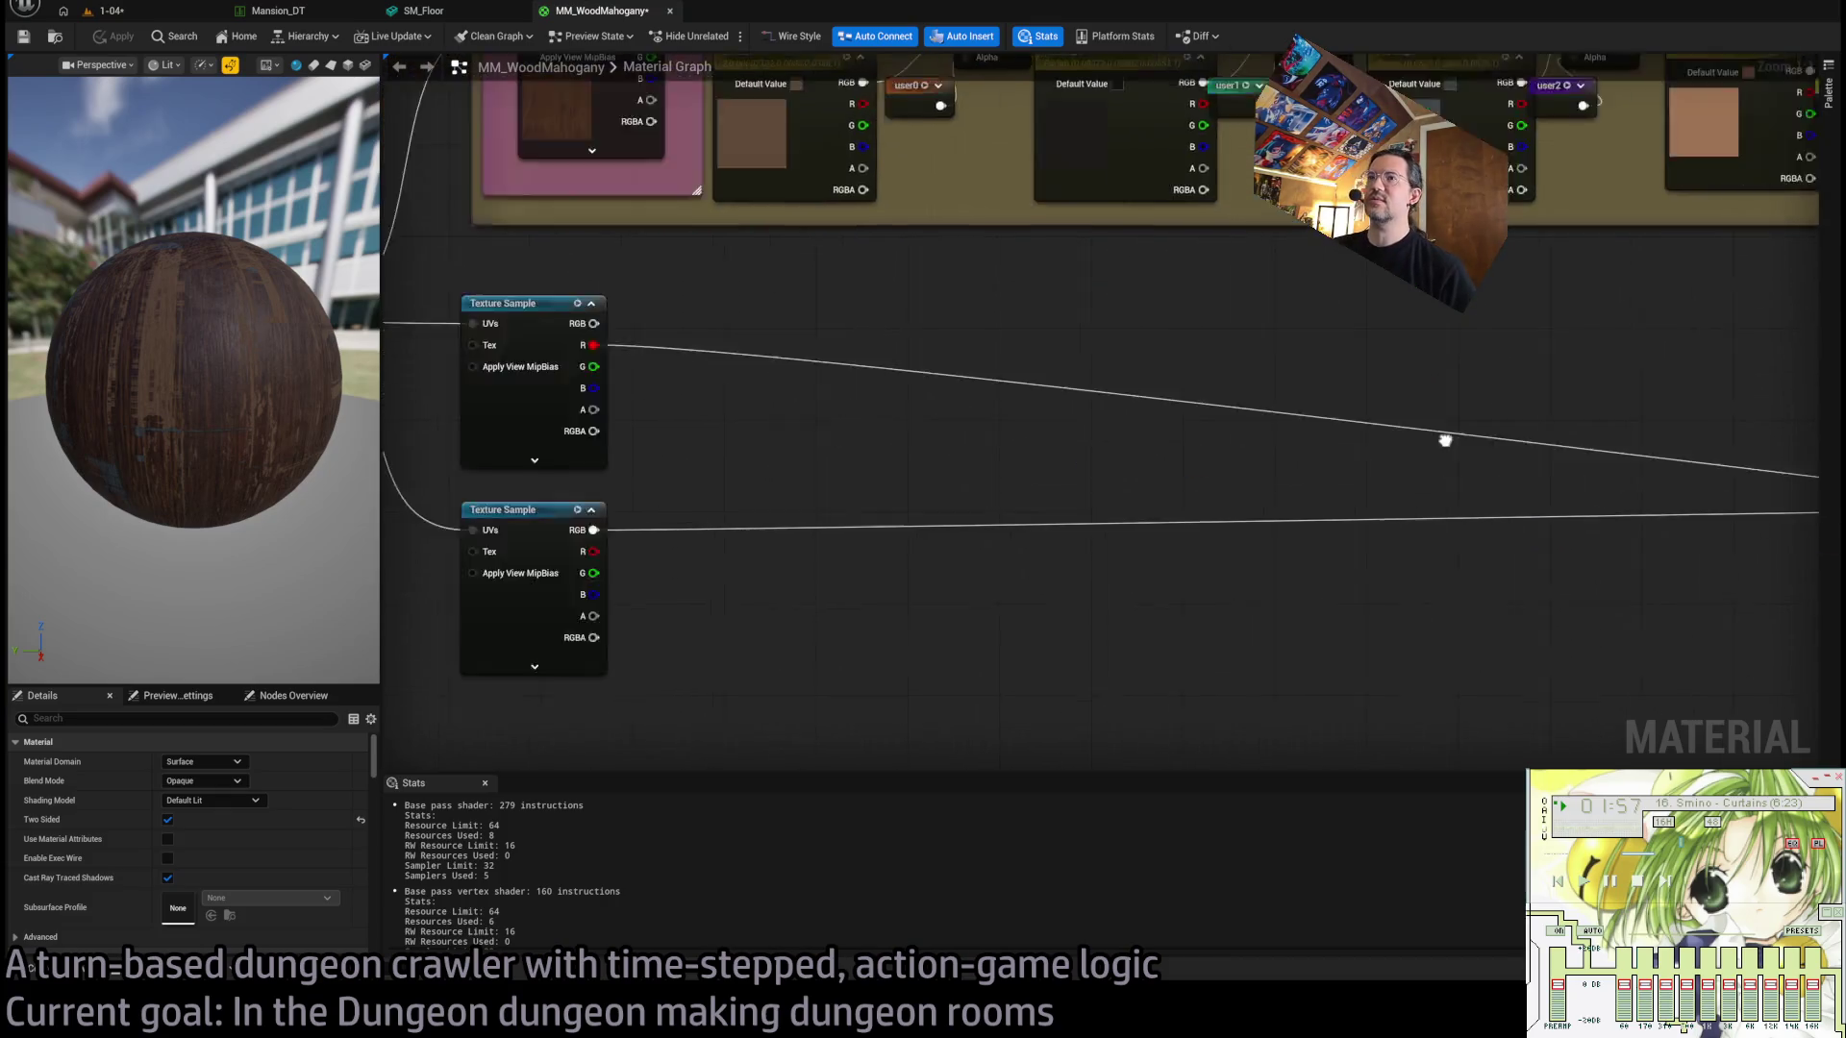
pyautogui.click(1058, 287)
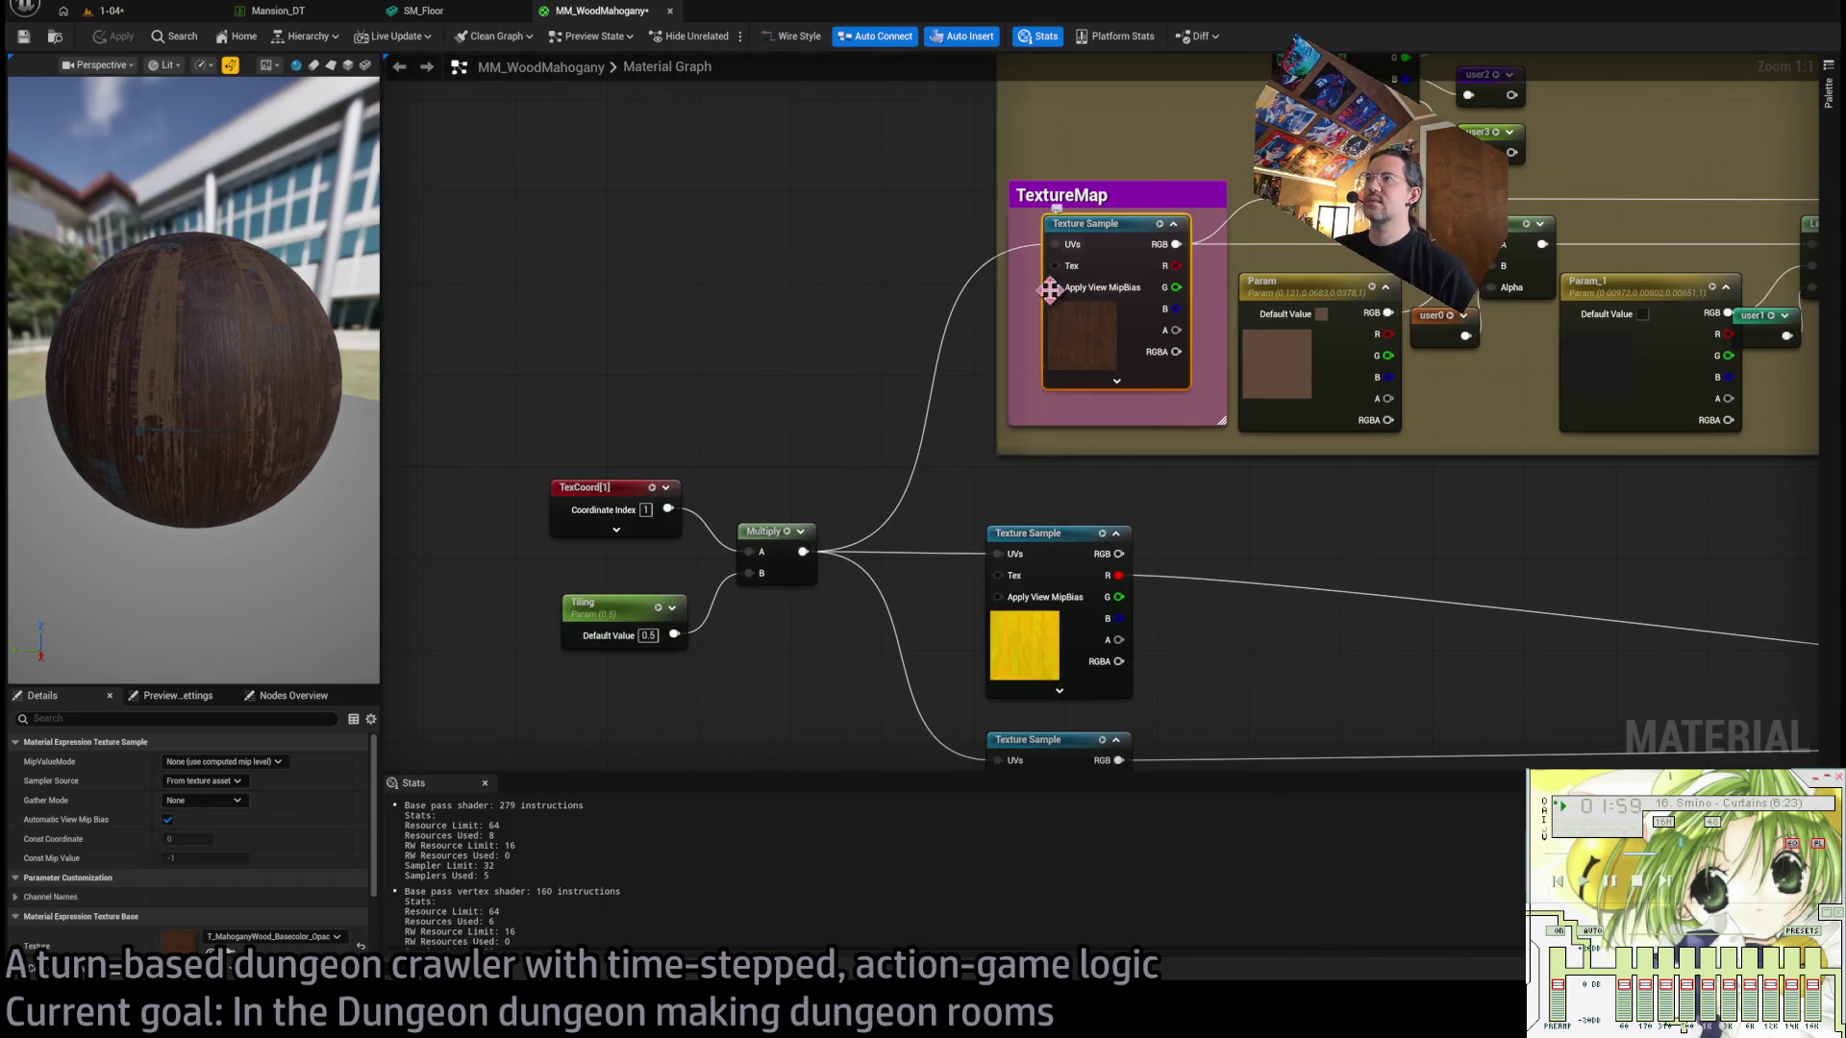
pyautogui.doubleClick(181, 938)
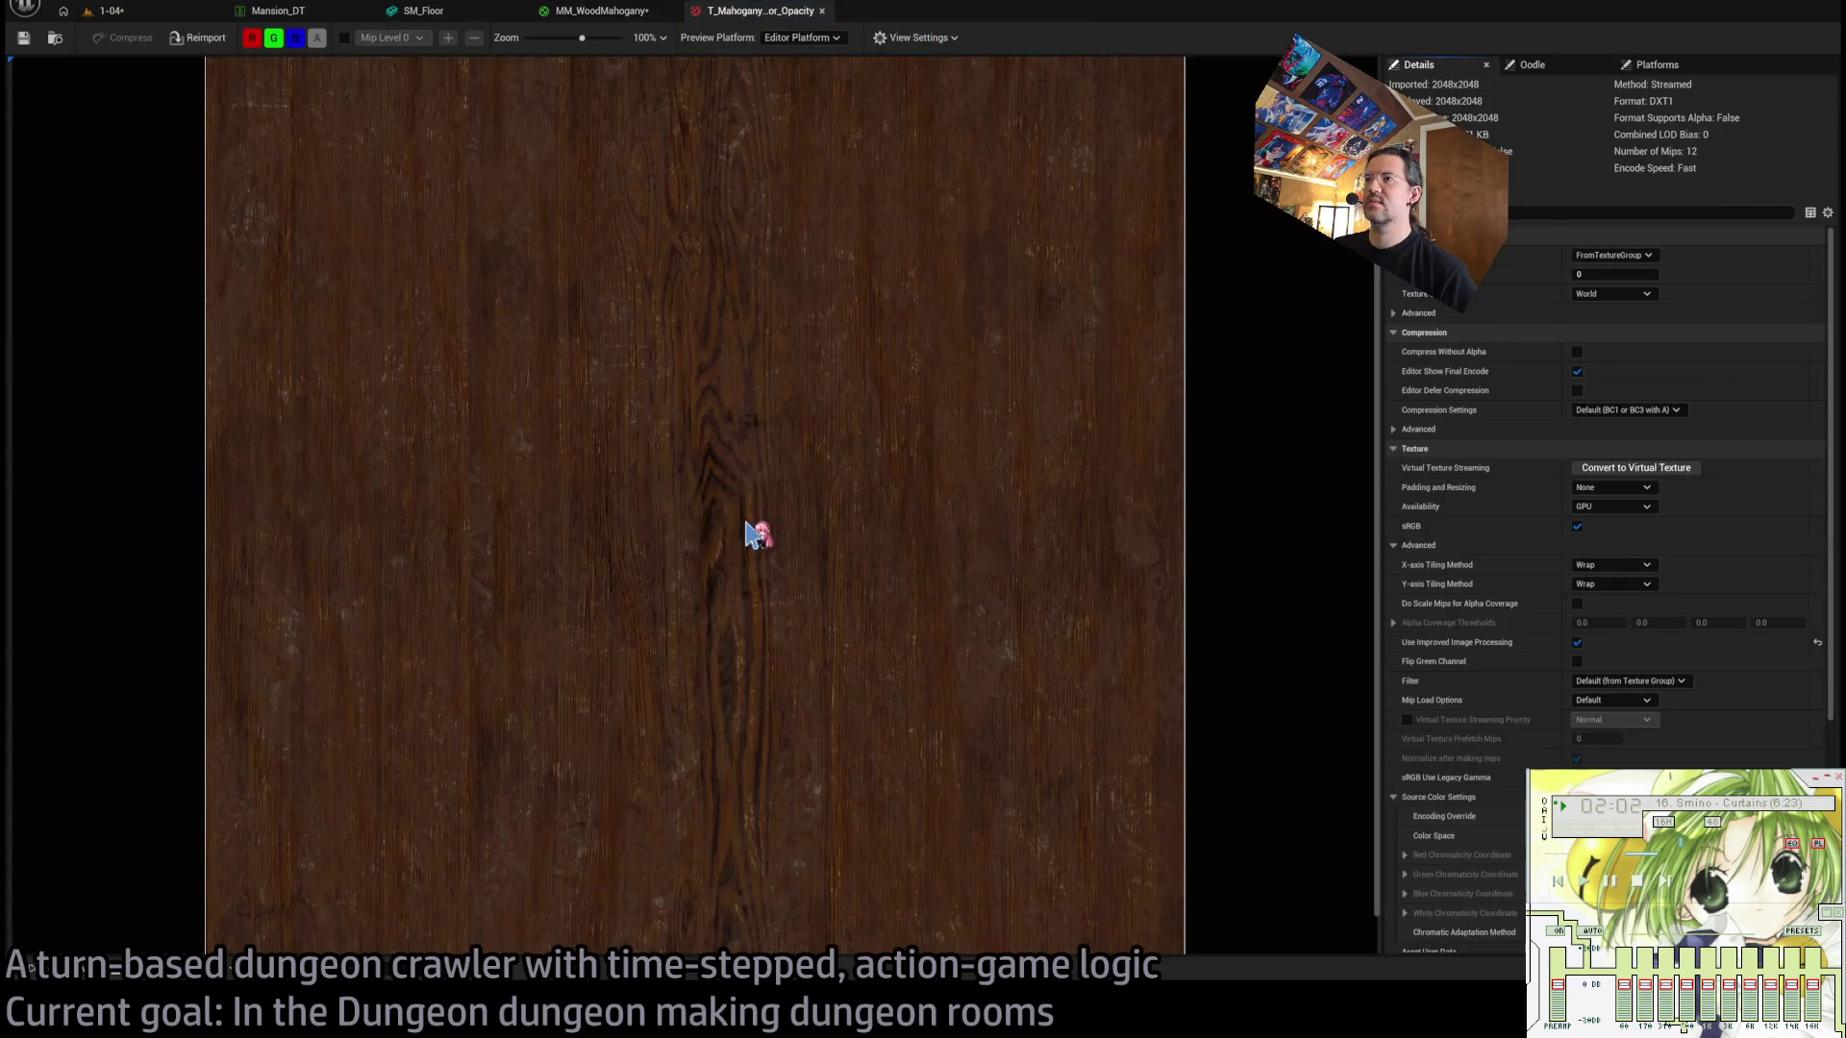
pyautogui.click(822, 11)
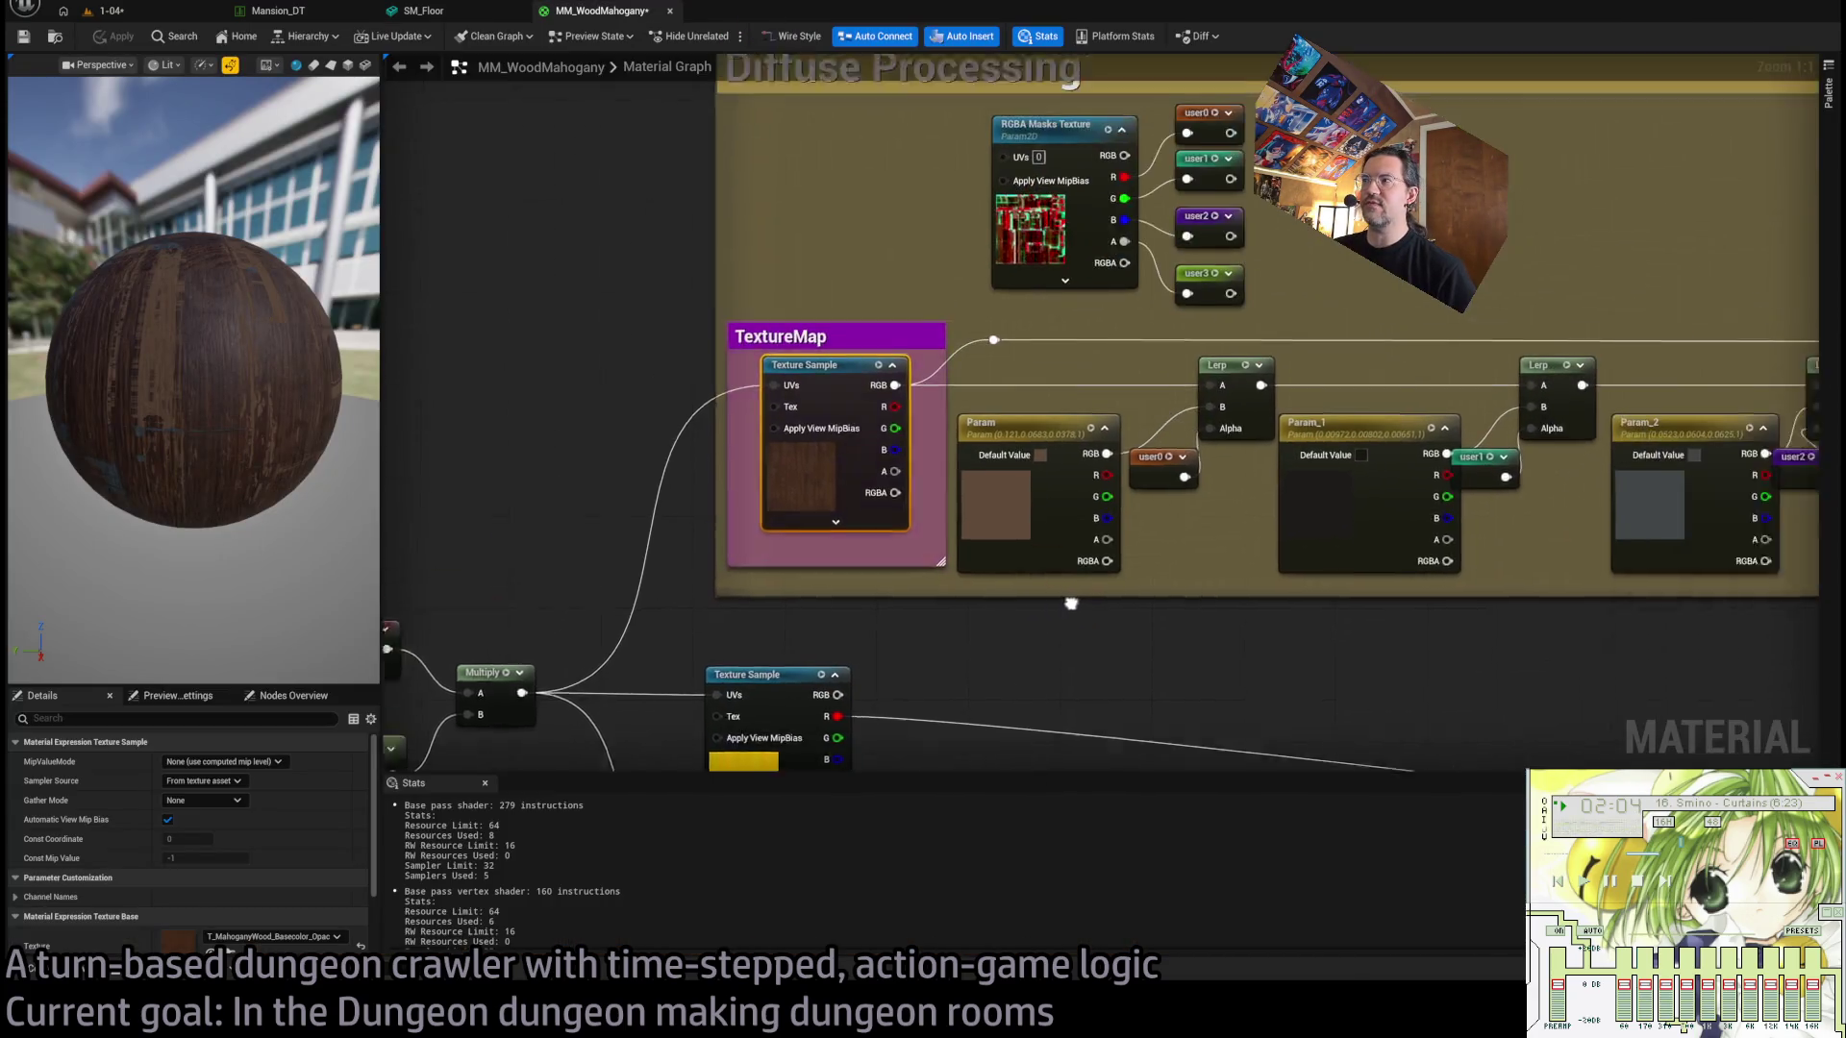
# Select the RGBA Masks Texture node in Diffuse Processing and open its masks texture.
pyautogui.scroll(-1, 848, 466)
pyautogui.scroll(1, 726, 486)
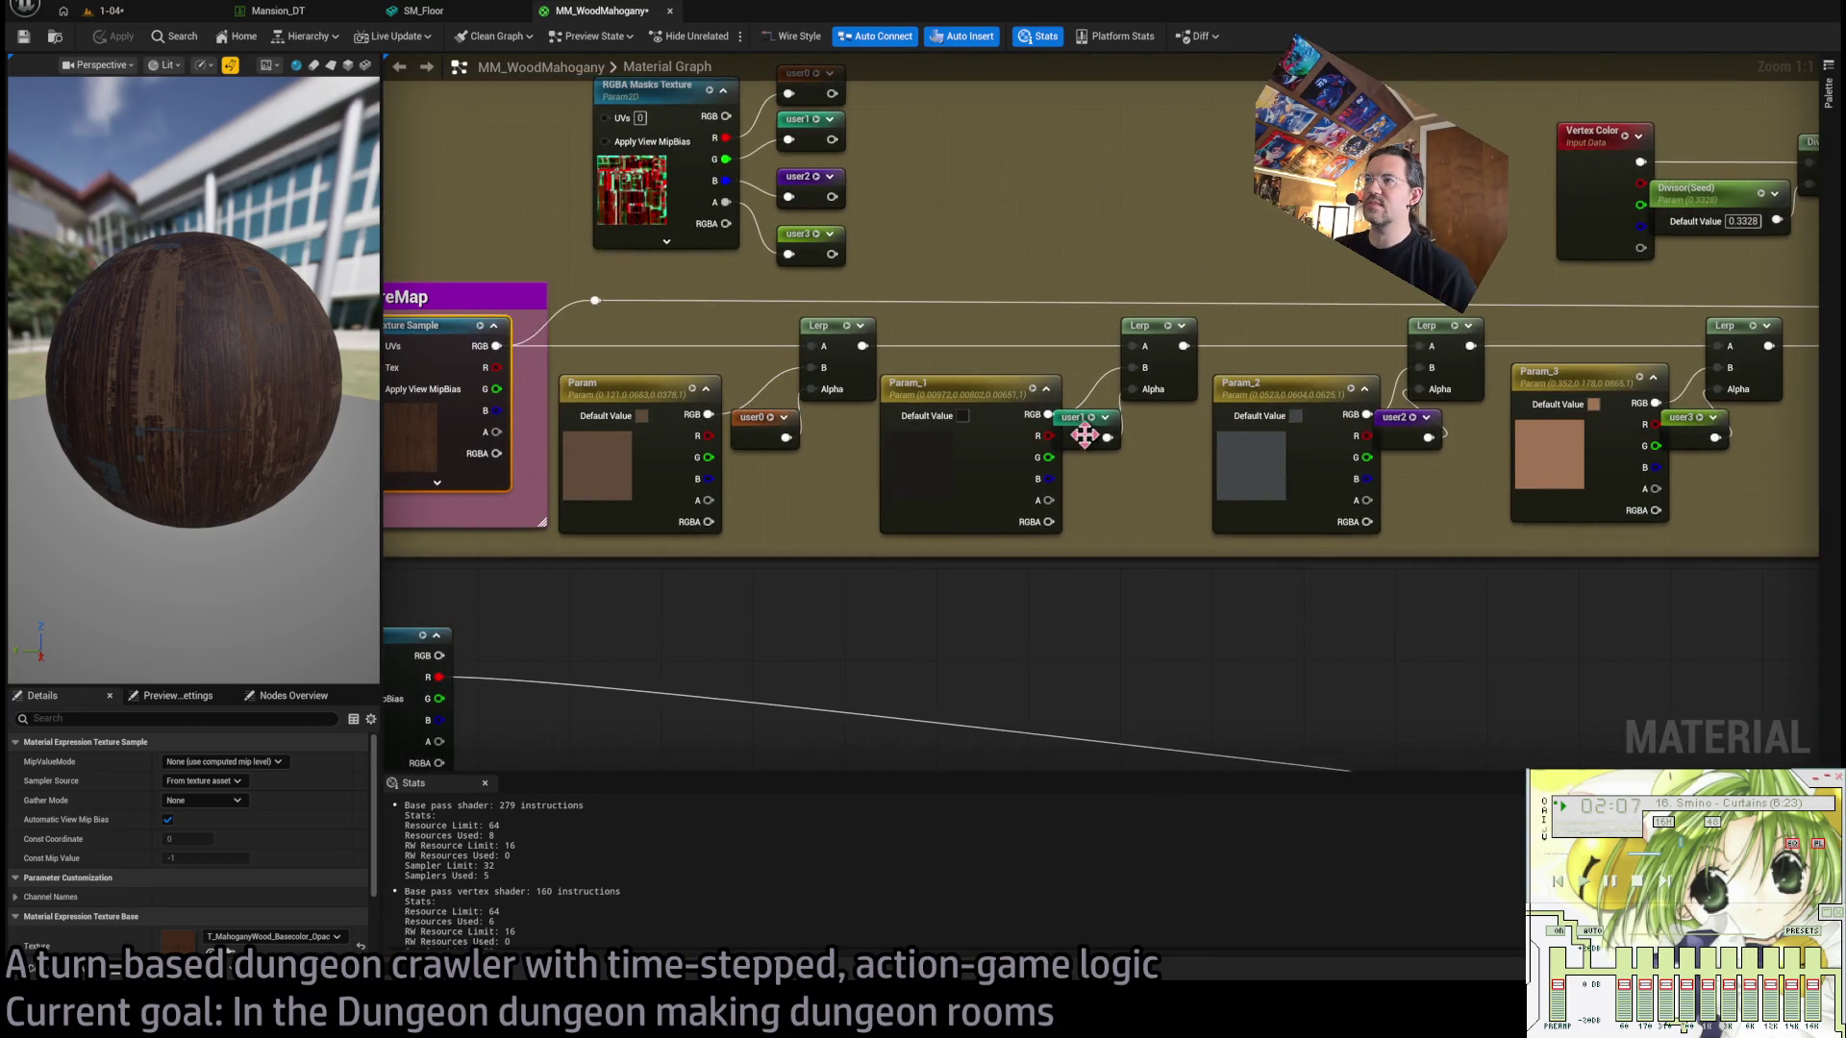
pyautogui.moveTo(1084, 436); pyautogui.dragTo(1231, 618)
pyautogui.click(808, 219)
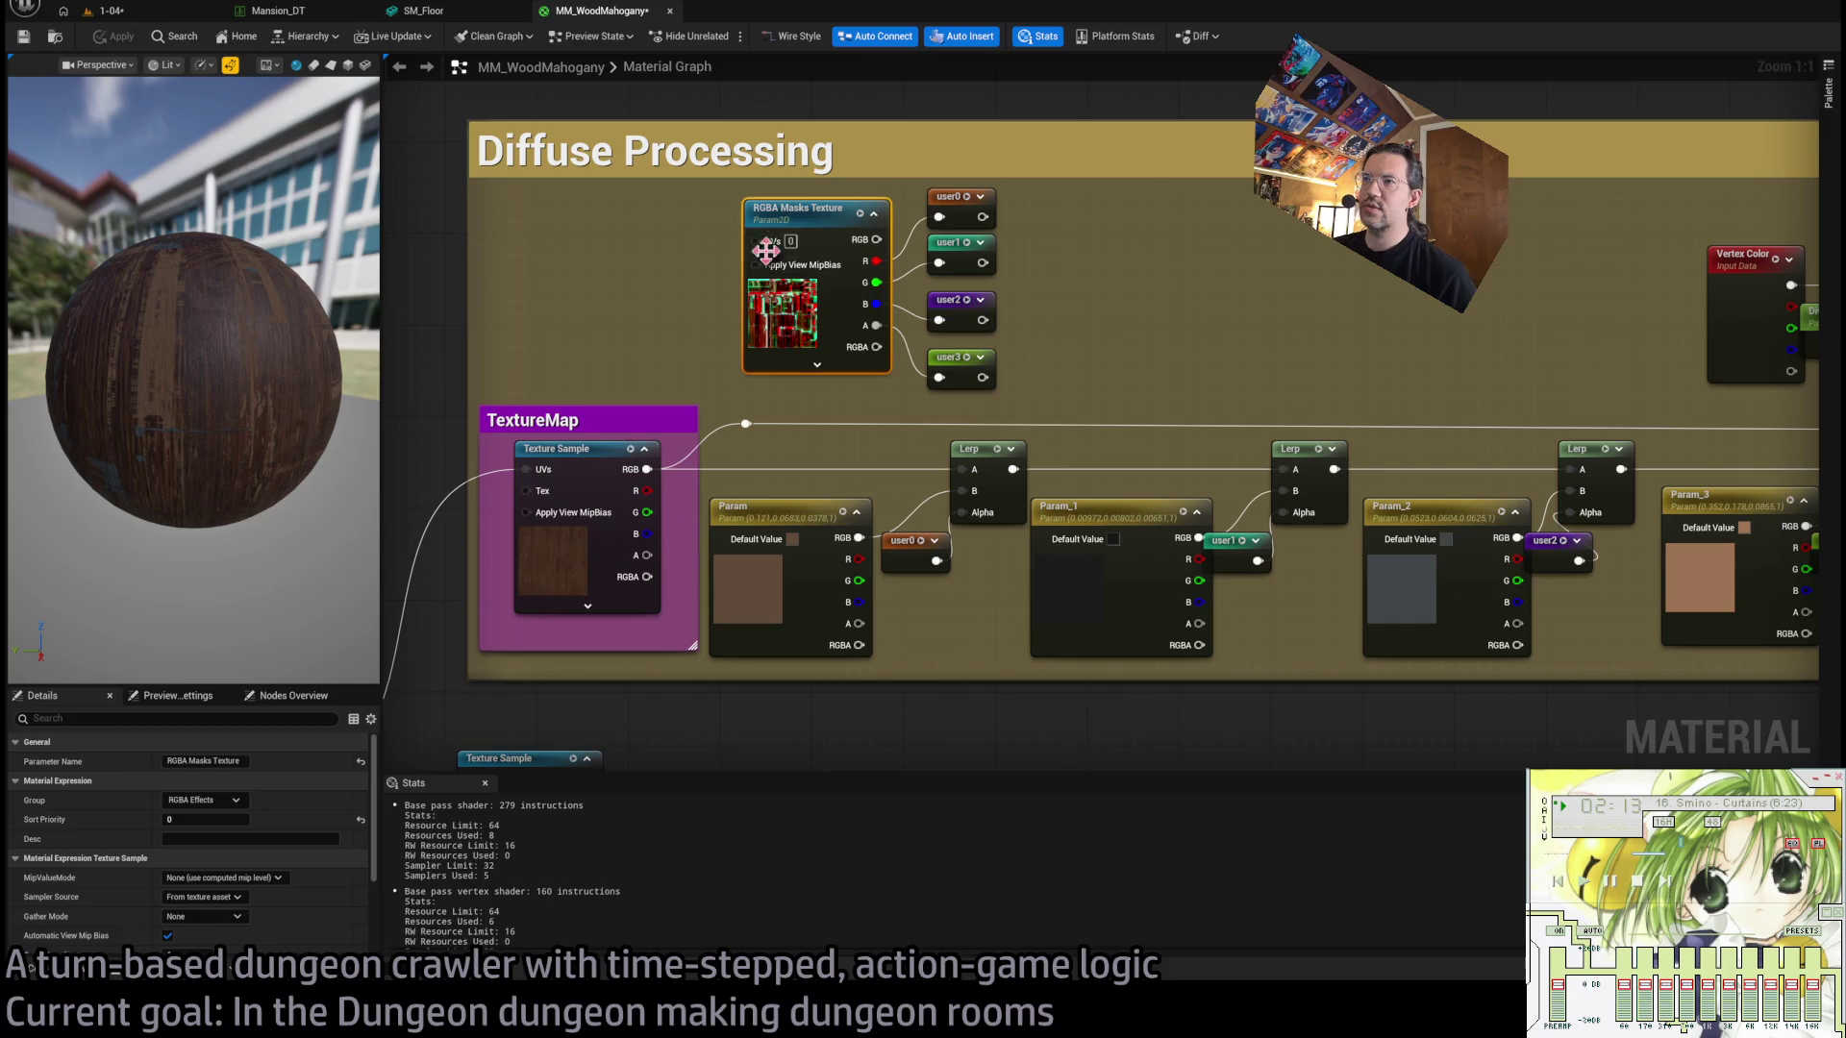
pyautogui.moveTo(320, 425); pyautogui.dragTo(212, 413)
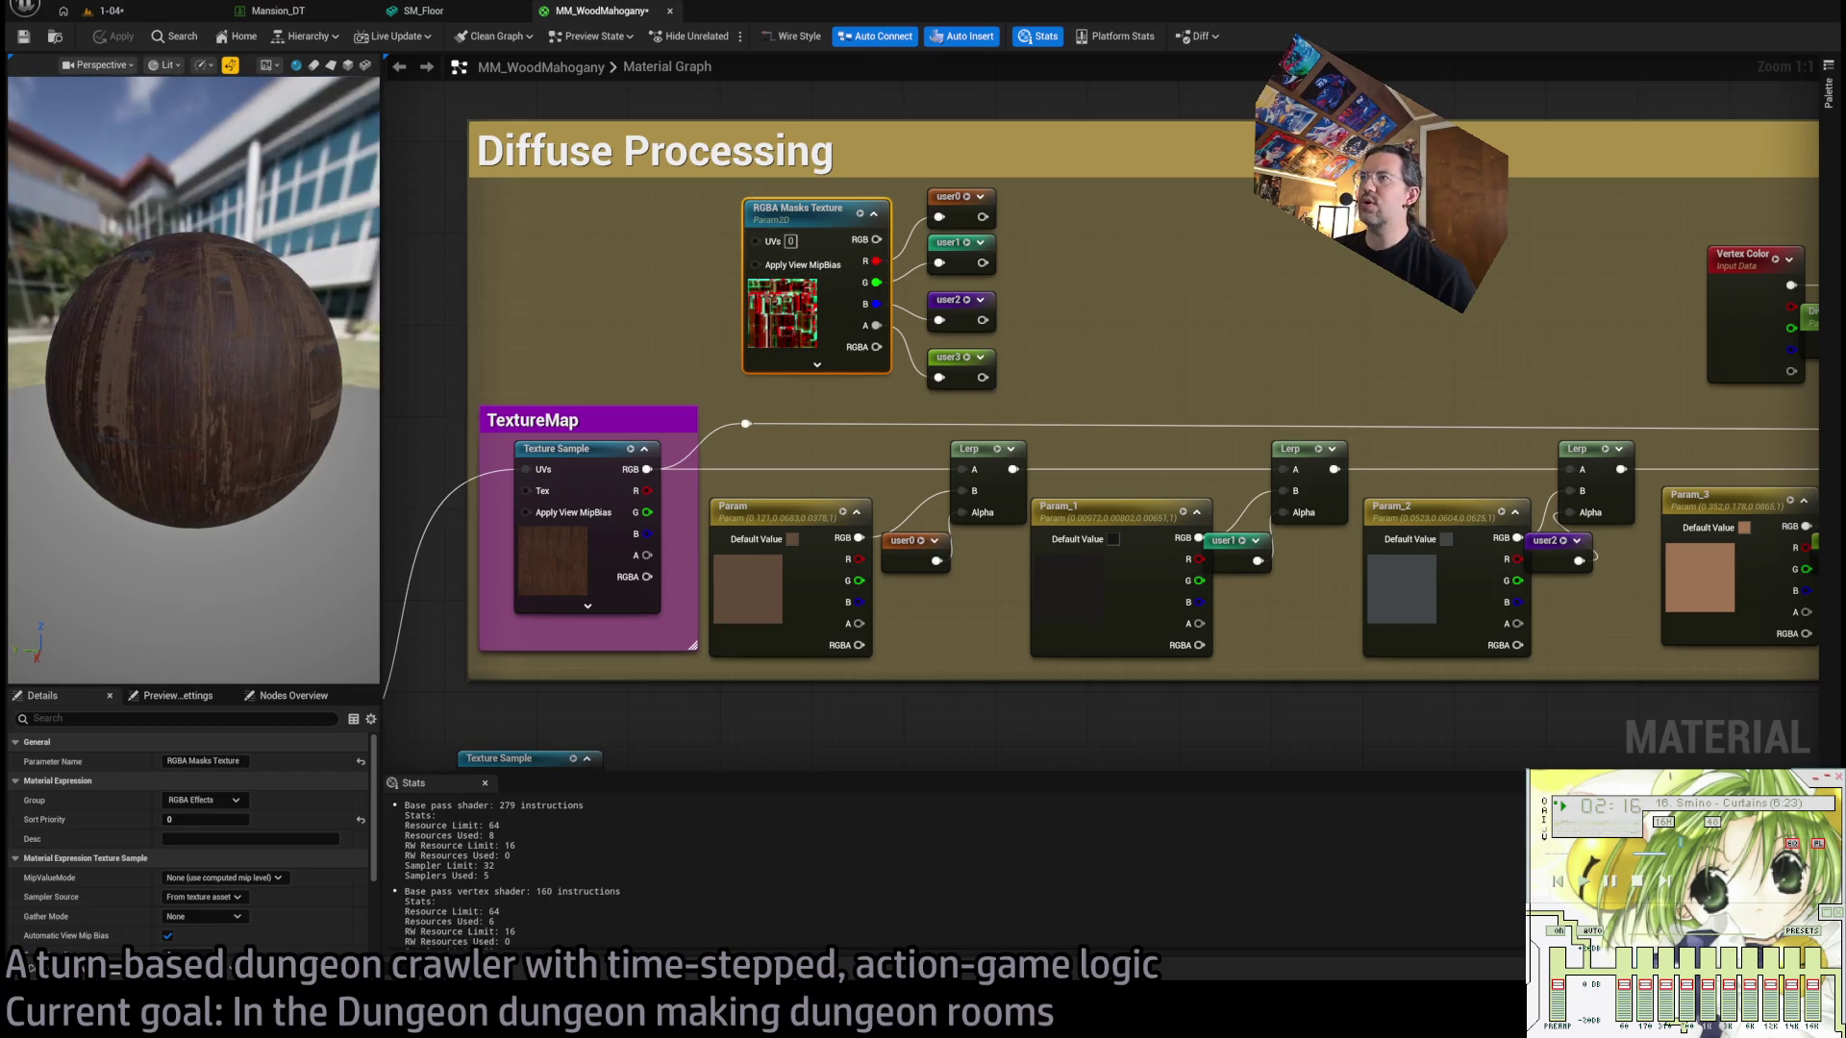
pyautogui.moveTo(1096, 303)
pyautogui.mouseDown()
pyautogui.moveTo(1032, 273)
pyautogui.moveTo(1006, 318)
pyautogui.mouseUp()
pyautogui.moveTo(1000, 209)
pyautogui.mouseDown()
pyautogui.moveTo(607, 432)
pyautogui.moveTo(663, 408)
pyautogui.mouseUp()
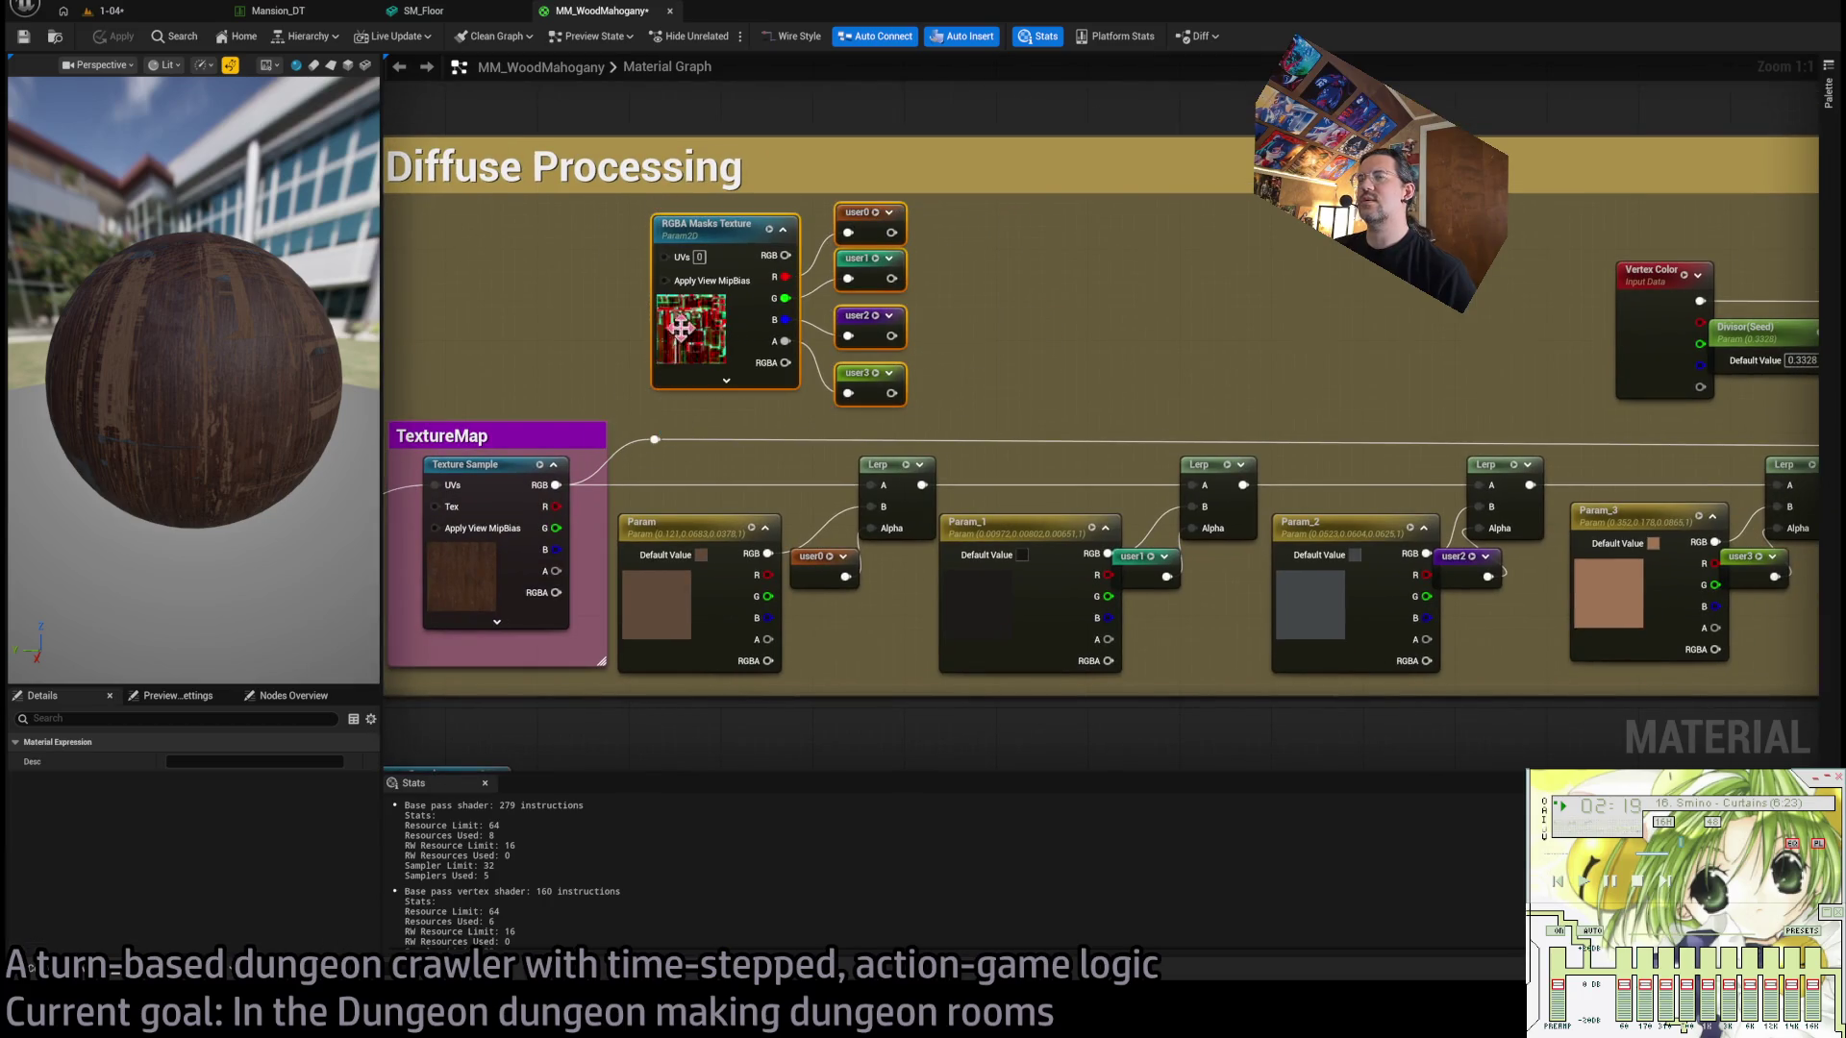
pyautogui.click(735, 242)
pyautogui.scroll(-1, 279, 846)
pyautogui.scroll(-2, 270, 835)
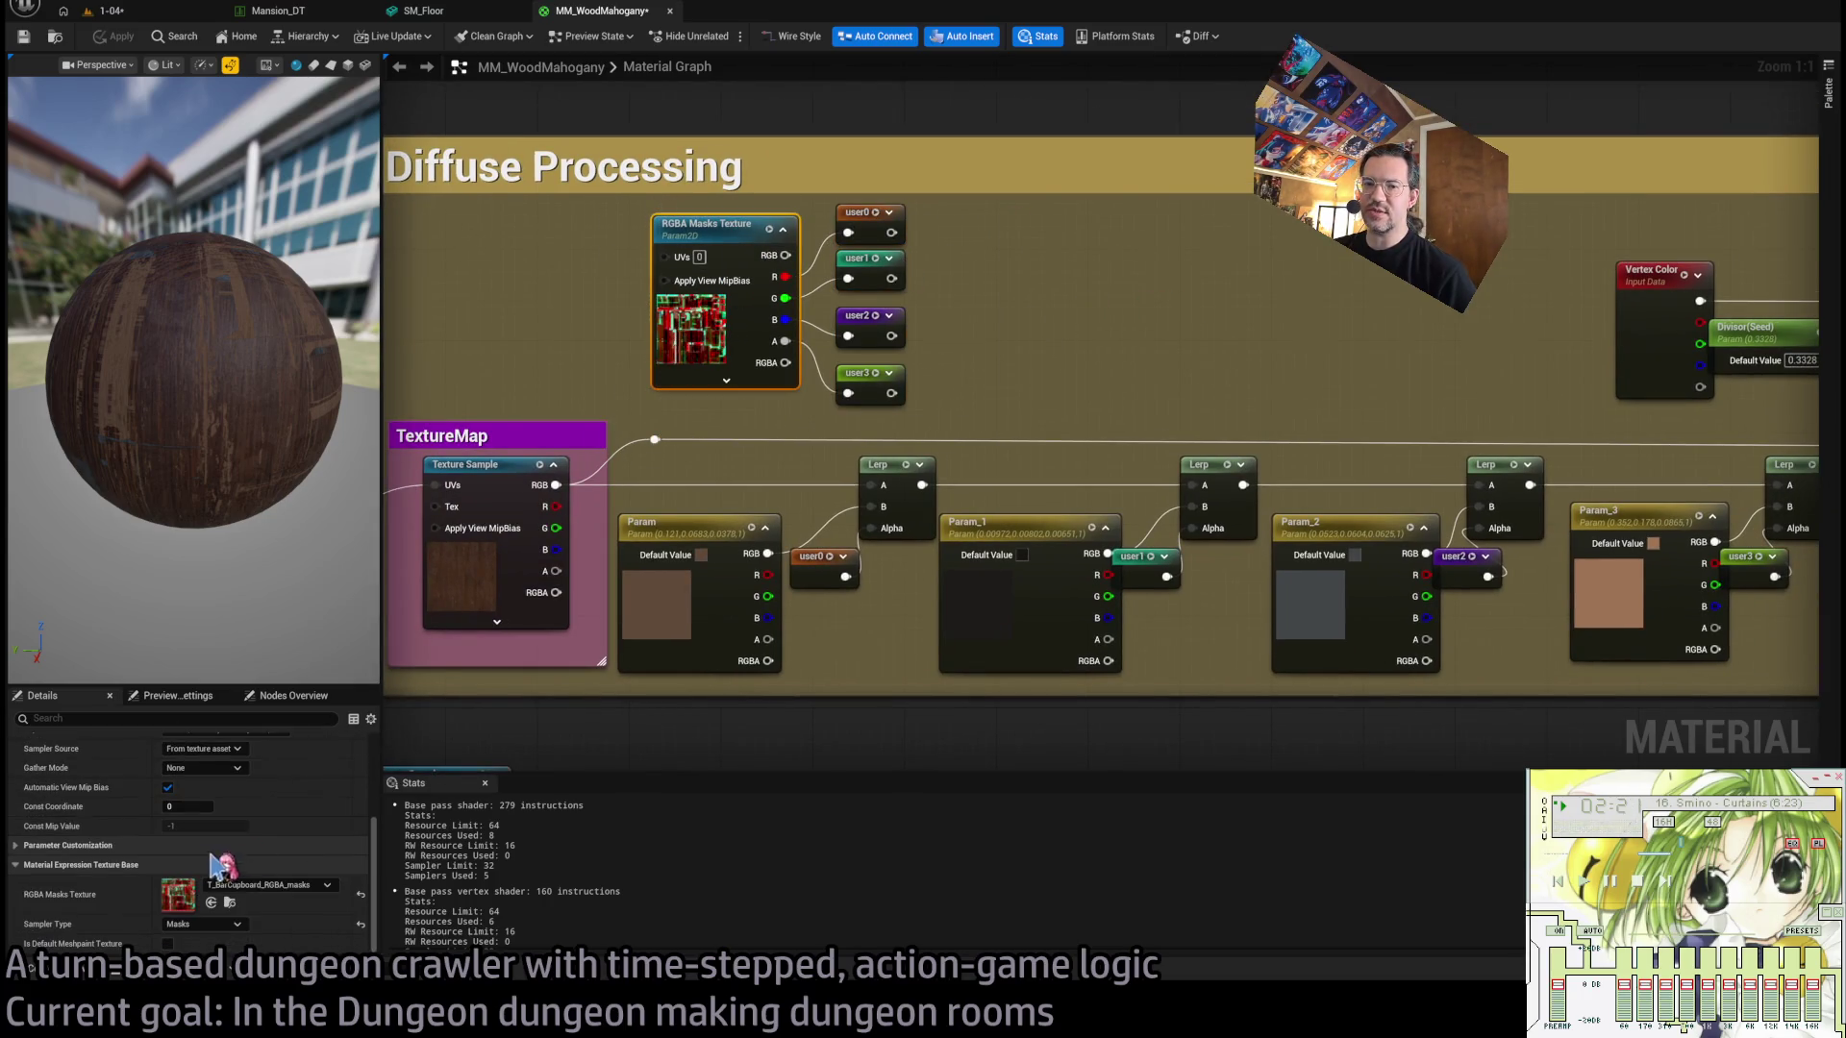
pyautogui.doubleClick(183, 899)
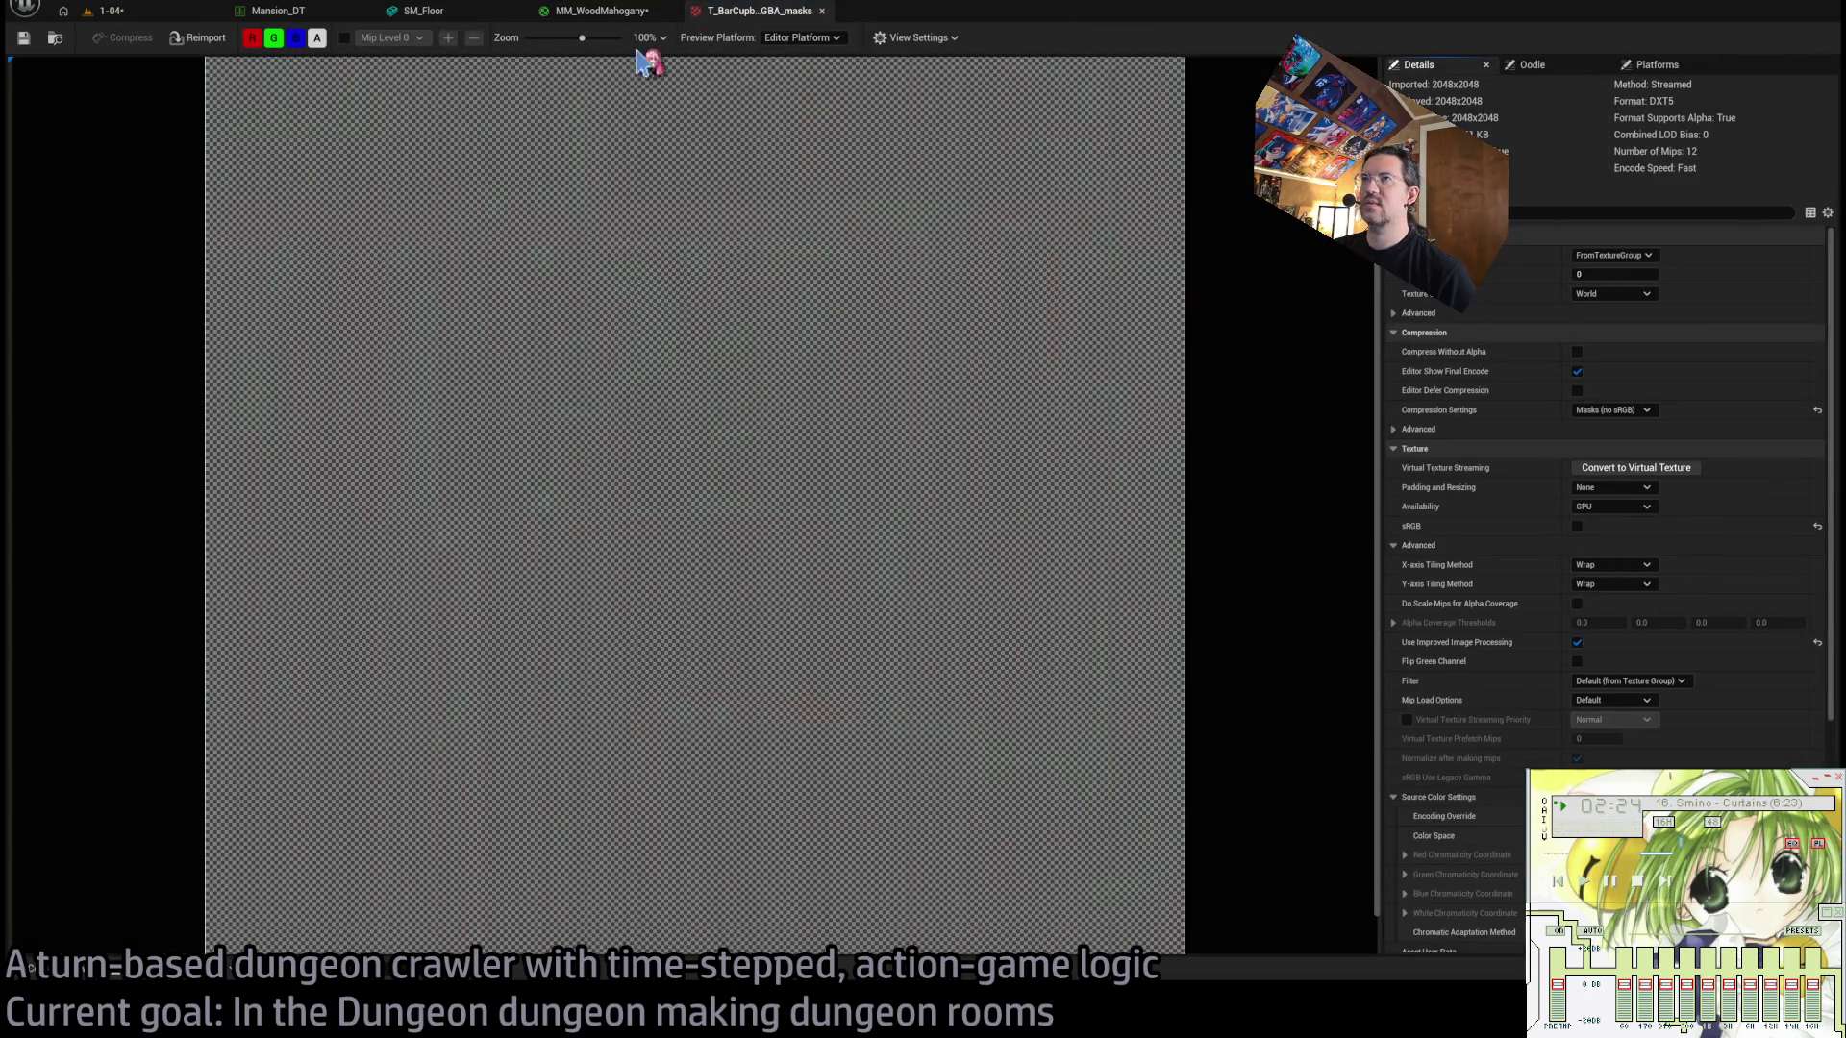
# Isolate the green channel of the T_BarCupboard_RGBA_masks texture by hiding the other channels.
pyautogui.click(317, 38)
pyautogui.click(295, 37)
pyautogui.click(274, 38)
pyautogui.click(252, 37)
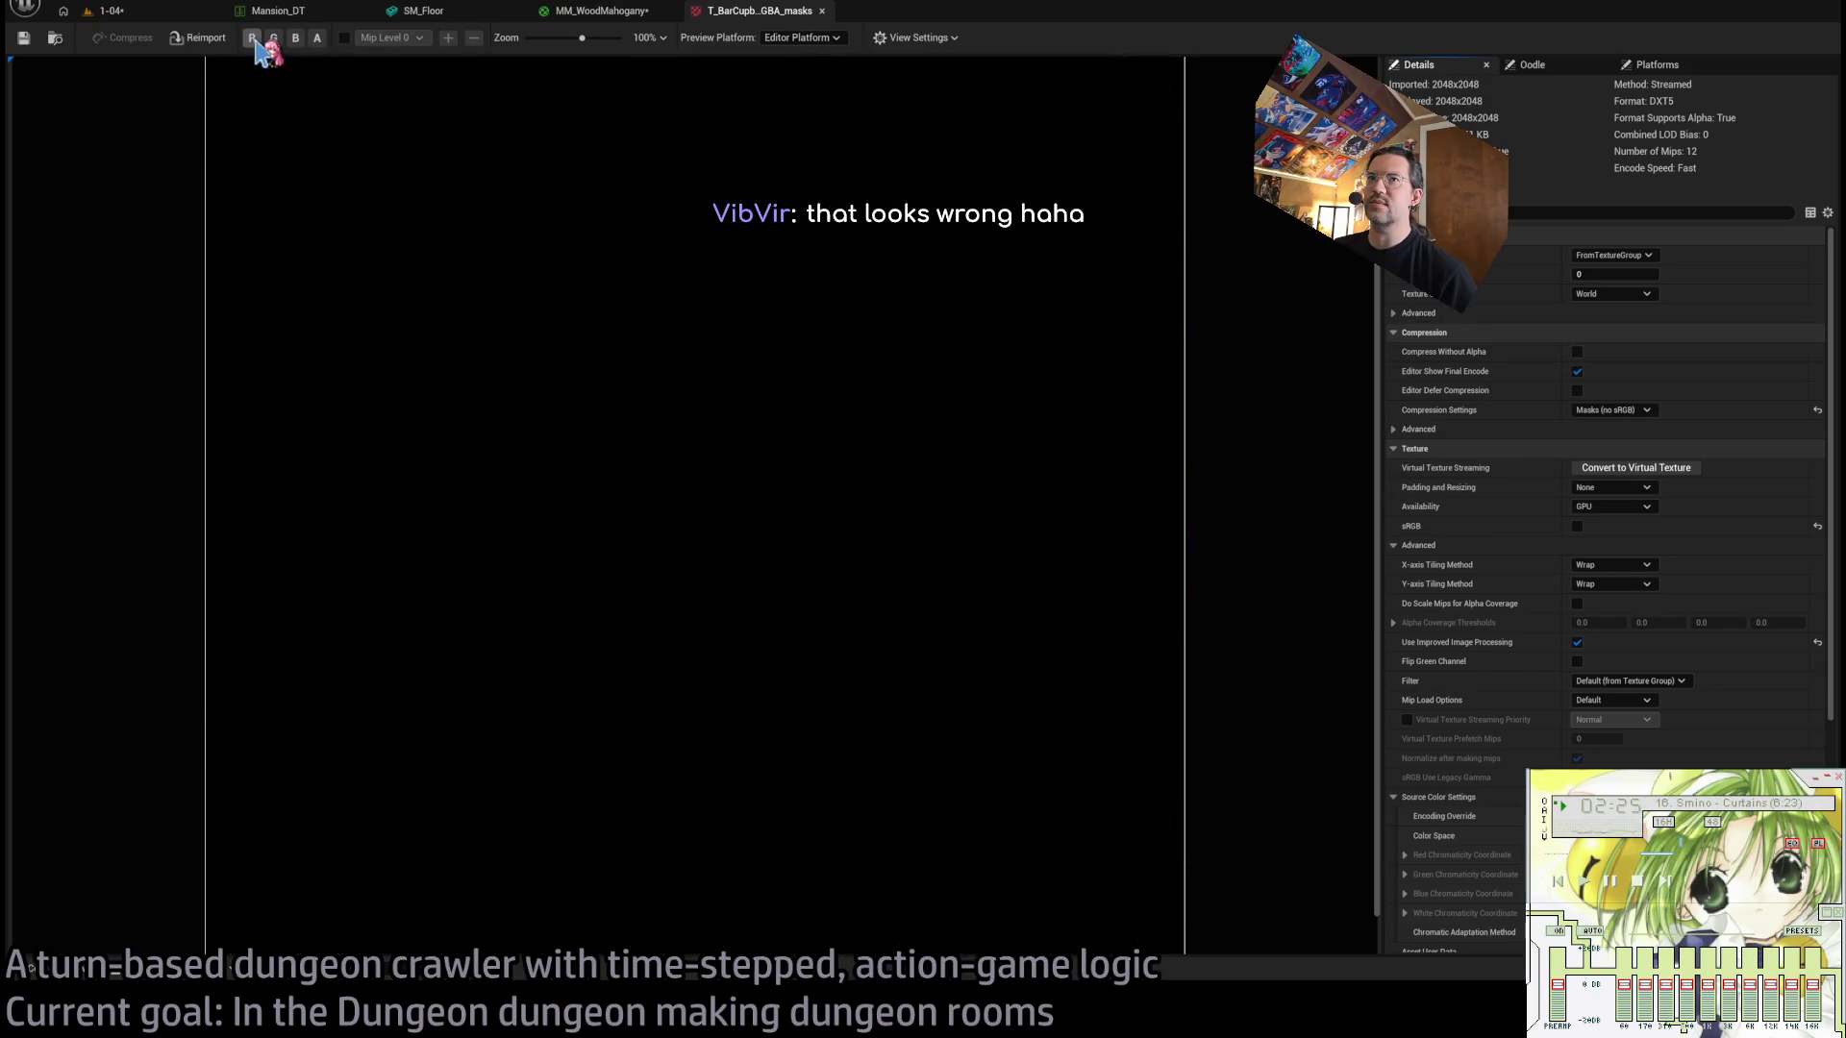
pyautogui.click(274, 38)
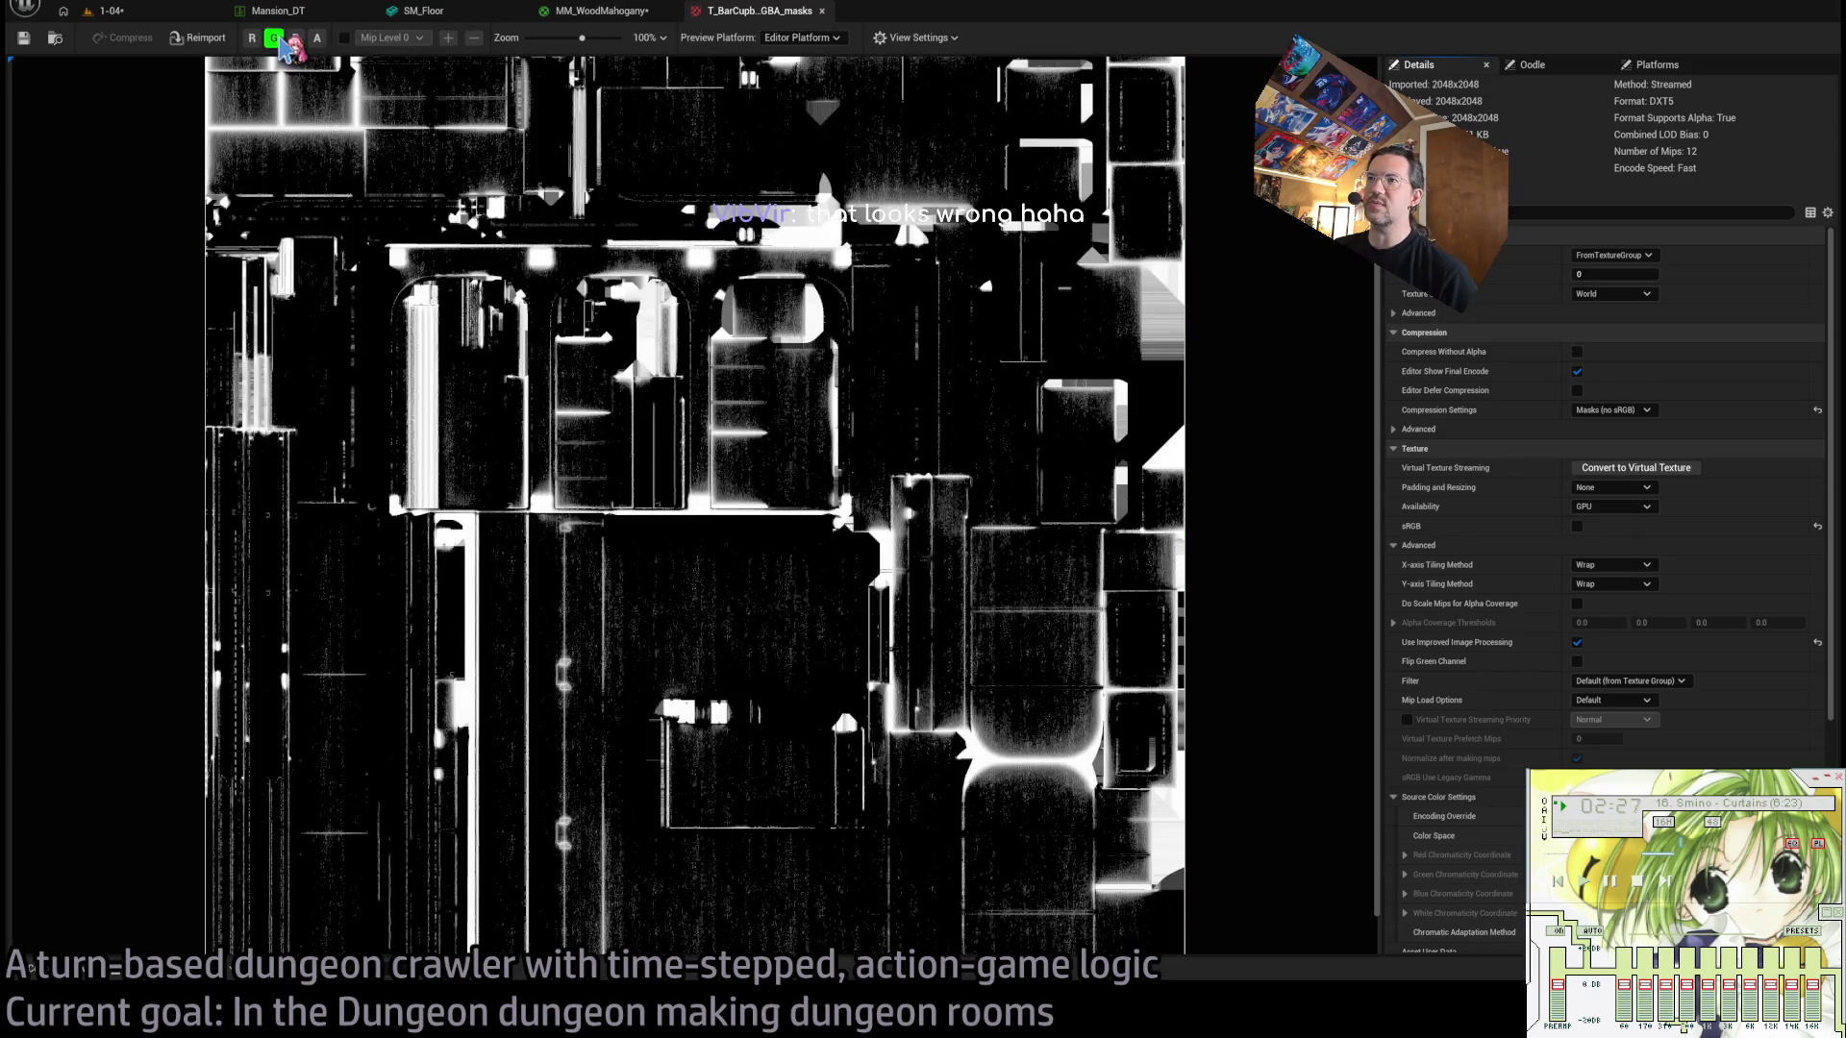
# Switch the preview to the blue channel, then close the masks texture tab.
pyautogui.click(276, 38)
pyautogui.click(296, 39)
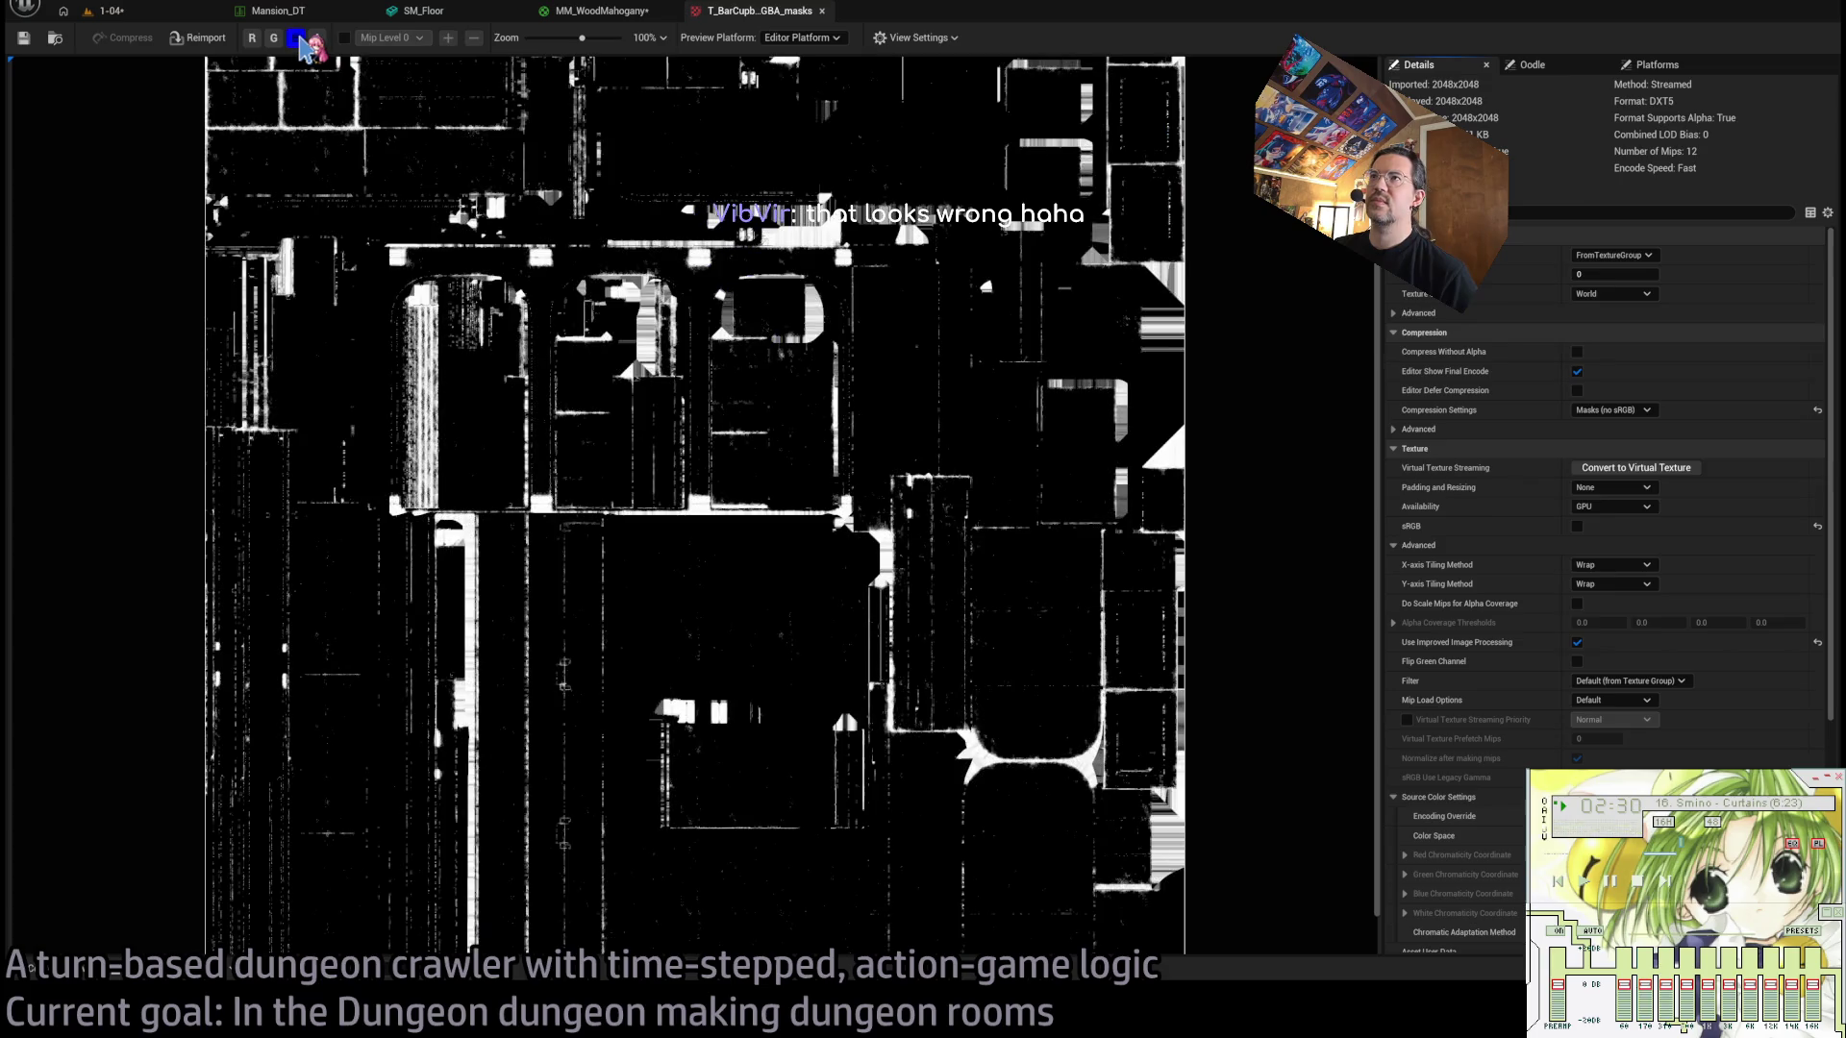
pyautogui.click(297, 39)
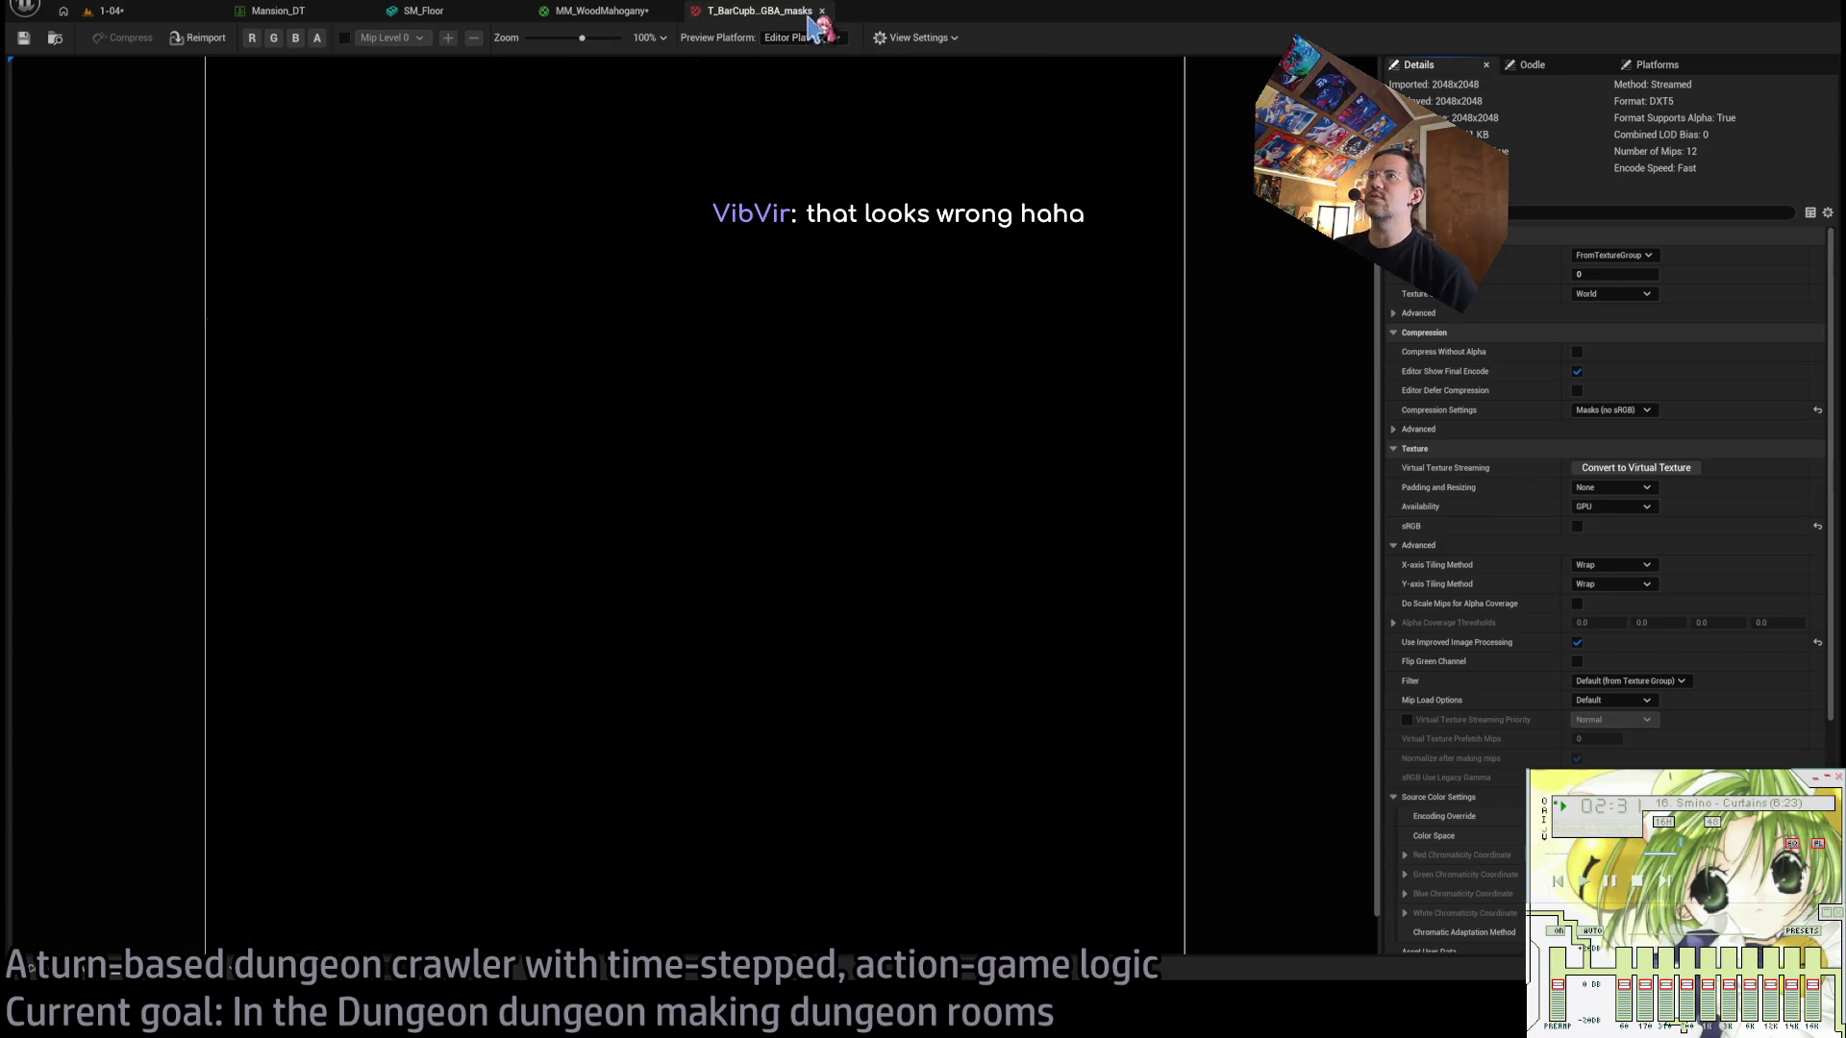
pyautogui.click(822, 11)
# Assign T_MahoganyWood_AoRM_Height as the RGBA Masks Texture node's texture.
pyautogui.click(717, 231)
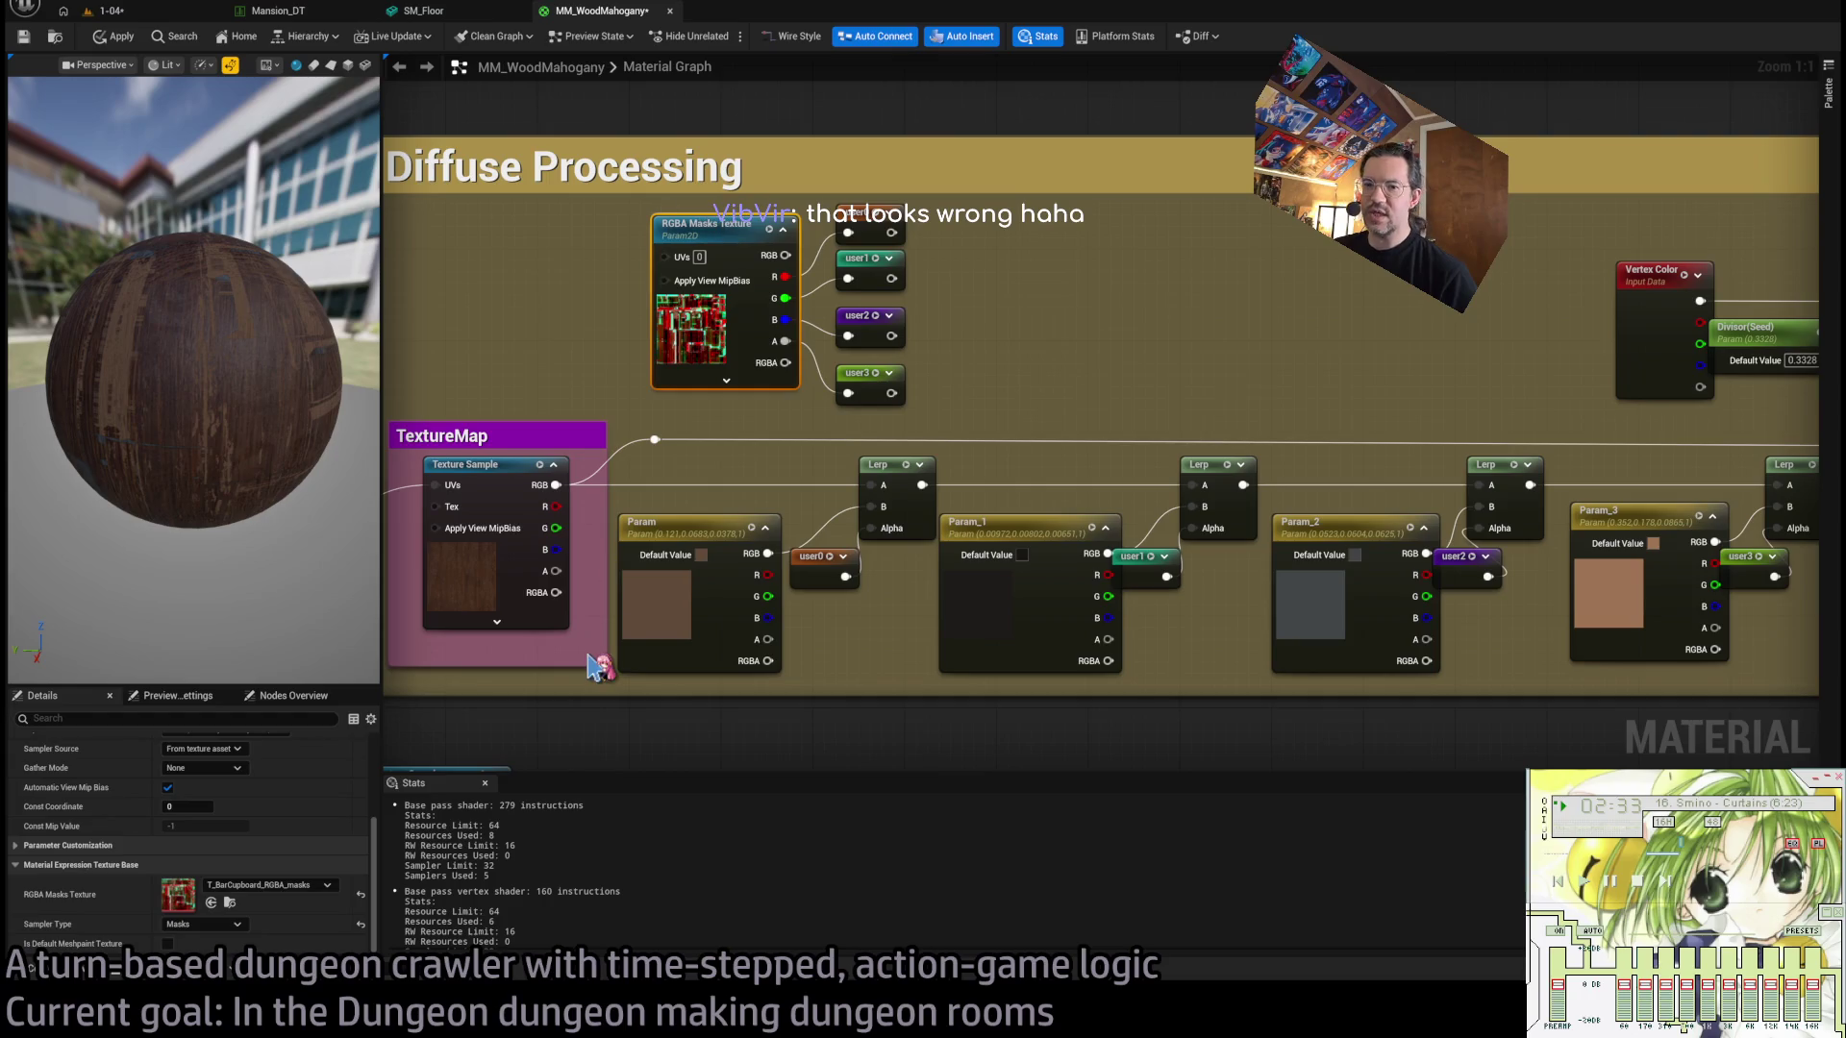
pyautogui.click(478, 465)
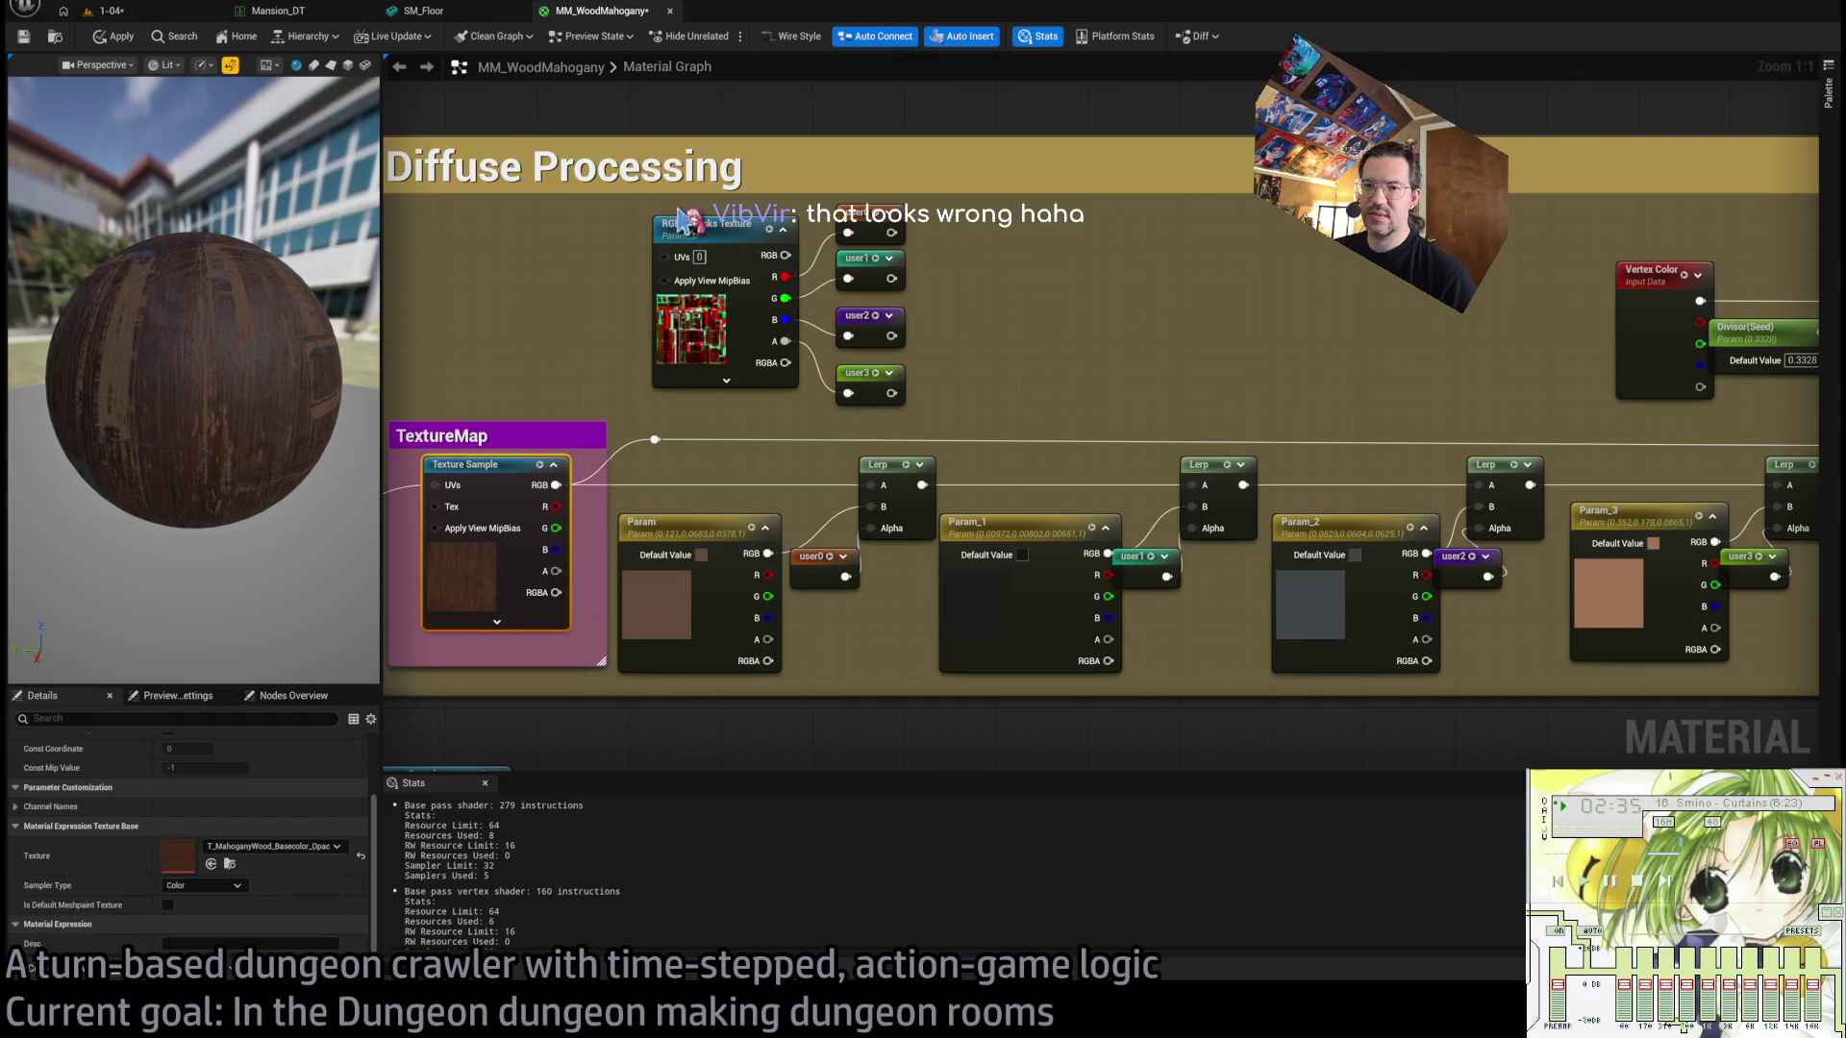
pyautogui.click(736, 221)
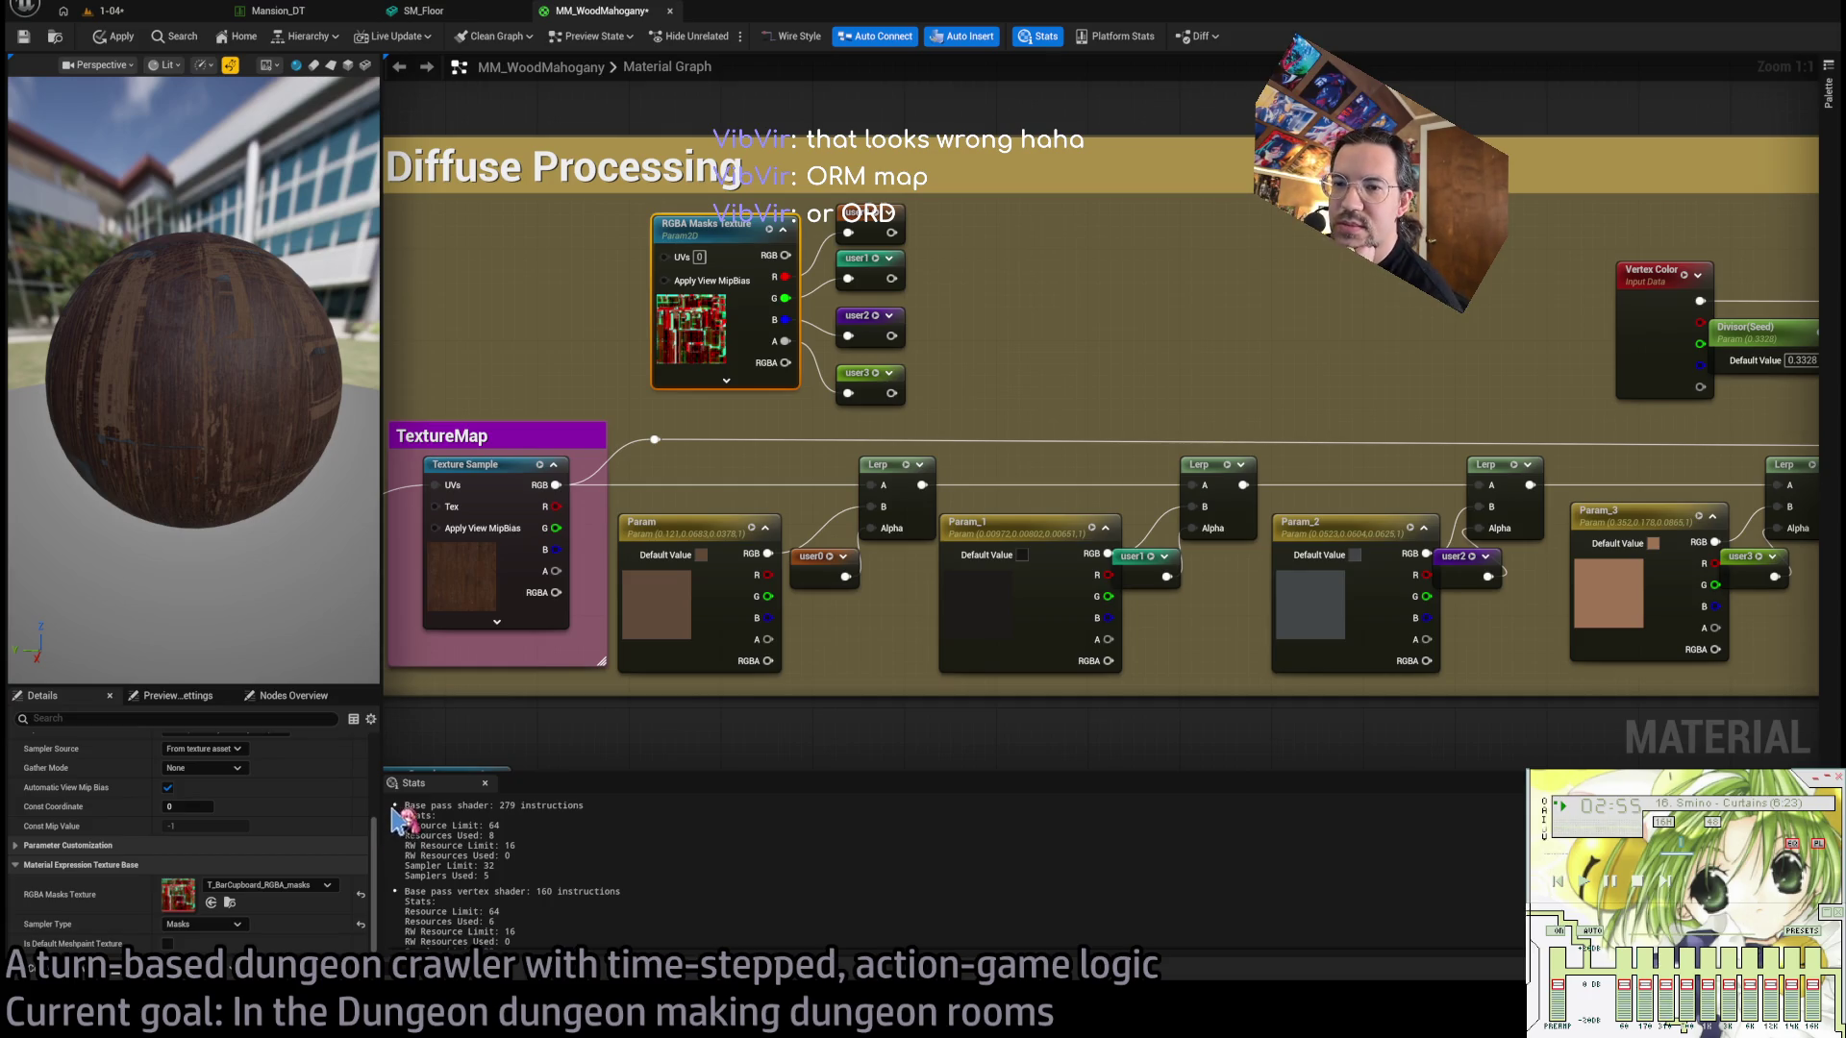
pyautogui.moveTo(256, 478); pyautogui.dragTo(346, 480)
# Switch the material preview mesh to a flat plane and orbit around the wooden surface.
pyautogui.moveTo(205, 424); pyautogui.dragTo(205, 424)
pyautogui.scroll(2, 205, 424)
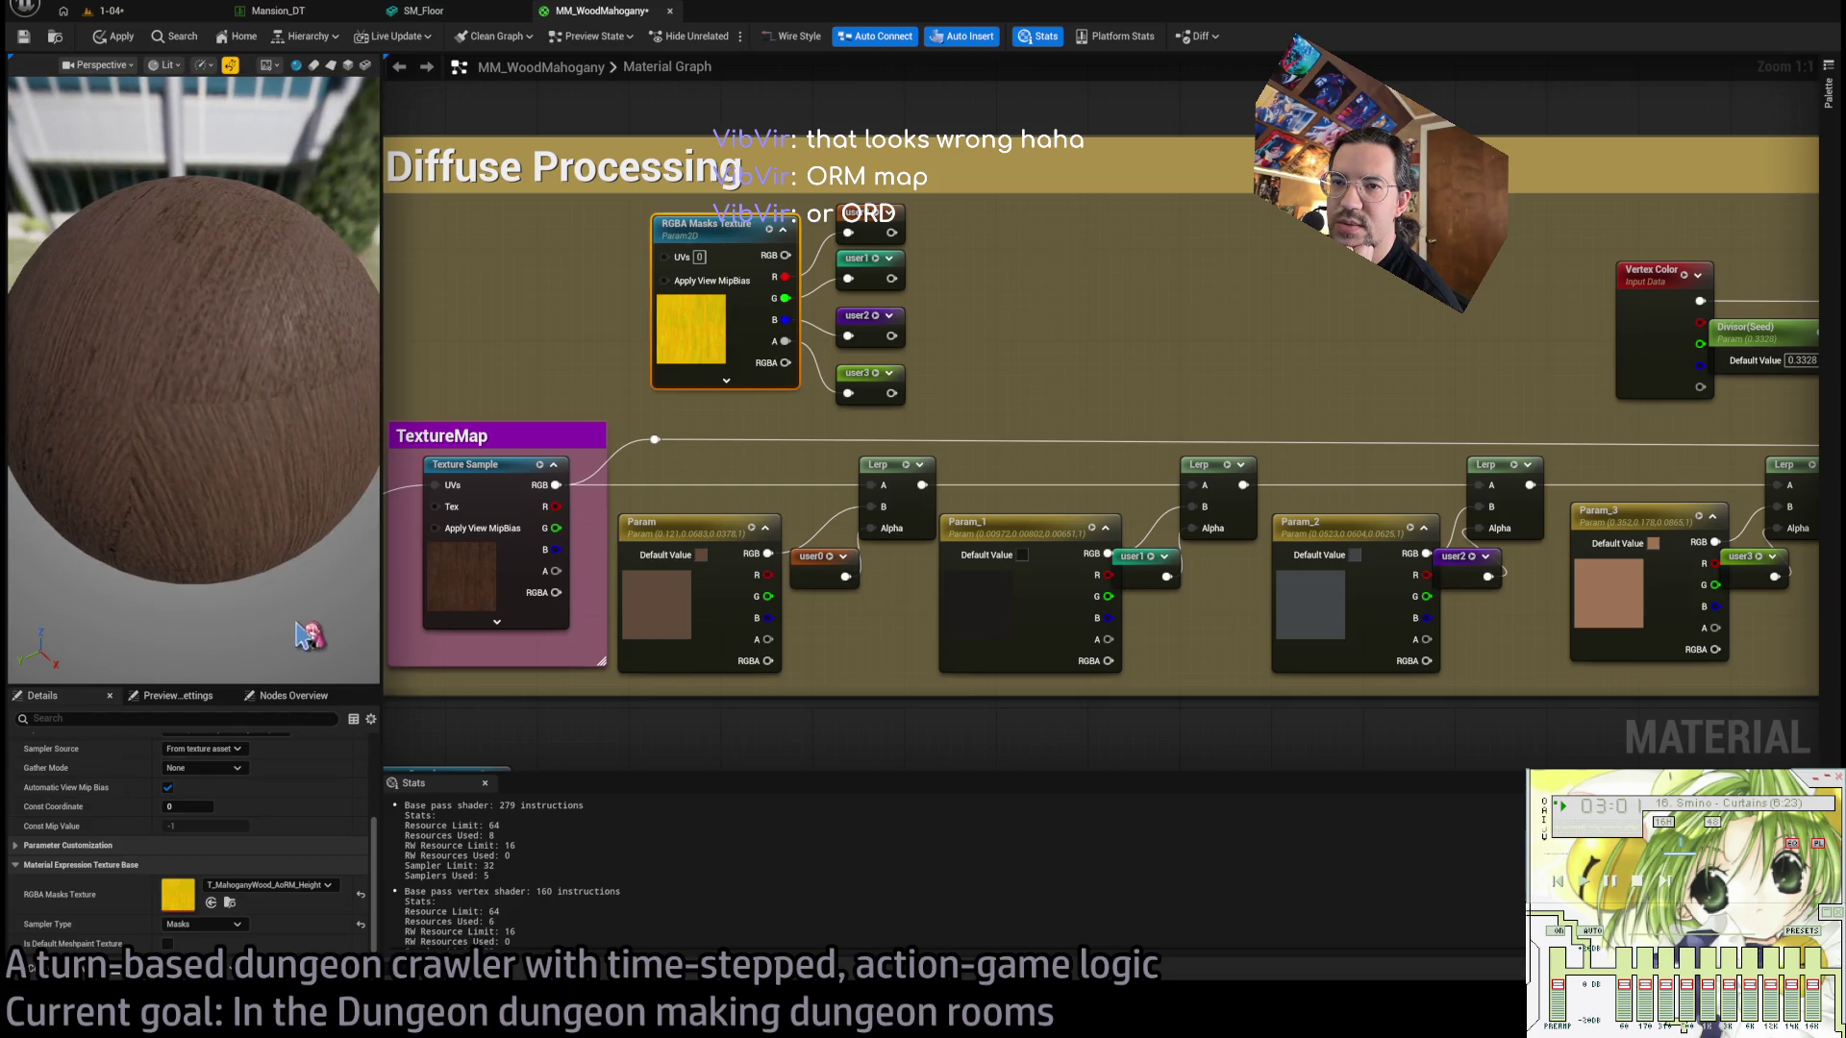
pyautogui.click(348, 64)
pyautogui.click(330, 65)
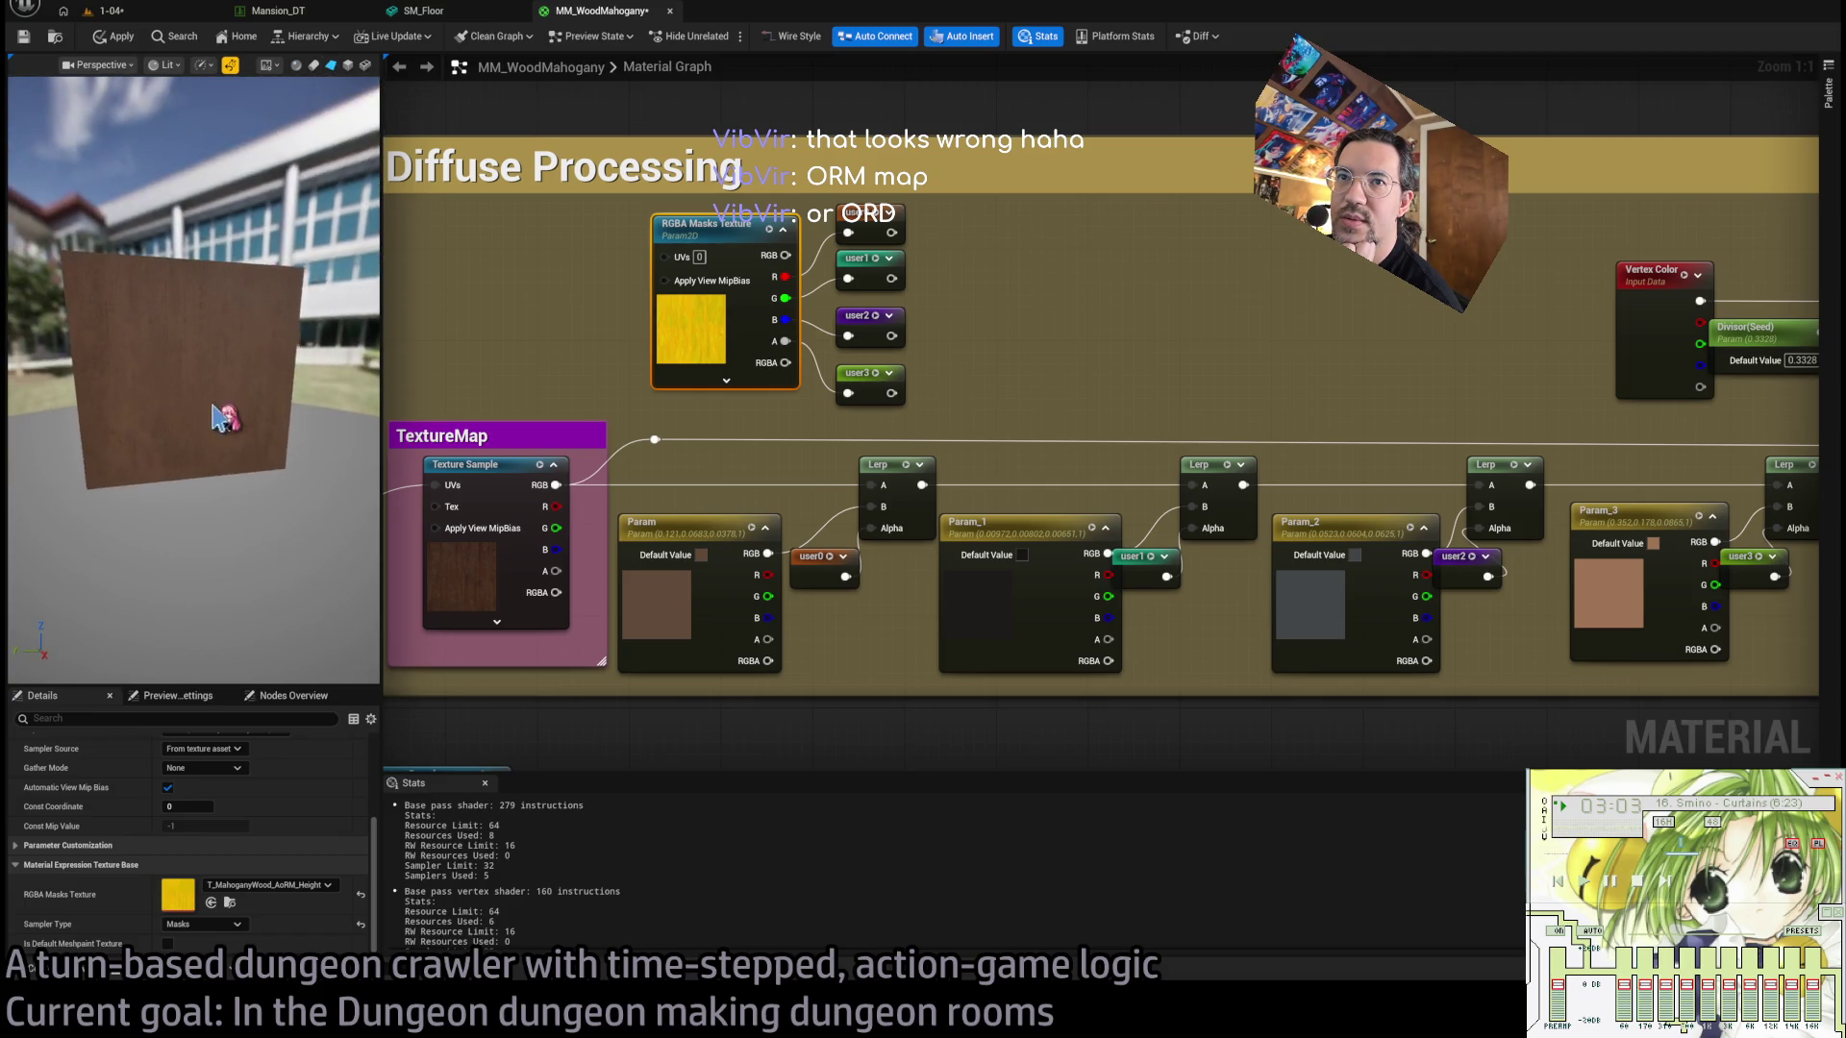
pyautogui.moveTo(205, 424); pyautogui.dragTo(206, 424)
pyautogui.click(366, 64)
pyautogui.moveTo(235, 350); pyautogui.dragTo(235, 350)
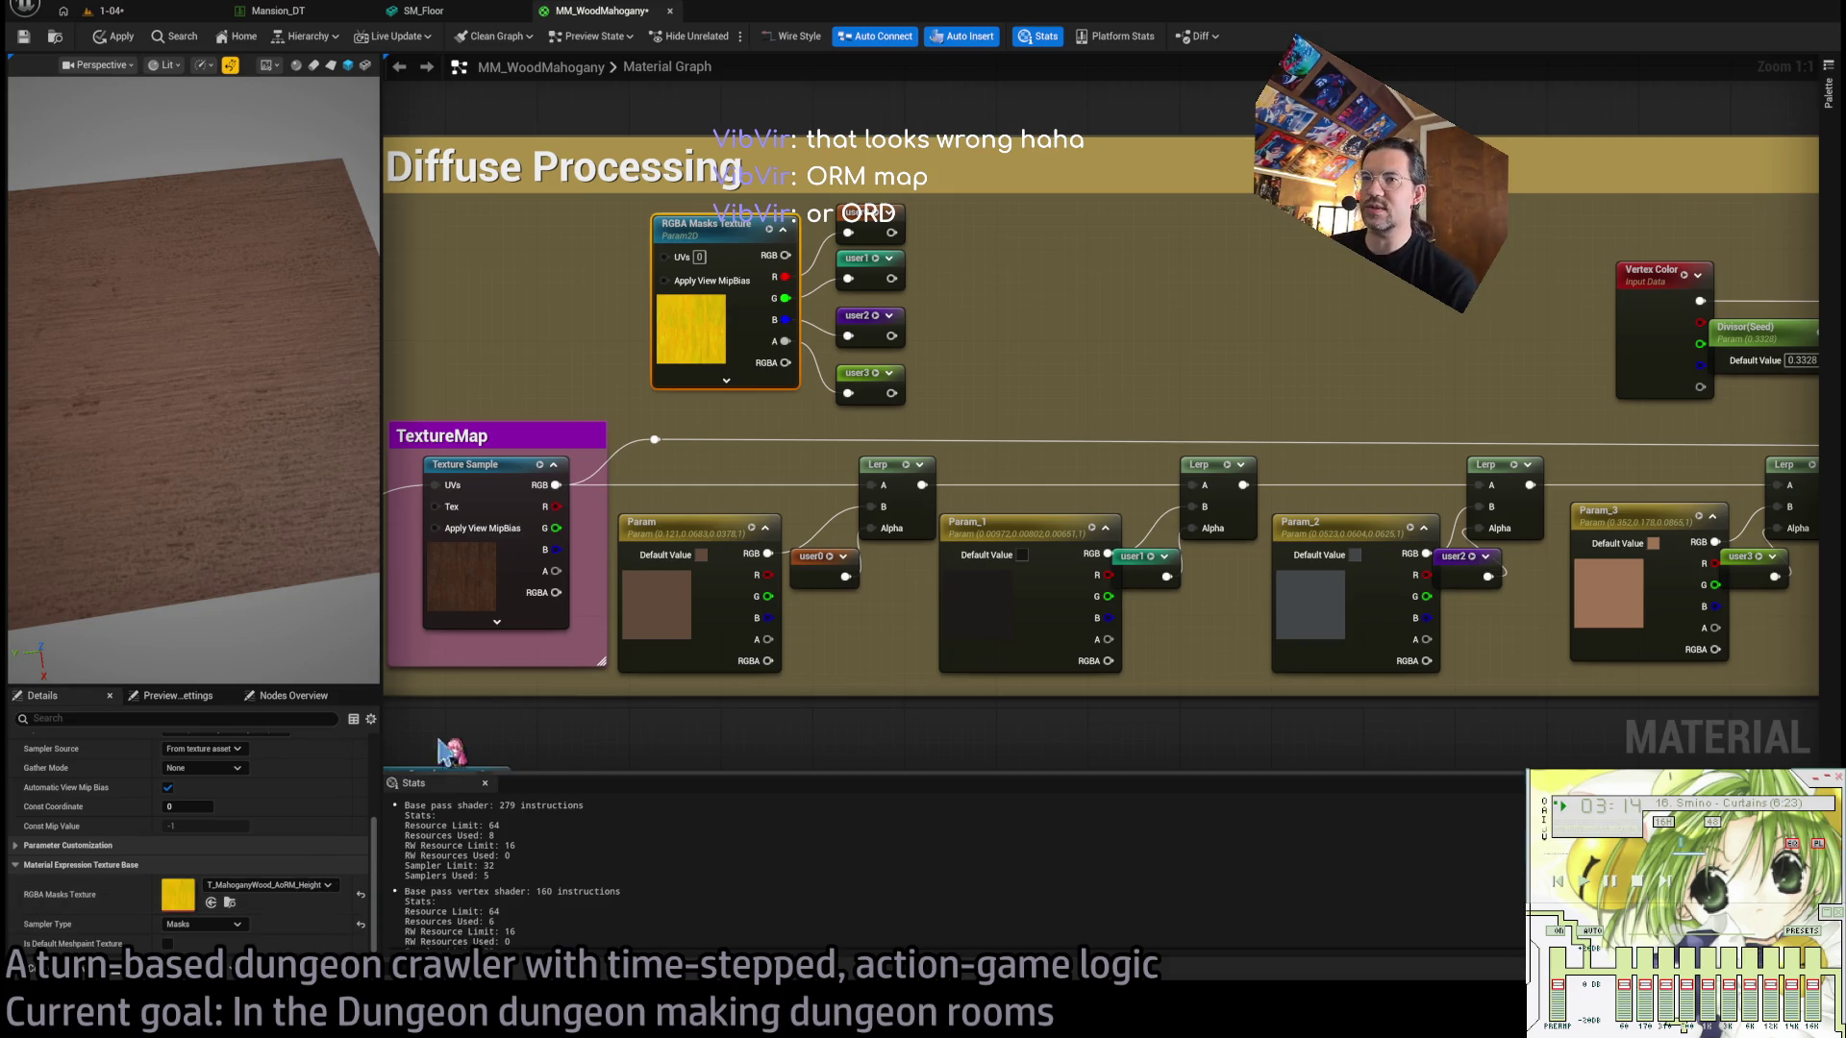
# Recheck the TextureMap and RGBA Masks nodes, then deselect to view material properties and lower nodes.
pyautogui.click(500, 466)
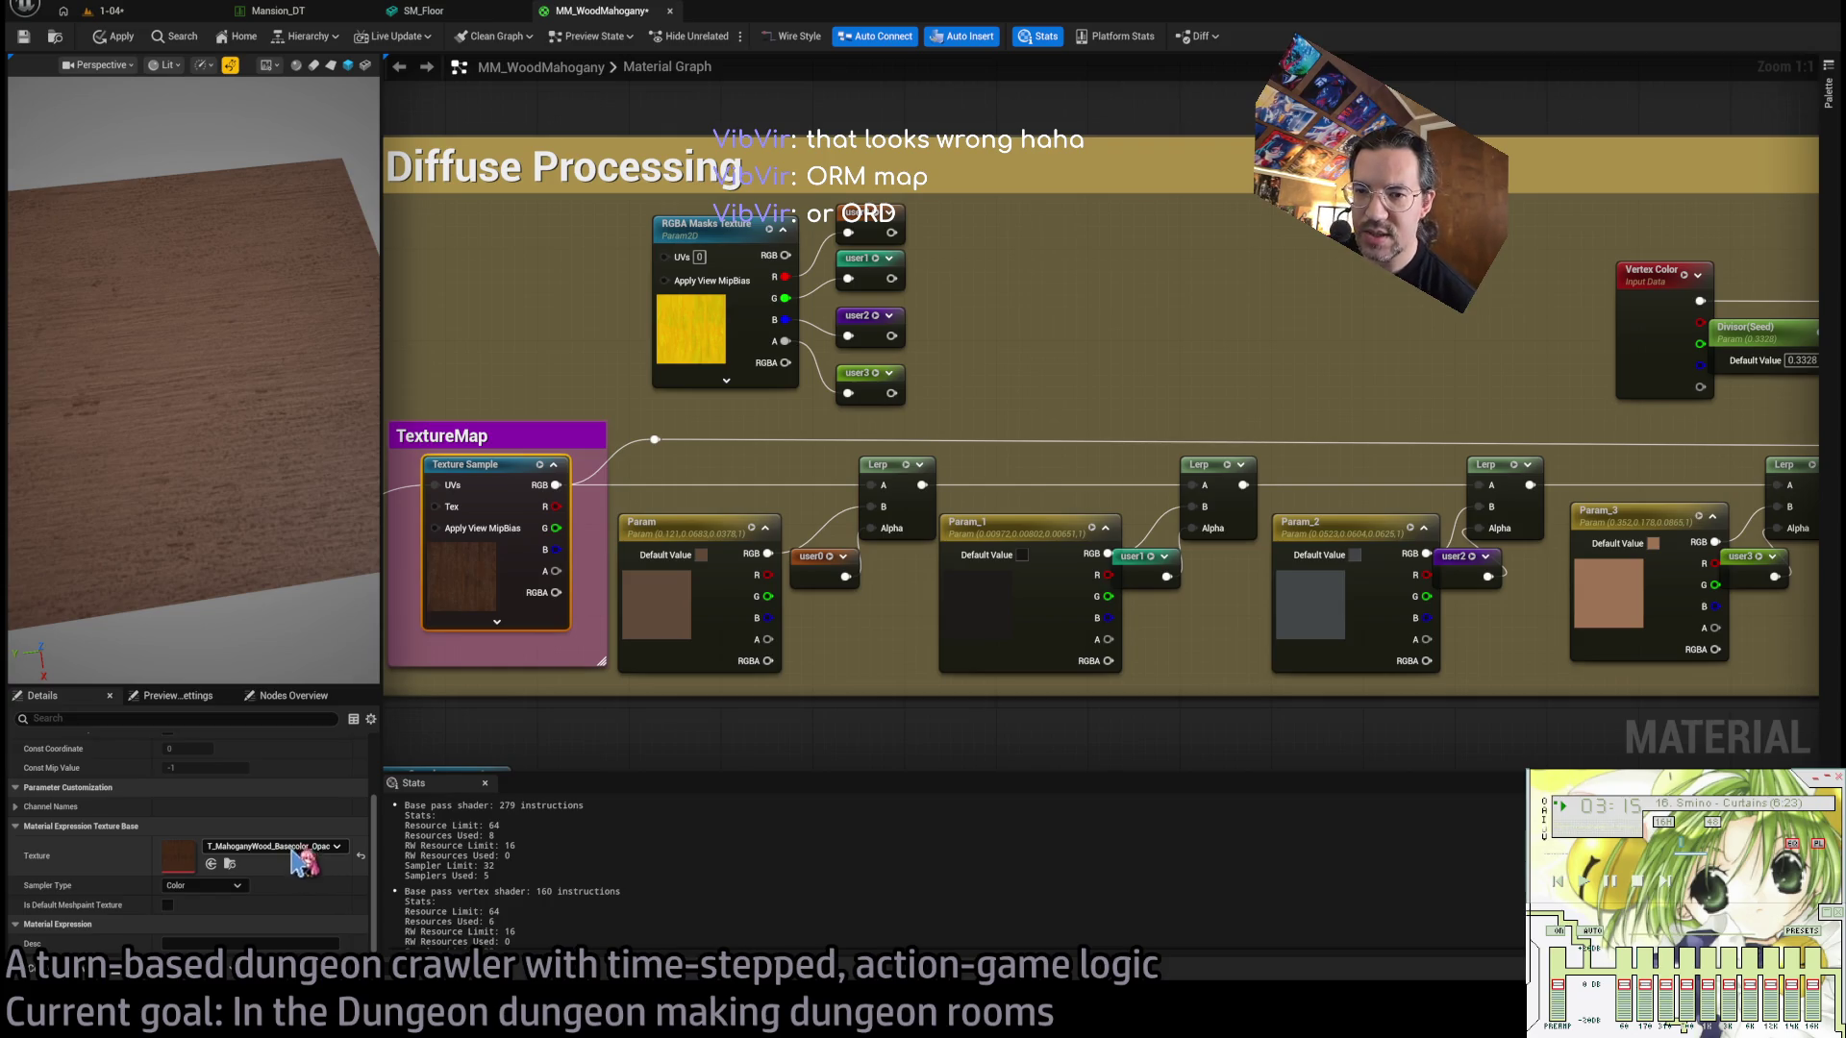
pyautogui.click(748, 248)
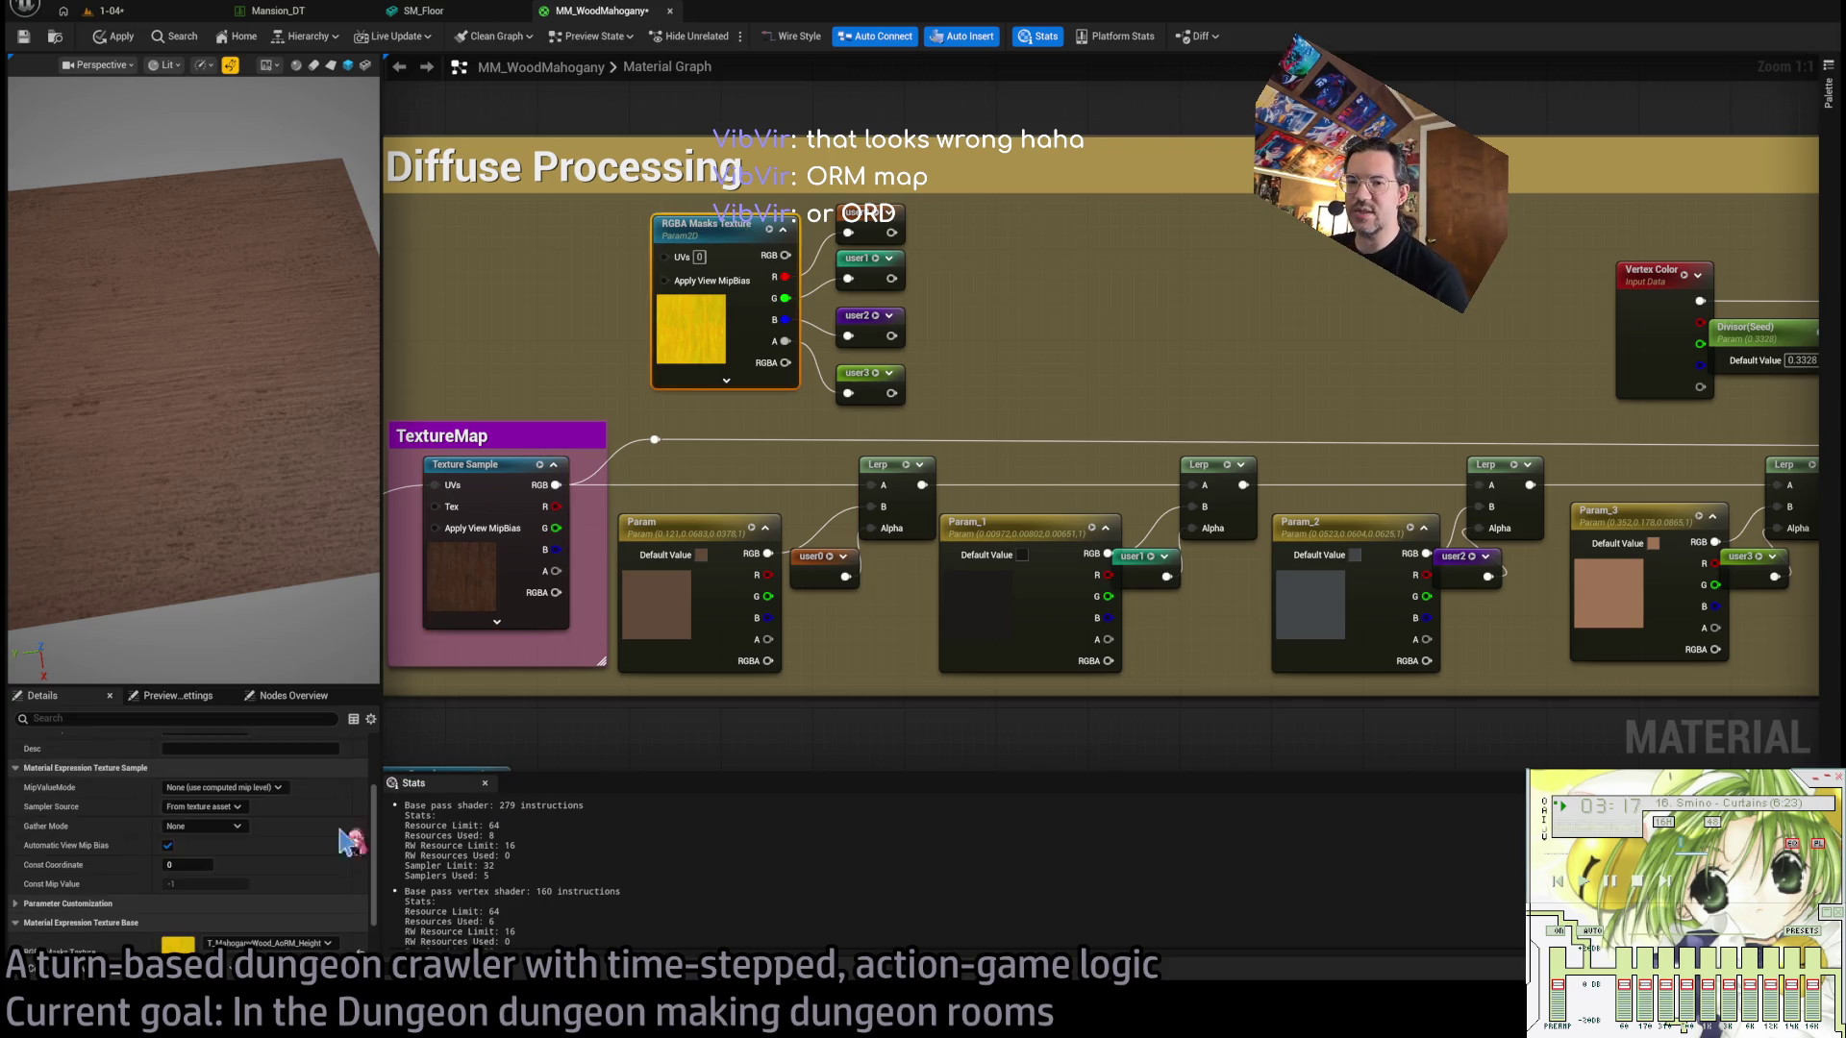
pyautogui.scroll(-2, 306, 923)
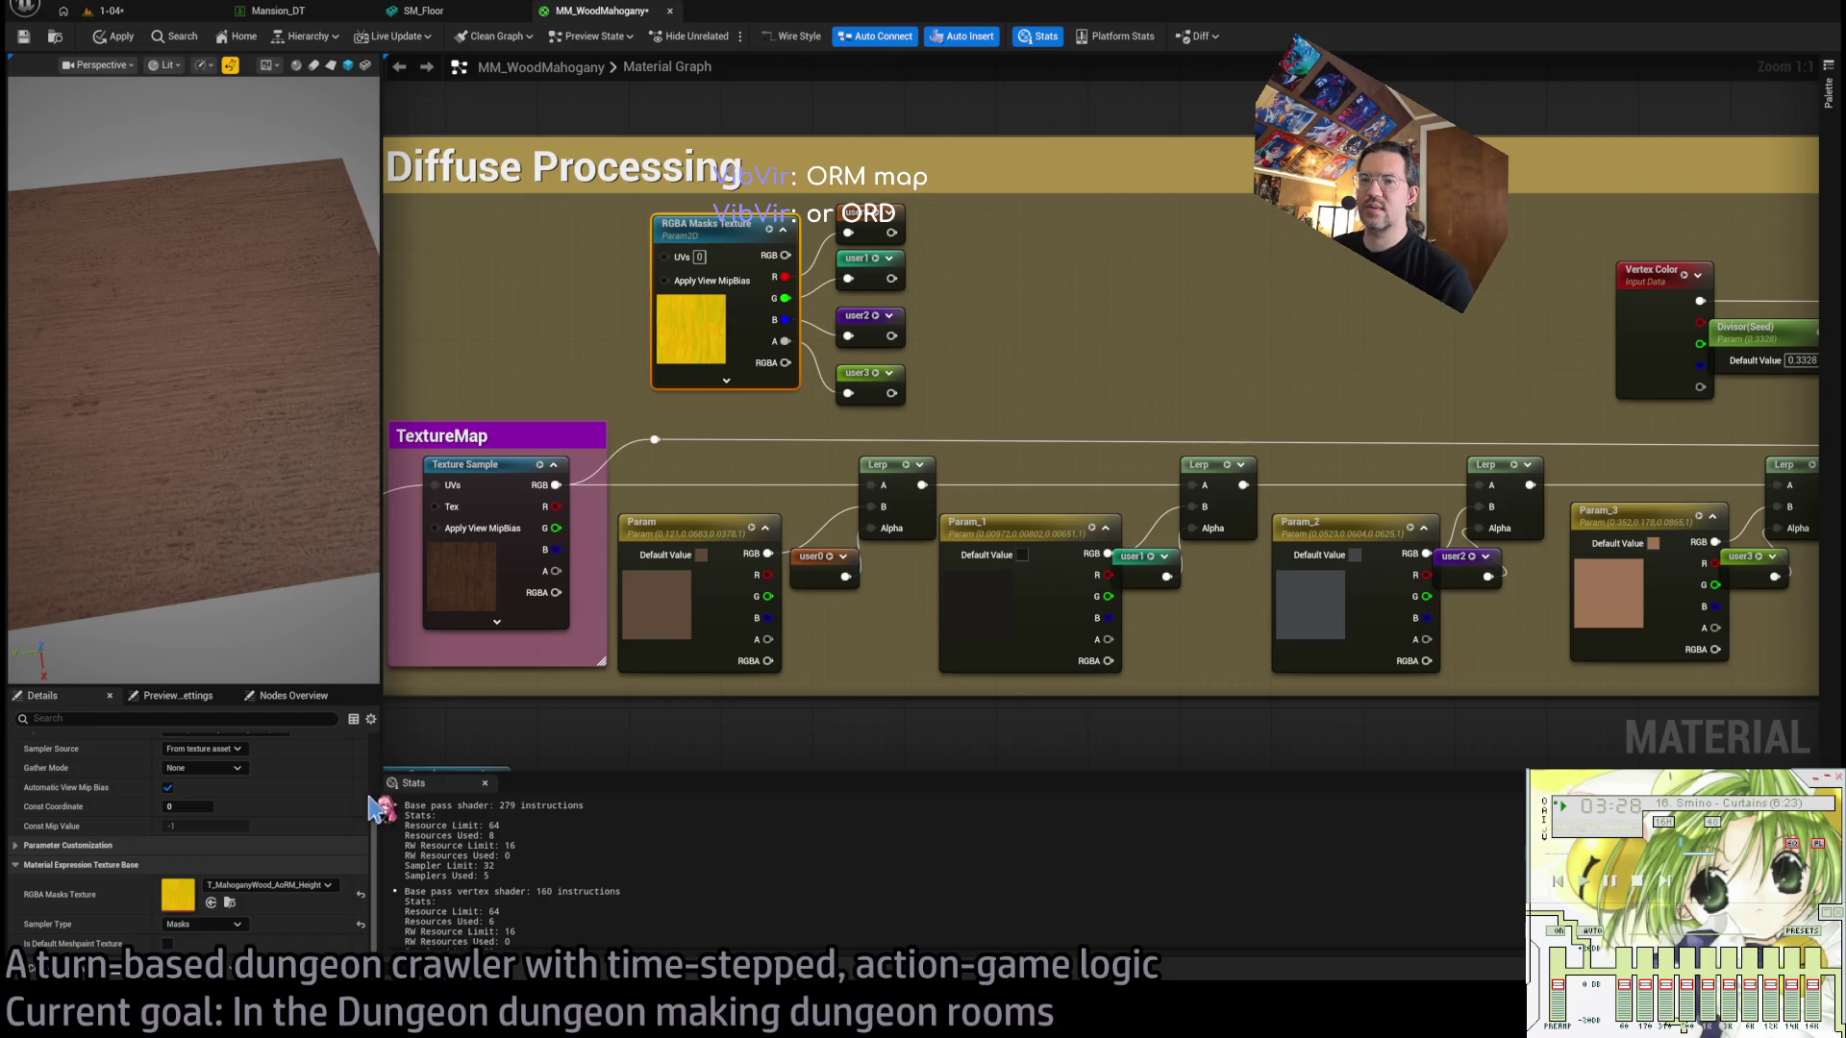
pyautogui.click(581, 288)
pyautogui.scroll(-3, 597, 362)
pyautogui.moveTo(1298, 452)
pyautogui.mouseDown()
pyautogui.moveTo(1042, 465)
pyautogui.moveTo(1135, 439)
pyautogui.moveTo(1055, 692)
pyautogui.moveTo(1052, 826)
pyautogui.mouseUp()
pyautogui.scroll(4, 1134, 440)
pyautogui.scroll(-2, 1077, 336)
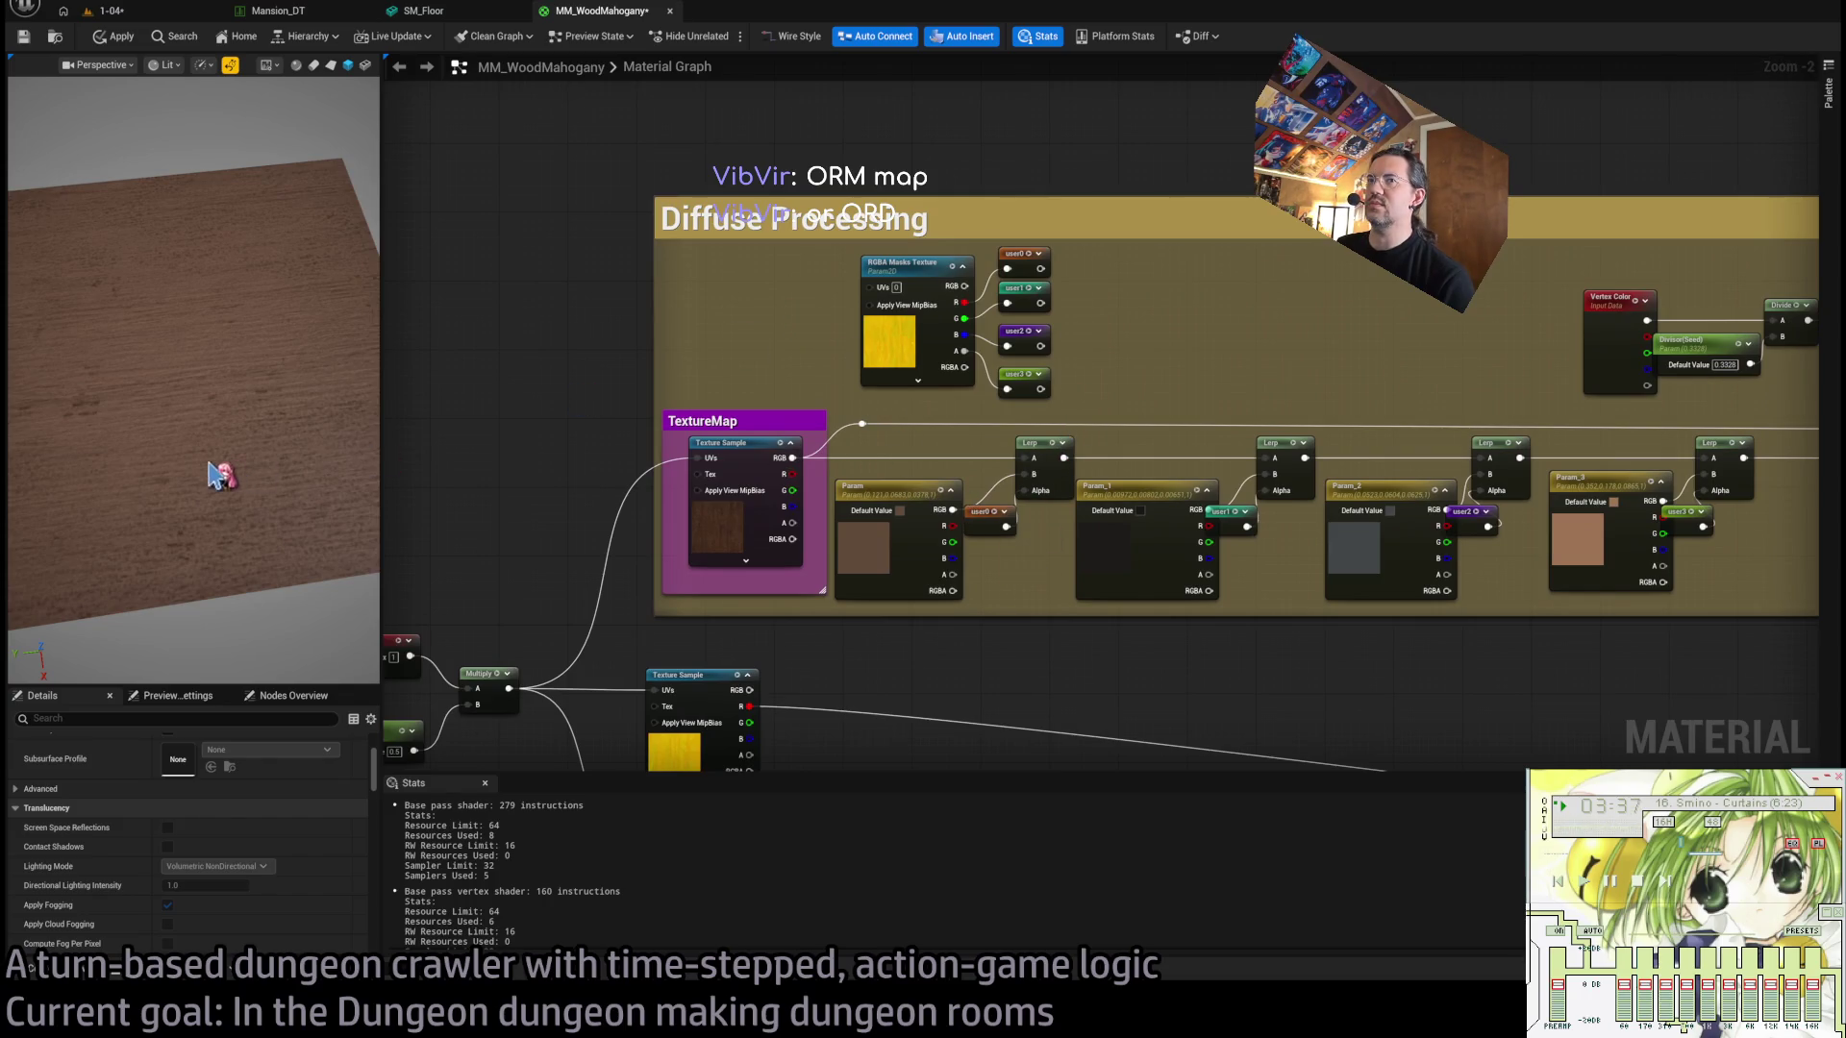
# Delete the RGBA Masks Texture node together with its reroutes.
pyautogui.moveTo(219, 475); pyautogui.dragTo(289, 500)
pyautogui.moveTo(675, 618)
pyautogui.mouseDown()
pyautogui.moveTo(904, 438)
pyautogui.moveTo(934, 635)
pyautogui.mouseUp()
pyautogui.click(846, 442)
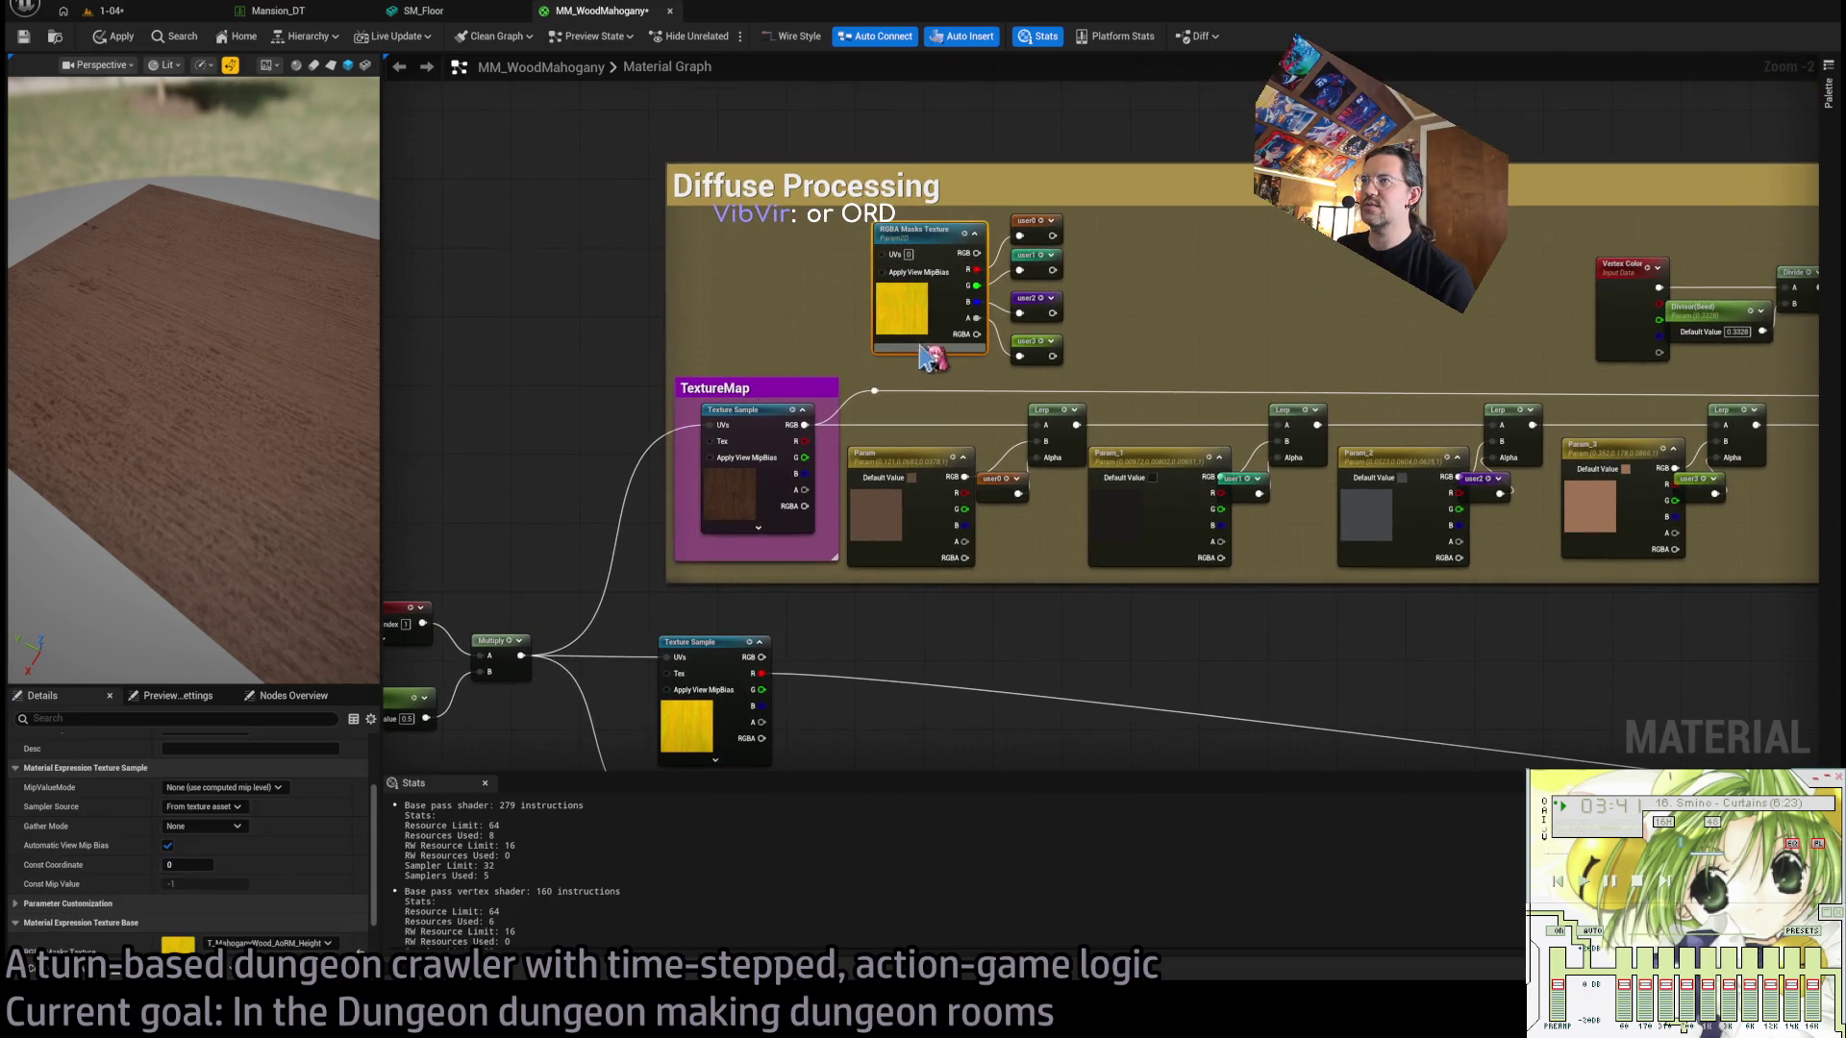
pyautogui.moveTo(1219, 304)
pyautogui.mouseDown()
pyautogui.moveTo(984, 330)
pyautogui.moveTo(912, 316)
pyautogui.moveTo(1096, 327)
pyautogui.mouseUp()
pyautogui.scroll(-1, 912, 316)
pyautogui.moveTo(879, 288); pyautogui.dragTo(618, 375)
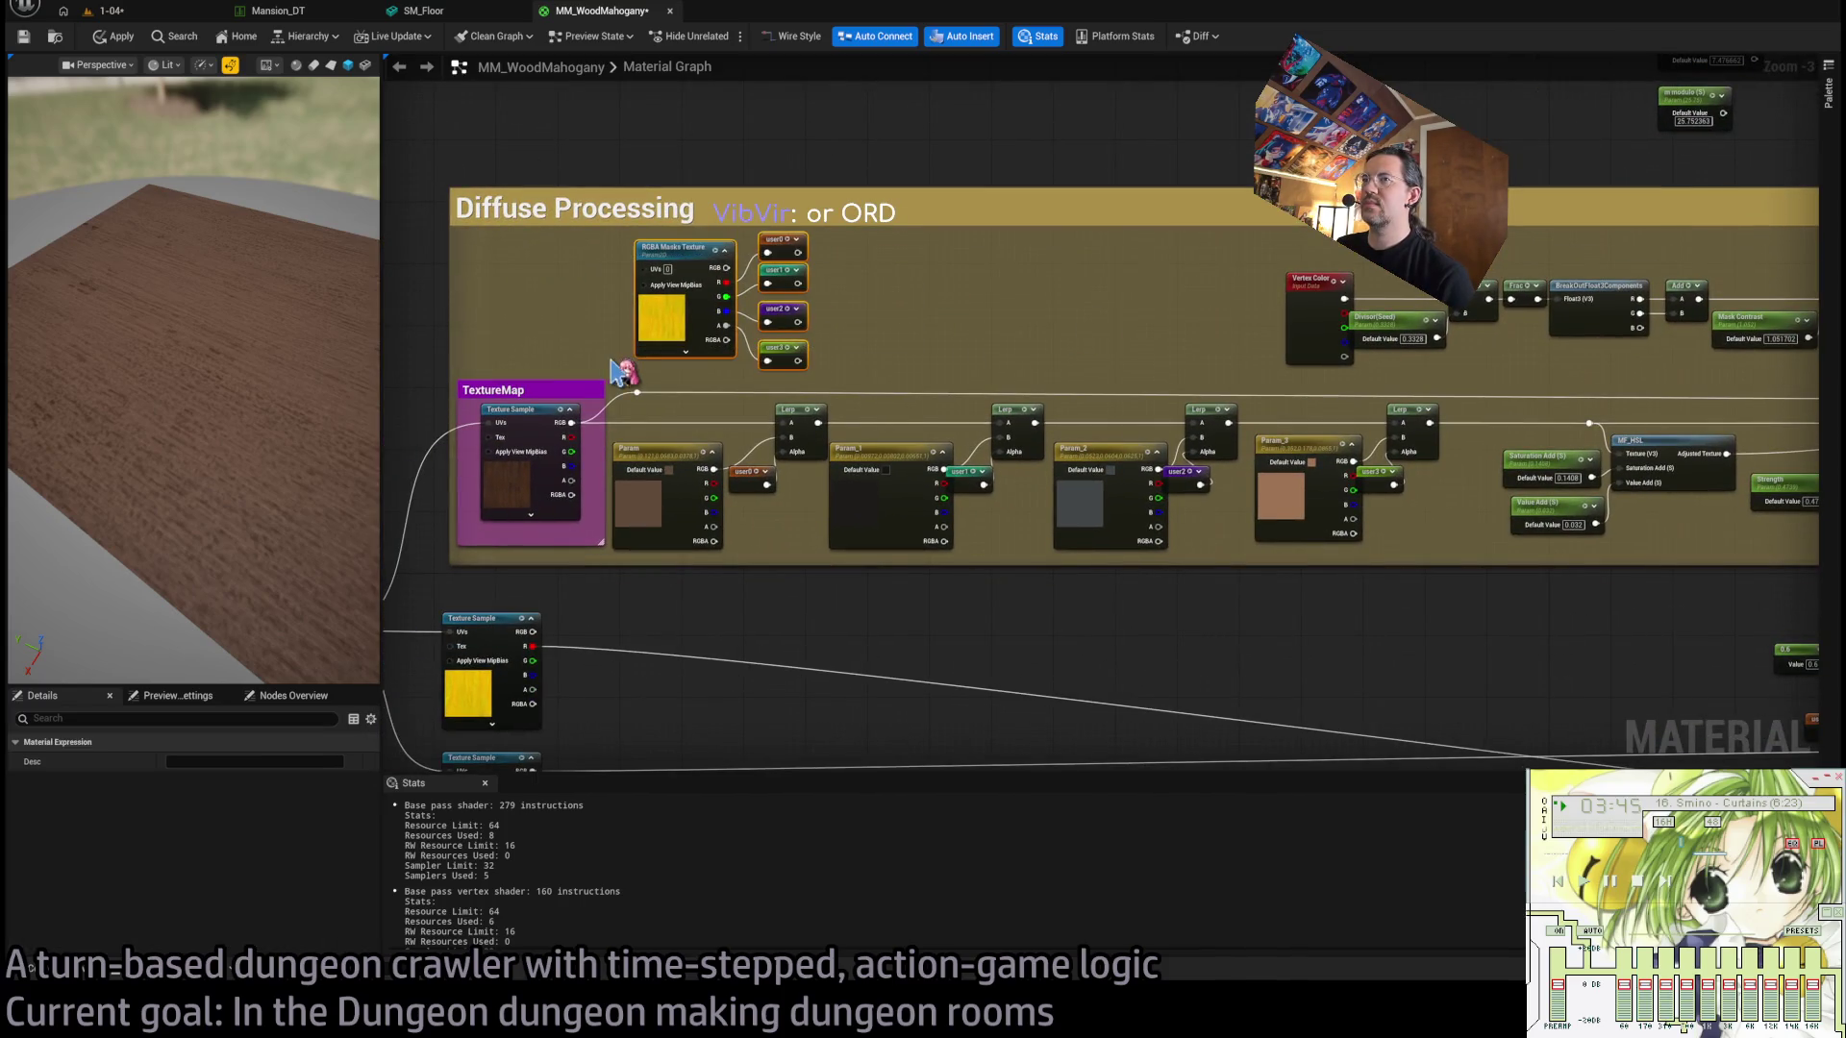
pyautogui.press('Delete')
# Delete each Lerp node and its reroute in the chain.
pyautogui.moveTo(767, 407); pyautogui.dragTo(792, 532)
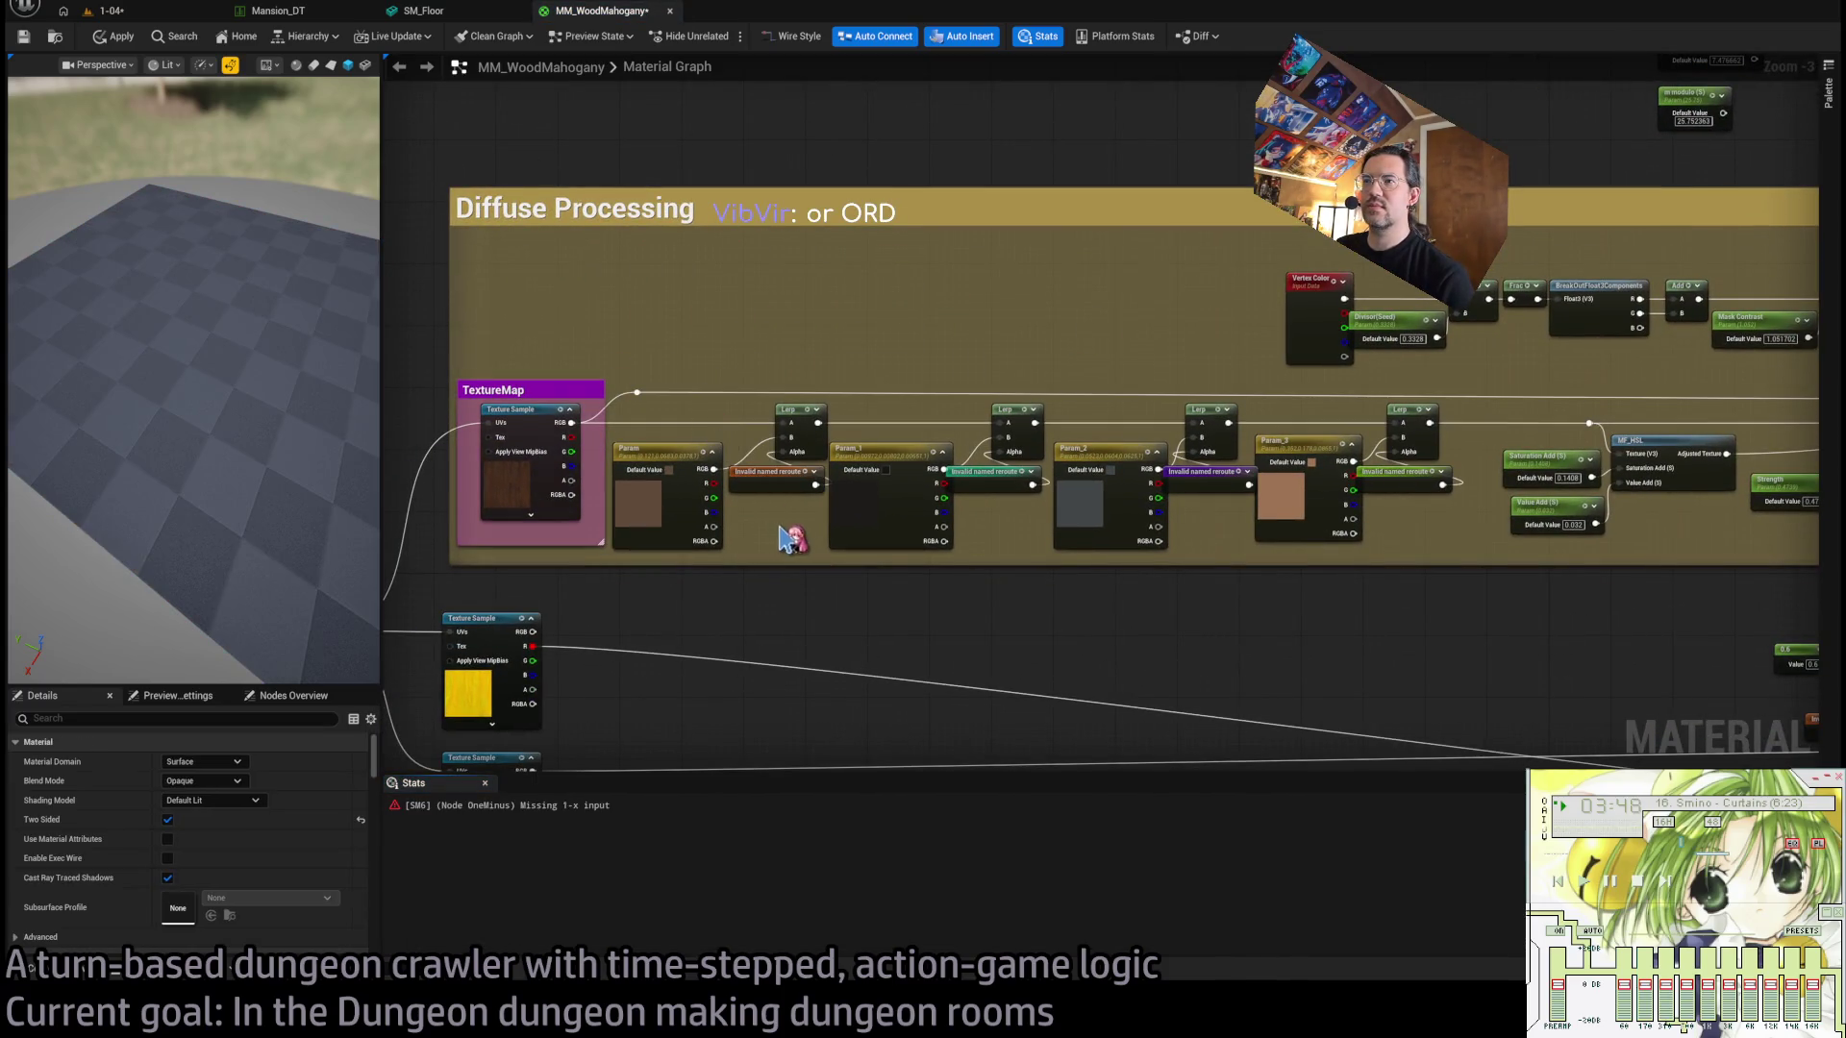
pyautogui.click(782, 383)
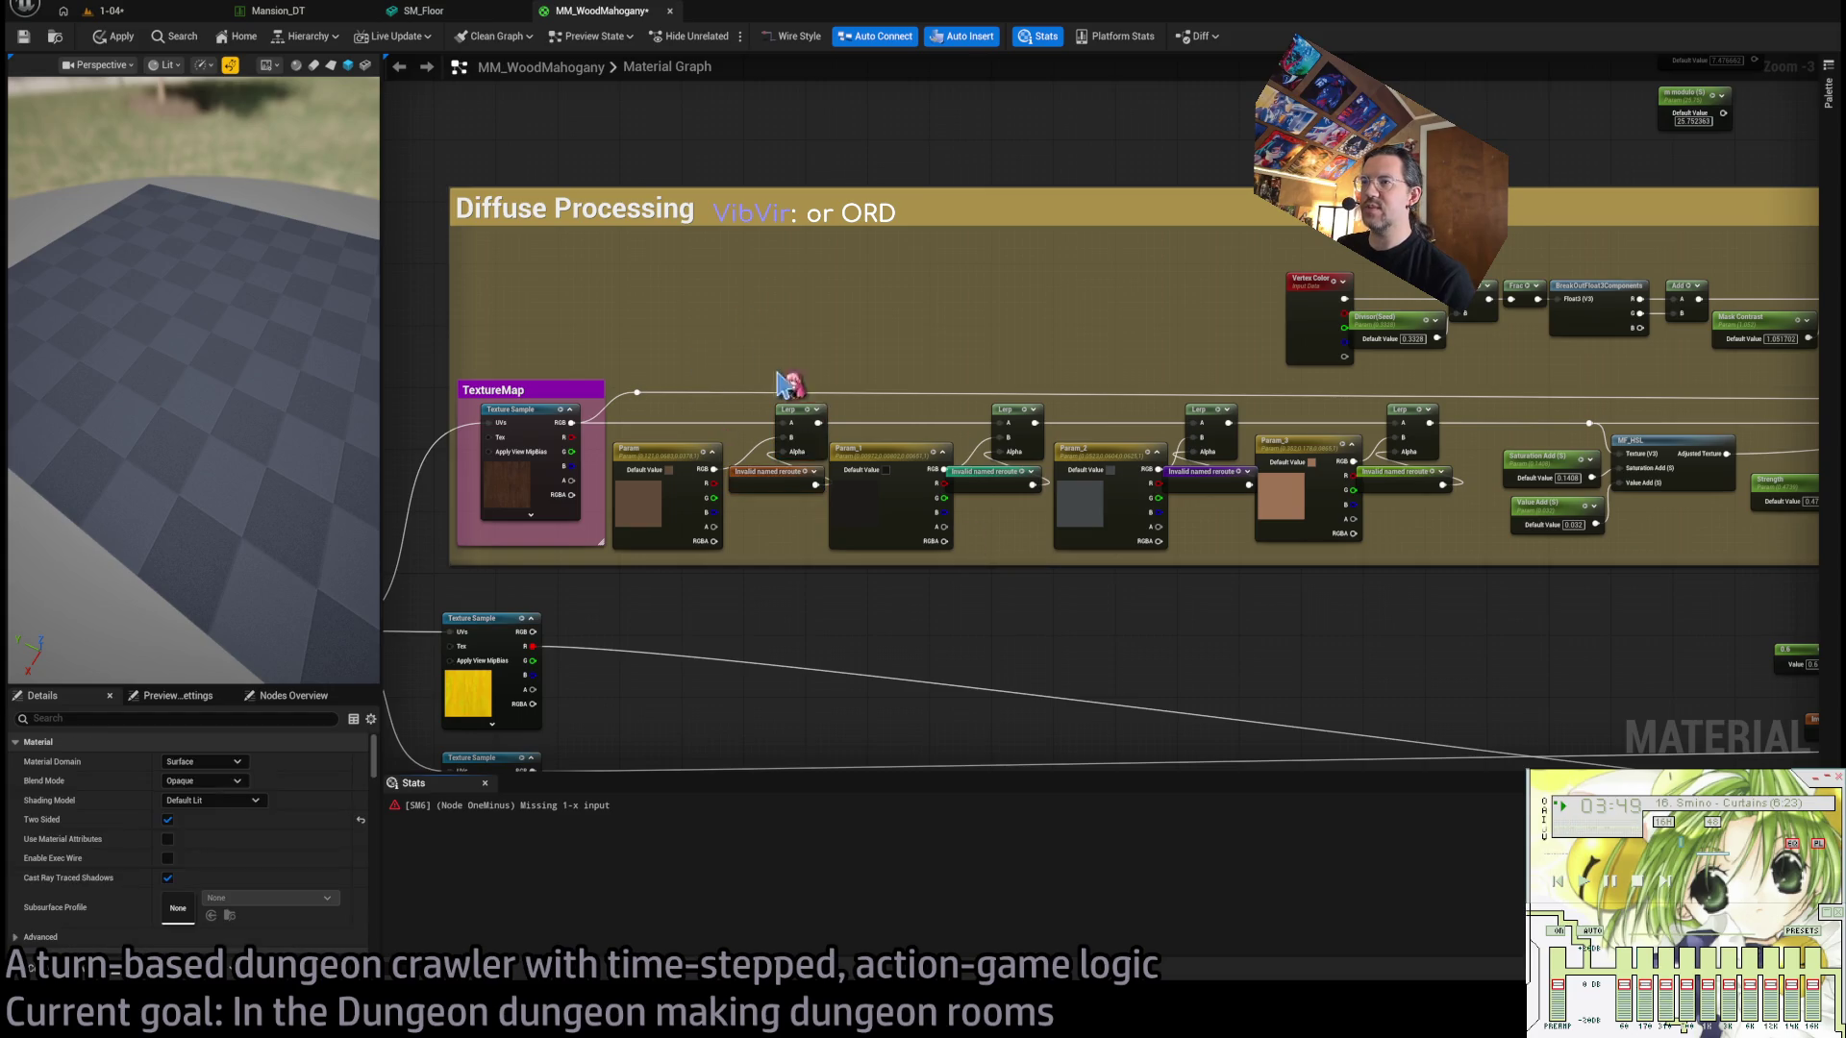
pyautogui.moveTo(727, 399); pyautogui.dragTo(1017, 536)
pyautogui.press('Delete')
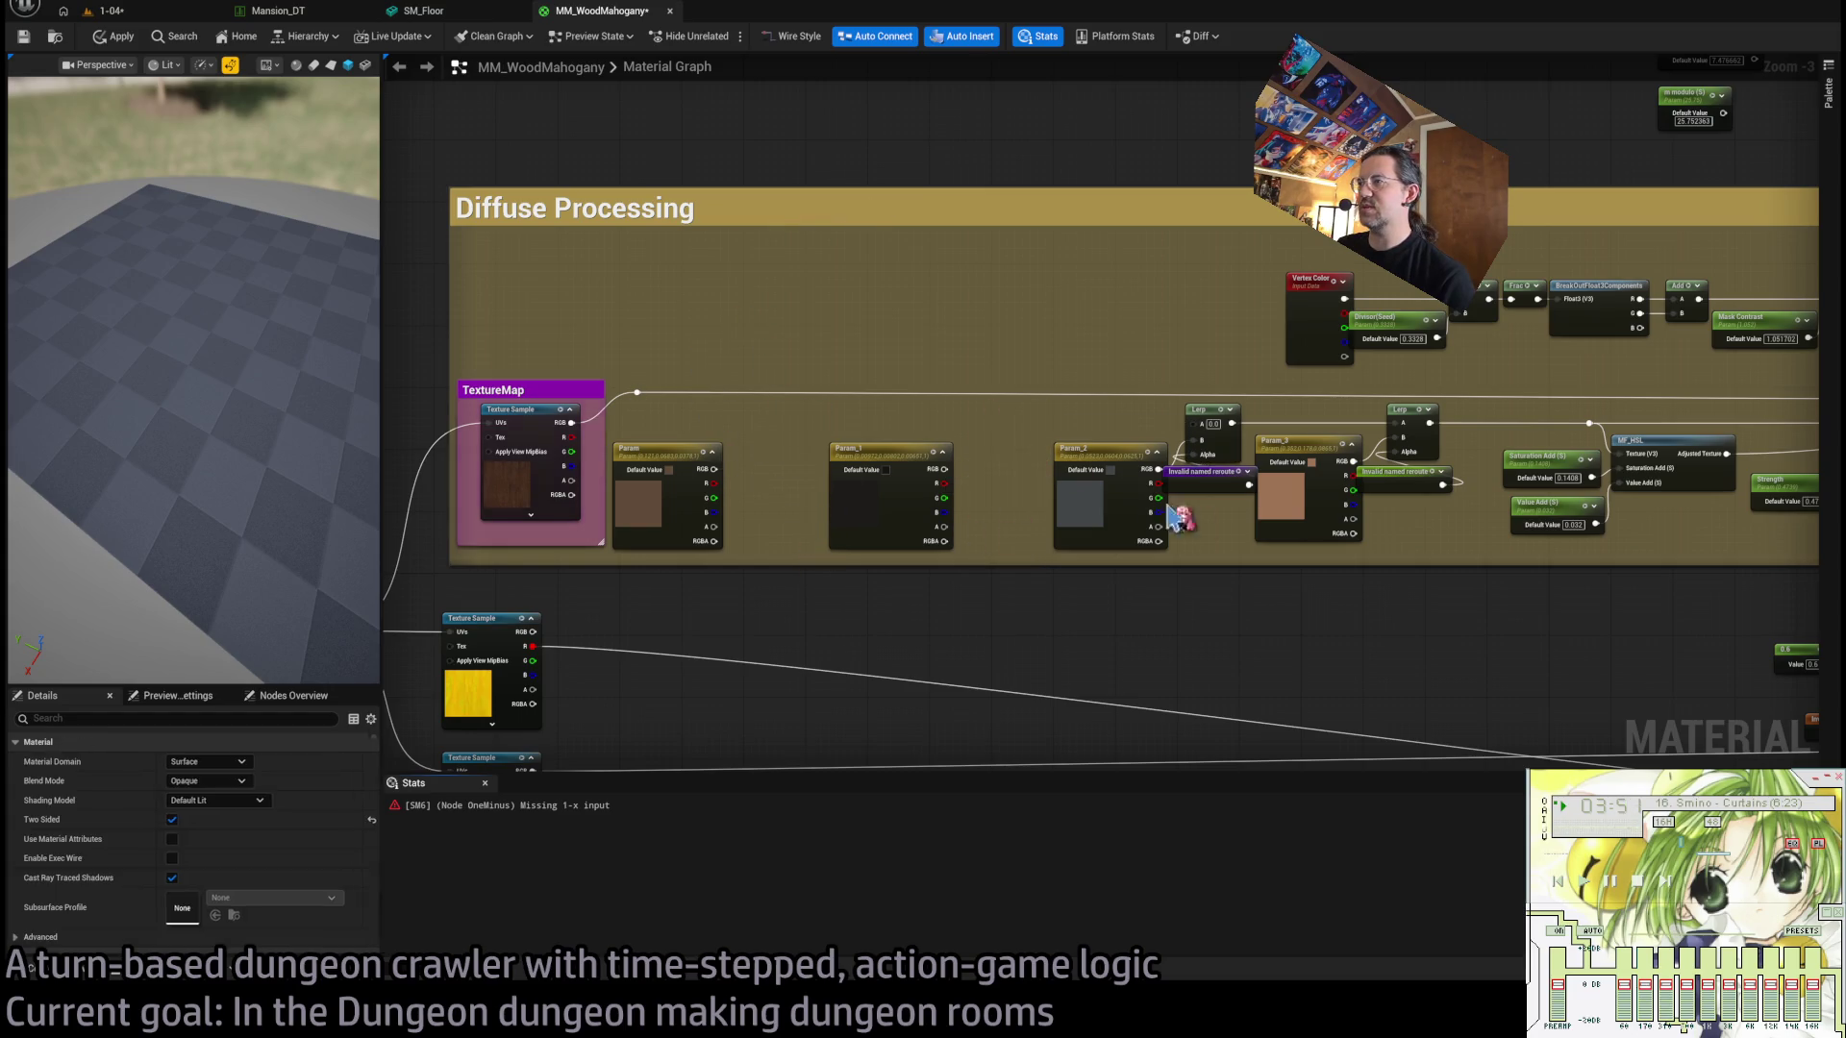
pyautogui.moveTo(1173, 510); pyautogui.dragTo(1250, 402)
pyautogui.press('Delete')
pyautogui.moveTo(1423, 534); pyautogui.dragTo(1379, 402)
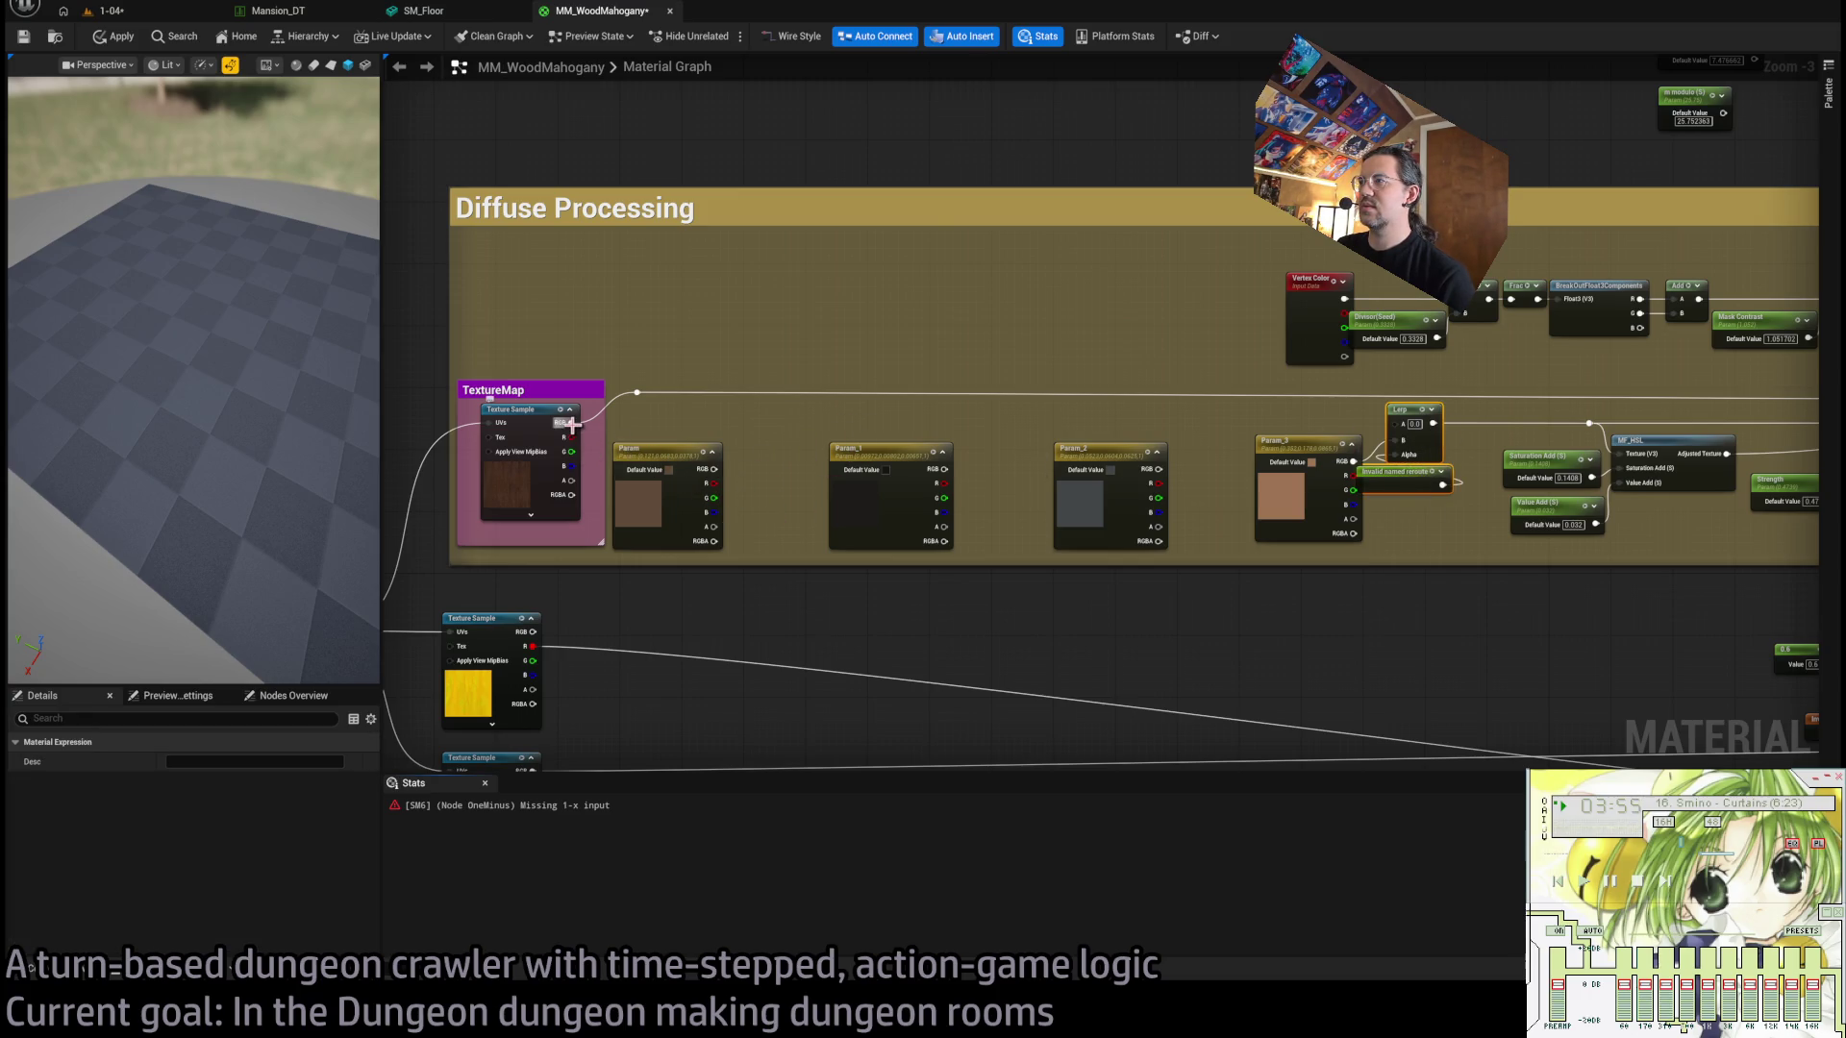
pyautogui.press('Delete')
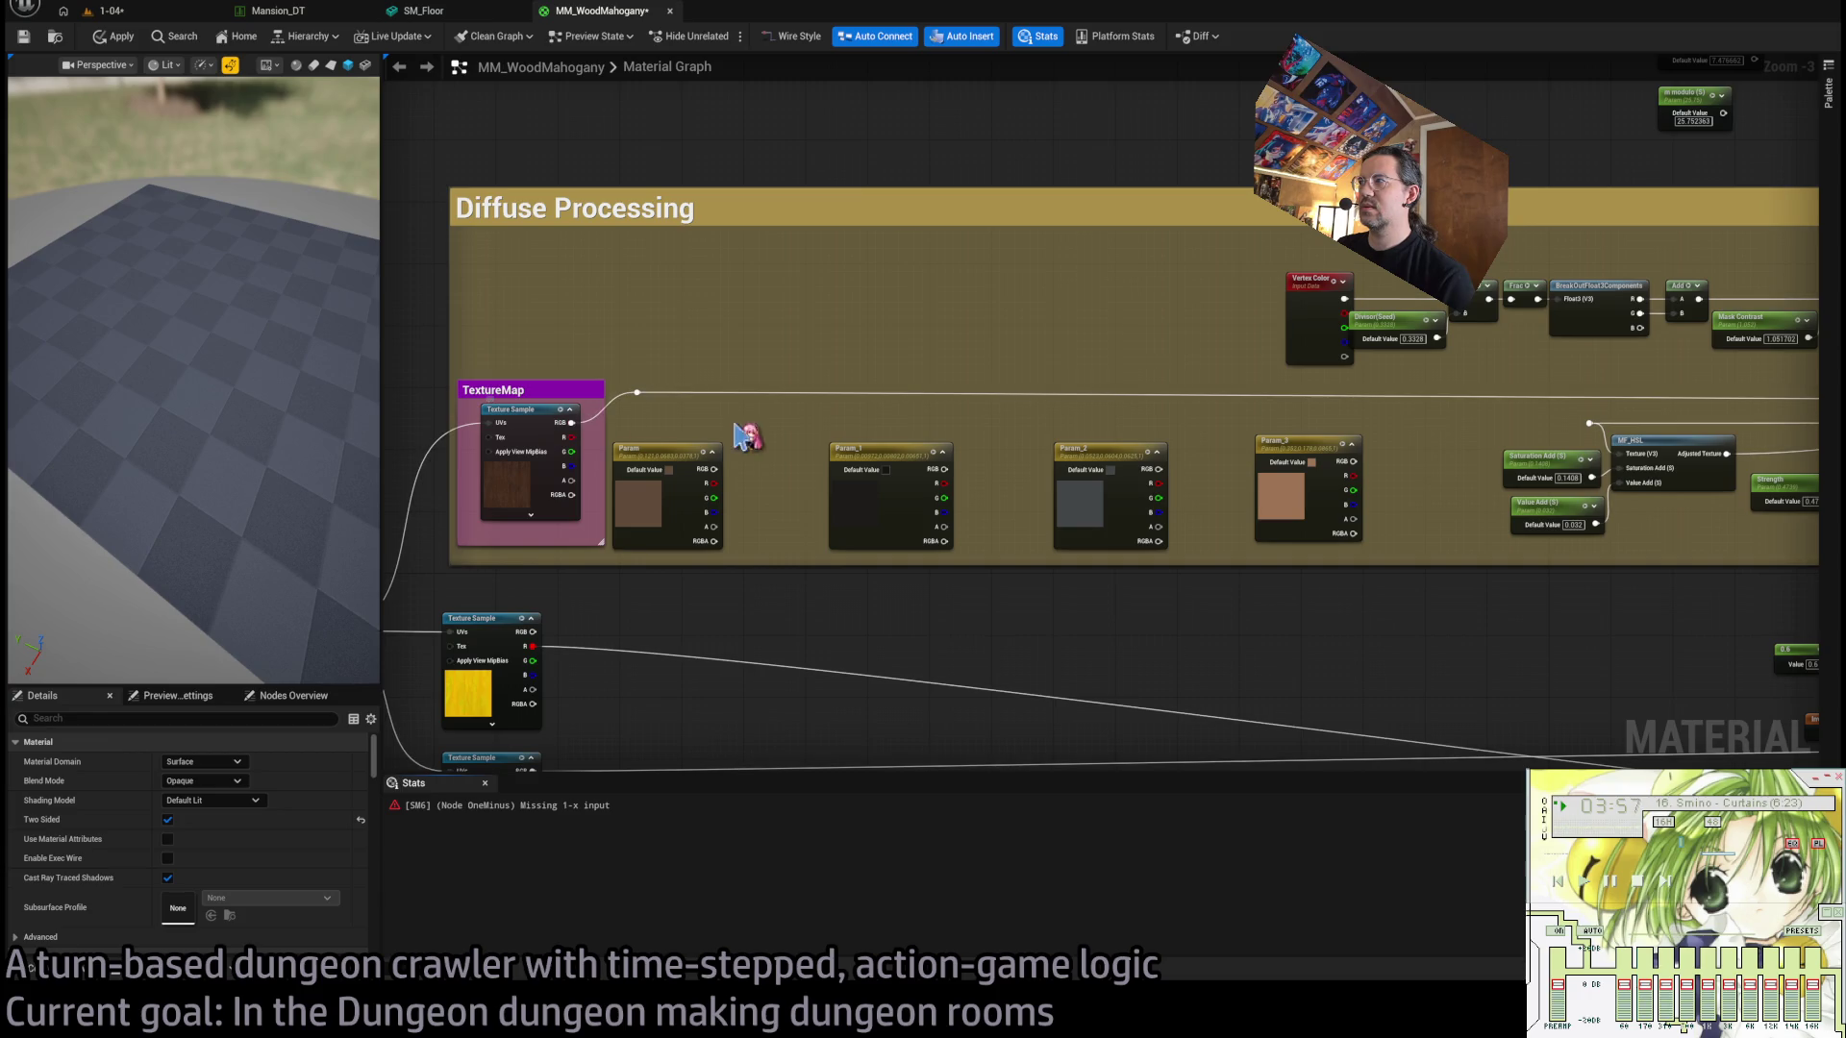
# Wire TextureMap RGB directly into MF_HSL's texture input, then disconnect that wire.
pyautogui.moveTo(572, 423); pyautogui.dragTo(1589, 423)
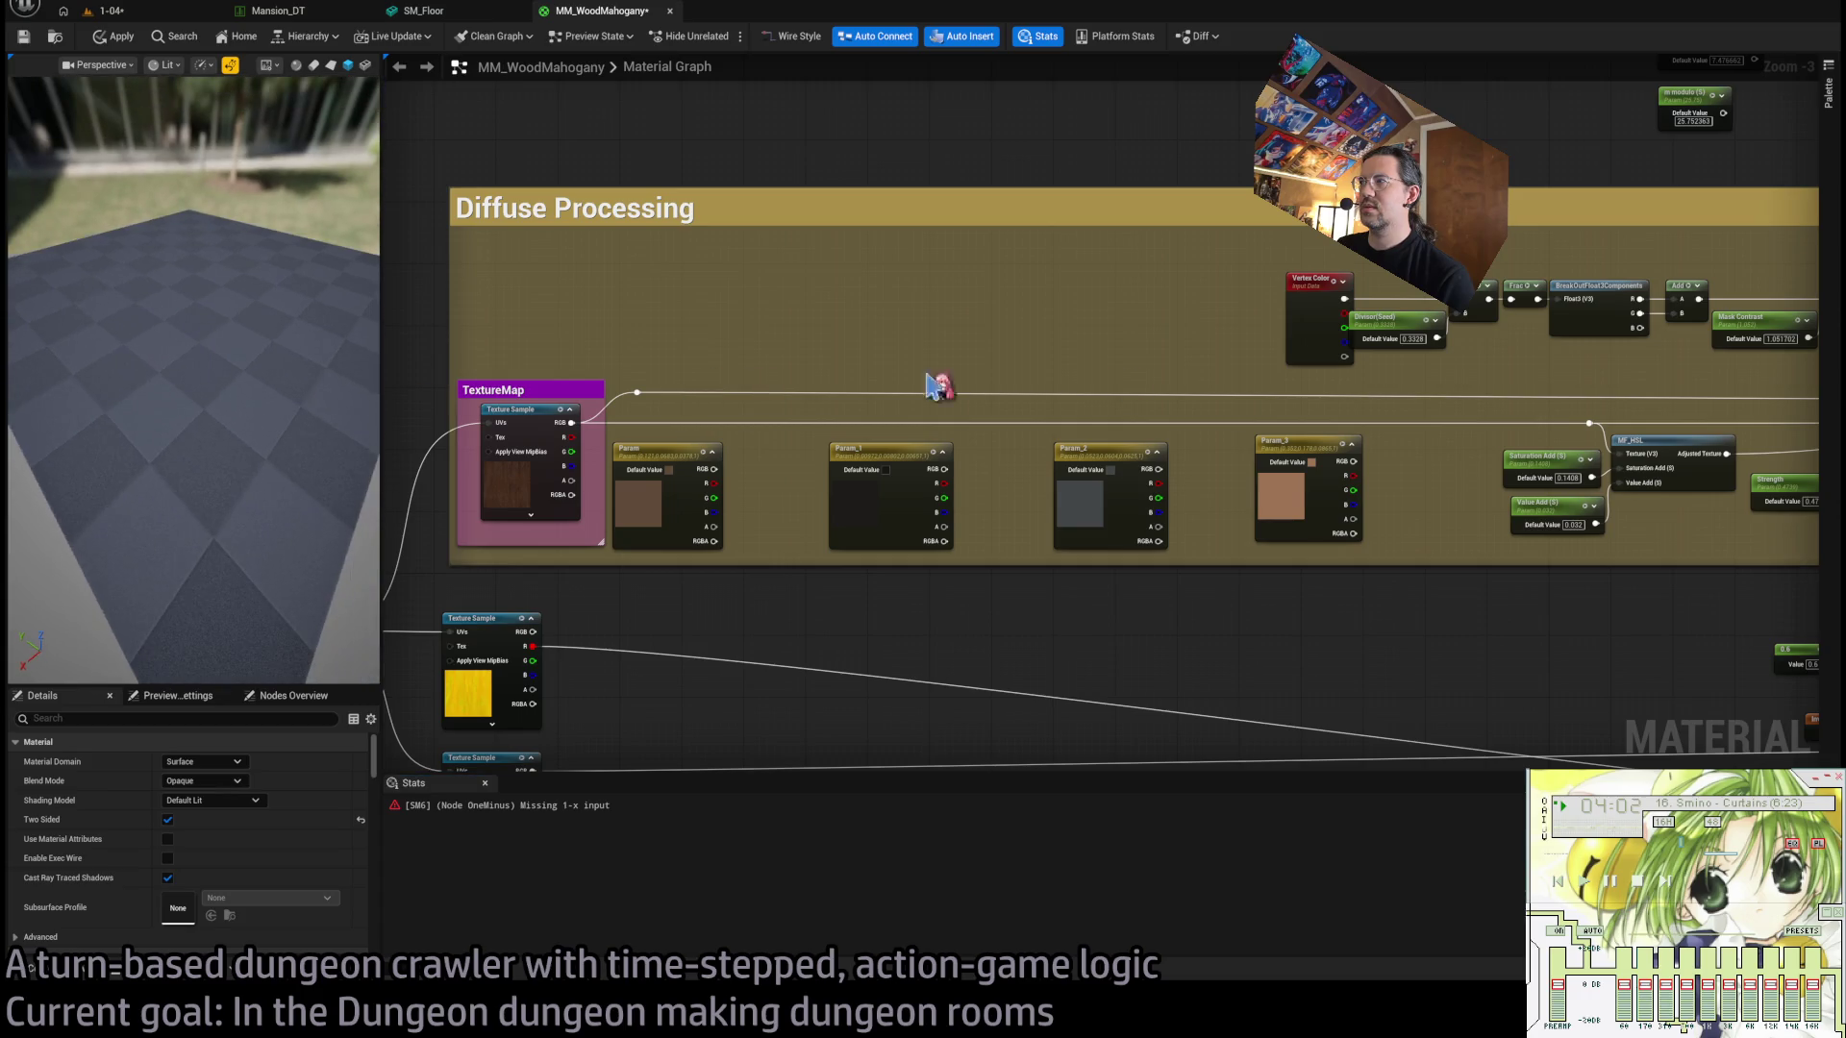
pyautogui.moveTo(939, 383); pyautogui.dragTo(67, 397)
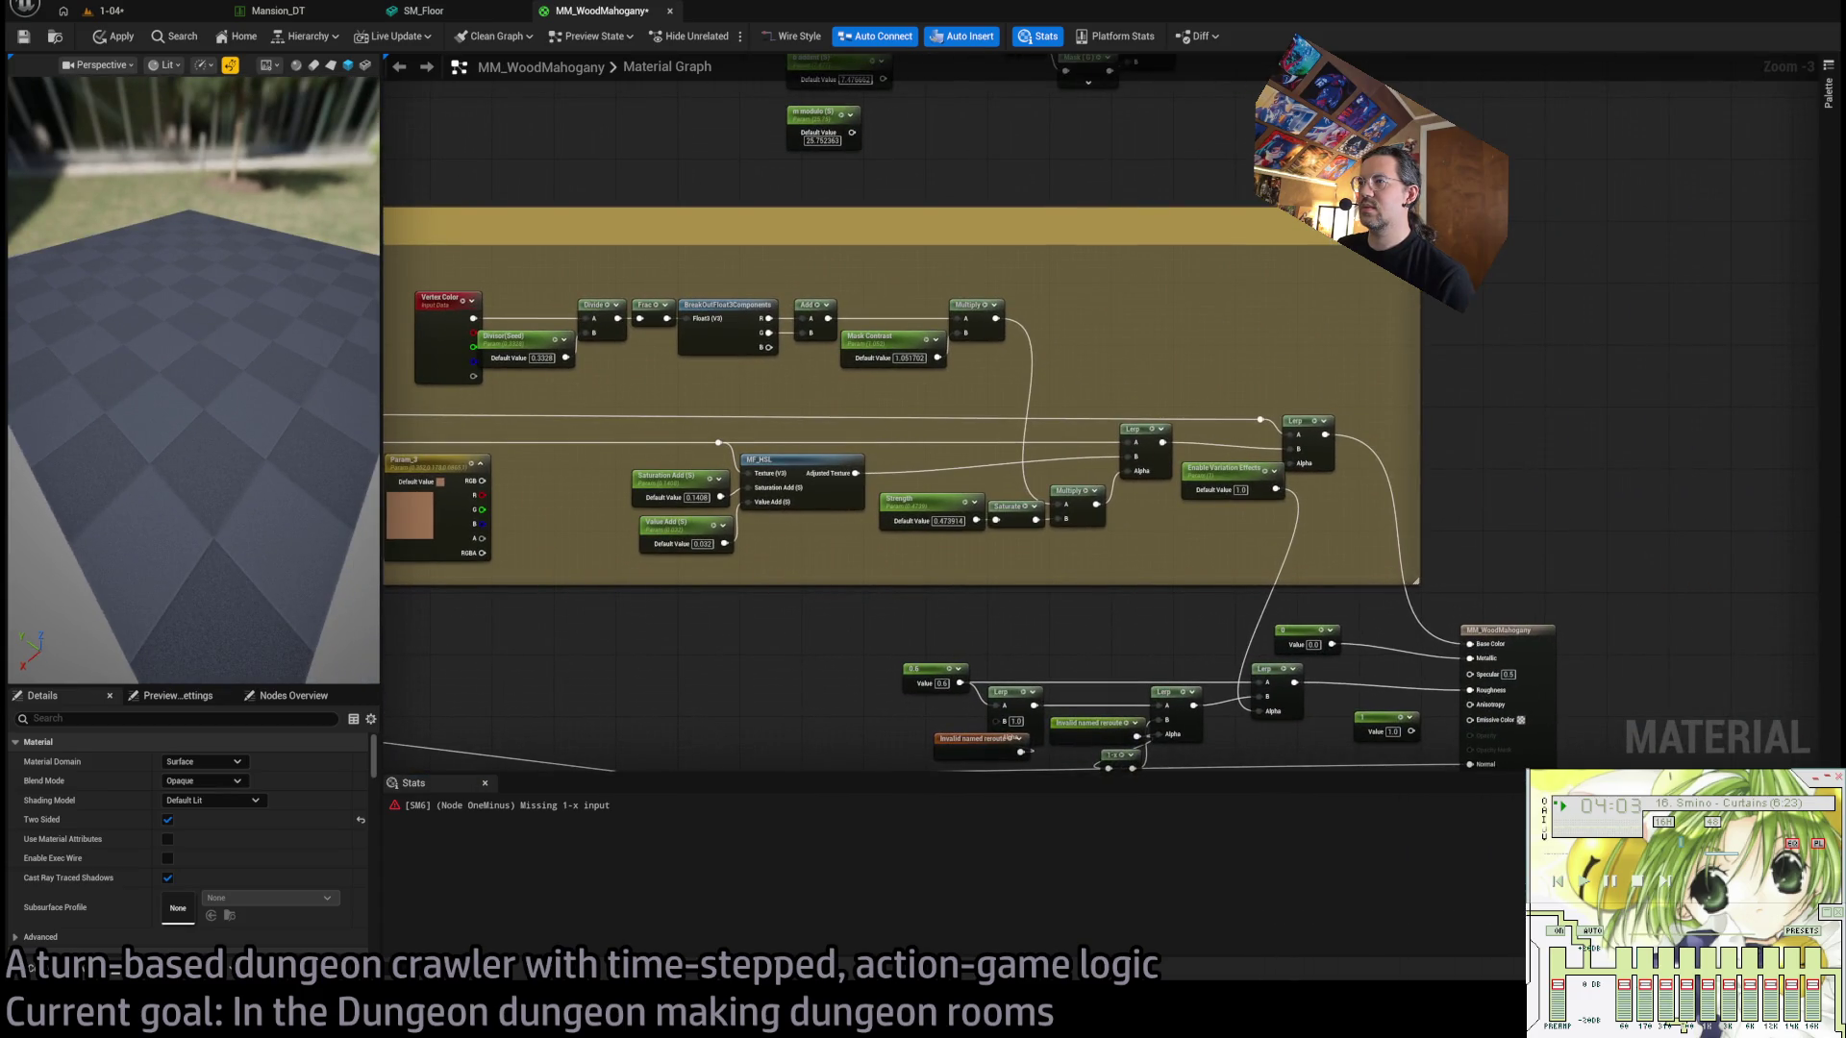
pyautogui.moveTo(67, 397)
pyautogui.mouseDown()
pyautogui.moveTo(873, 416)
pyautogui.moveTo(981, 392)
pyautogui.mouseUp()
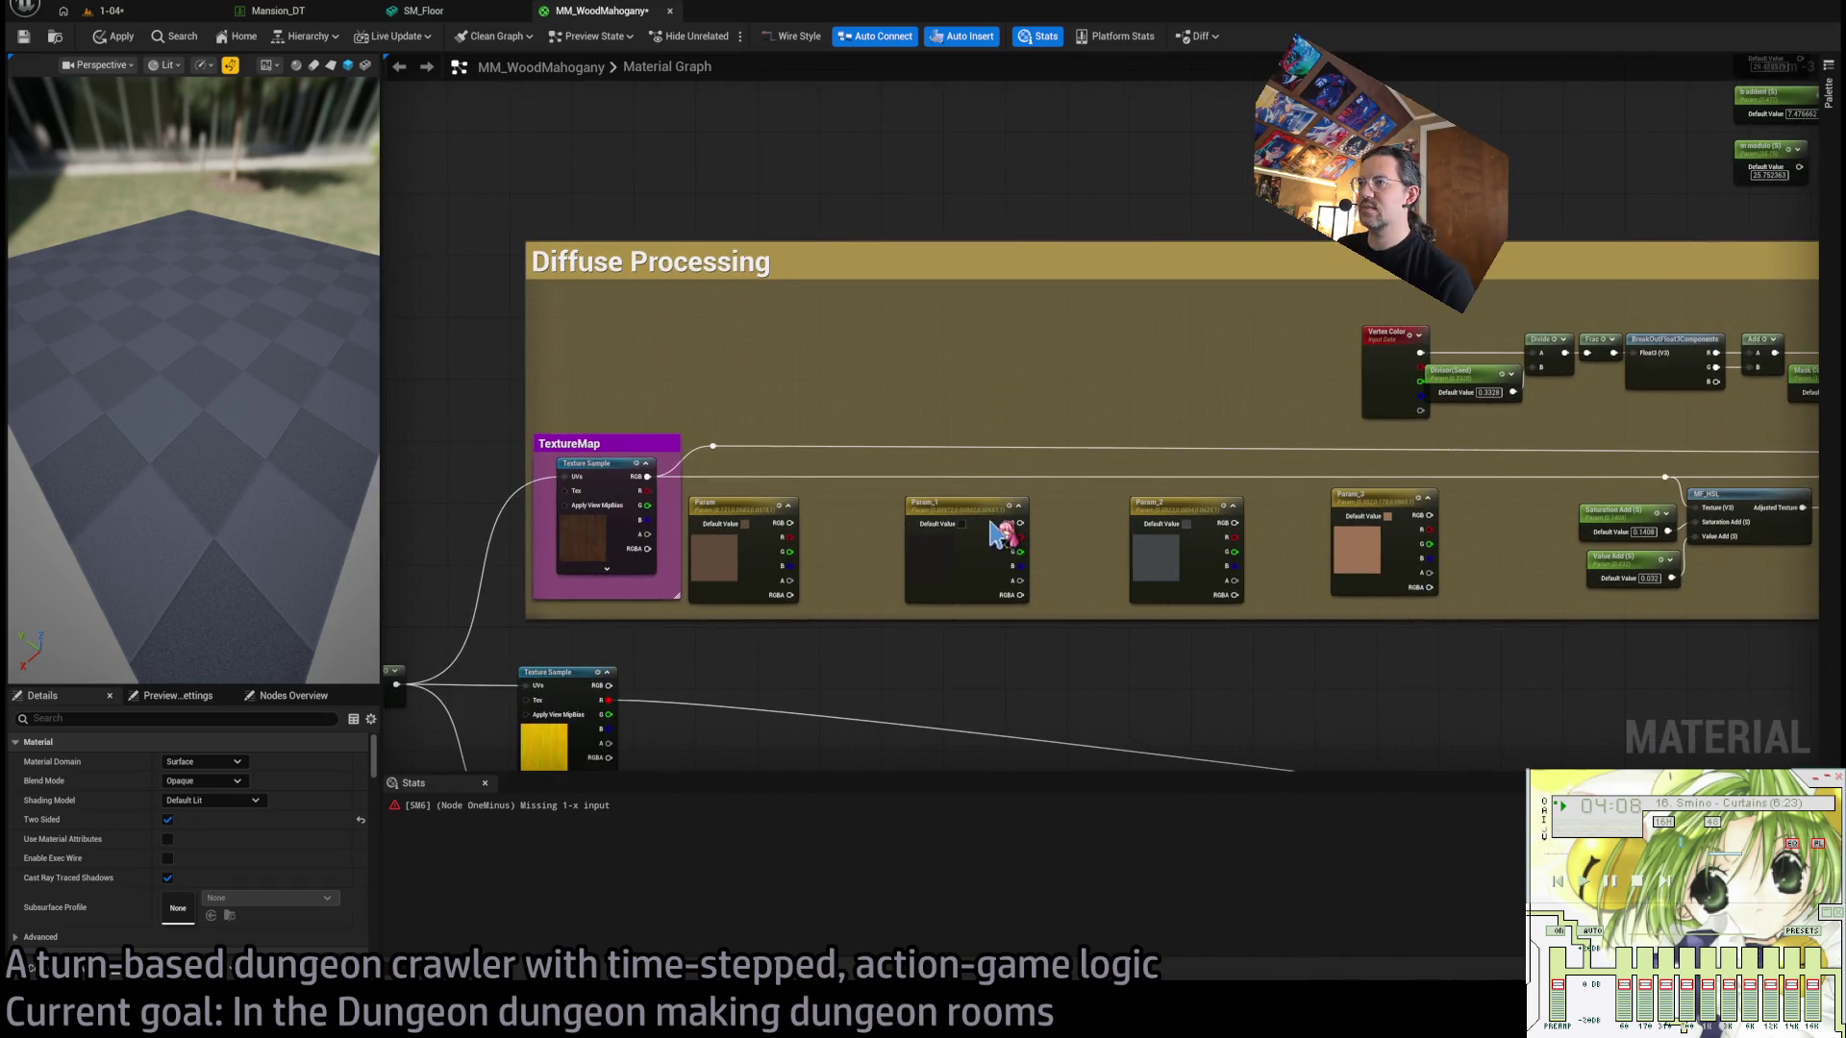
pyautogui.keyDown('alt'); pyautogui.click(971, 475); pyautogui.keyUp('alt')
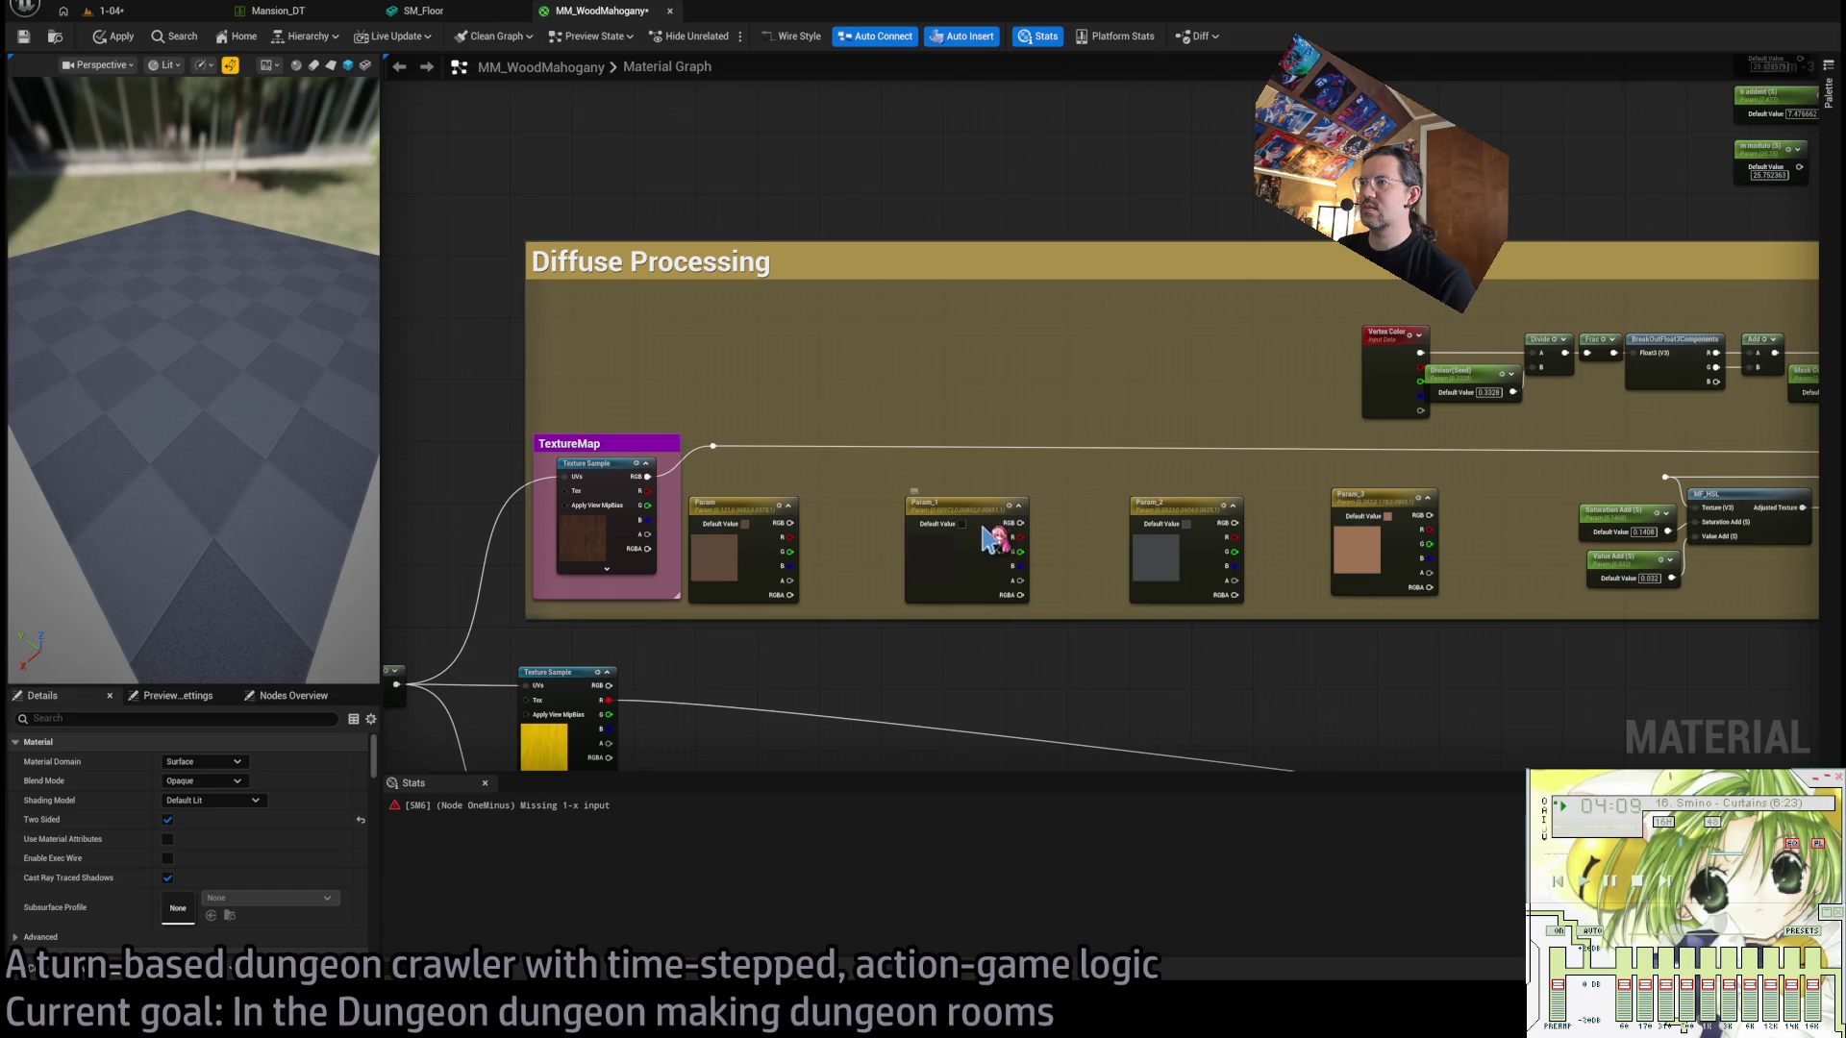
# Undo three times to restore the deleted Lerp and reroute nodes.
pyautogui.hotkey('ctrl', 'z')
pyautogui.hotkey('ctrl', 'z')
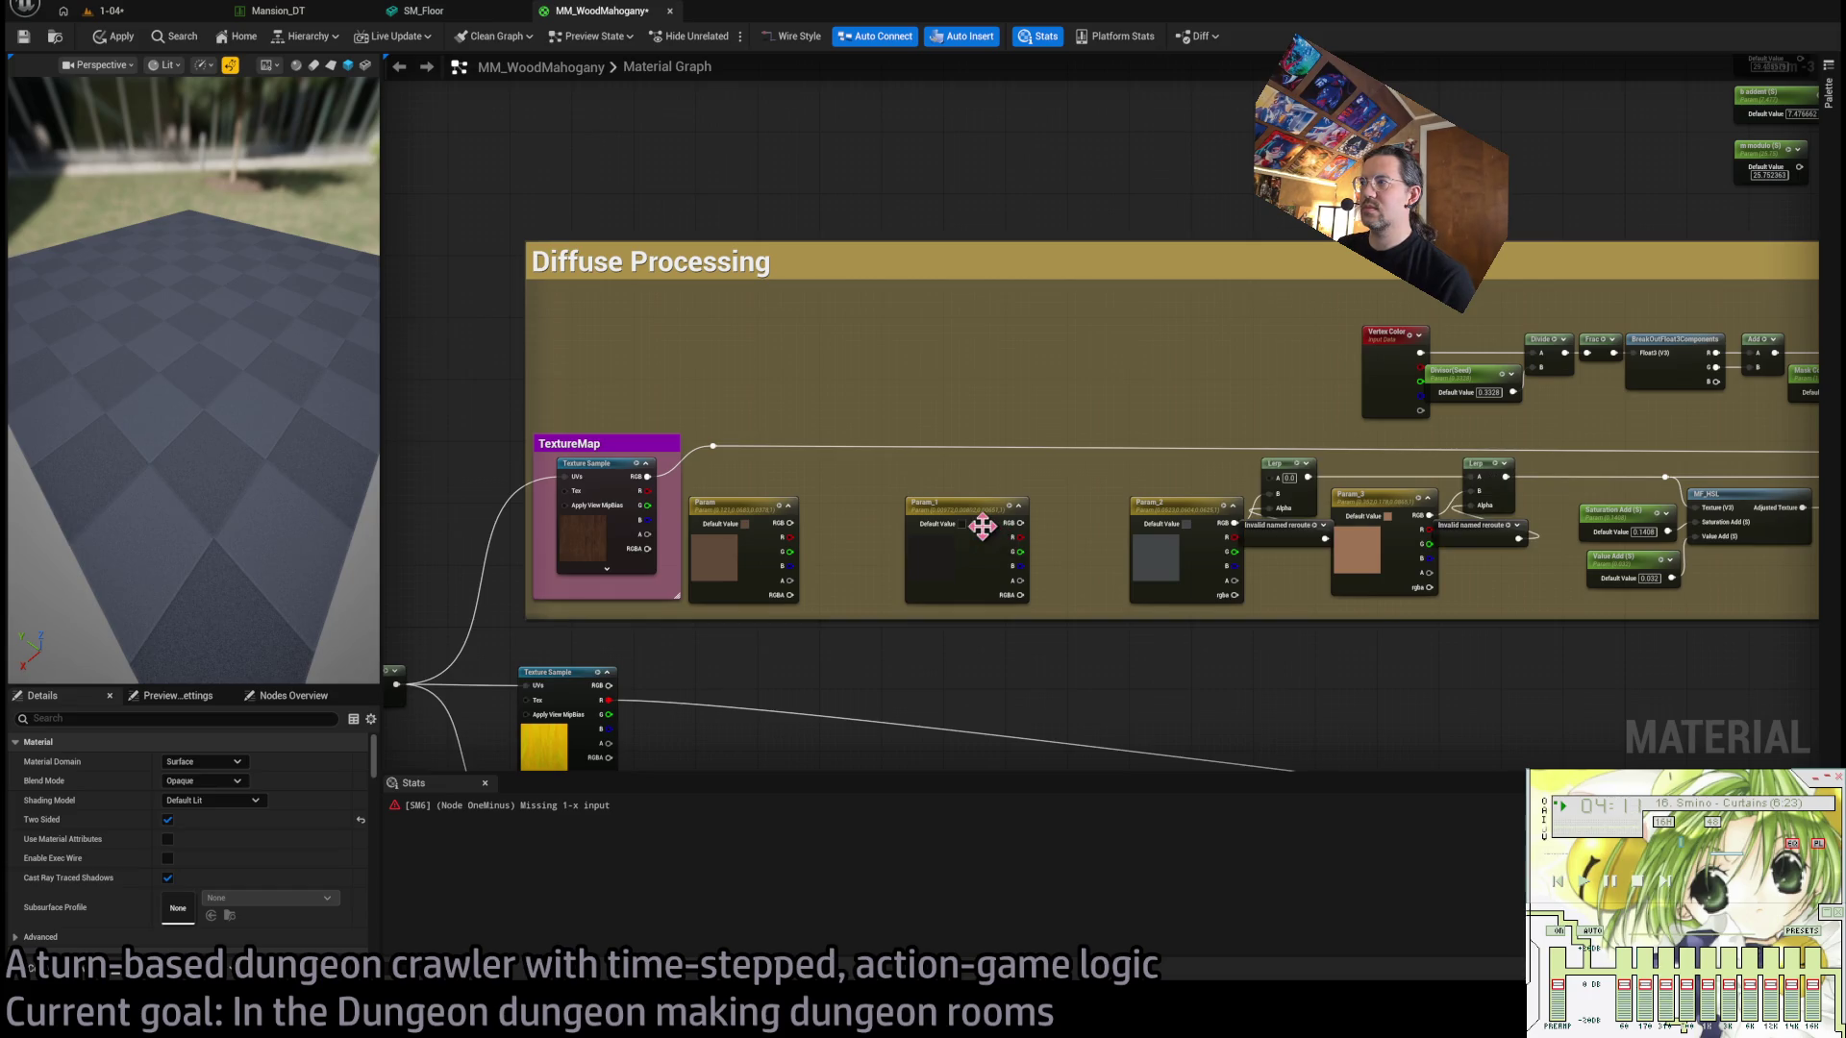
pyautogui.hotkey('ctrl', 'z')
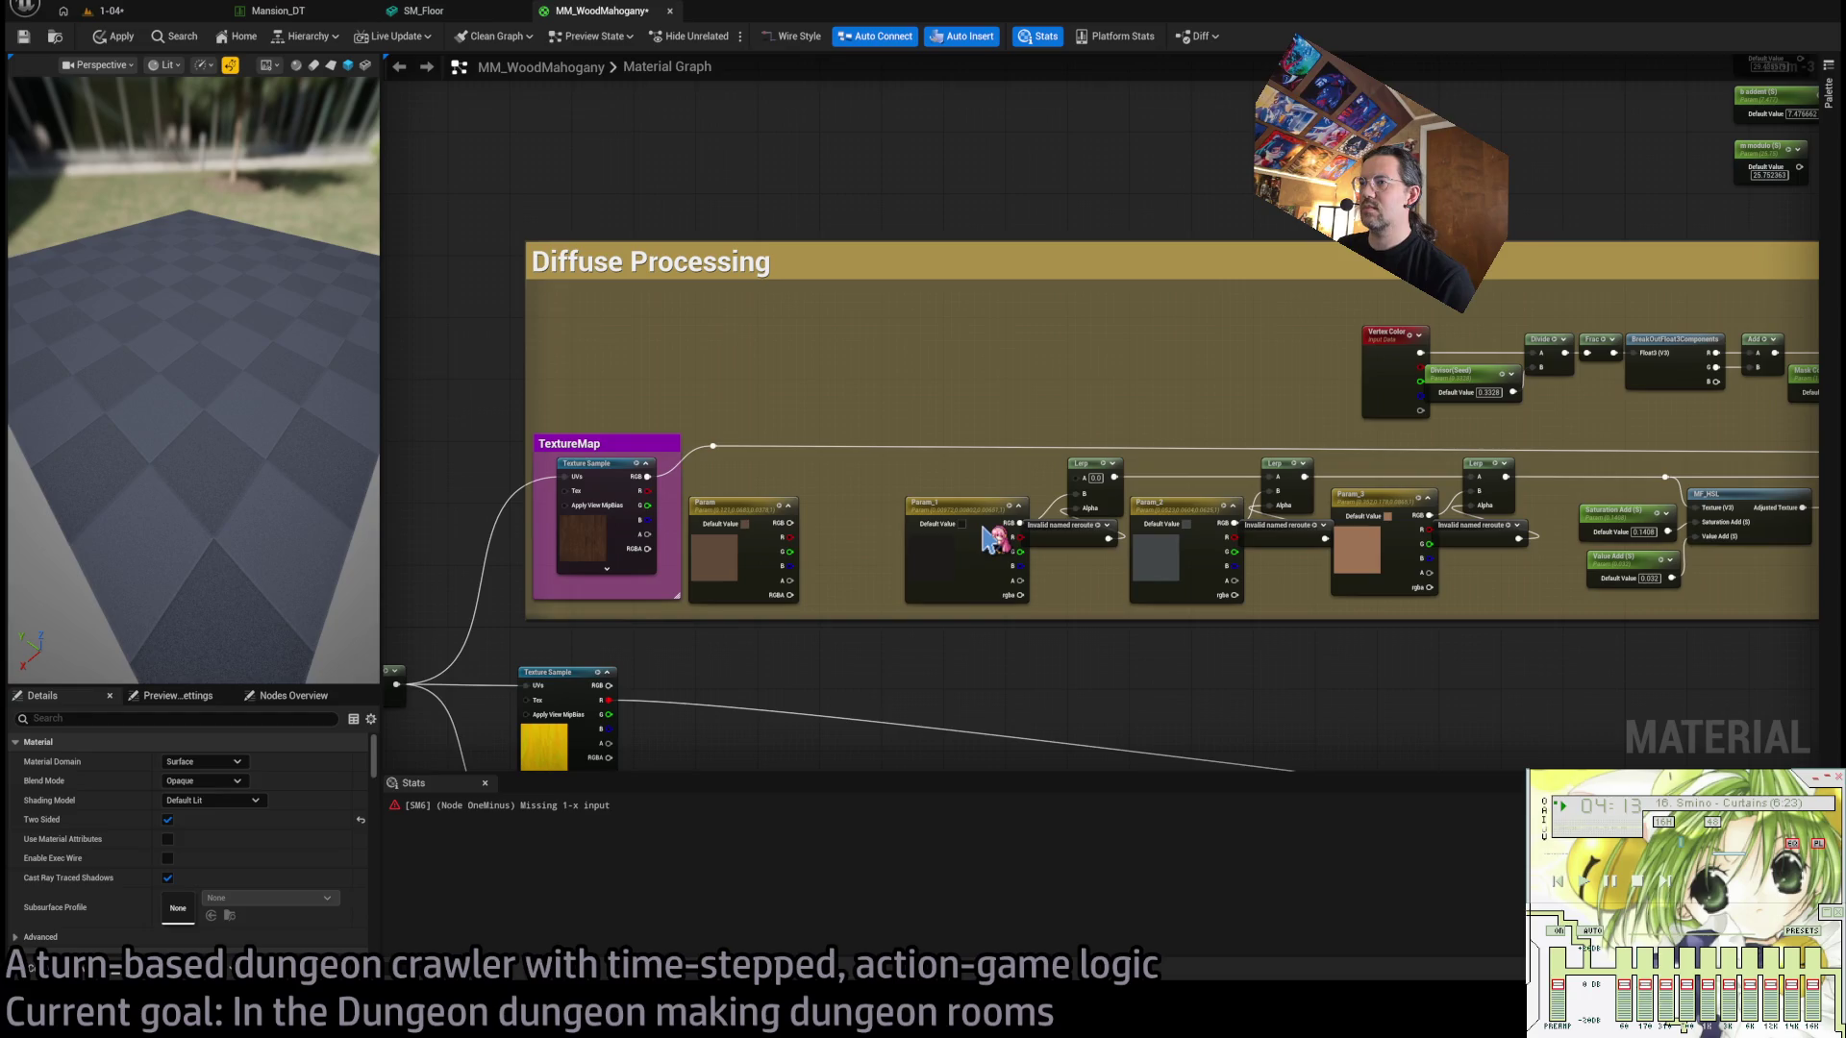
pyautogui.hotkey('ctrl', 'z')
pyautogui.hotkey('ctrl', 'z')
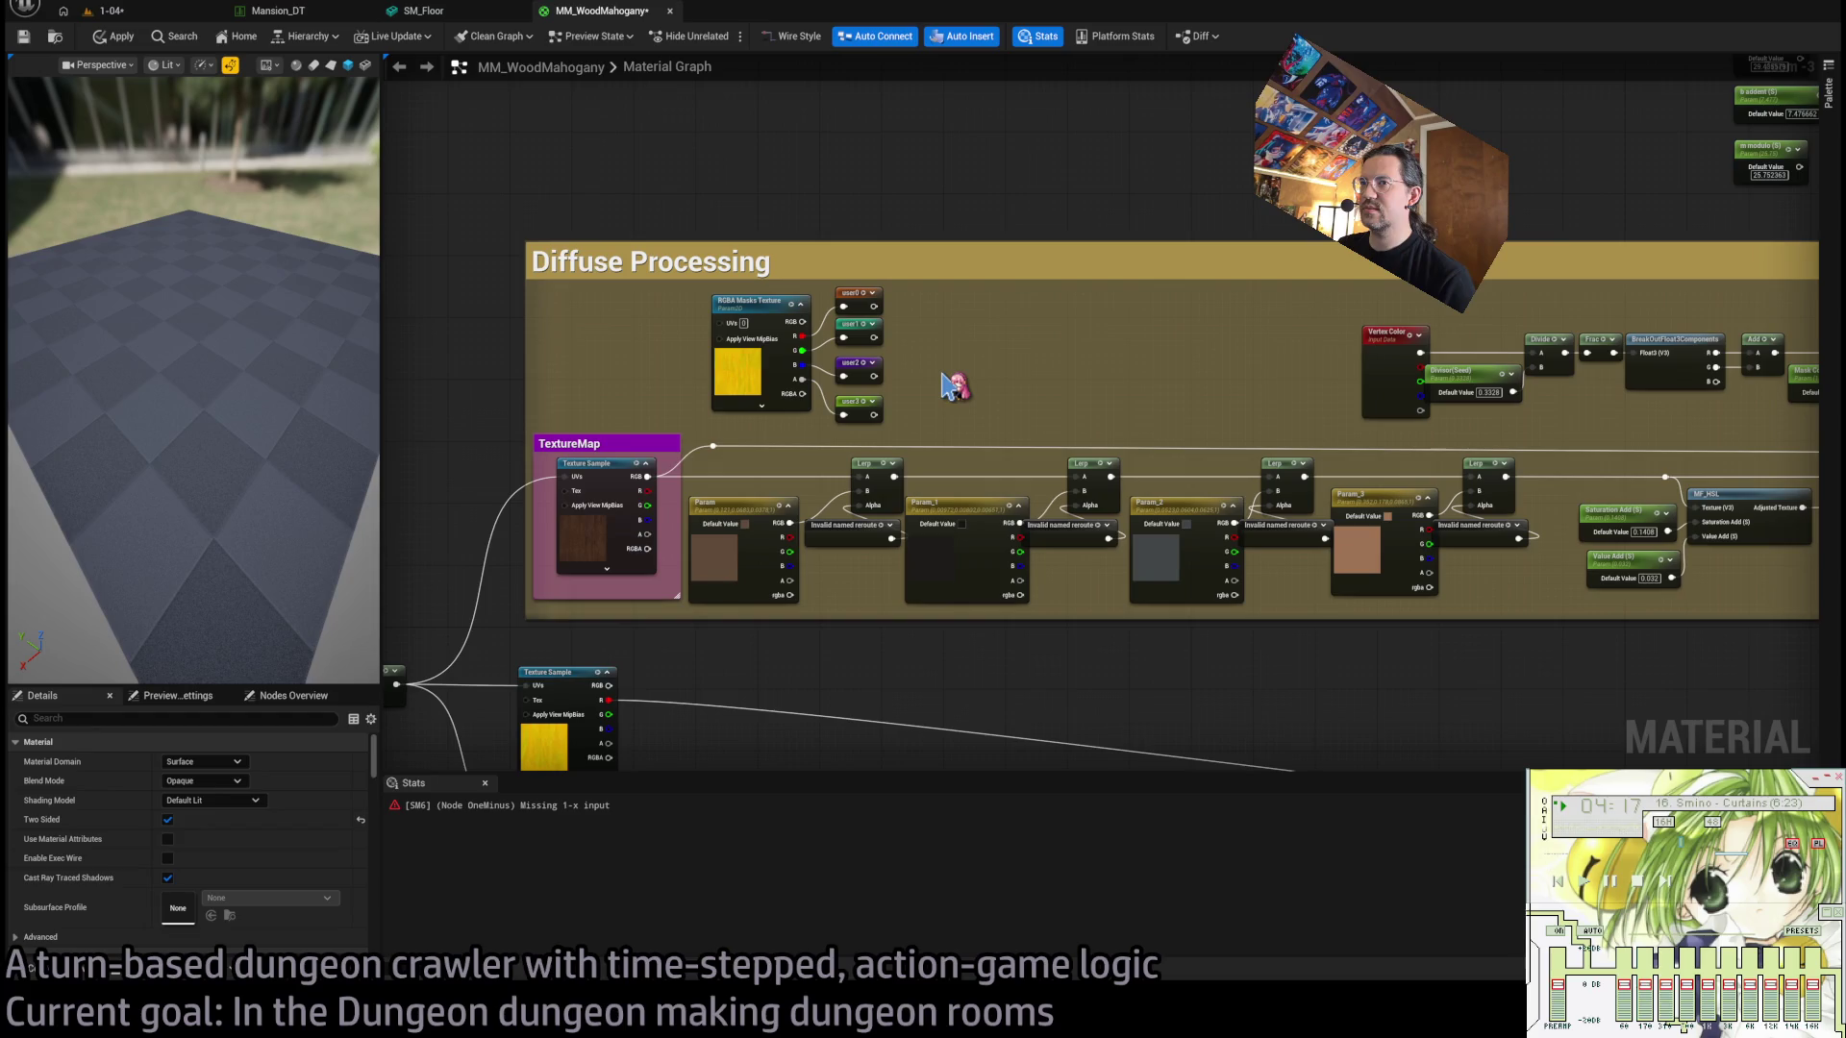
pyautogui.moveTo(303, 370)
pyautogui.mouseDown()
pyautogui.moveTo(332, 384)
pyautogui.moveTo(303, 370)
pyautogui.mouseUp()
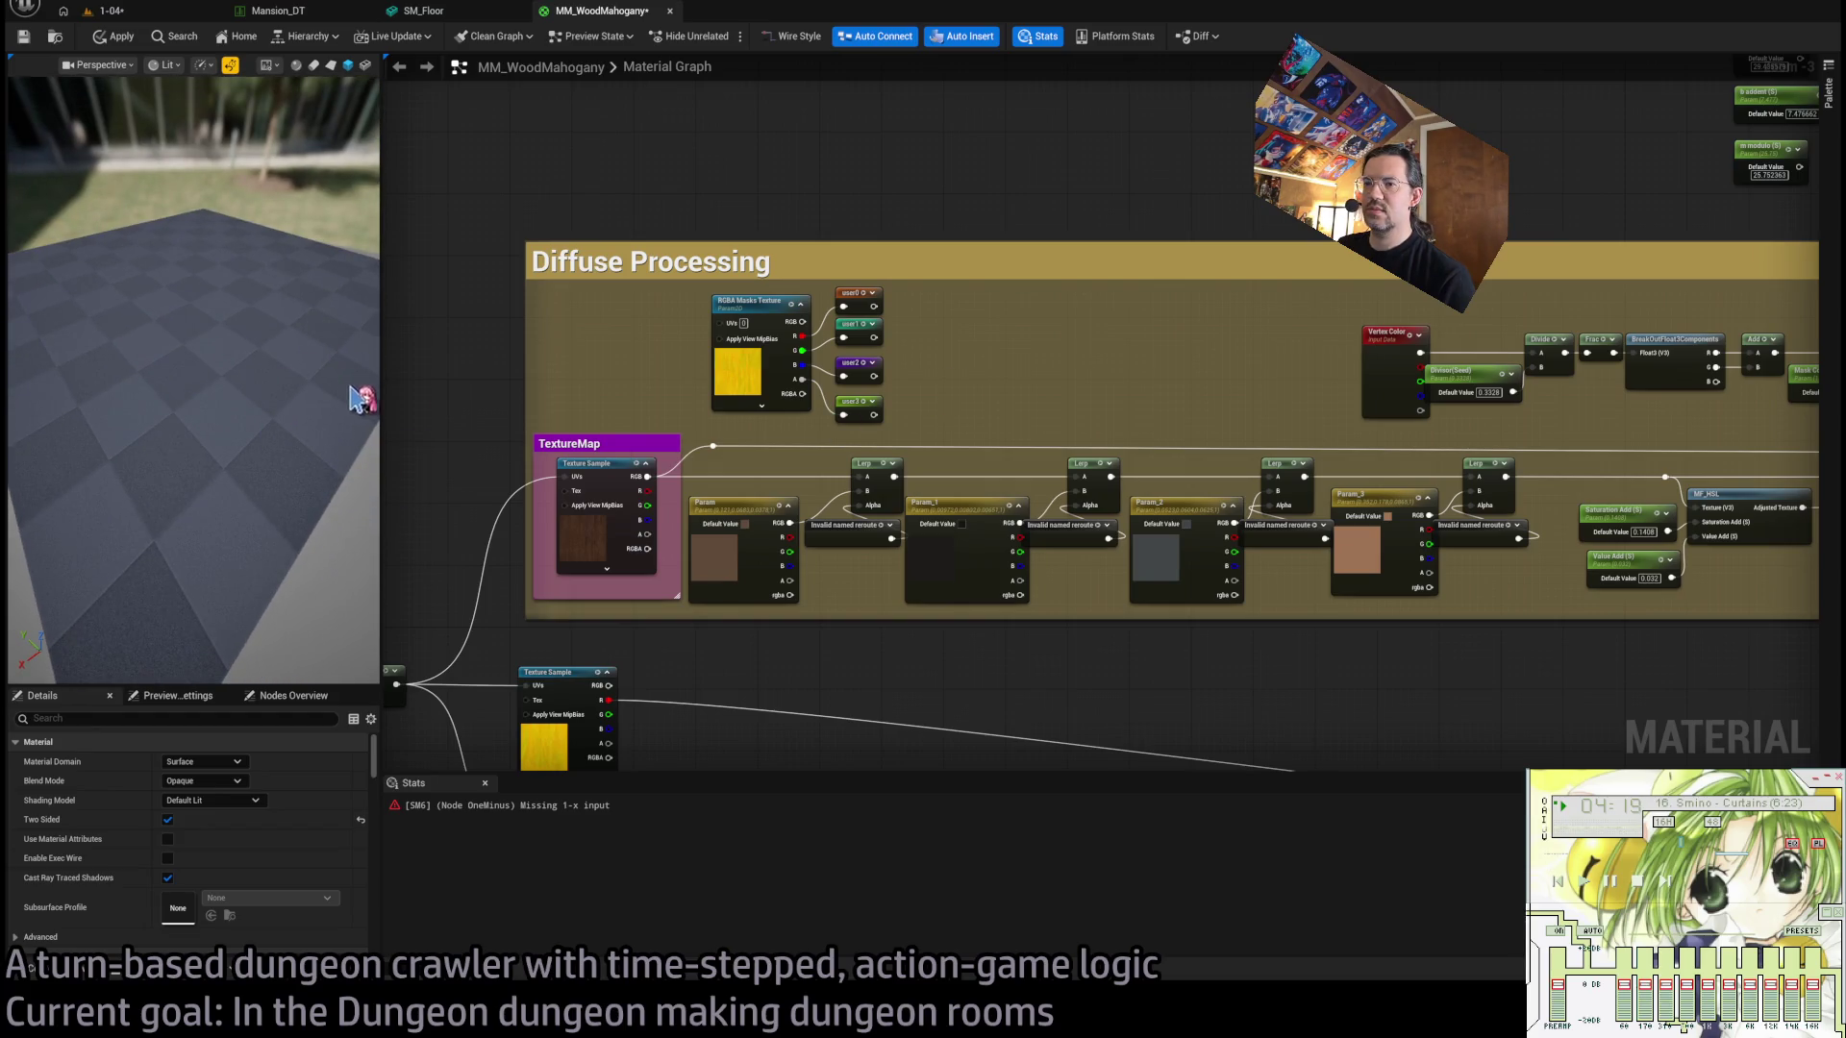
pyautogui.moveTo(937, 402)
pyautogui.mouseDown()
pyautogui.moveTo(939, 337)
pyautogui.moveTo(394, 364)
pyautogui.moveTo(389, 210)
pyautogui.mouseUp()
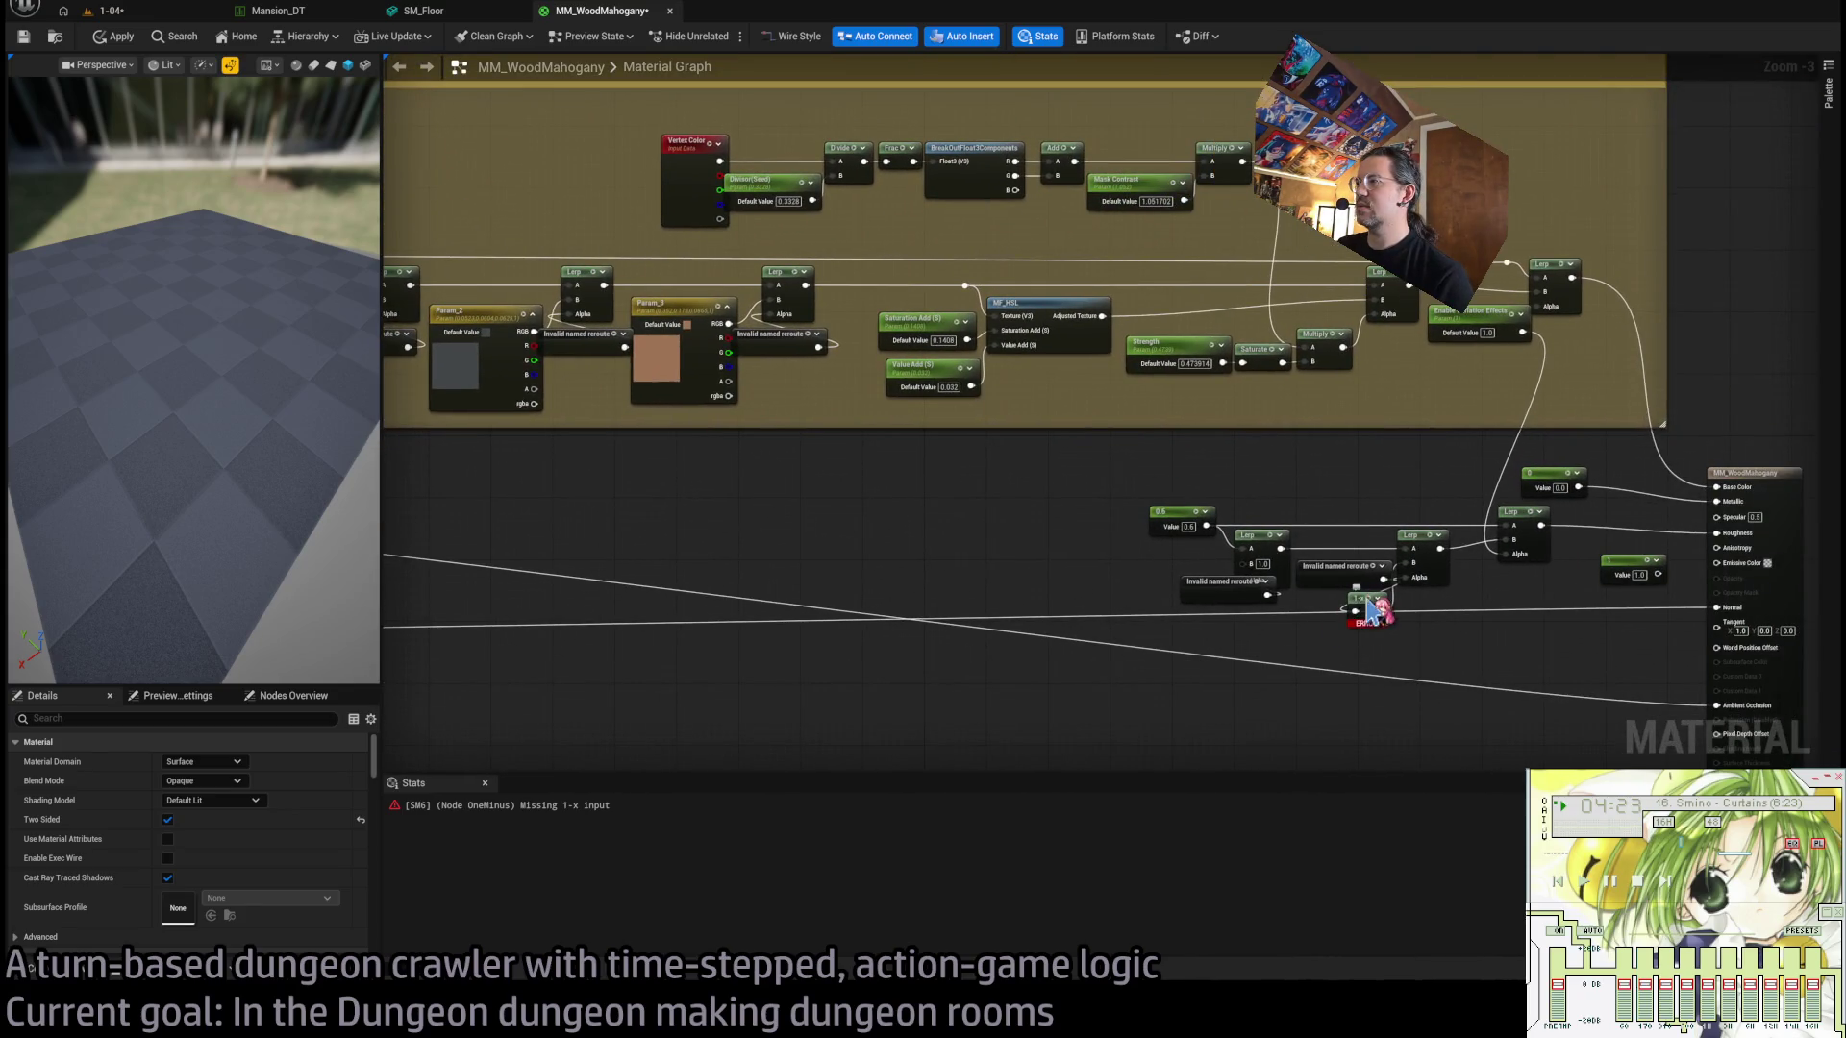
pyautogui.moveTo(1323, 568)
pyautogui.mouseDown()
pyautogui.moveTo(1026, 539)
pyautogui.moveTo(1365, 616)
pyautogui.mouseUp()
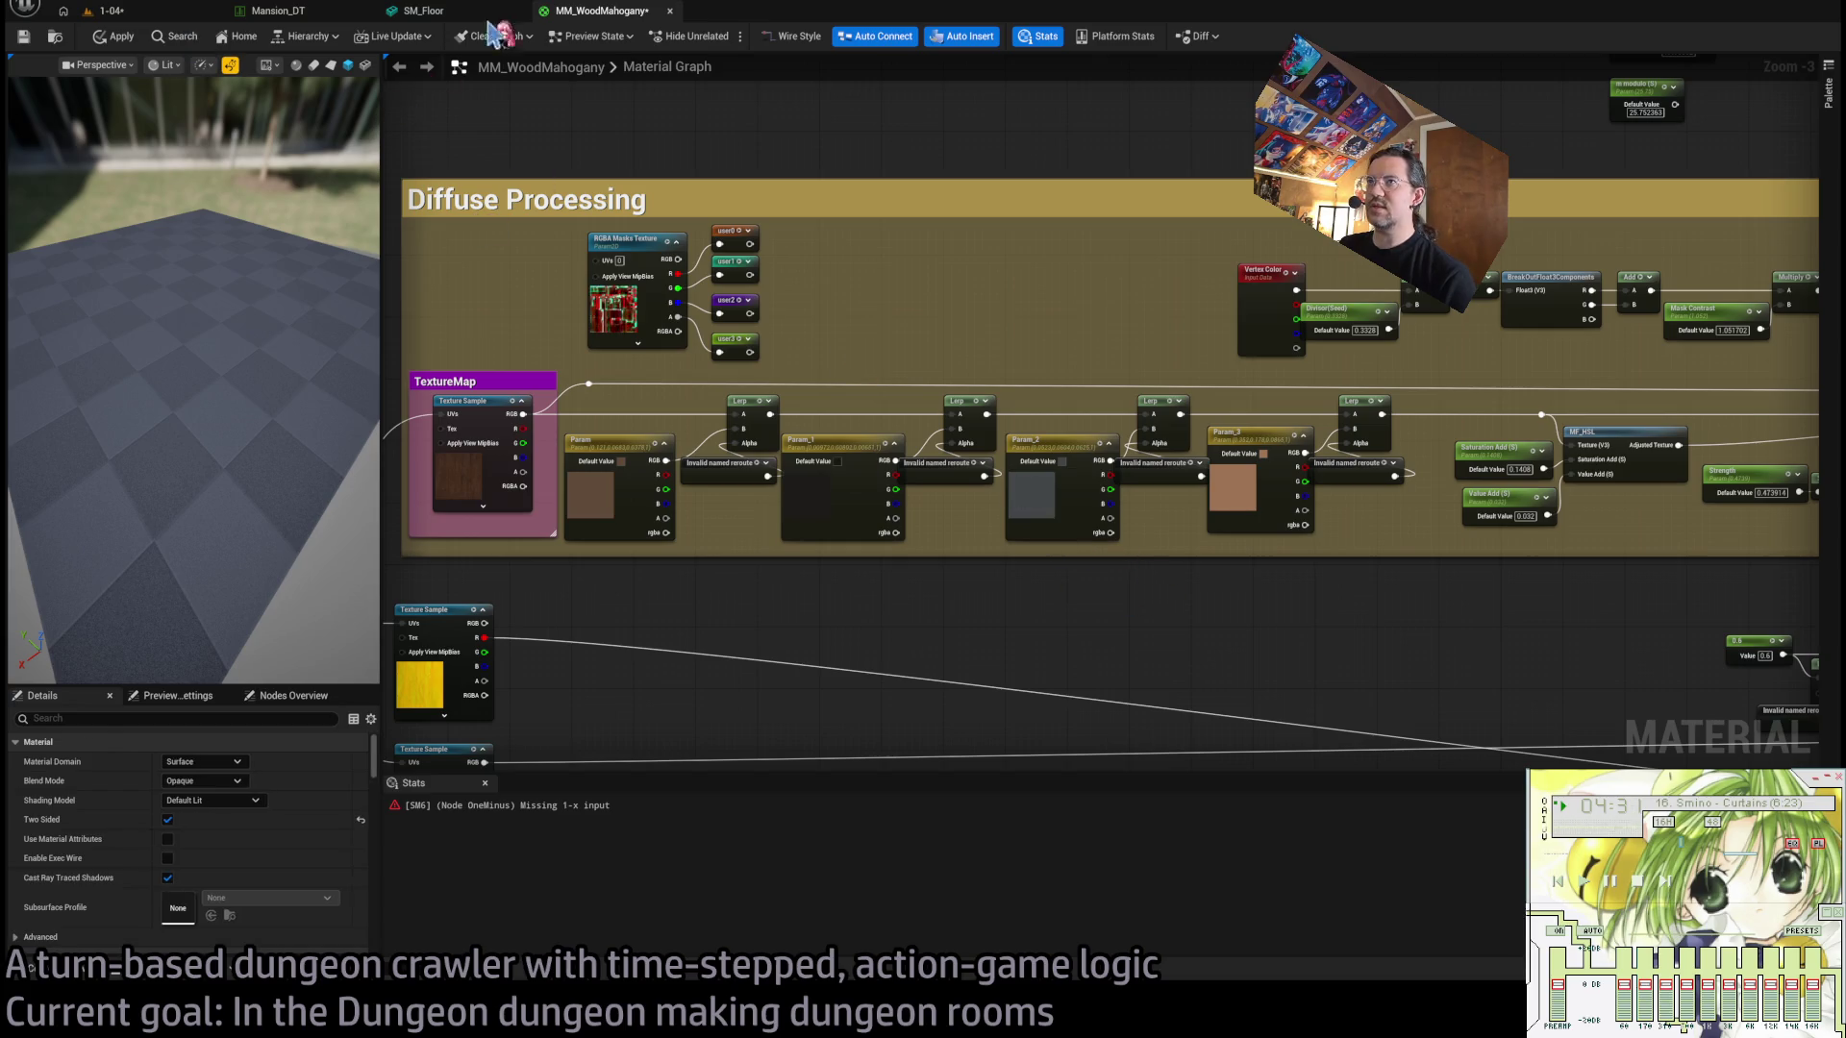
# Load the 1-04 dungeon level, briefly checking the C++ function library in Rider.
pyautogui.click(101, 11)
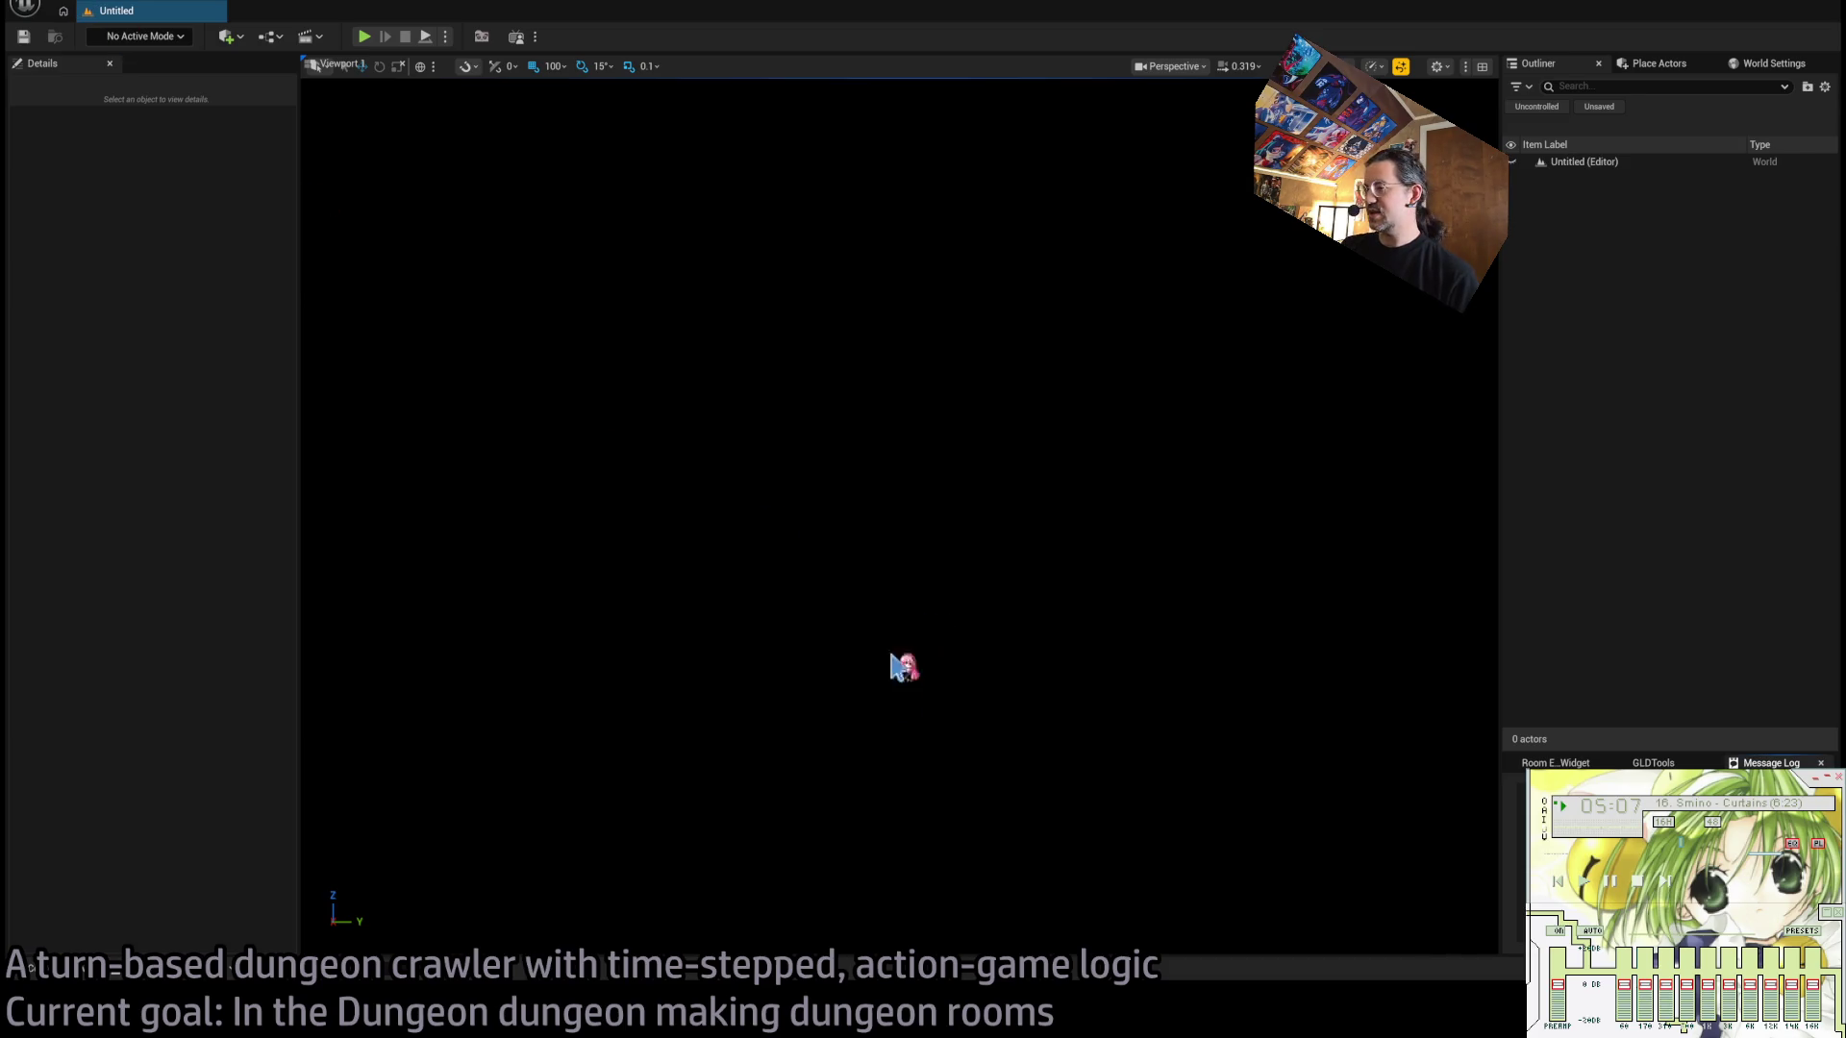
pyautogui.hotkey('alt', 'Tab')
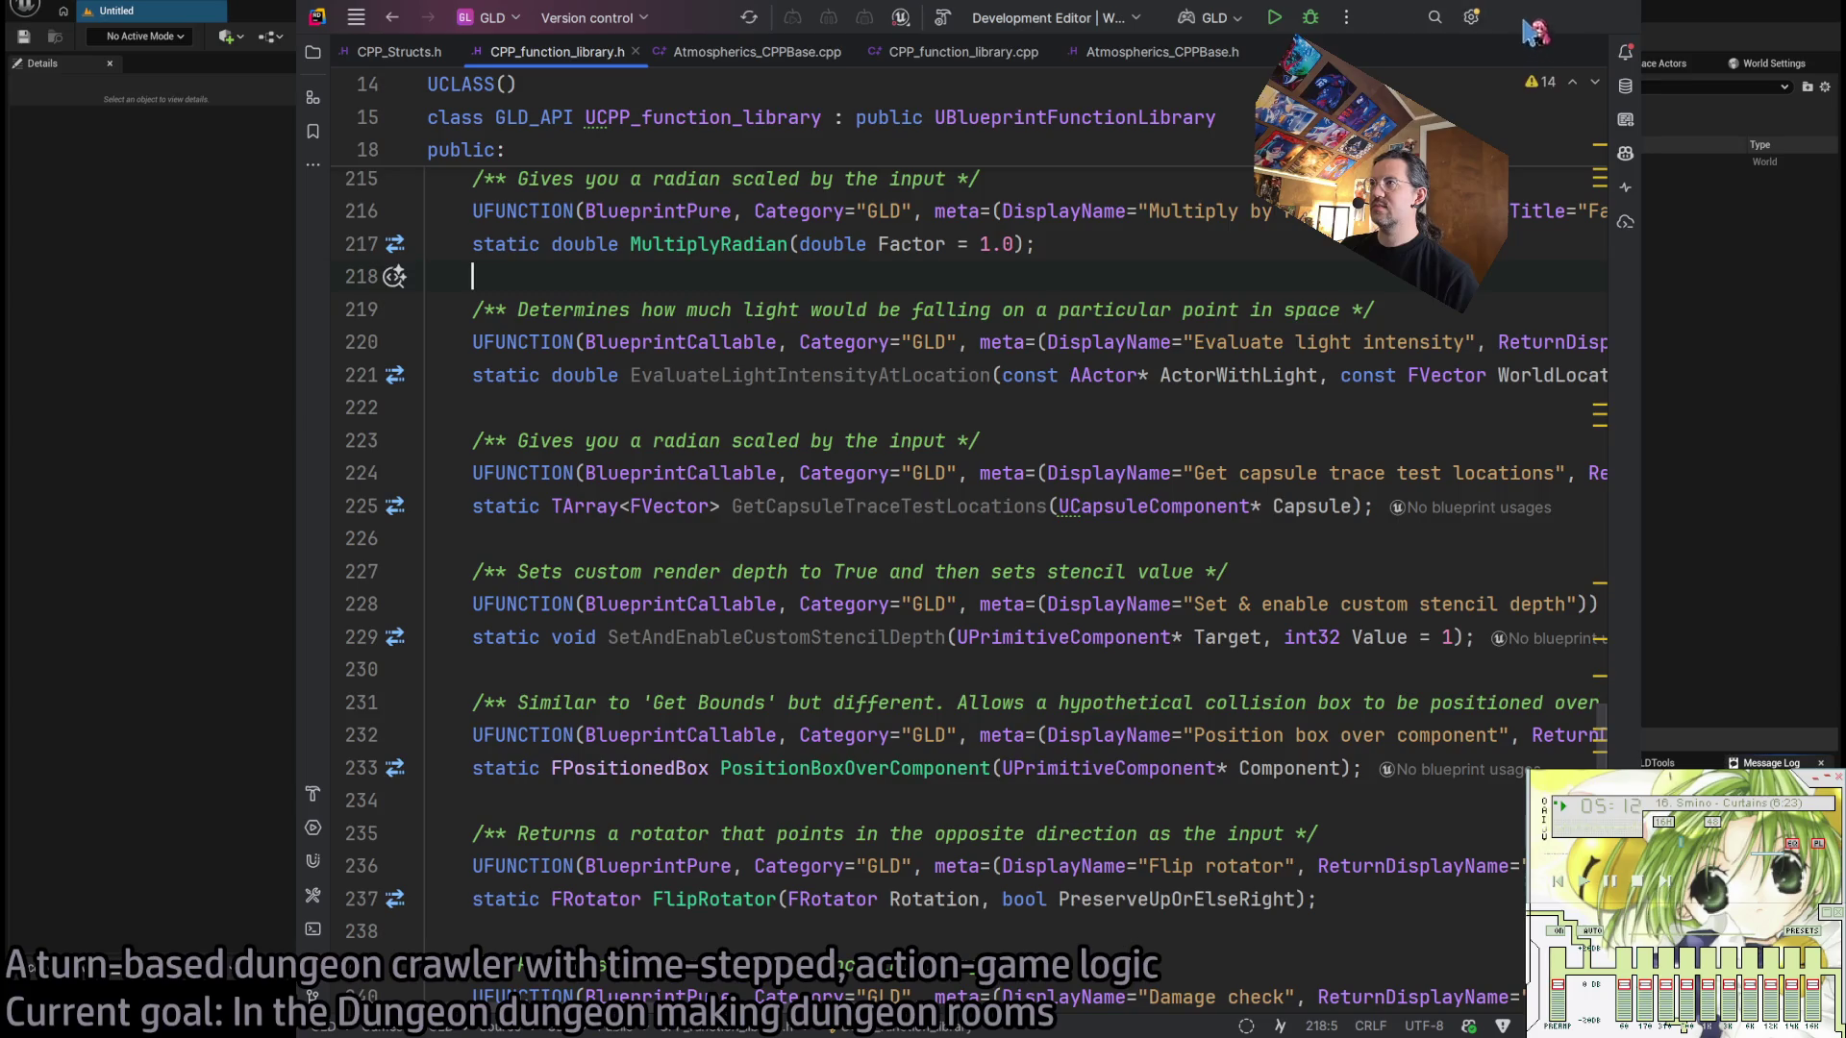
pyautogui.hotkey('alt', 'Tab')
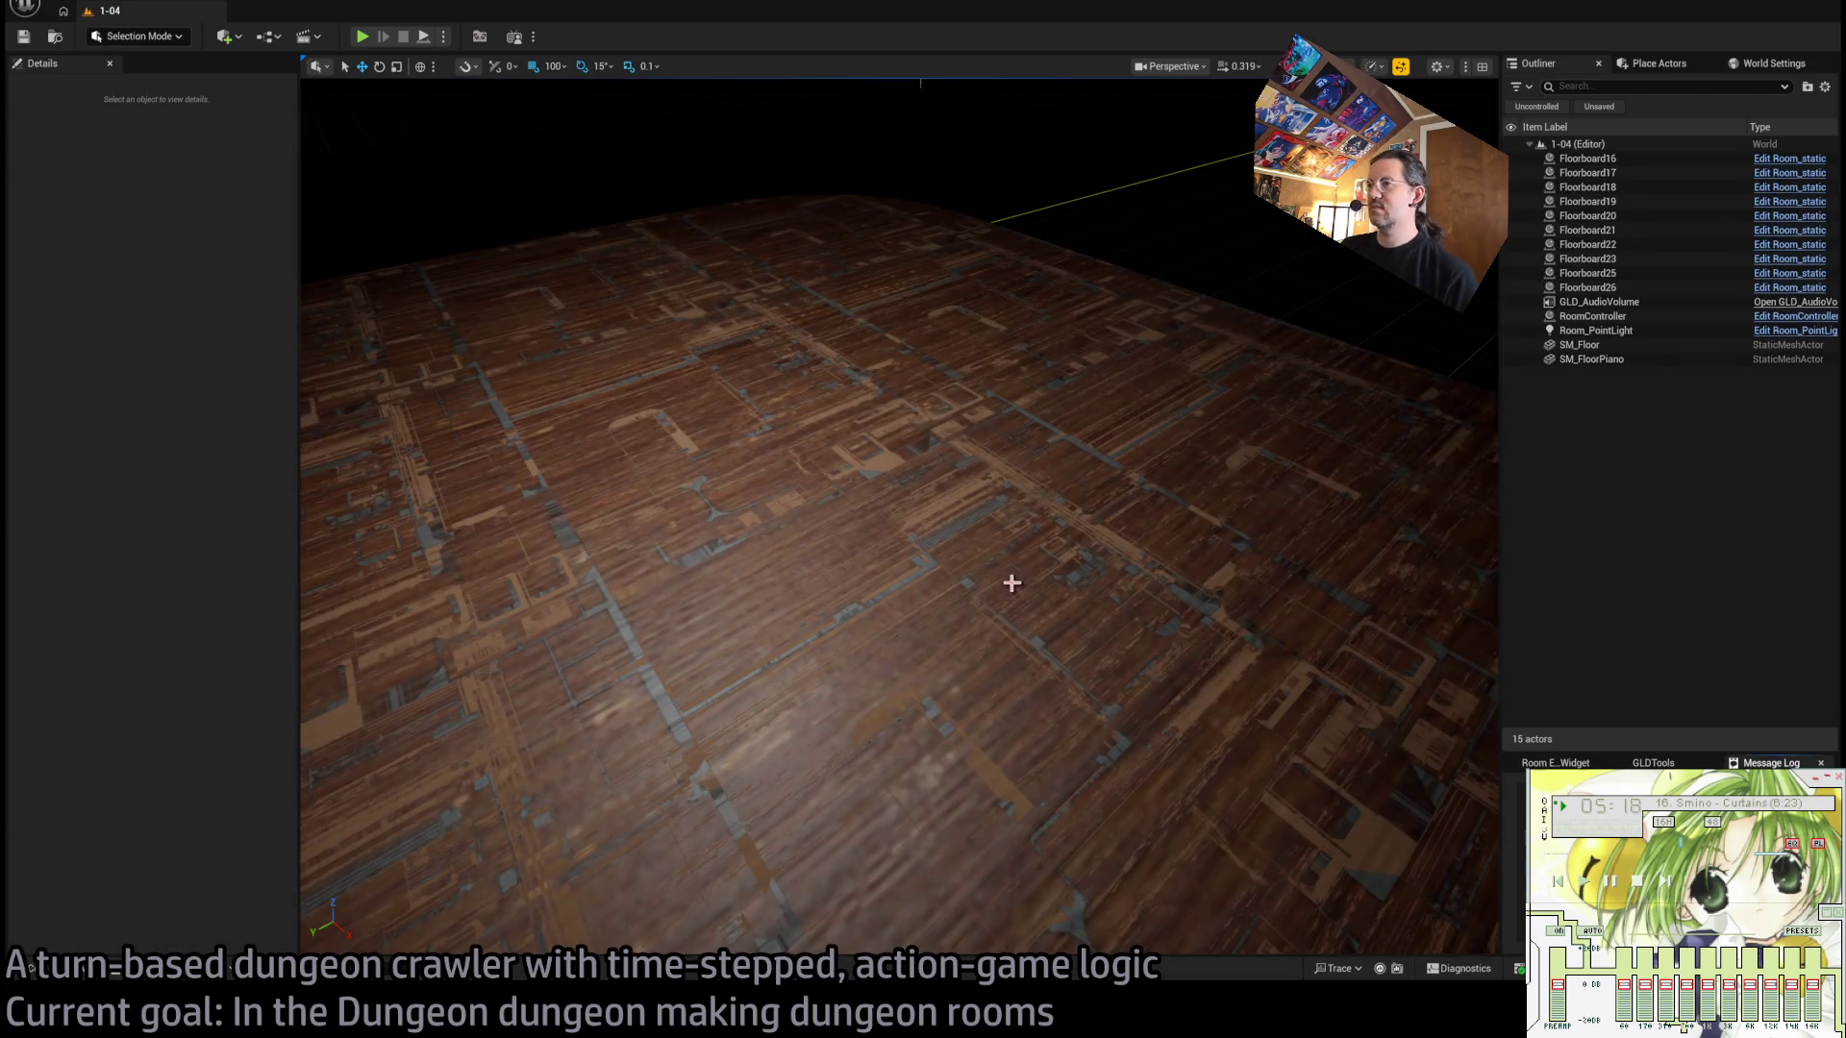
# Open MM_WoodMahogany from the SM_FloorPiano floor mesh's Element 1 material.
pyautogui.click(1011, 582)
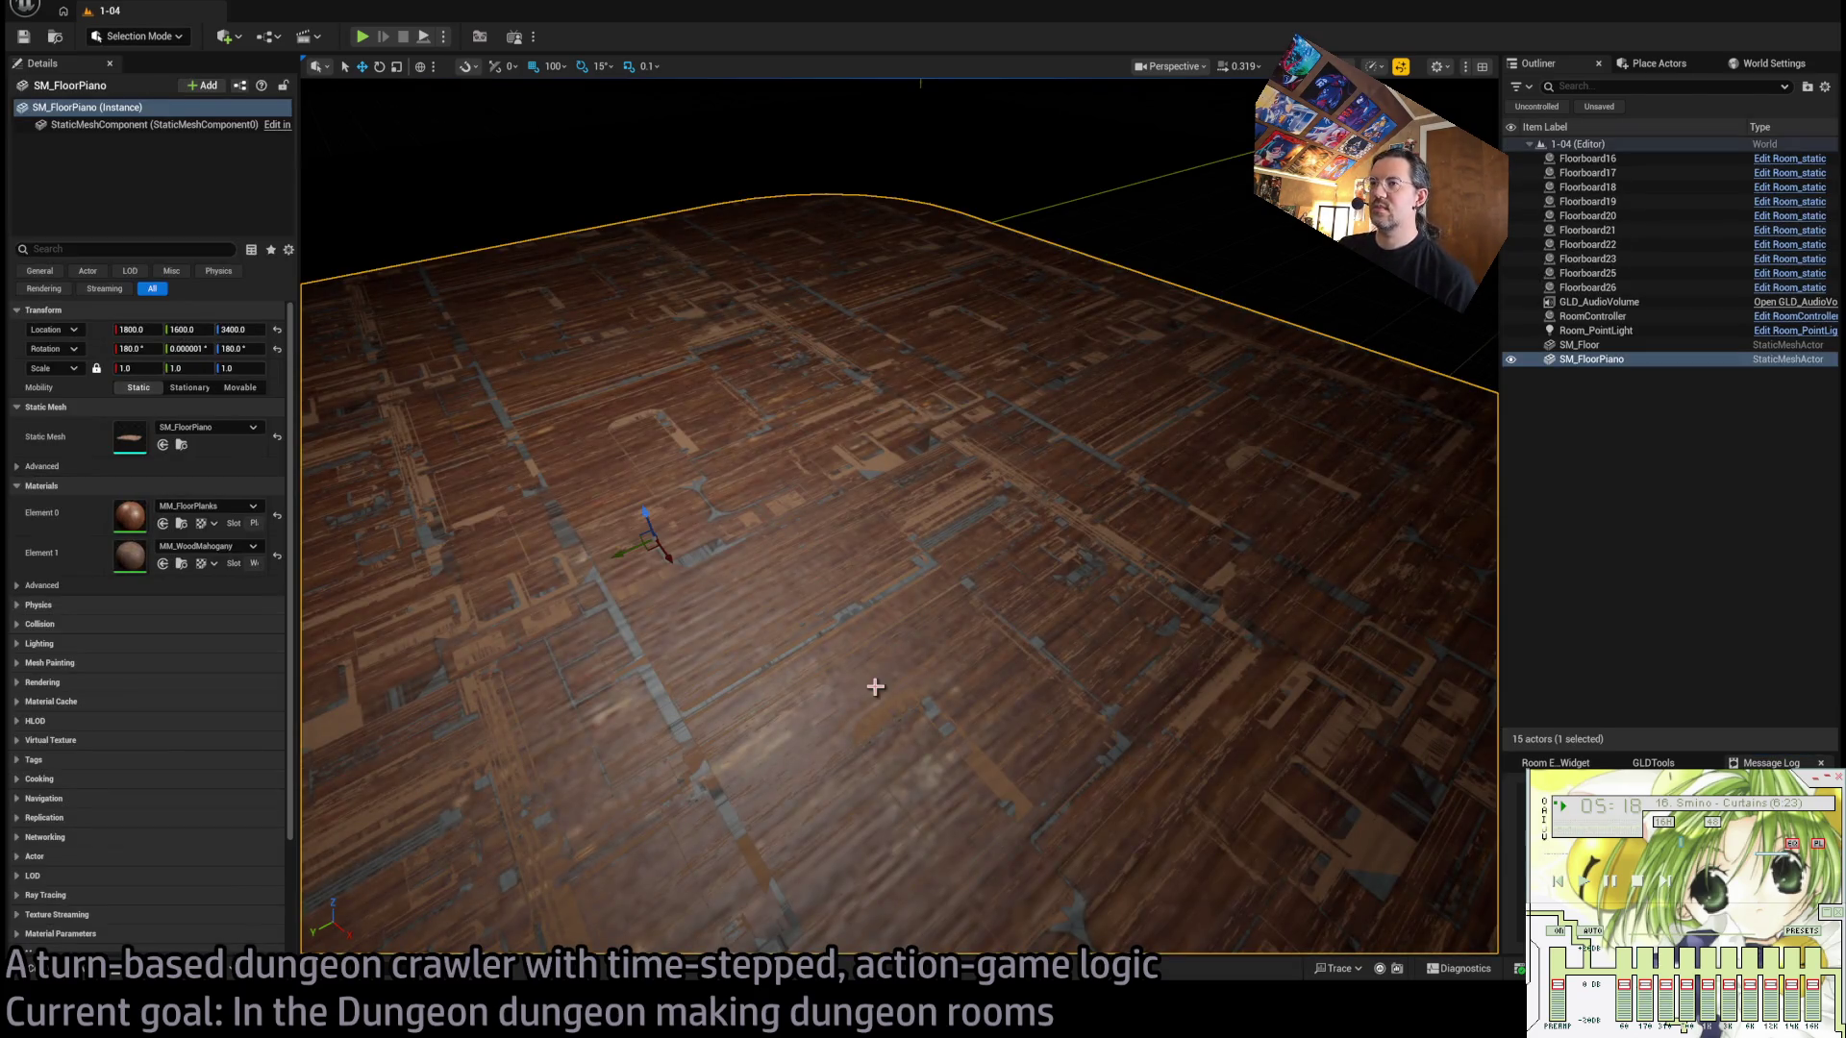
pyautogui.doubleClick(132, 558)
pyautogui.scroll(-3, 651, 477)
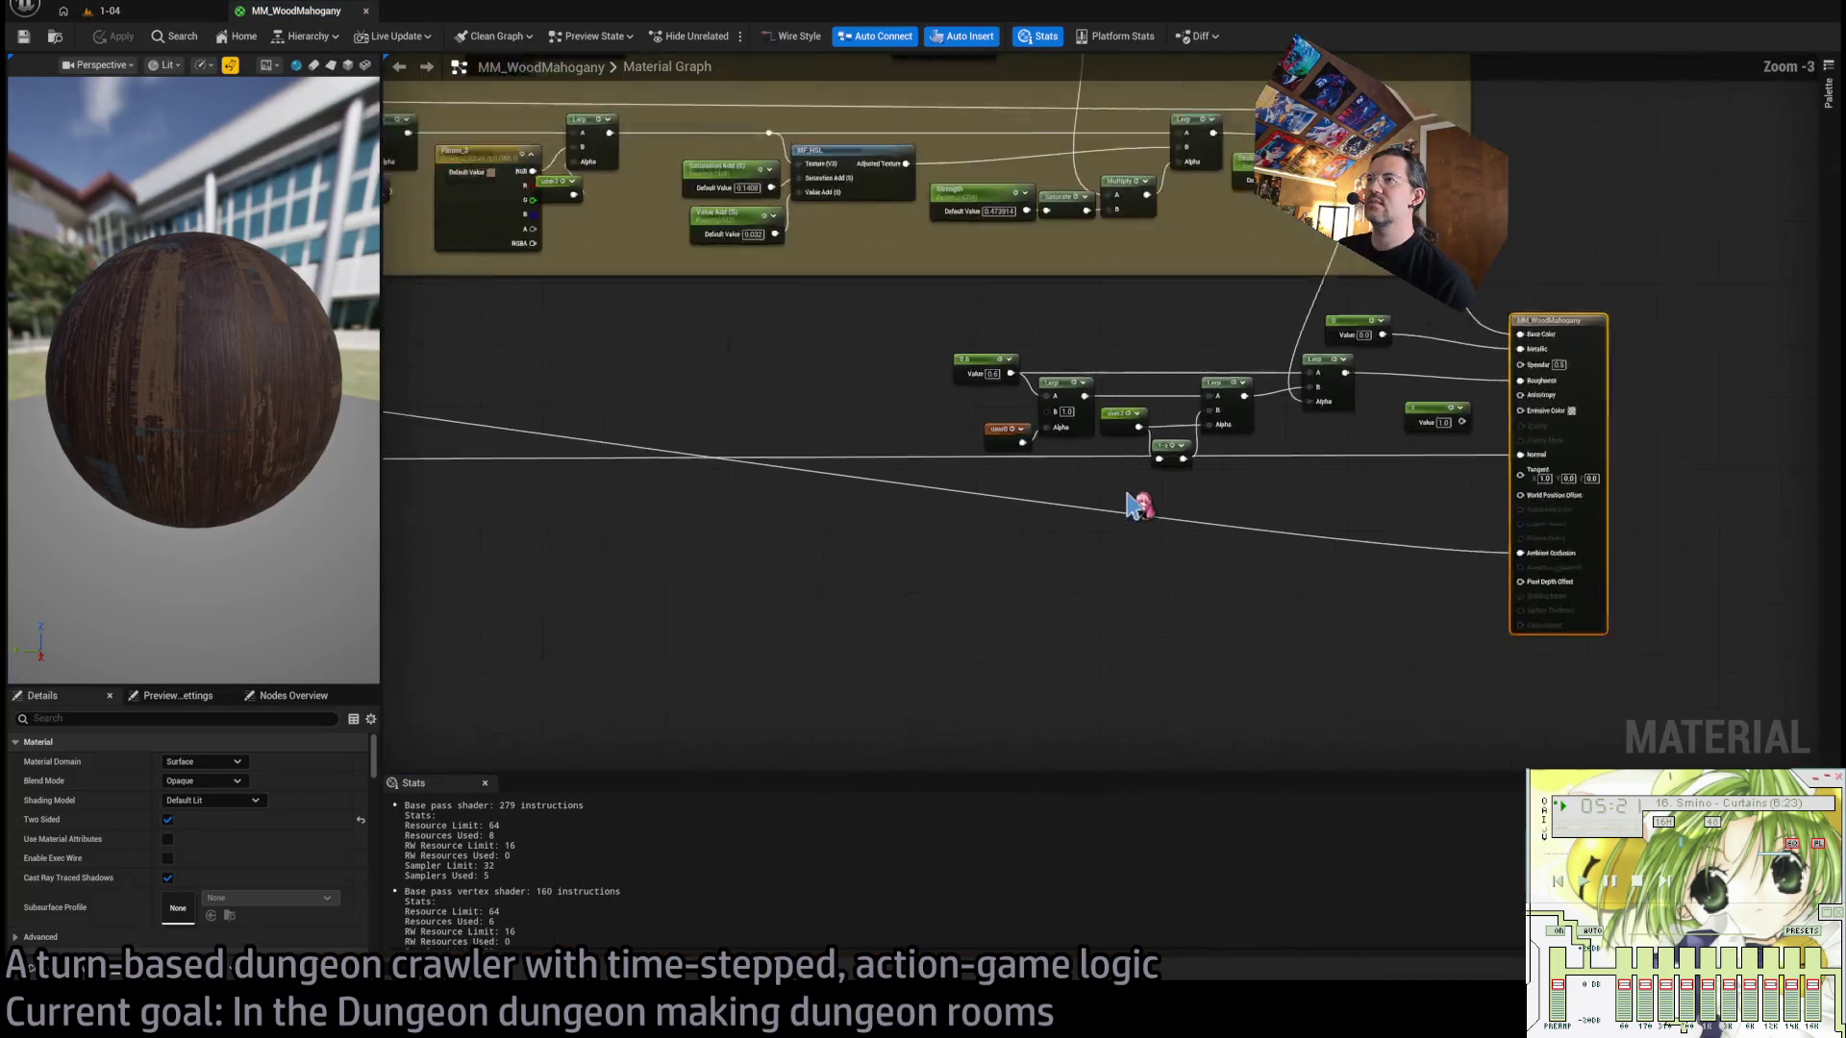
pyautogui.scroll(3, 973, 402)
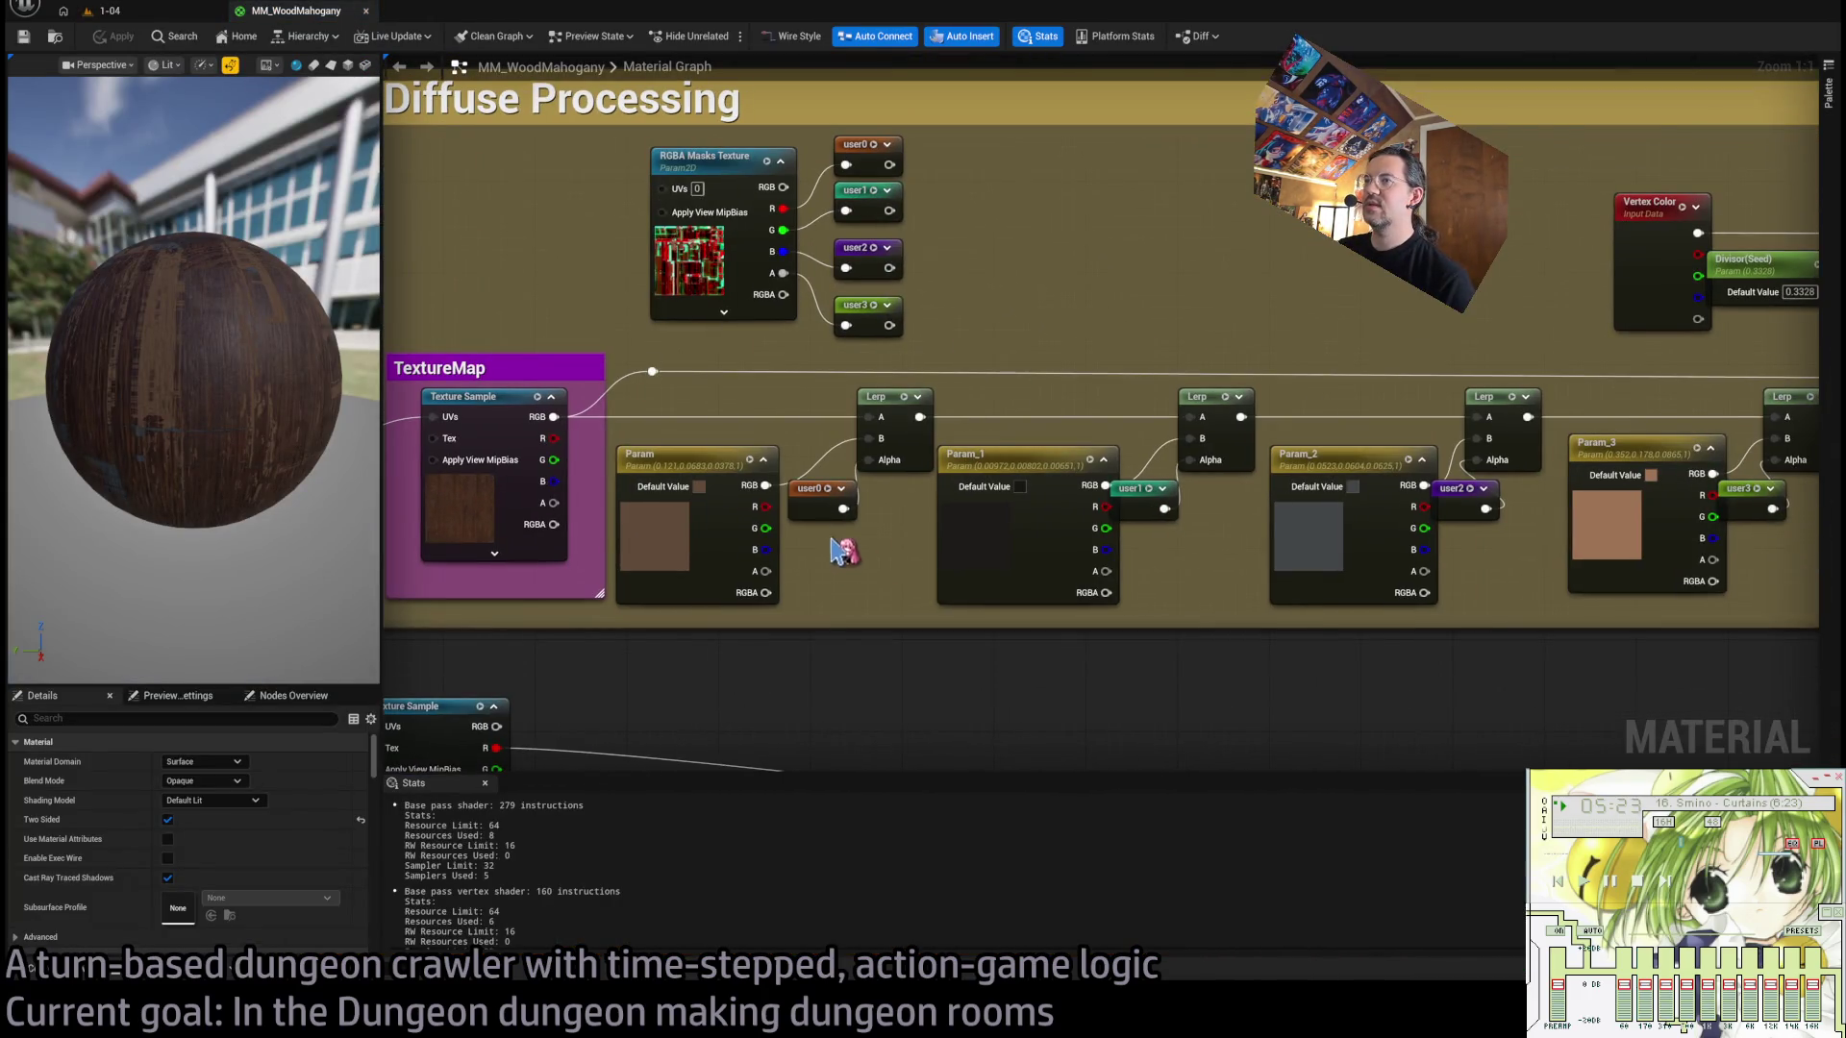
# Inspect the RGBA Masks Texture node and the user0–user3 reroute declarations.
pyautogui.click(829, 505)
pyautogui.click(735, 168)
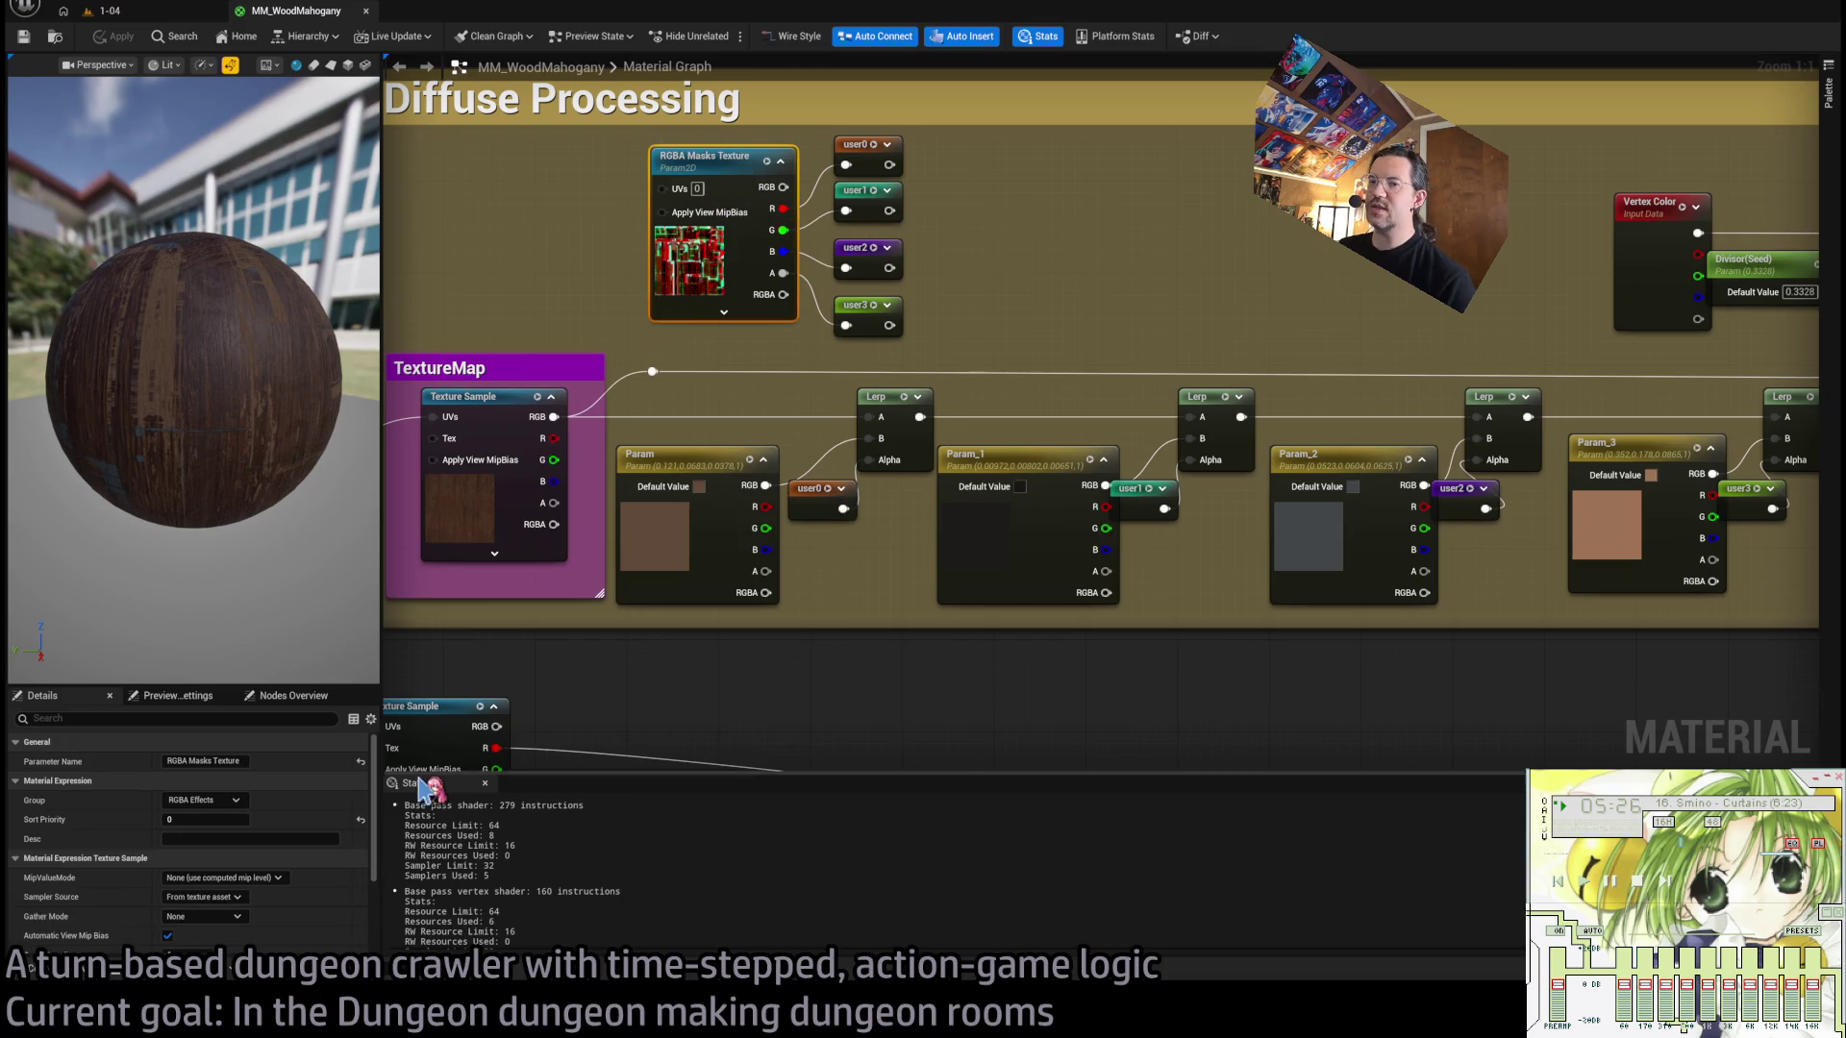
pyautogui.scroll(-3, 327, 798)
pyautogui.scroll(-1, 327, 798)
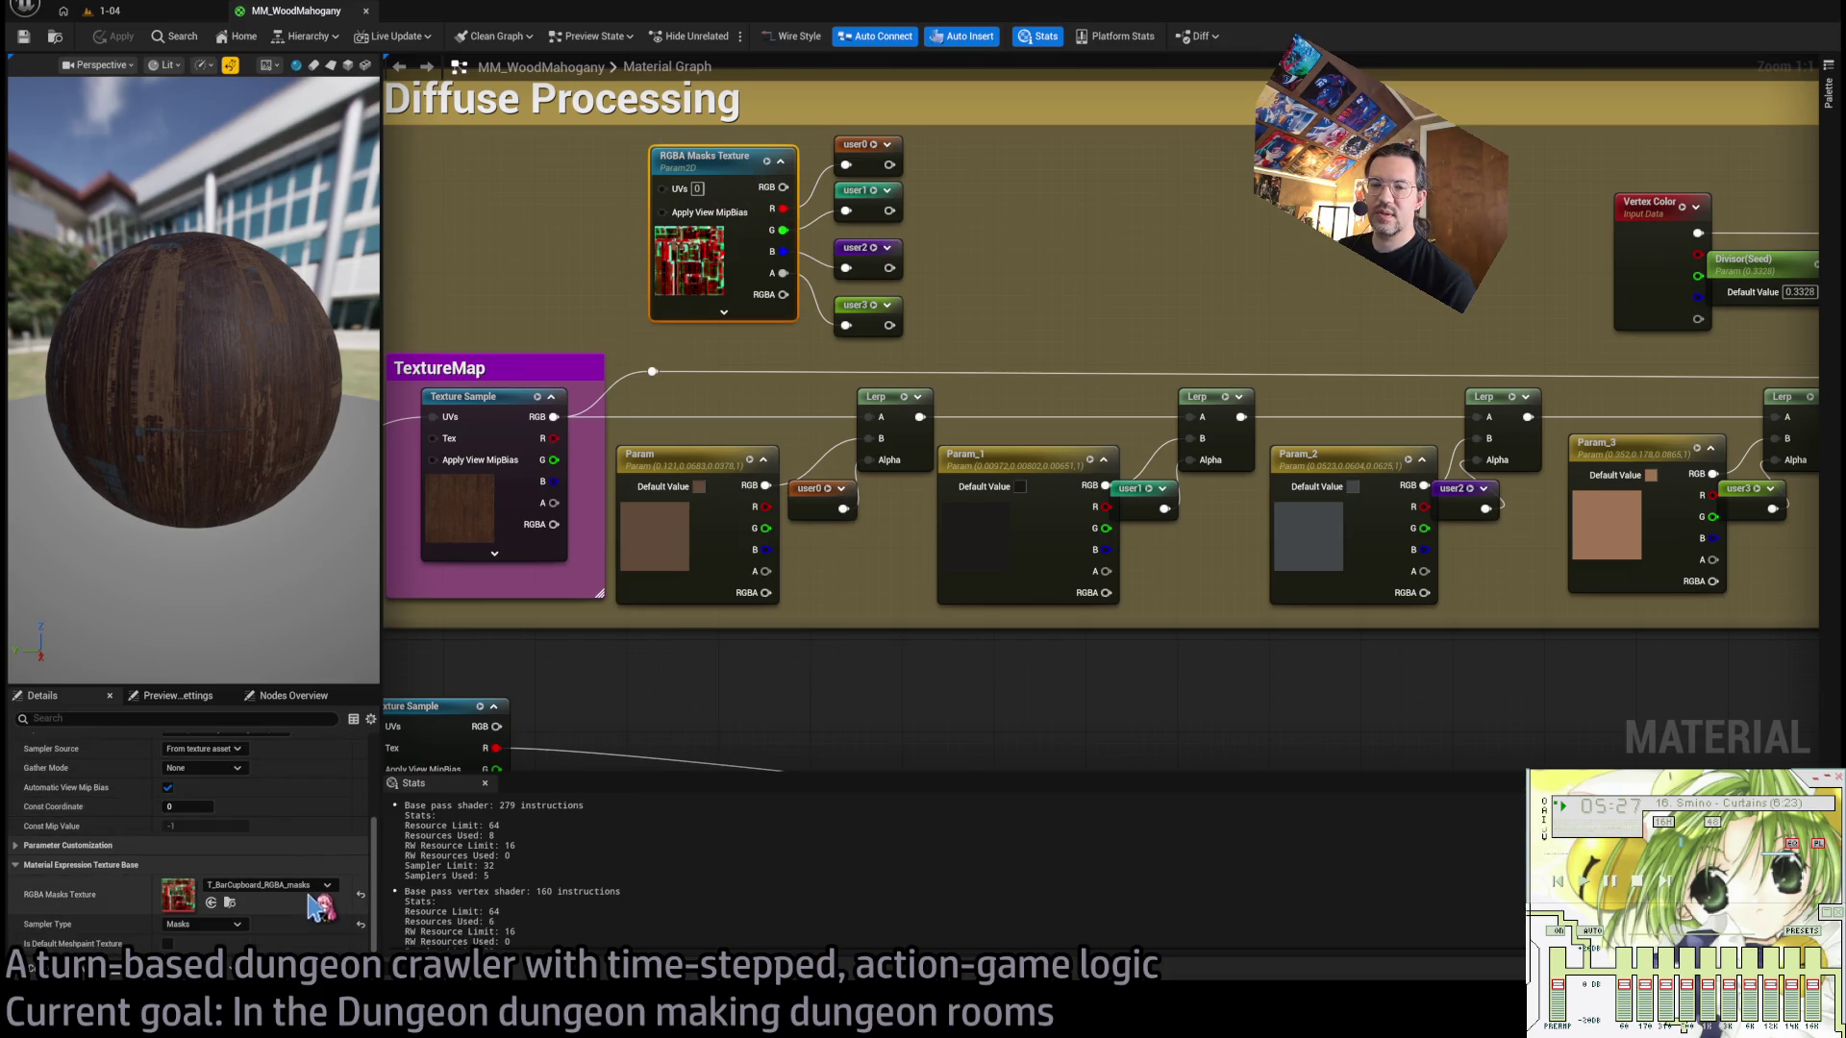
pyautogui.click(865, 152)
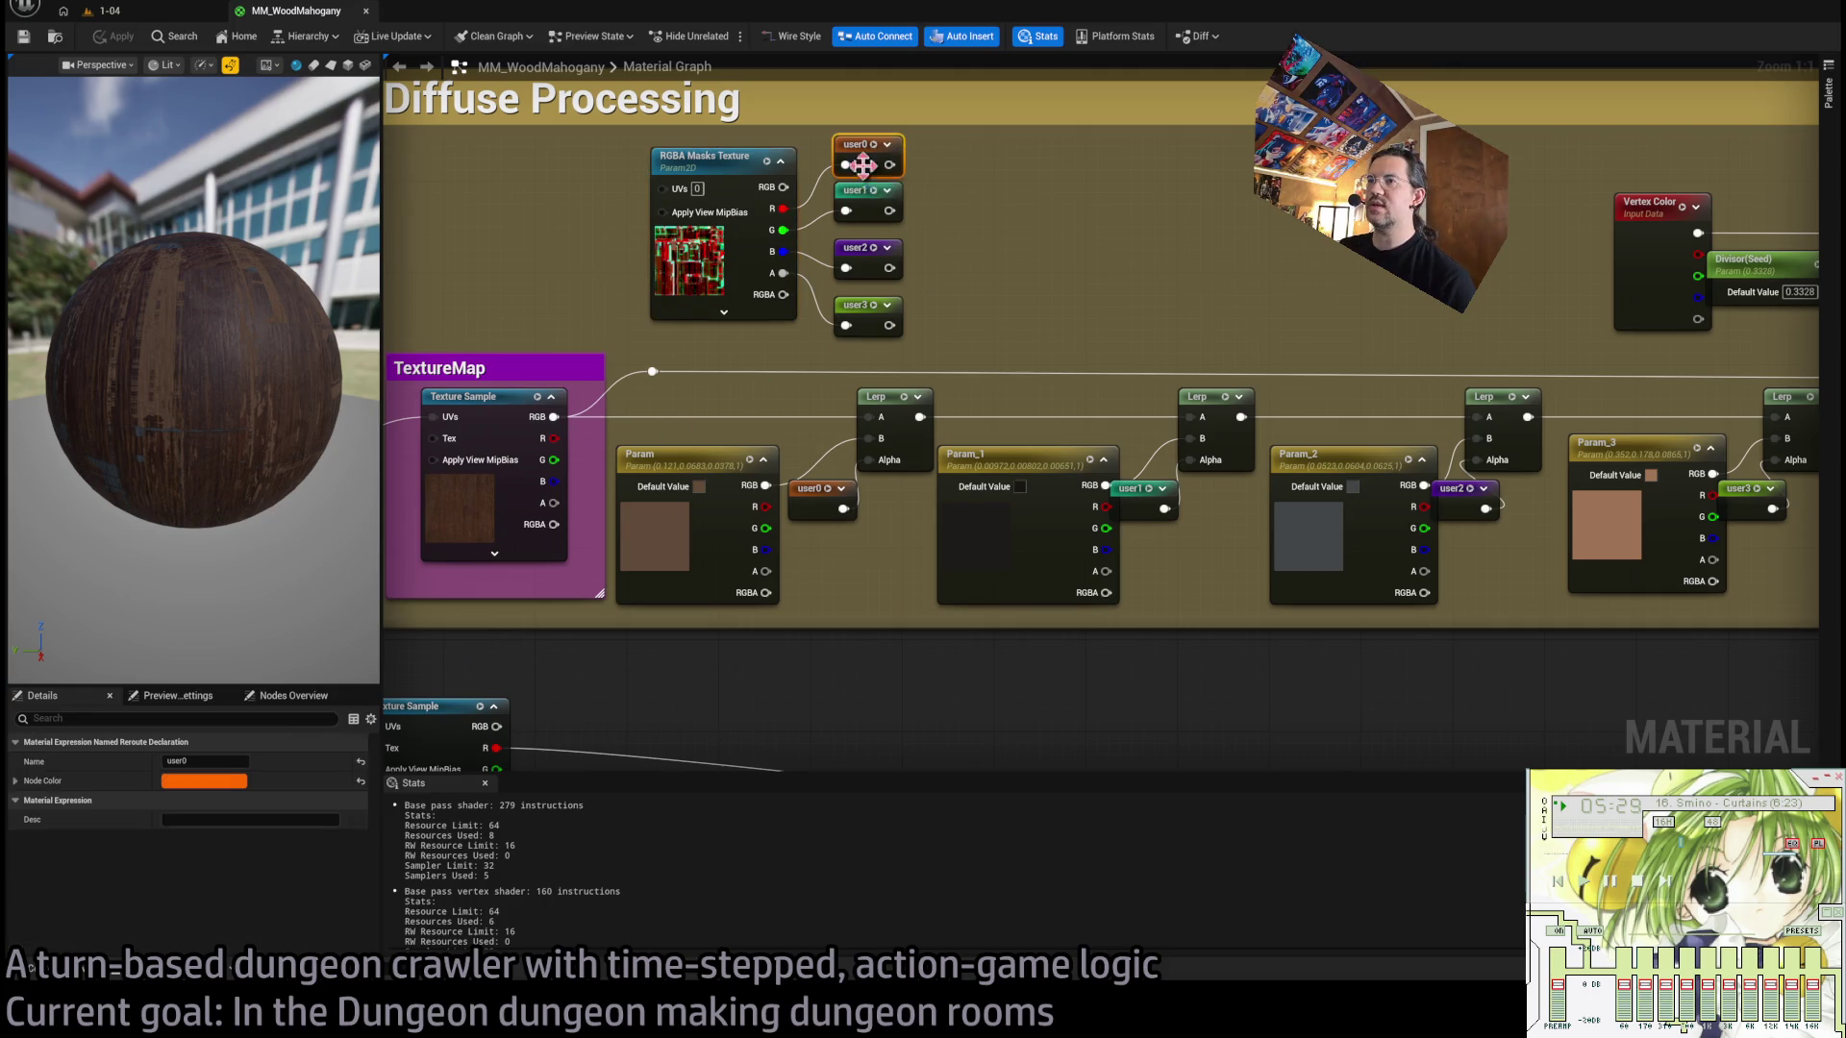
pyautogui.click(865, 190)
pyautogui.click(865, 248)
pyautogui.click(865, 304)
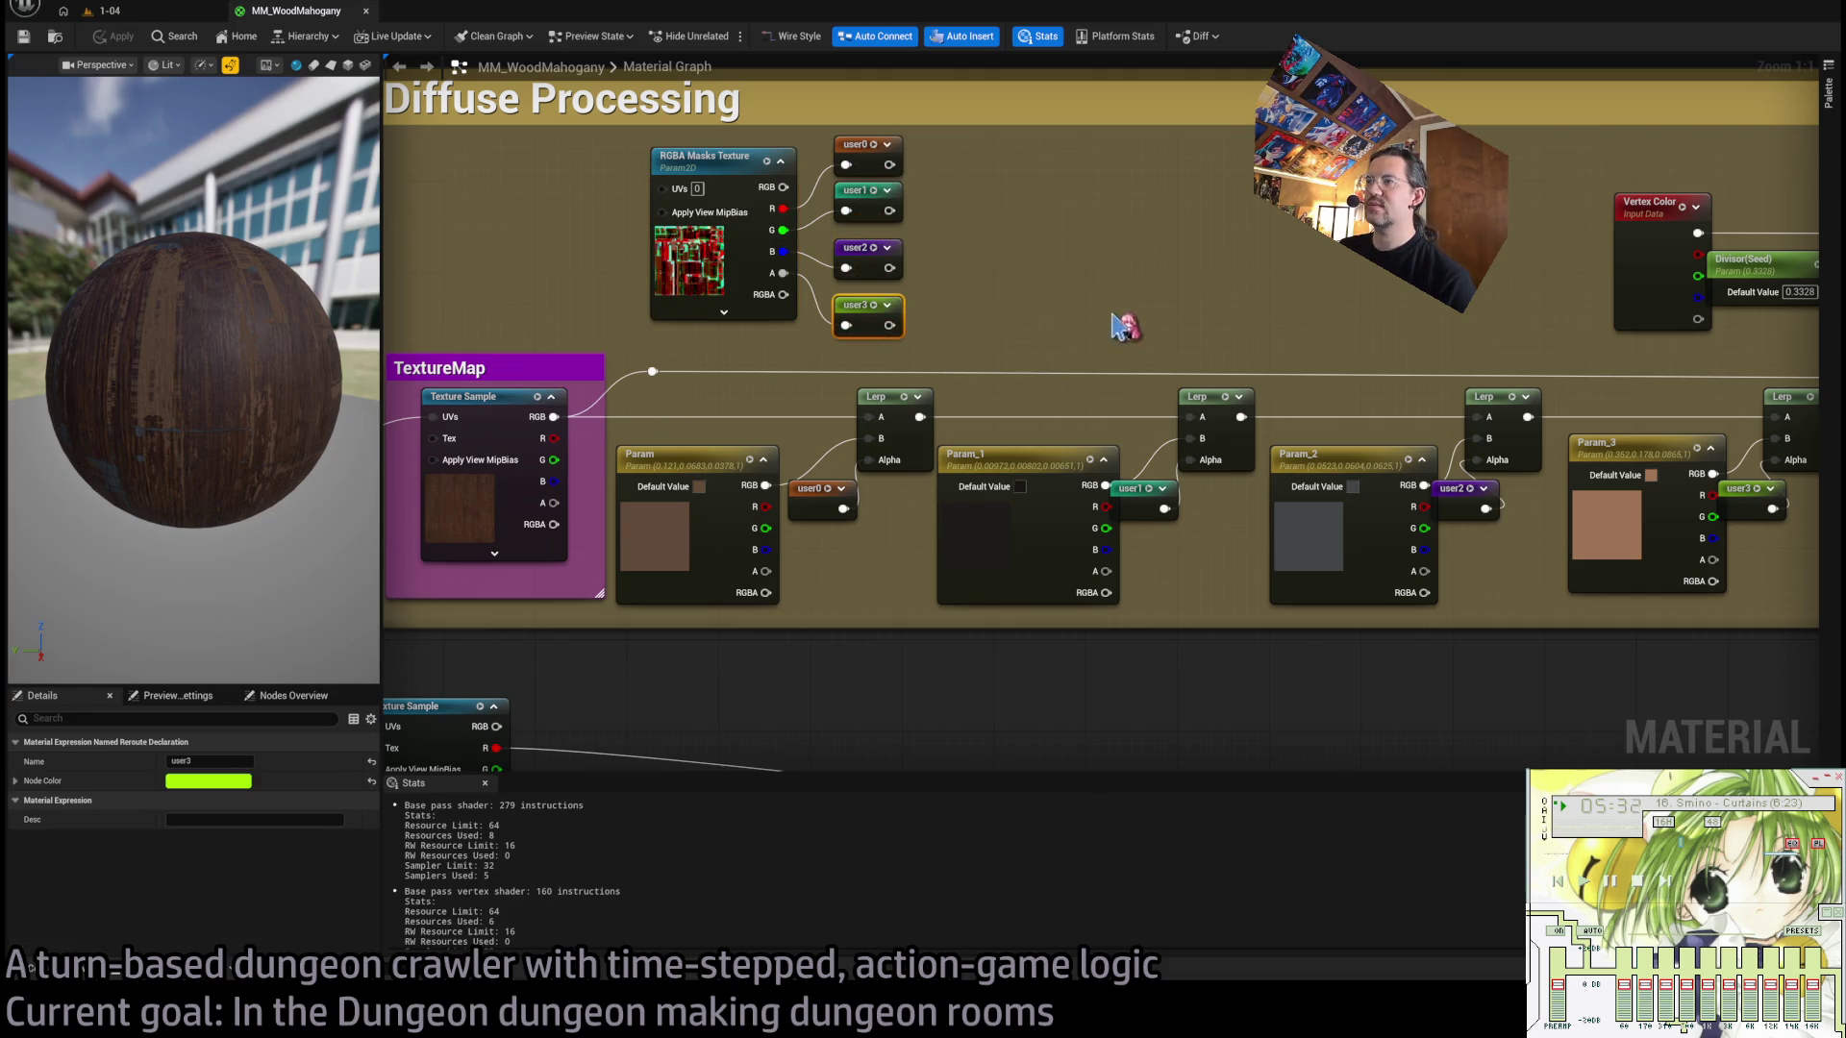
# Connect a new wire in Diffuse Processing, dropping the base pass from 279 to 213 instructions.
pyautogui.moveTo(1121, 321)
pyautogui.mouseDown()
pyautogui.moveTo(689, 304)
pyautogui.moveTo(1069, 311)
pyautogui.moveTo(890, 350)
pyautogui.mouseUp()
pyautogui.scroll(-2, 689, 303)
pyautogui.scroll(1, 689, 304)
pyautogui.scroll(-1, 1339, 474)
pyautogui.moveTo(1339, 474)
pyautogui.mouseDown()
pyautogui.moveTo(1083, 482)
pyautogui.moveTo(1112, 568)
pyautogui.mouseUp()
pyautogui.scroll(-1, 1535, 476)
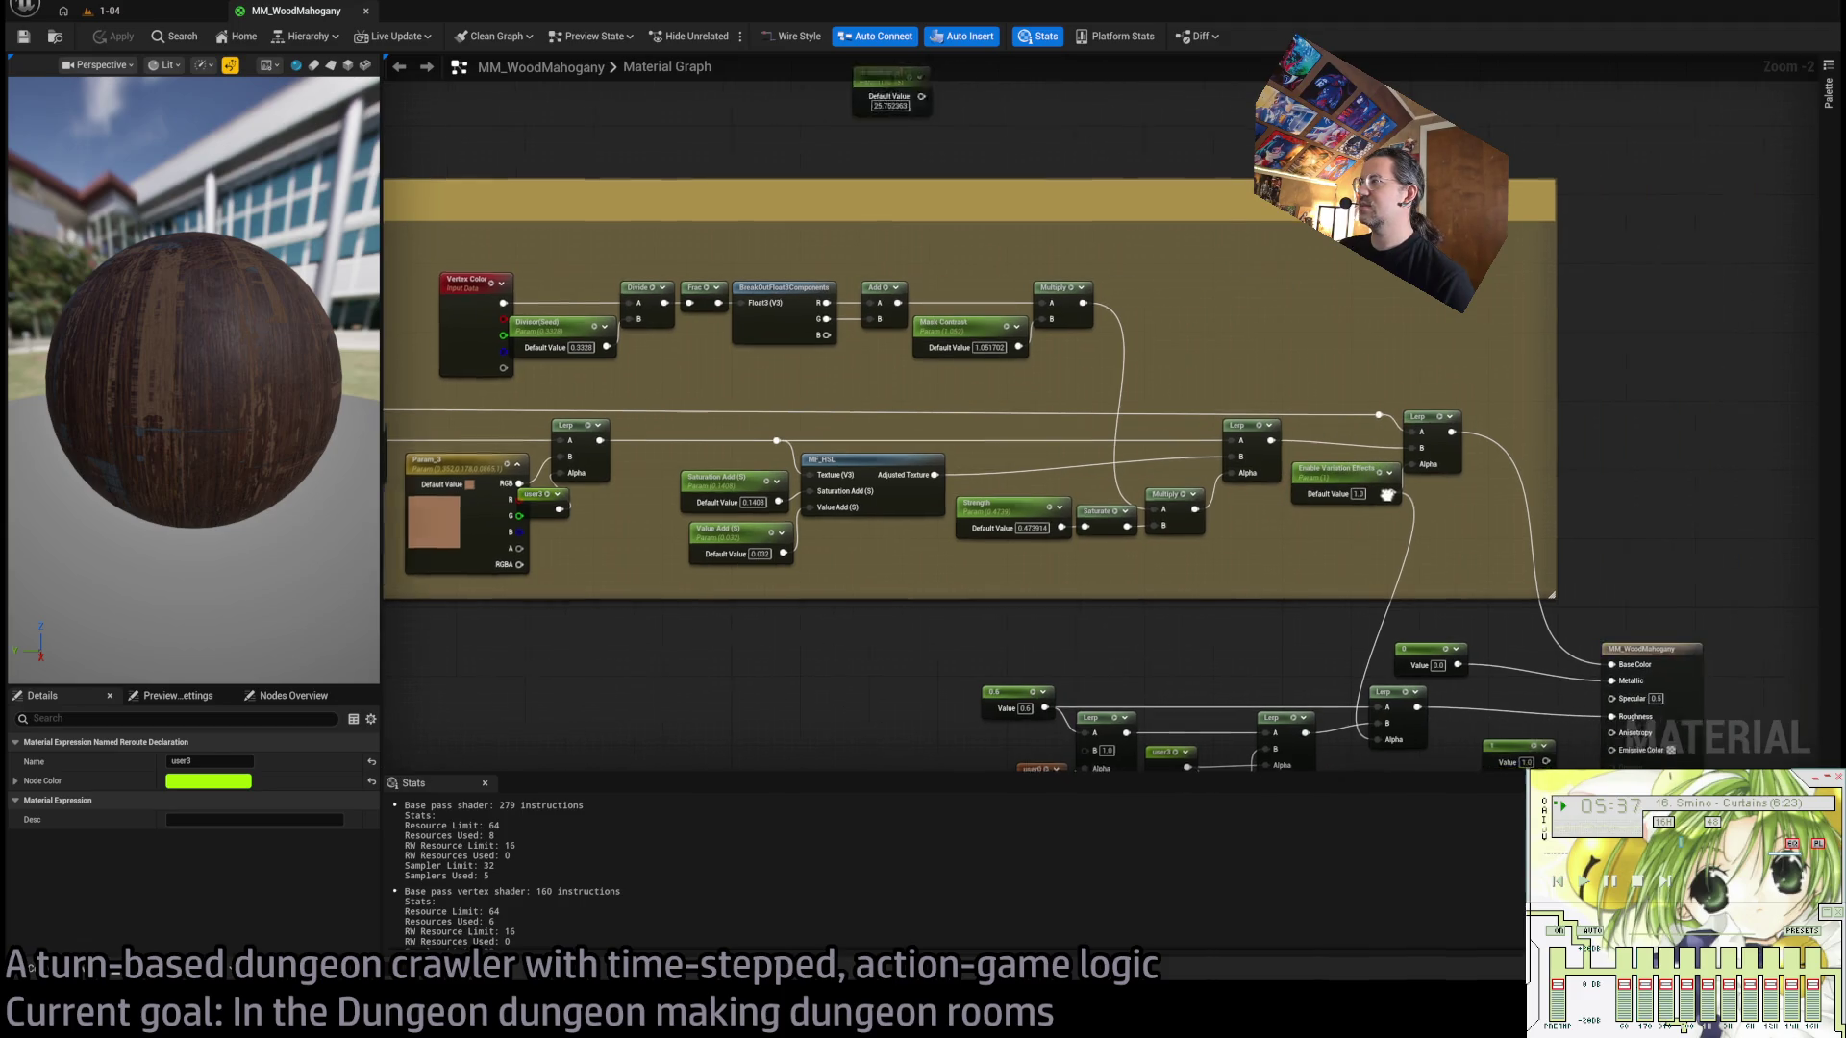
pyautogui.scroll(-1, 1528, 471)
pyautogui.moveTo(1375, 403); pyautogui.dragTo(1669, 379)
pyautogui.scroll(-1, 1669, 378)
pyautogui.scroll(2, 624, 404)
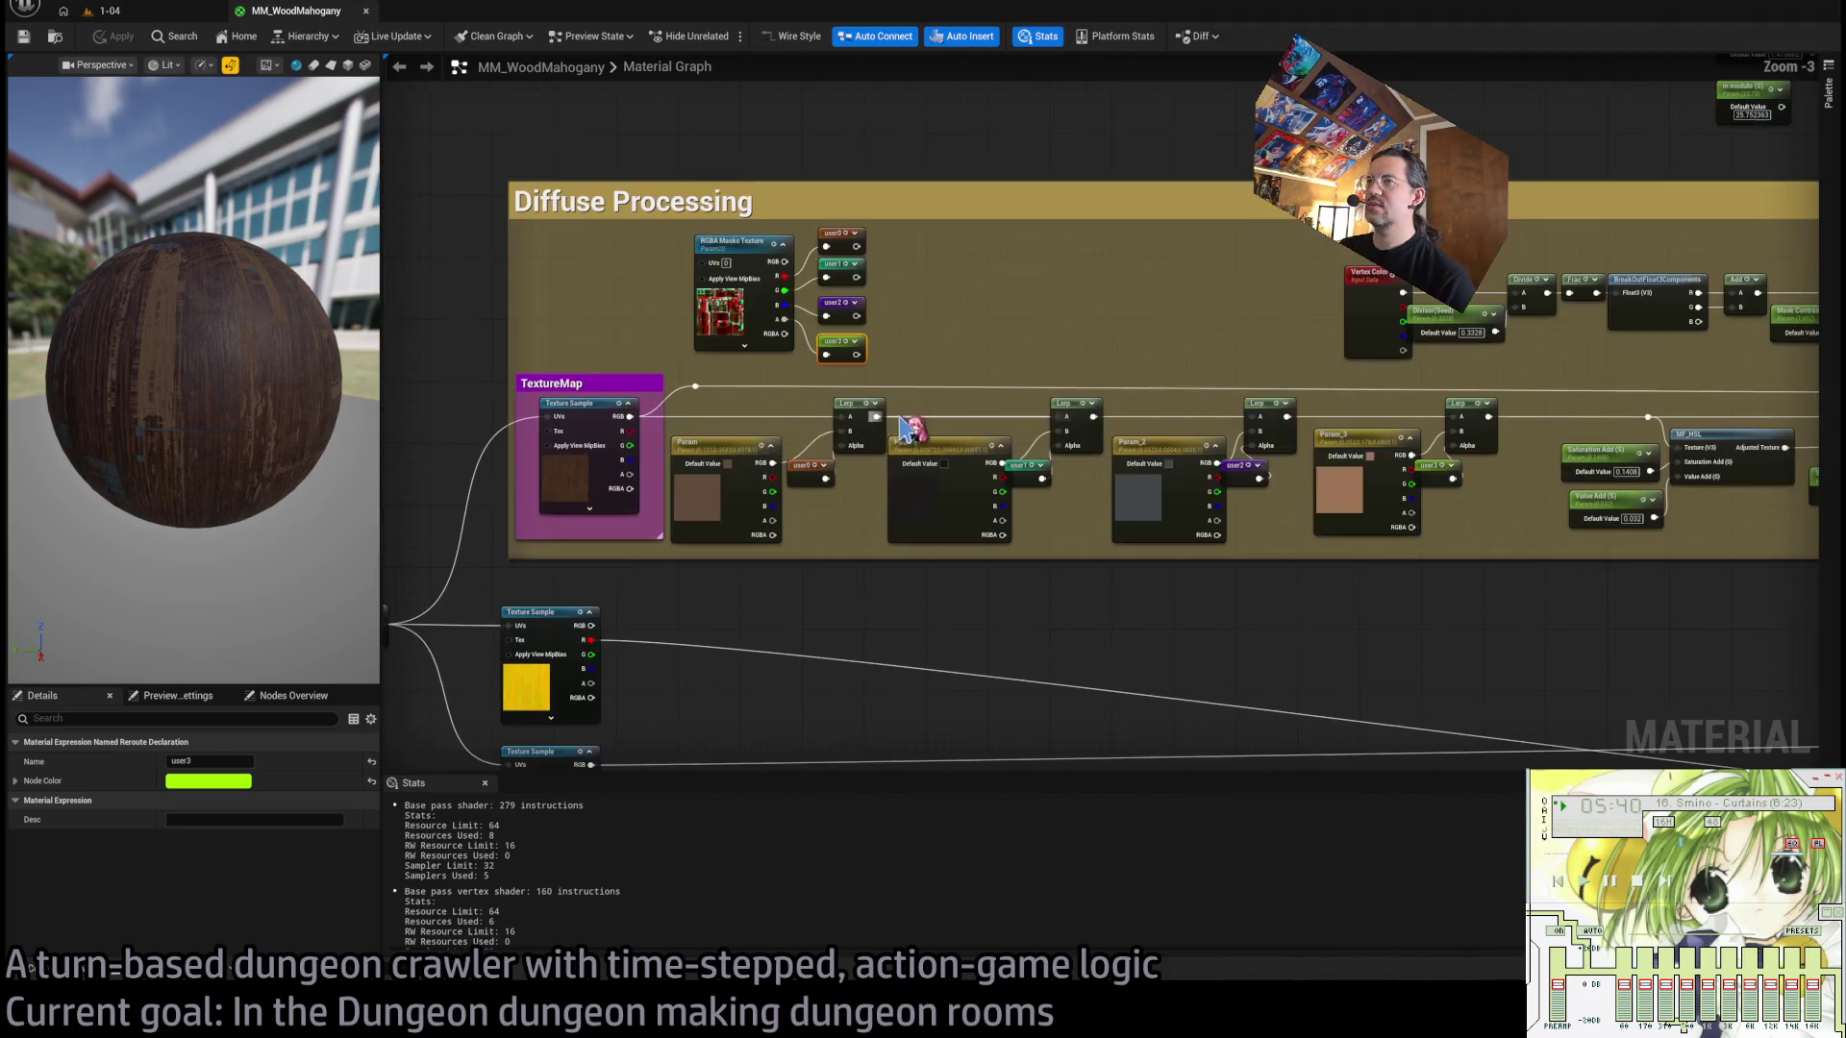
pyautogui.moveTo(1839, 493); pyautogui.dragTo(1625, 618)
pyautogui.moveTo(192, 385)
pyautogui.mouseDown()
pyautogui.moveTo(307, 288)
pyautogui.moveTo(317, 355)
pyautogui.moveTo(279, 414)
pyautogui.mouseUp()
pyautogui.moveTo(831, 658); pyautogui.dragTo(658, 550)
# Move the Enable Variation Effects node down and to the left.
pyautogui.scroll(2, 1208, 412)
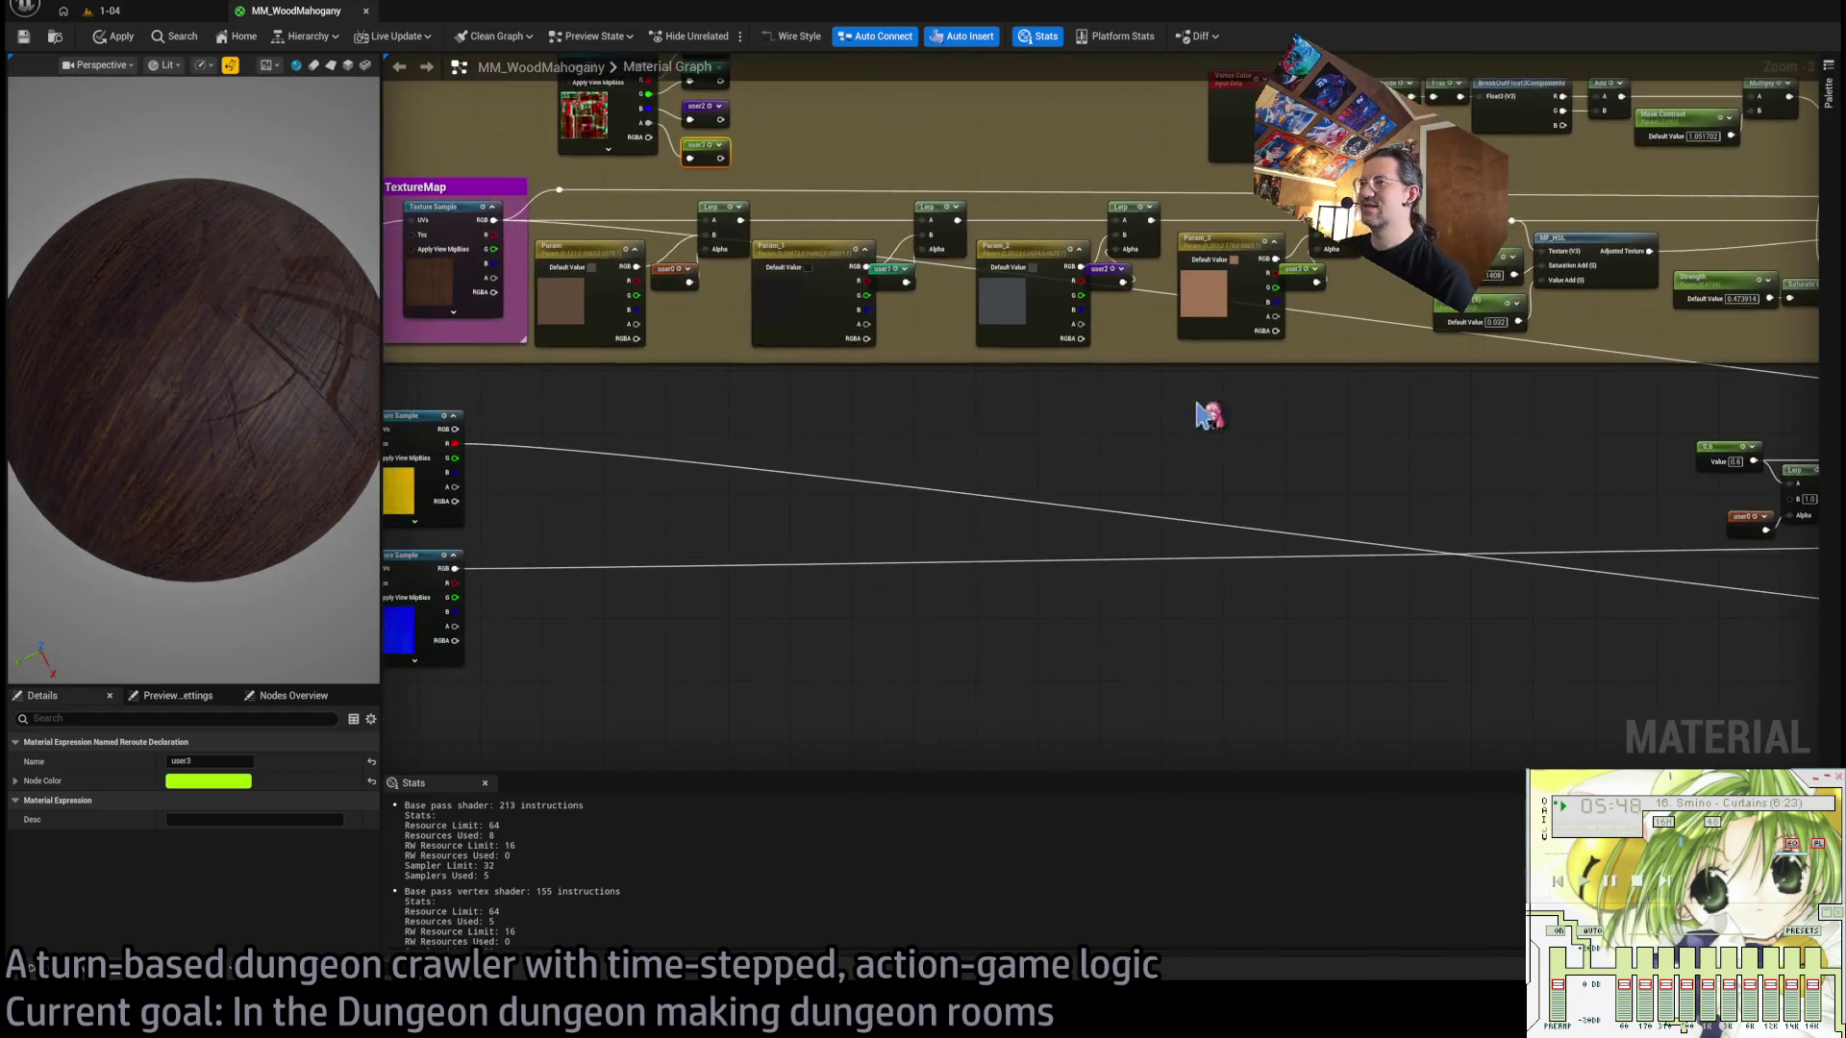
pyautogui.scroll(-2, 605, 474)
pyautogui.scroll(-1, 784, 546)
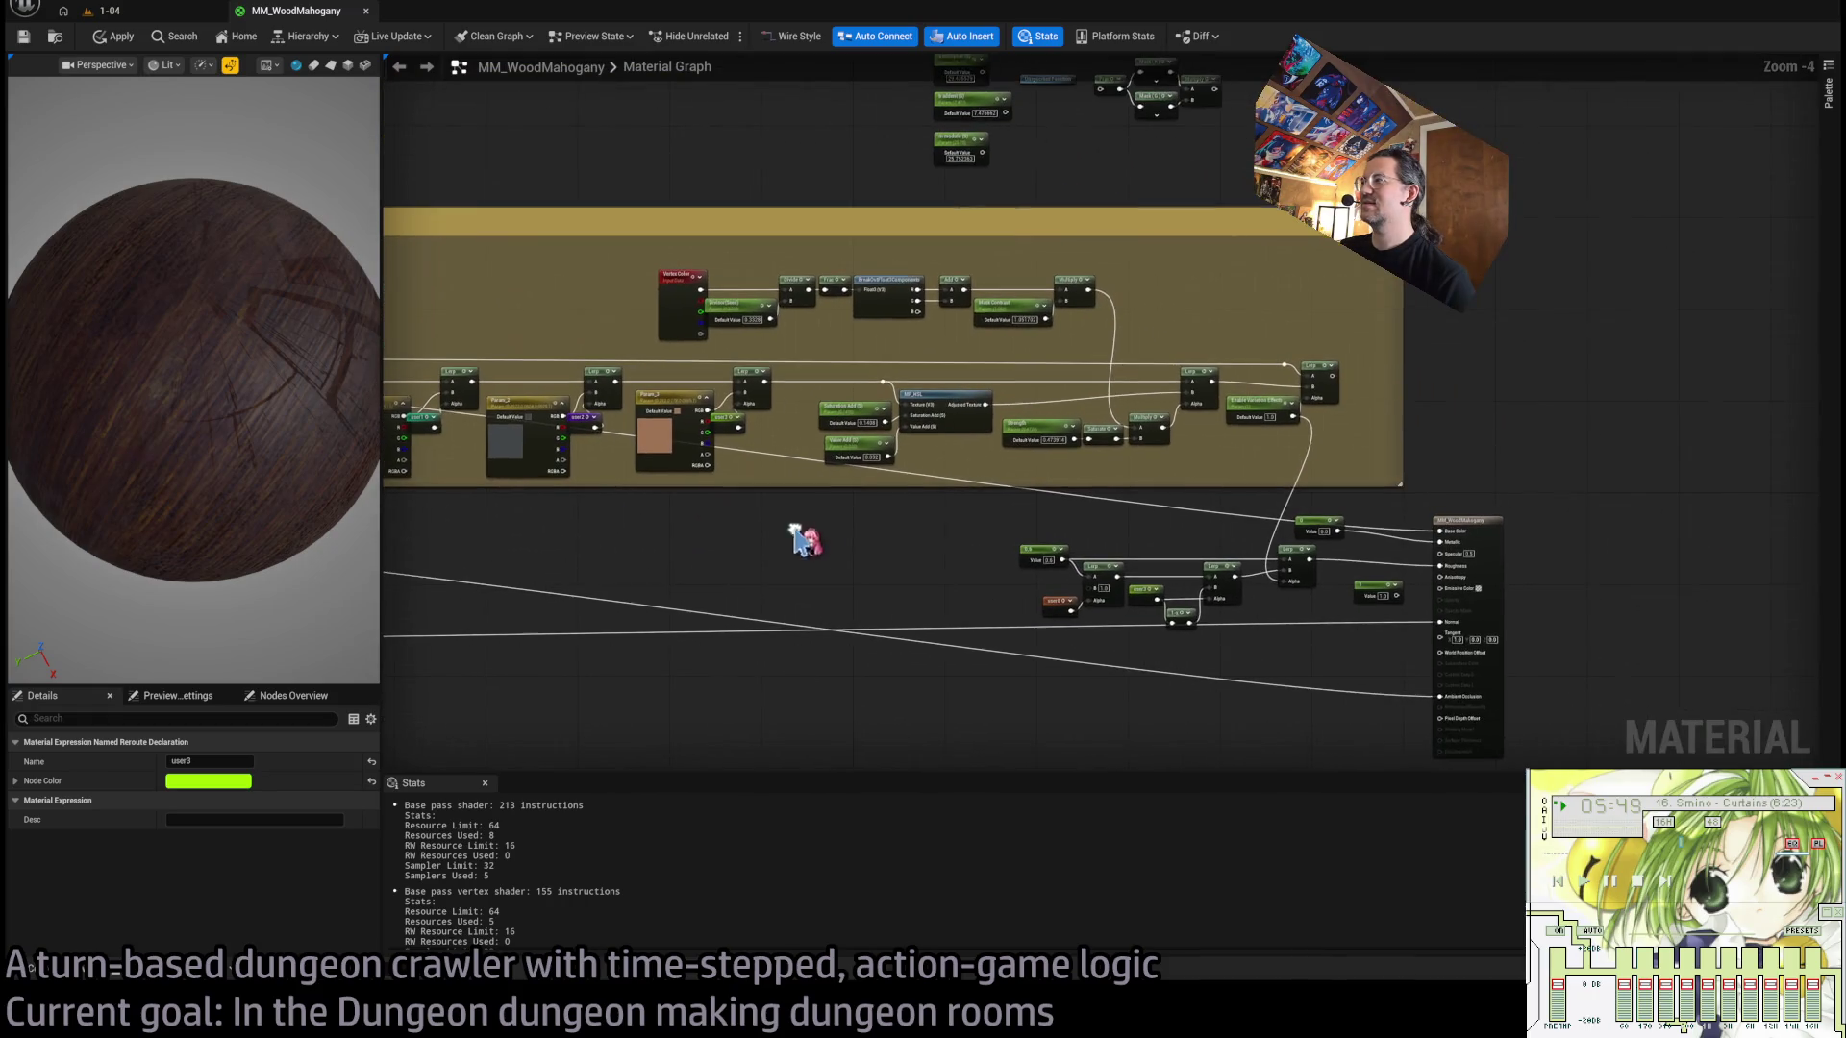
pyautogui.scroll(1, 1240, 572)
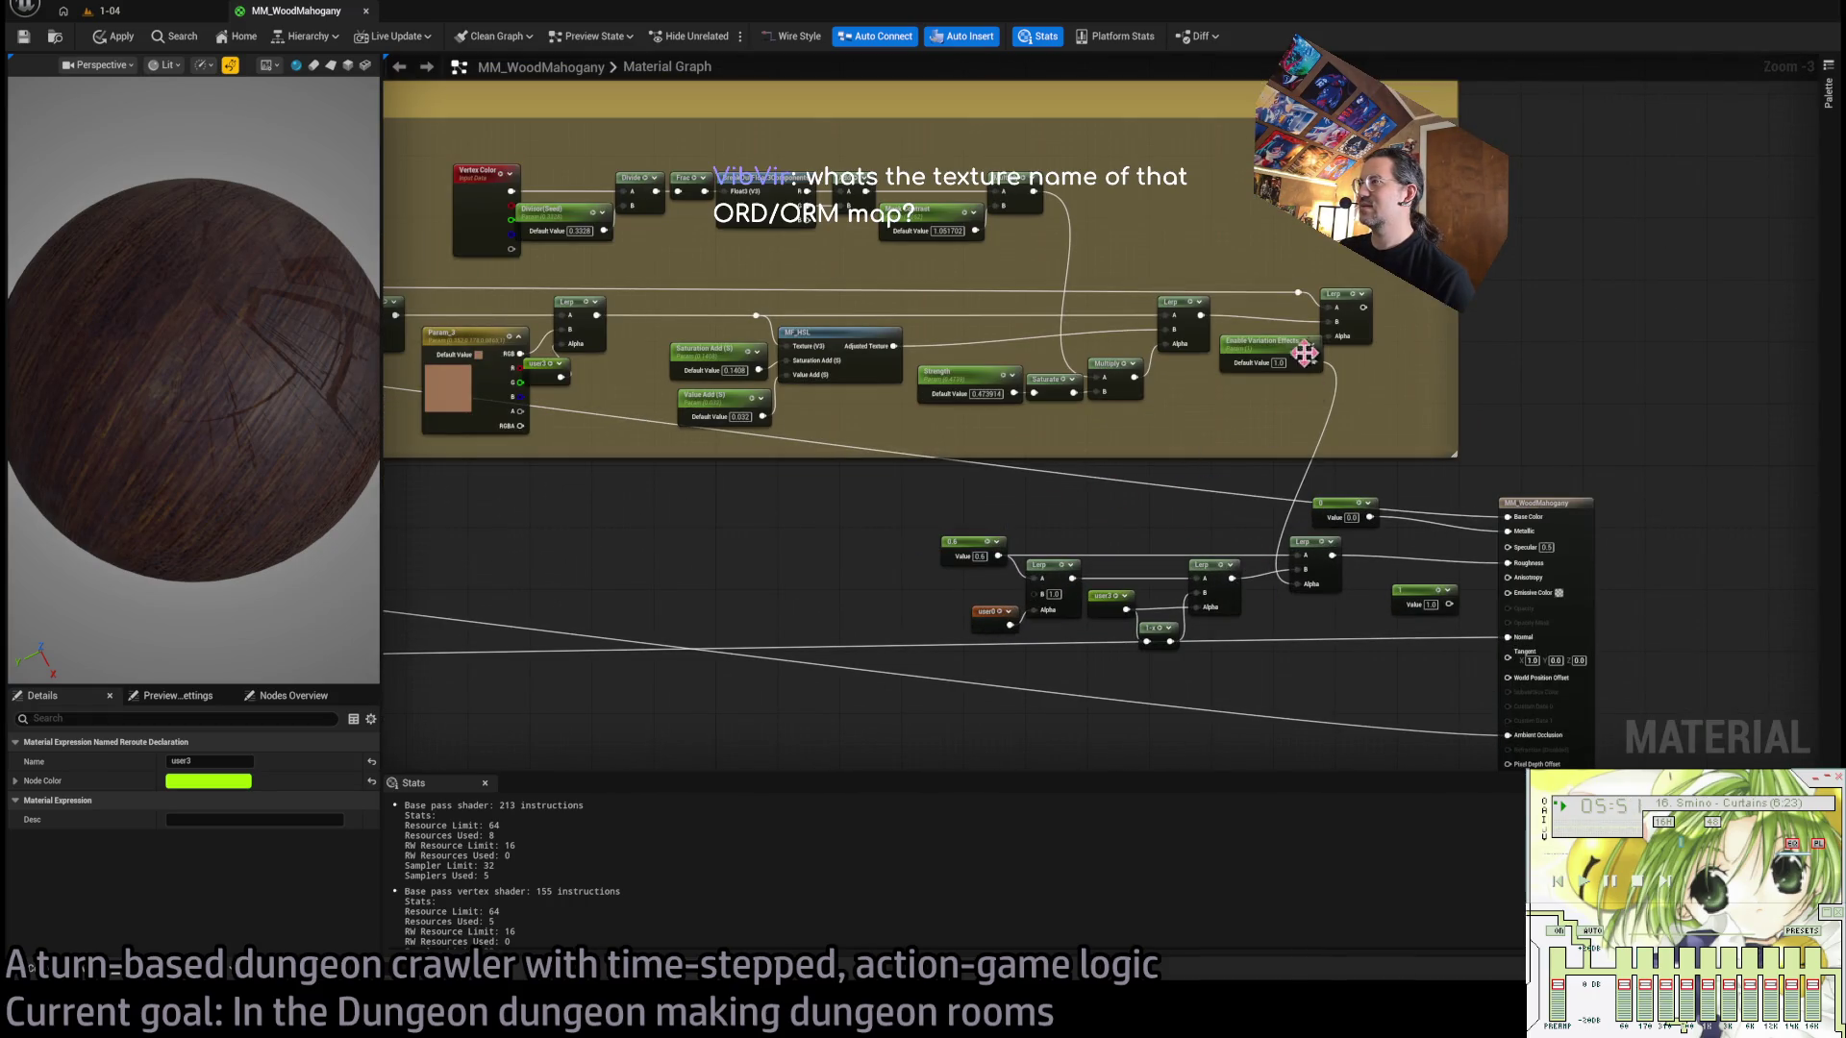
pyautogui.moveTo(1304, 353); pyautogui.dragTo(1266, 415)
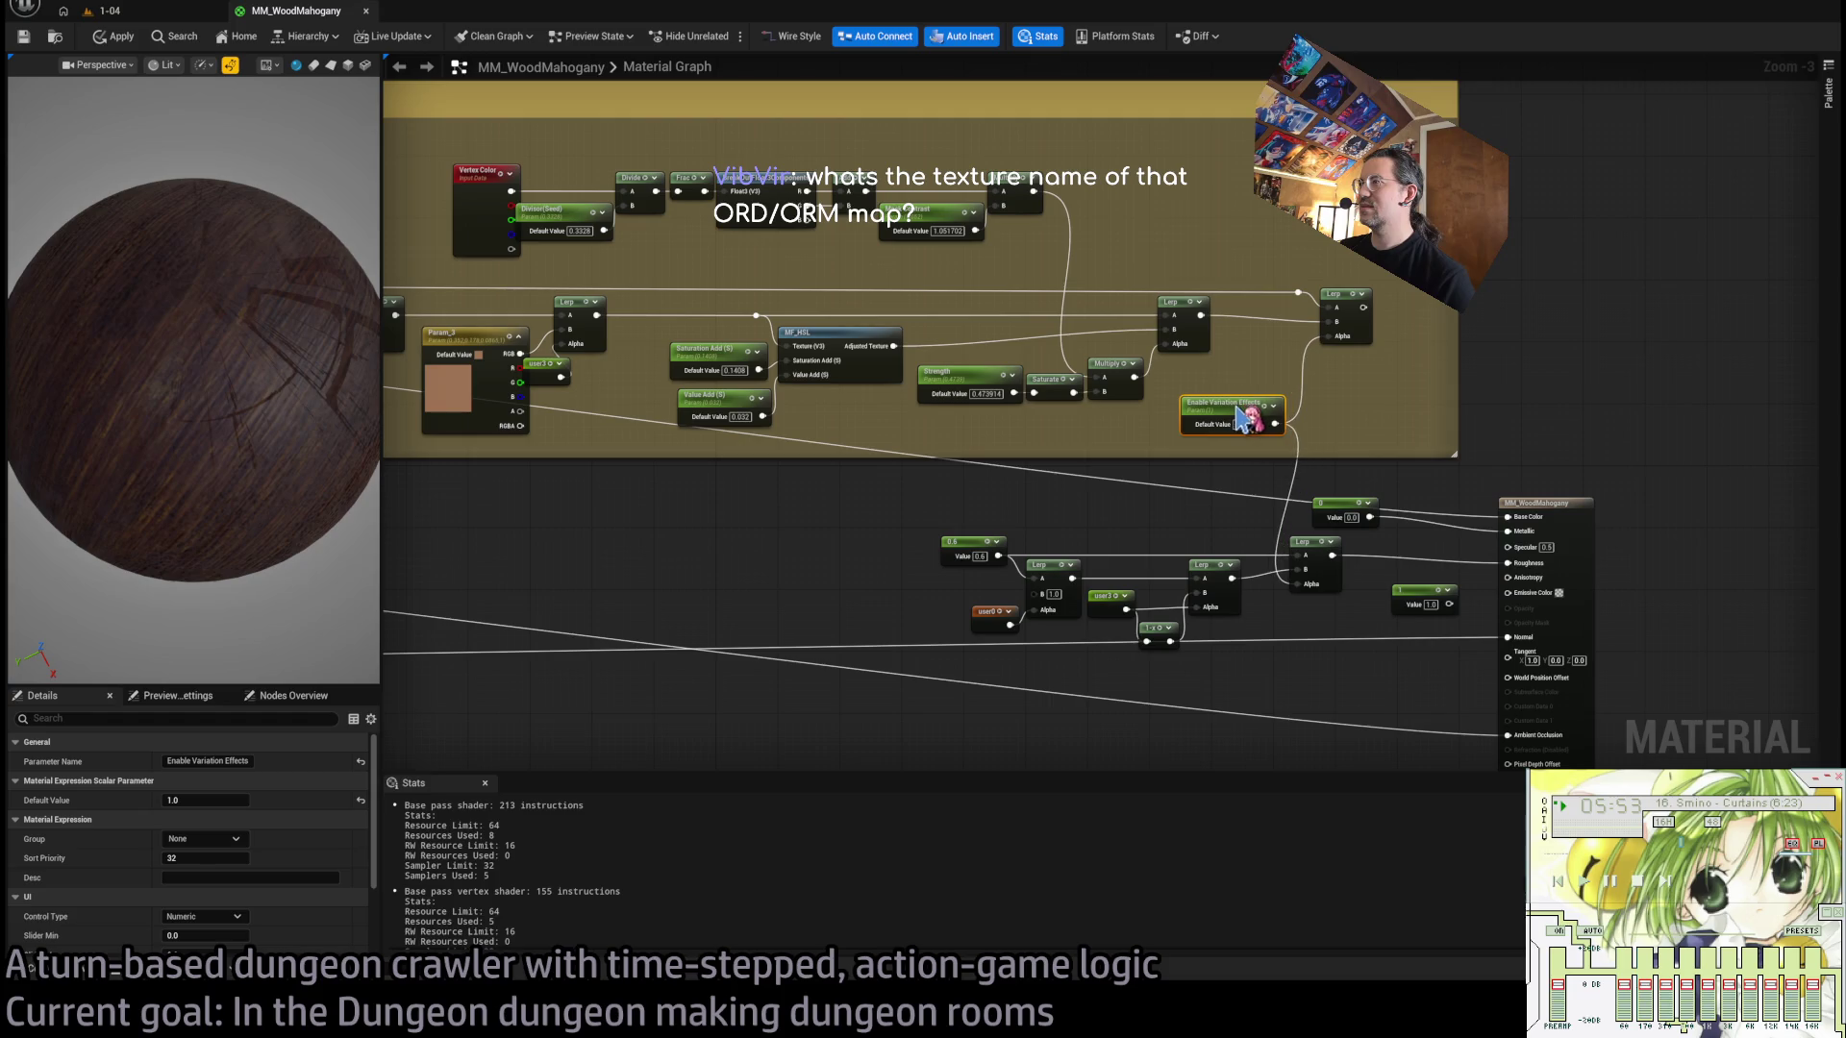
pyautogui.click(1385, 415)
# Break the Roughness wire so it uses the 0.5 default, giving 205 instructions.
pyautogui.scroll(-1, 1249, 392)
pyautogui.scroll(1, 1257, 398)
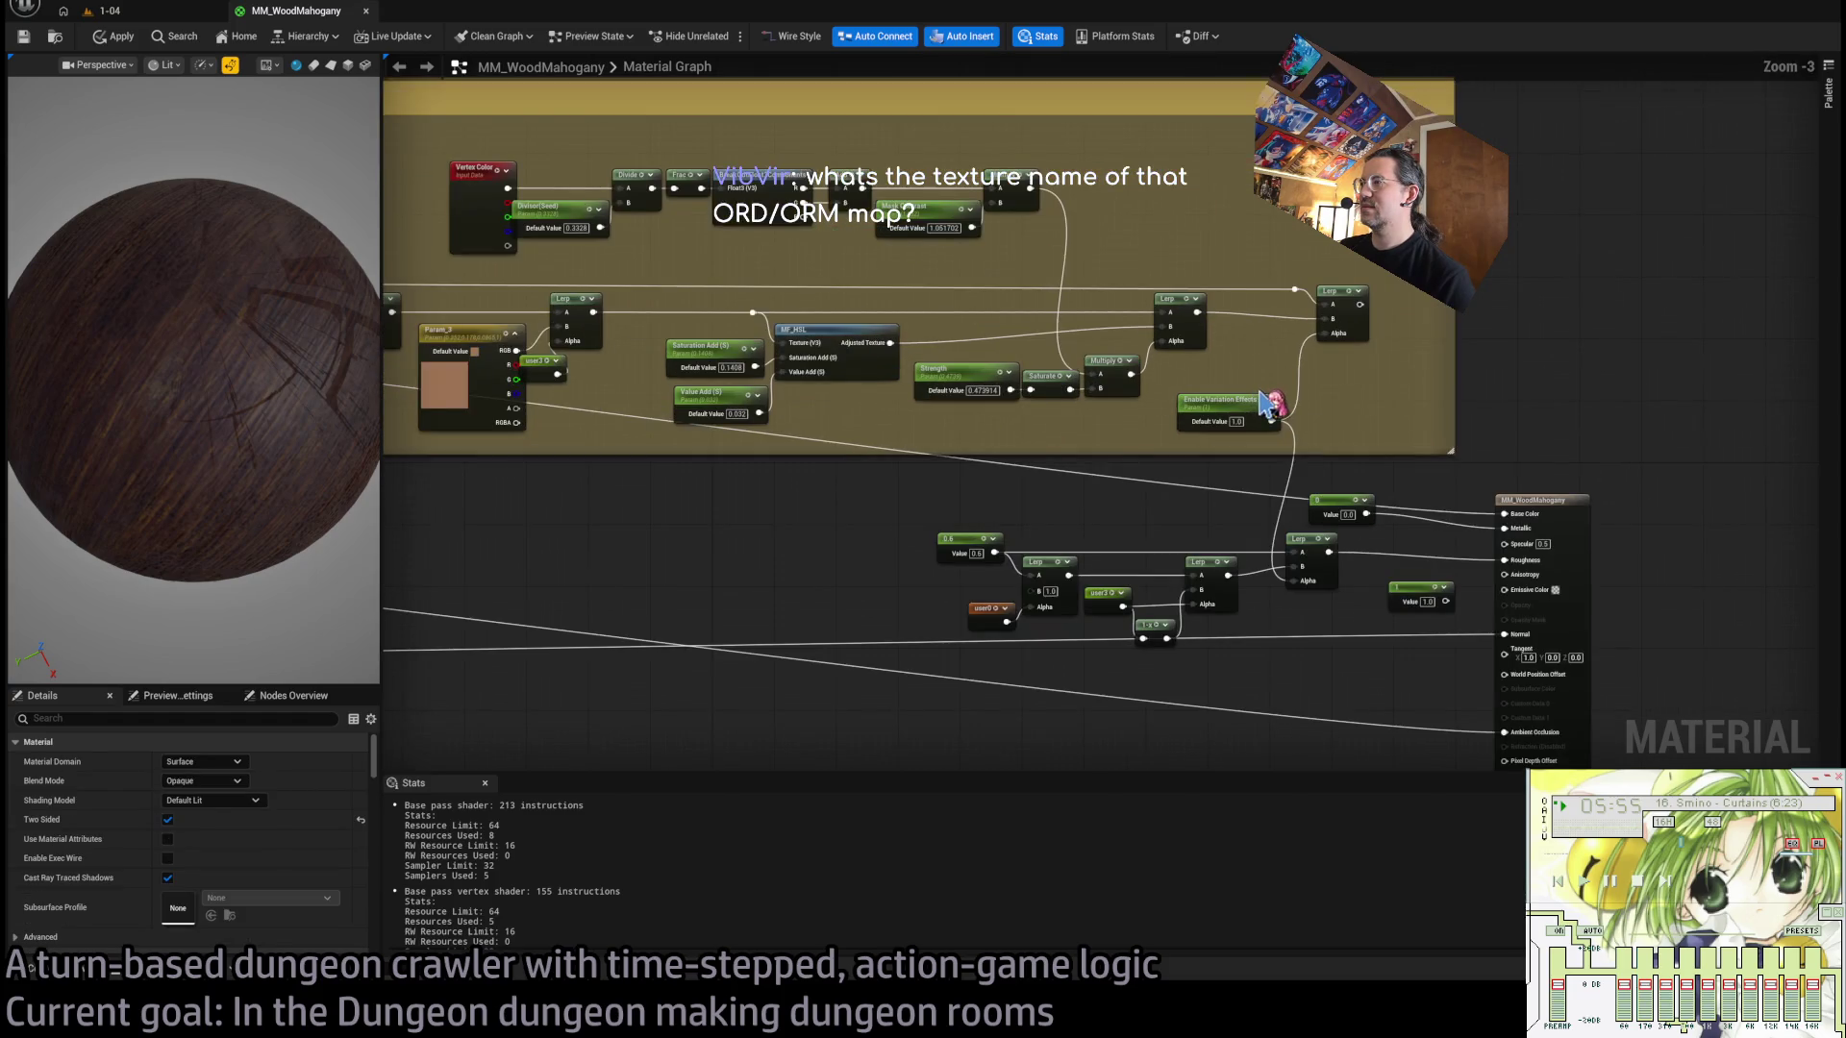
pyautogui.moveTo(912, 502); pyautogui.dragTo(1629, 527)
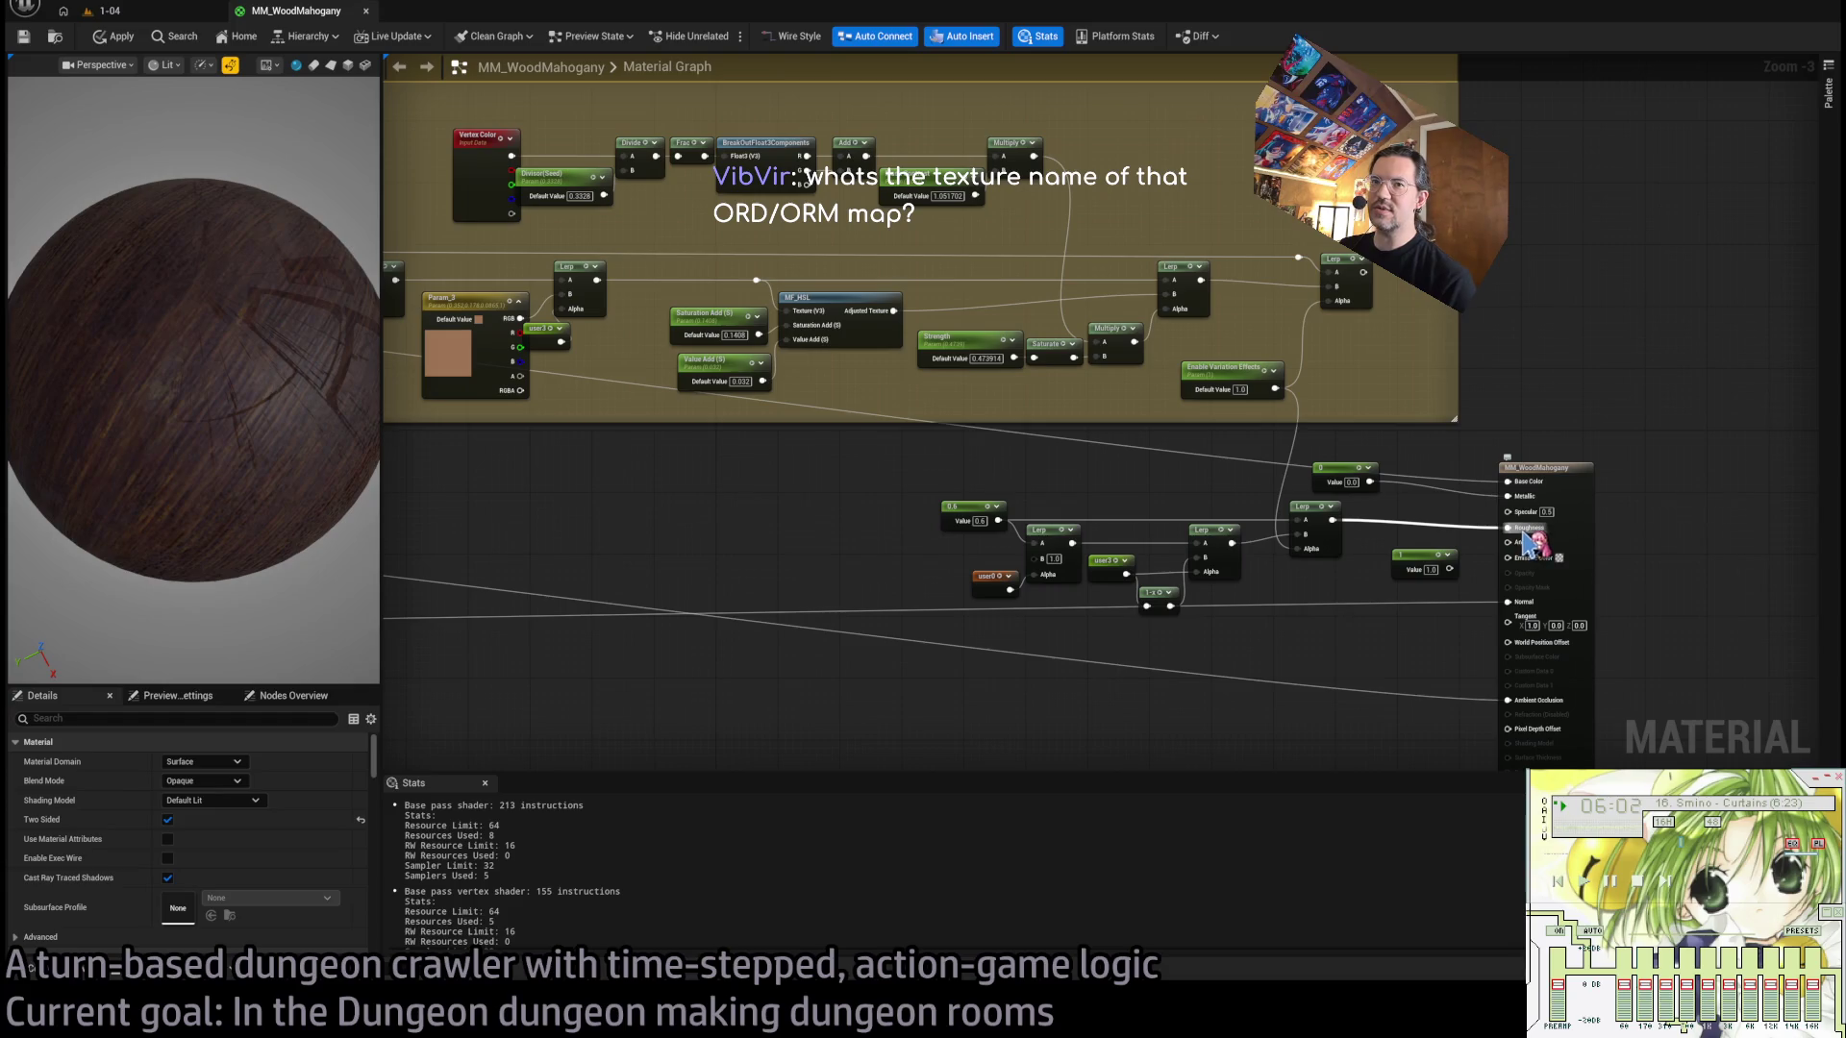
pyautogui.keyDown('alt'); pyautogui.click(1524, 533); pyautogui.keyUp('alt')
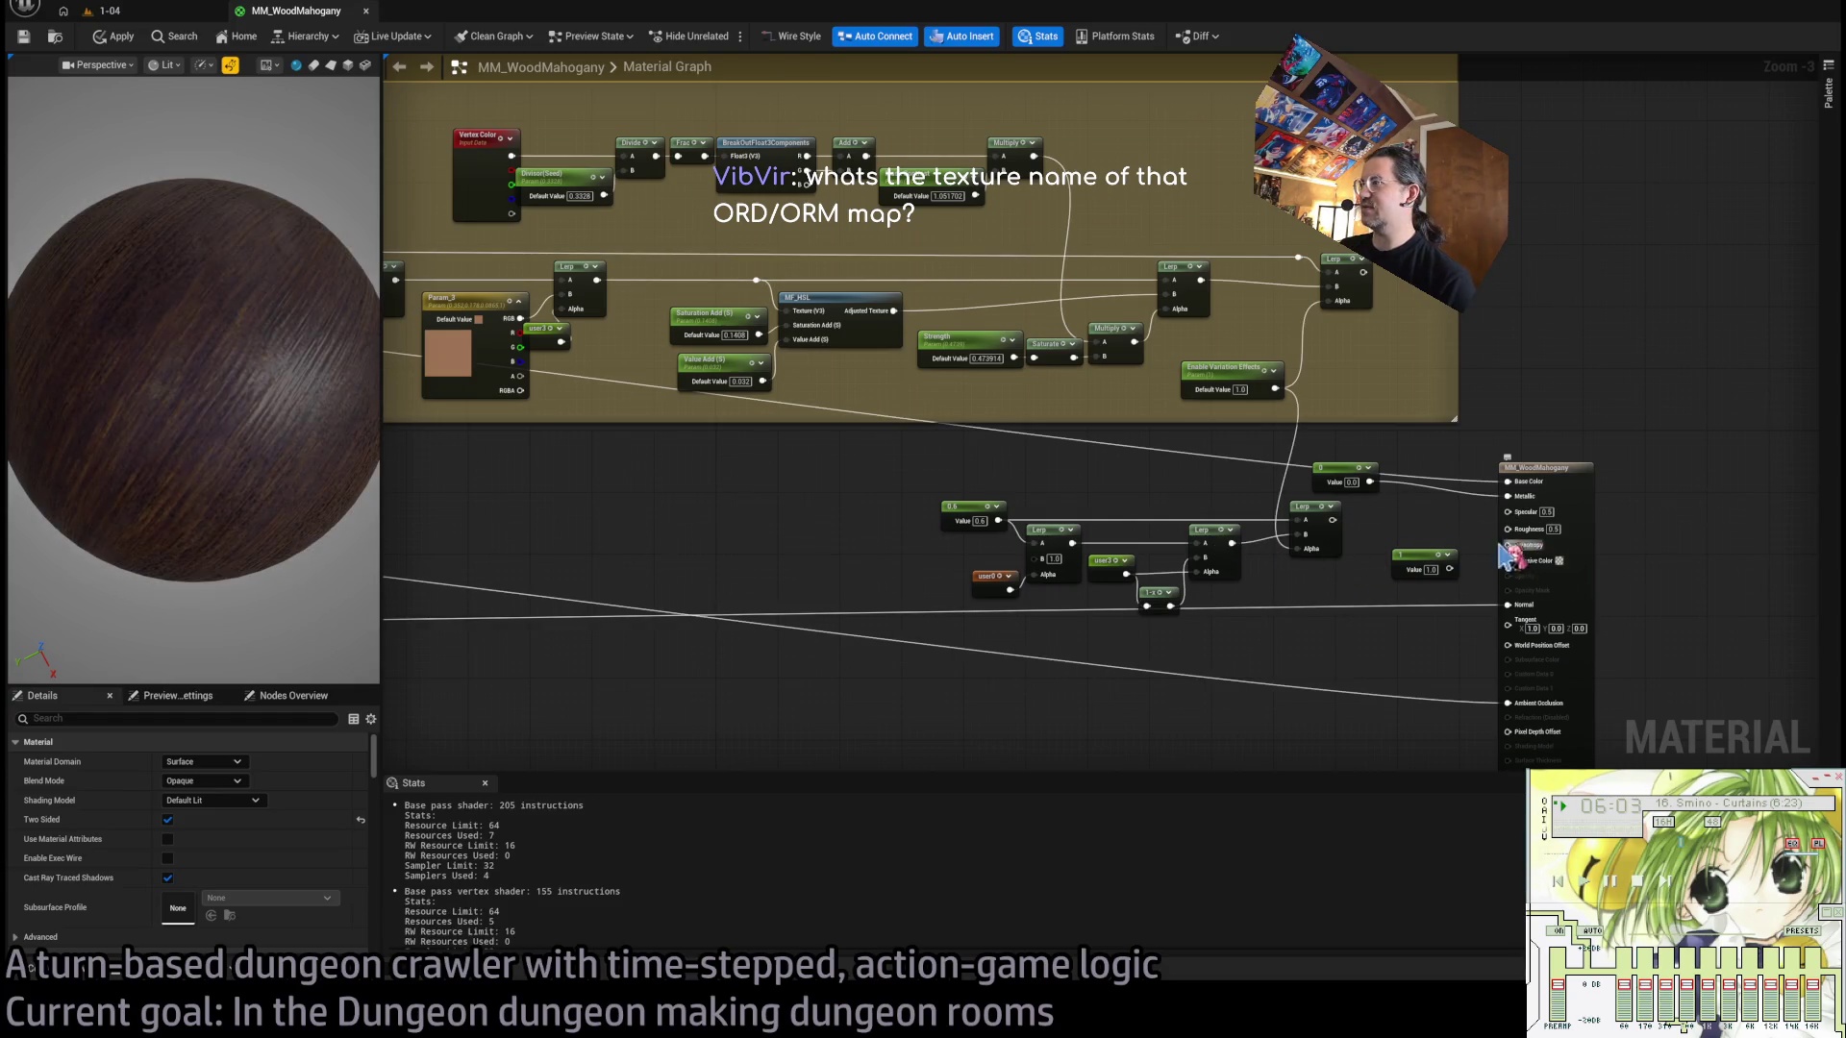
pyautogui.click(1547, 529)
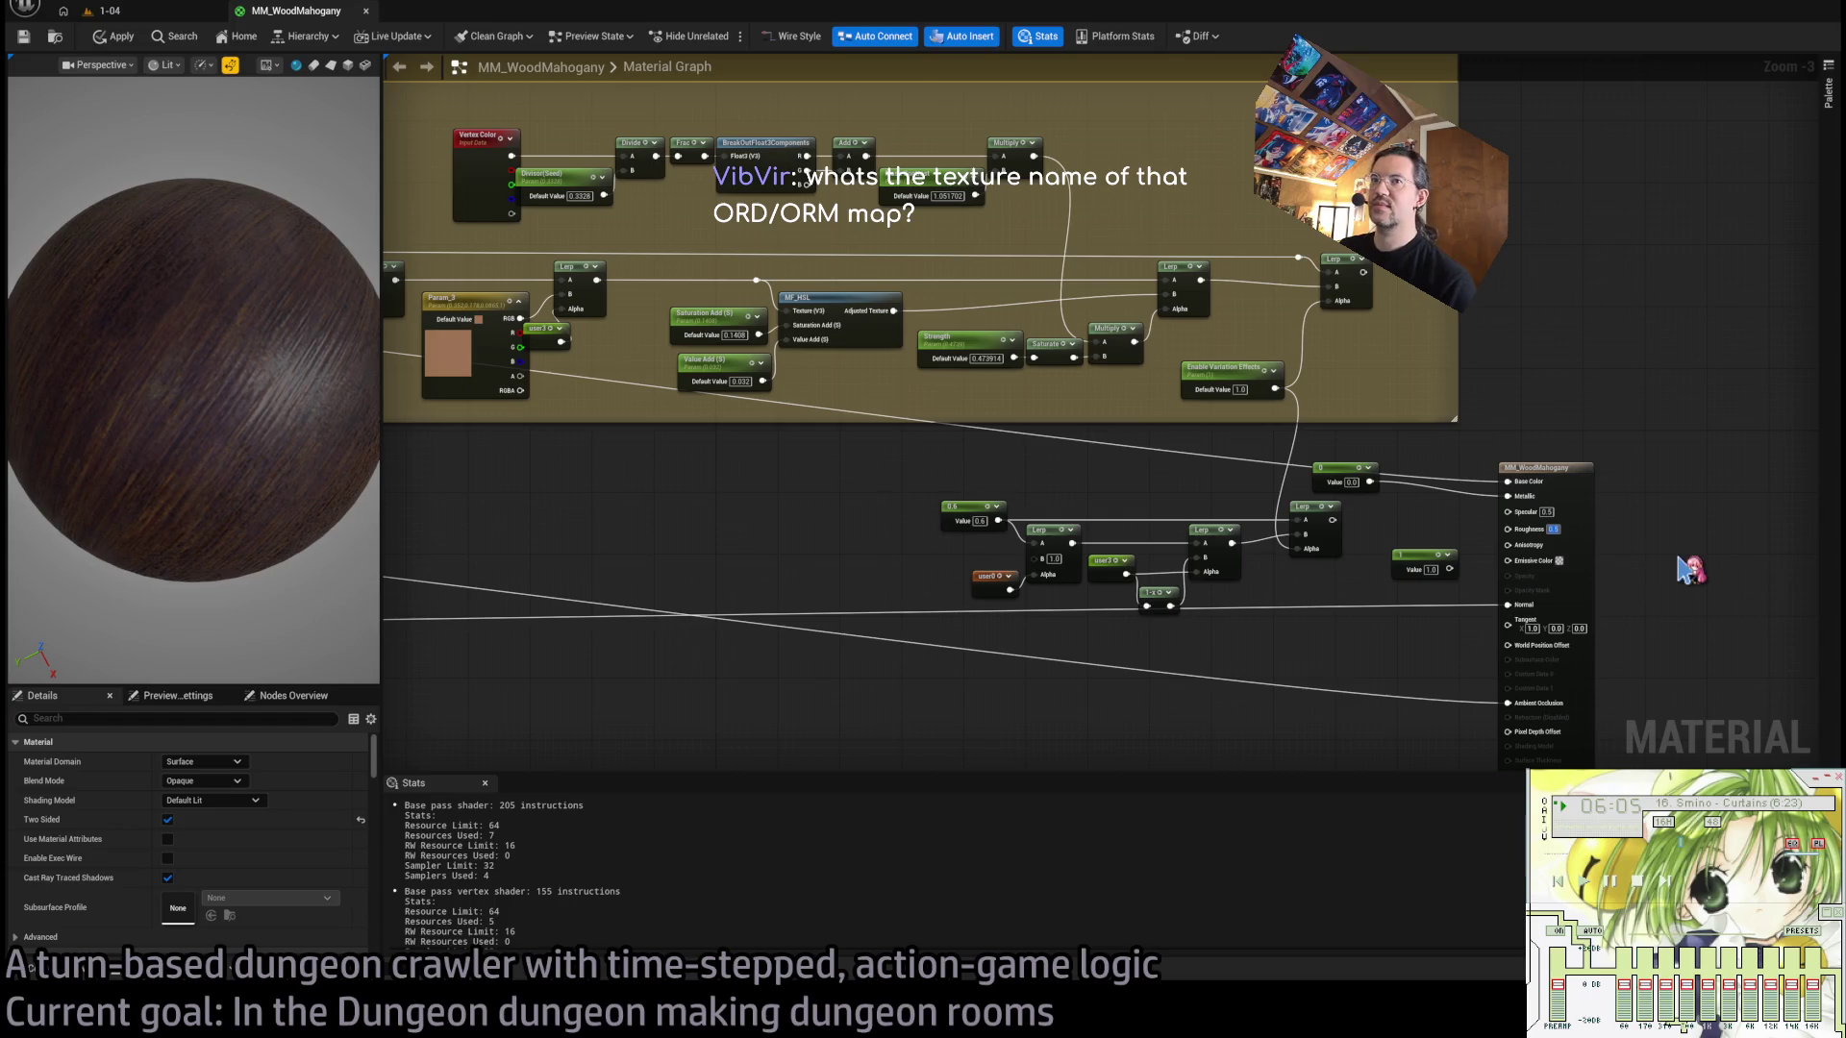
pyautogui.moveTo(355, 384)
pyautogui.mouseDown()
pyautogui.moveTo(279, 358)
pyautogui.moveTo(361, 421)
pyautogui.mouseUp()
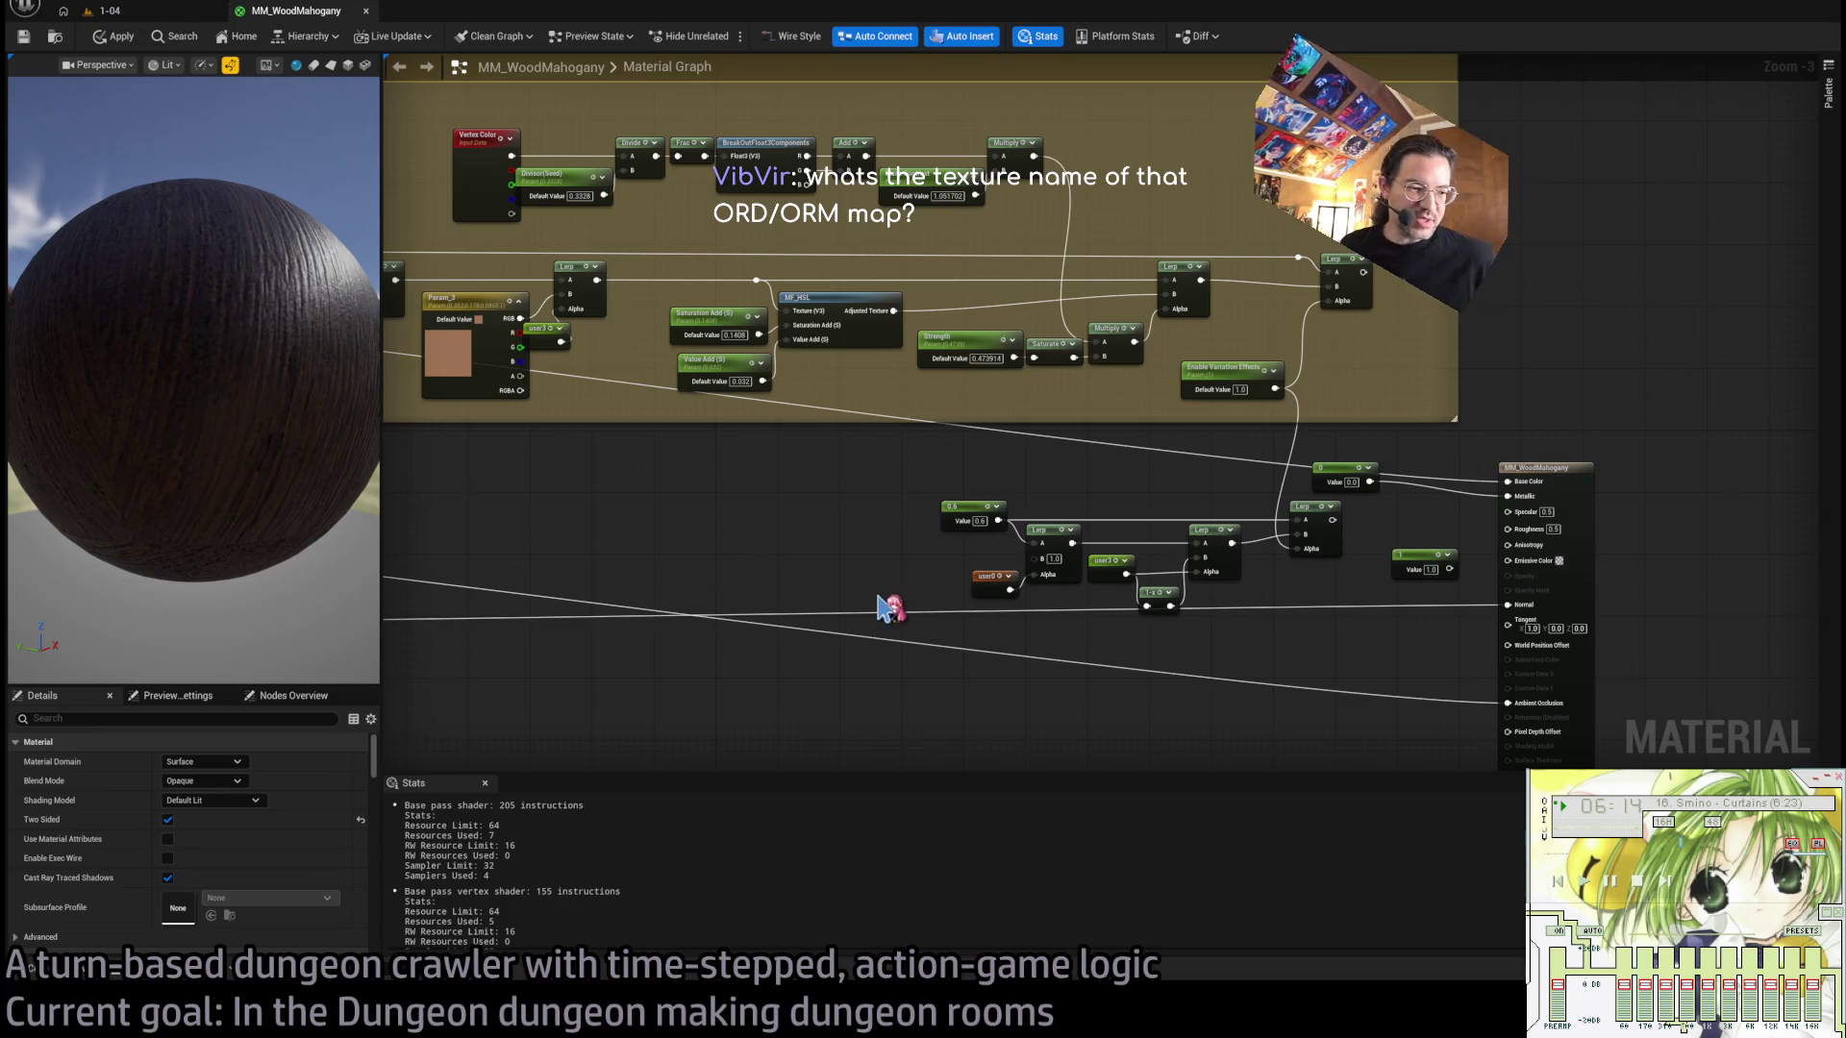
# Select the yellow Texture Sample node to inspect its T_MahoganyWood_AoRM_Height texture.
pyautogui.moveTo(486, 495)
pyautogui.mouseDown()
pyautogui.moveTo(898, 625)
pyautogui.moveTo(885, 580)
pyautogui.moveTo(1022, 436)
pyautogui.mouseUp()
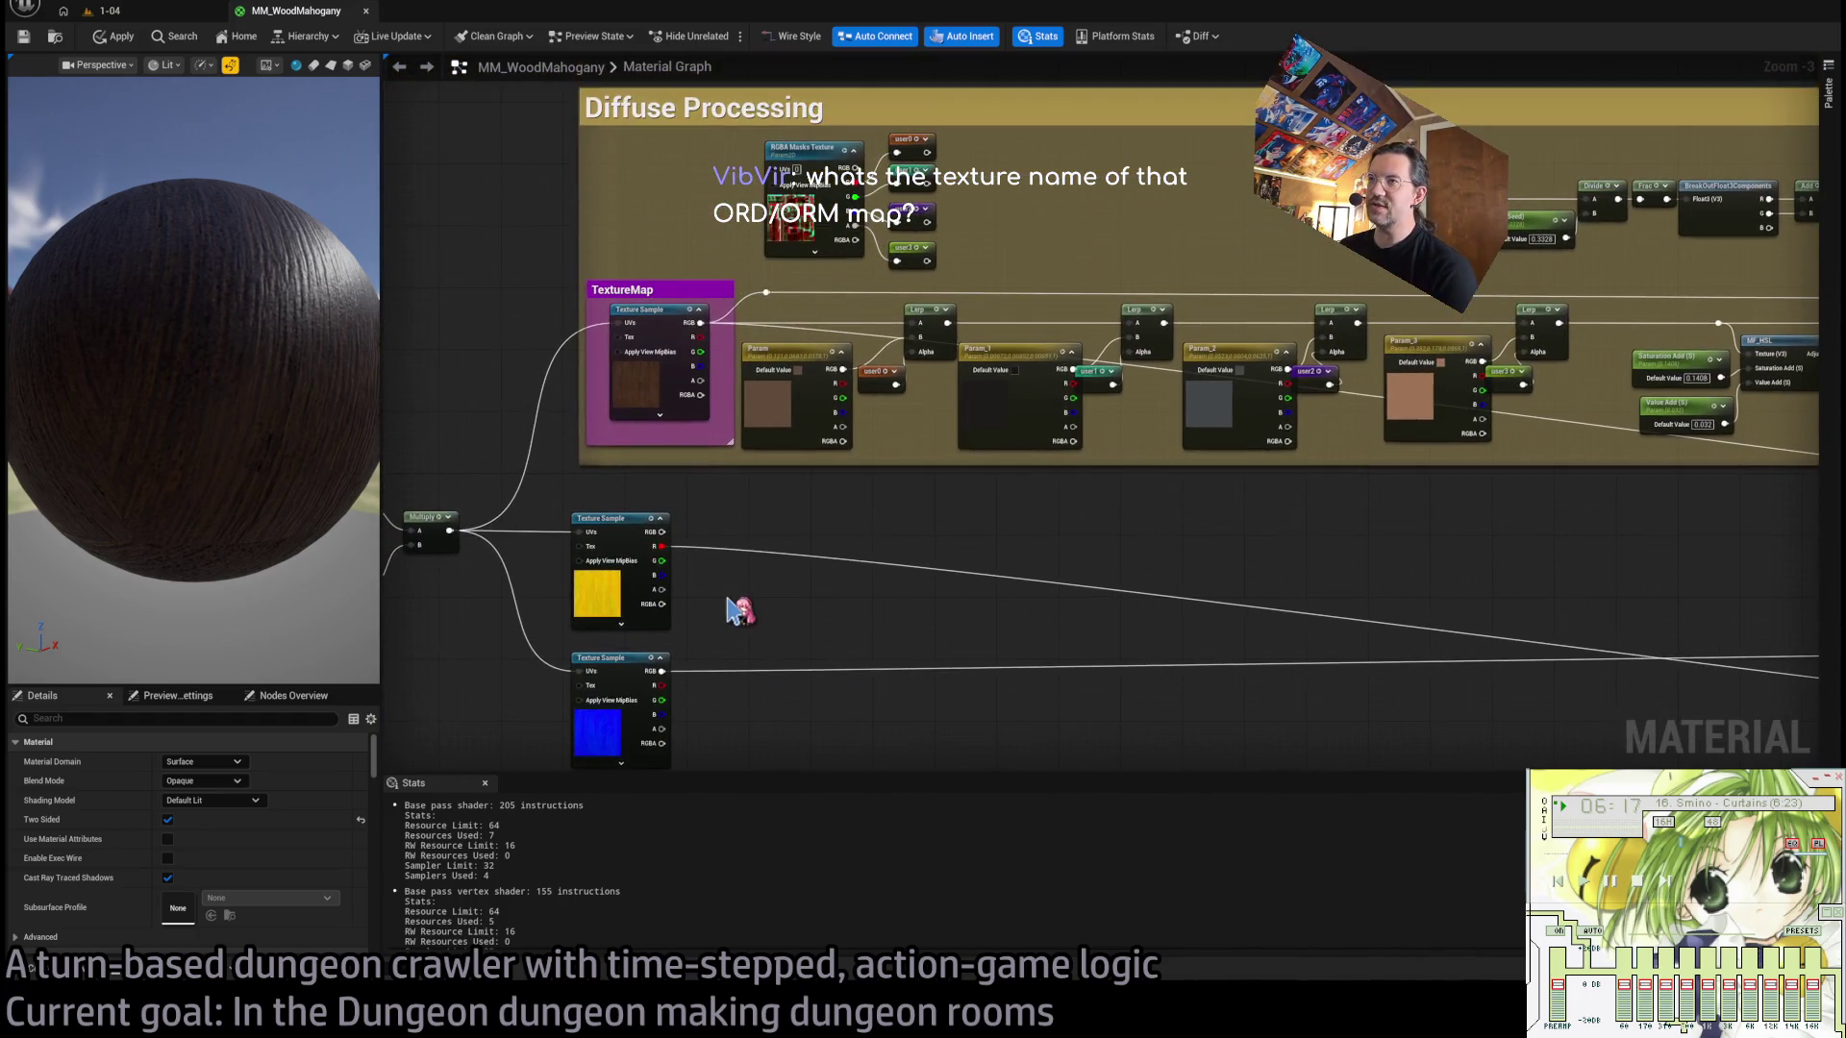
pyautogui.click(580, 581)
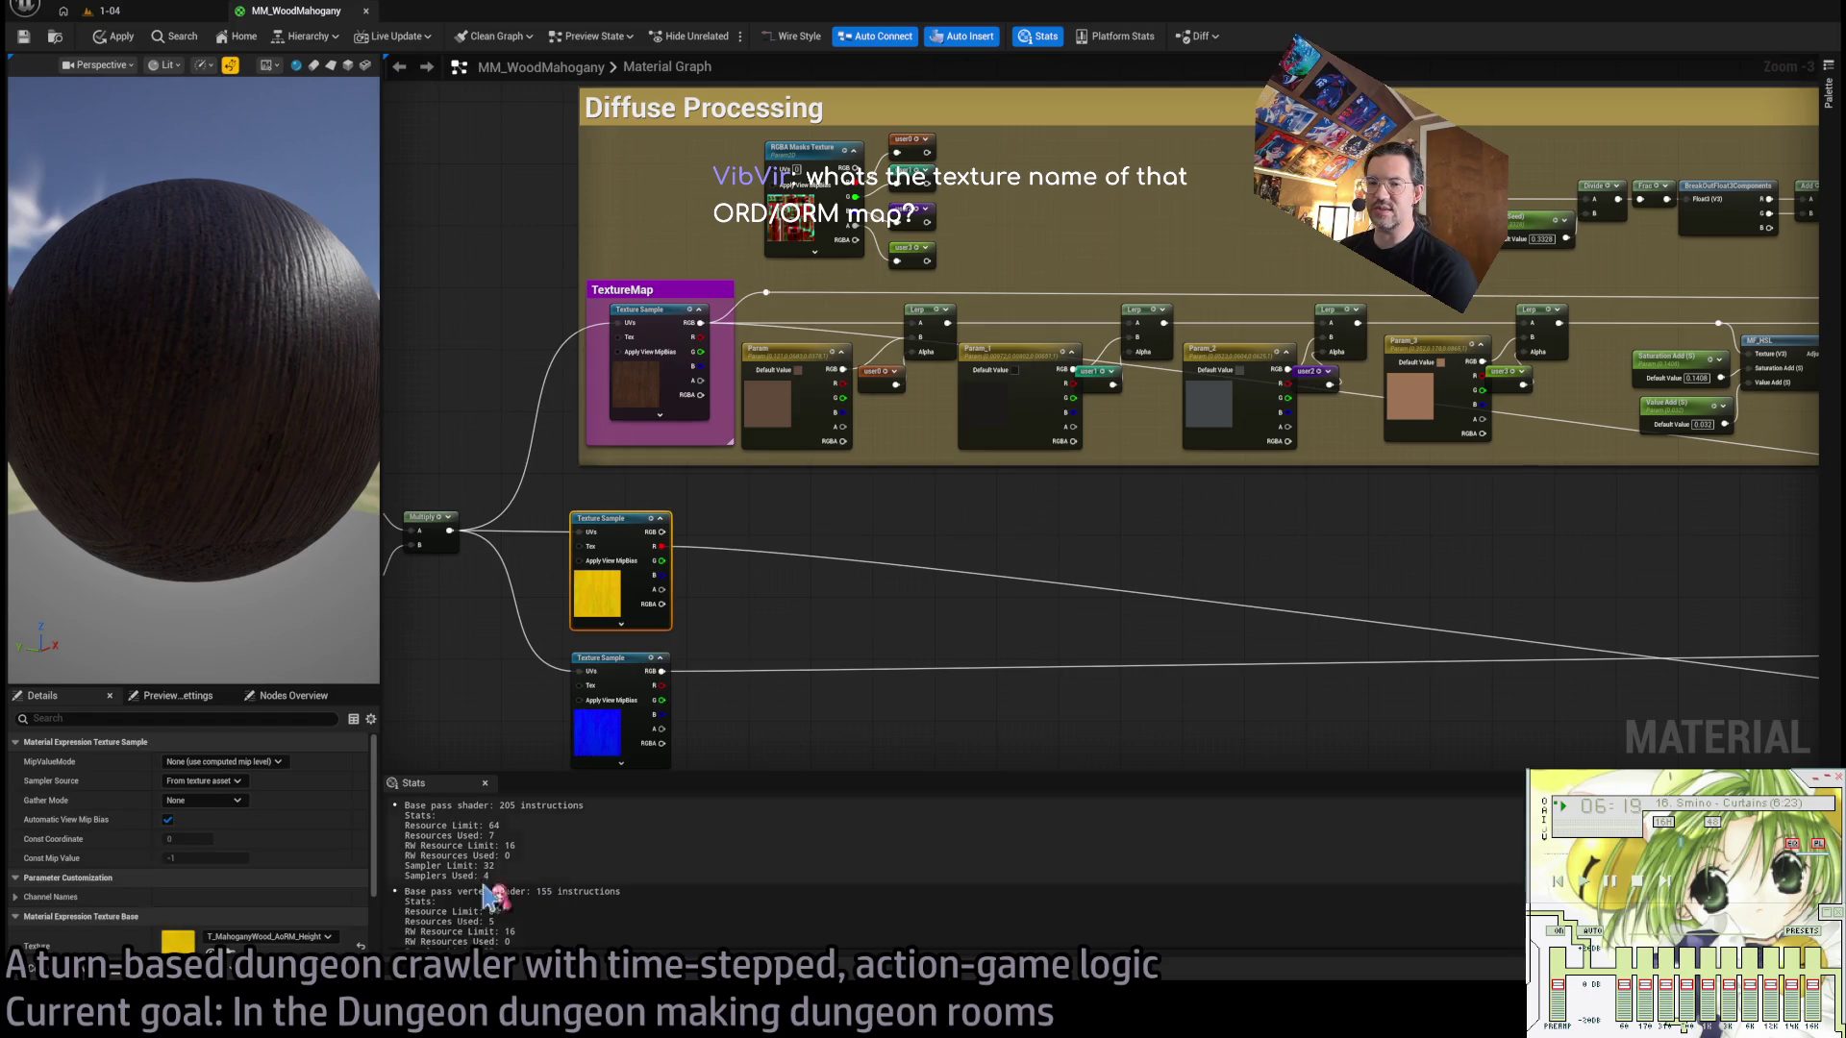
pyautogui.scroll(-5, 288, 866)
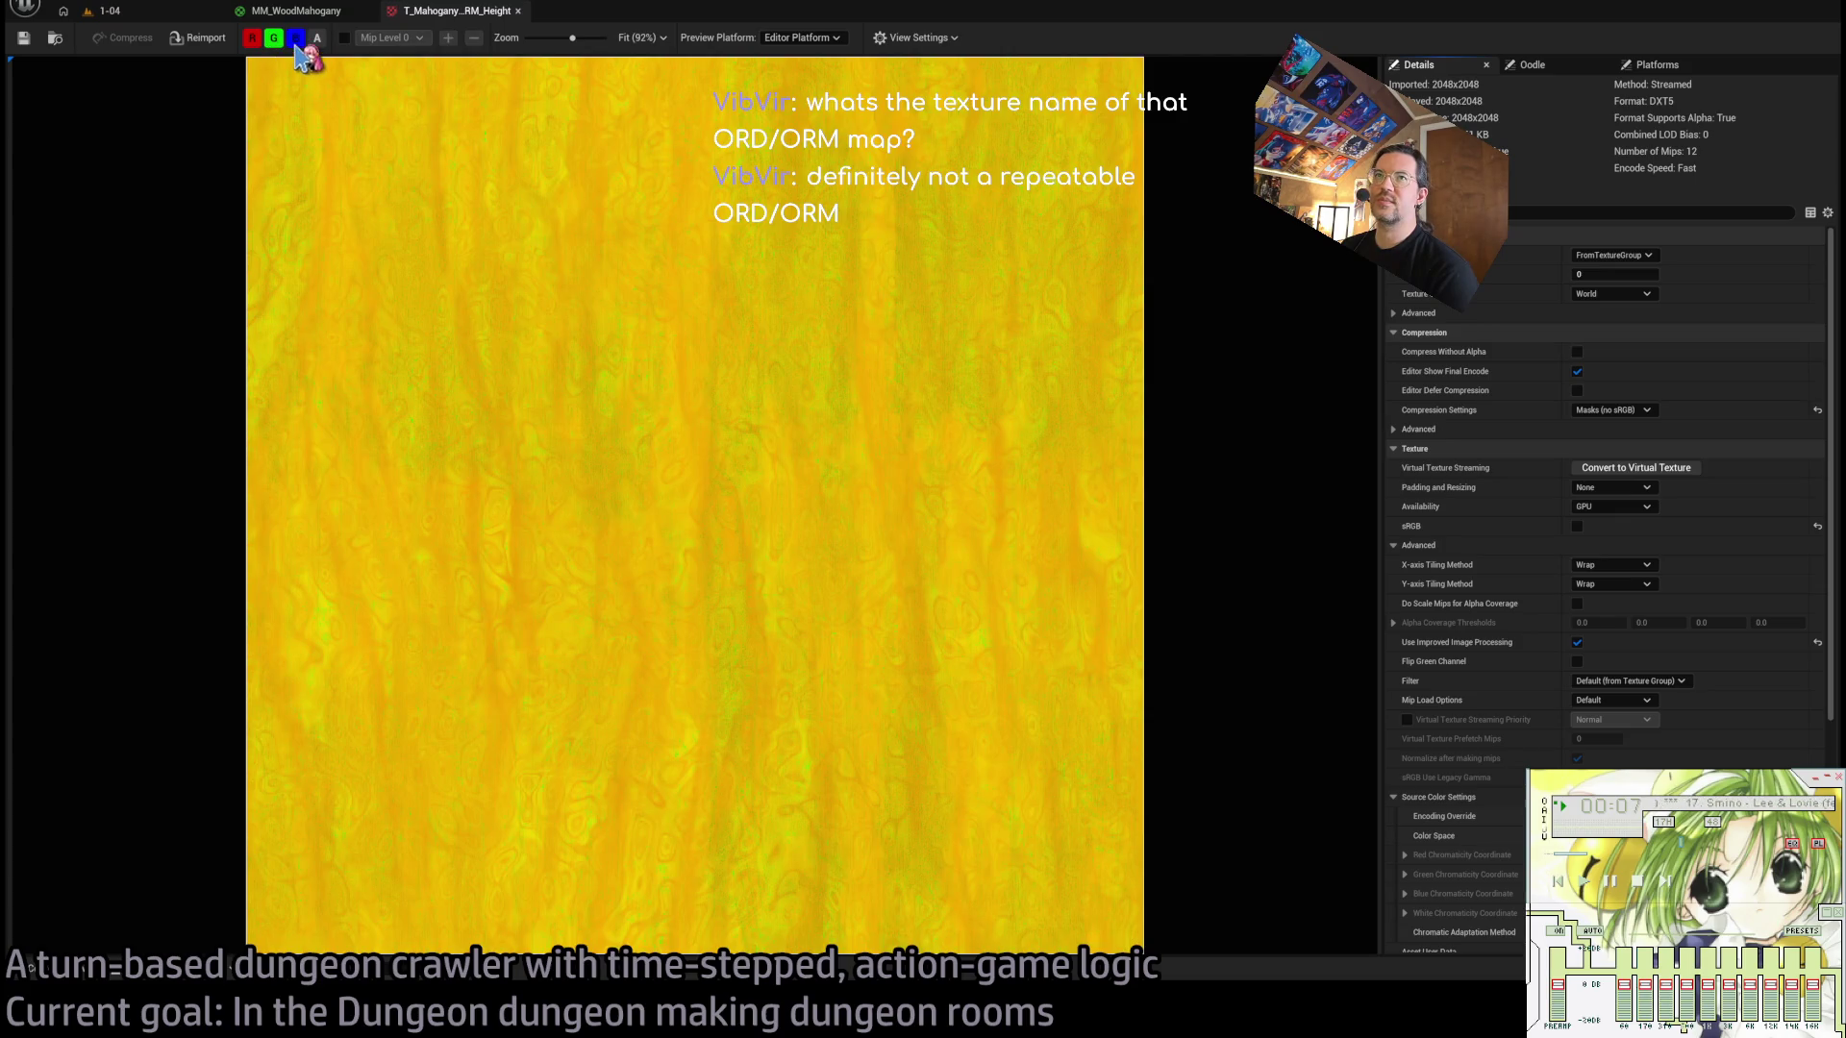
# Toggle the red channel preview of the mahogany height texture on and off.
pyautogui.click(274, 38)
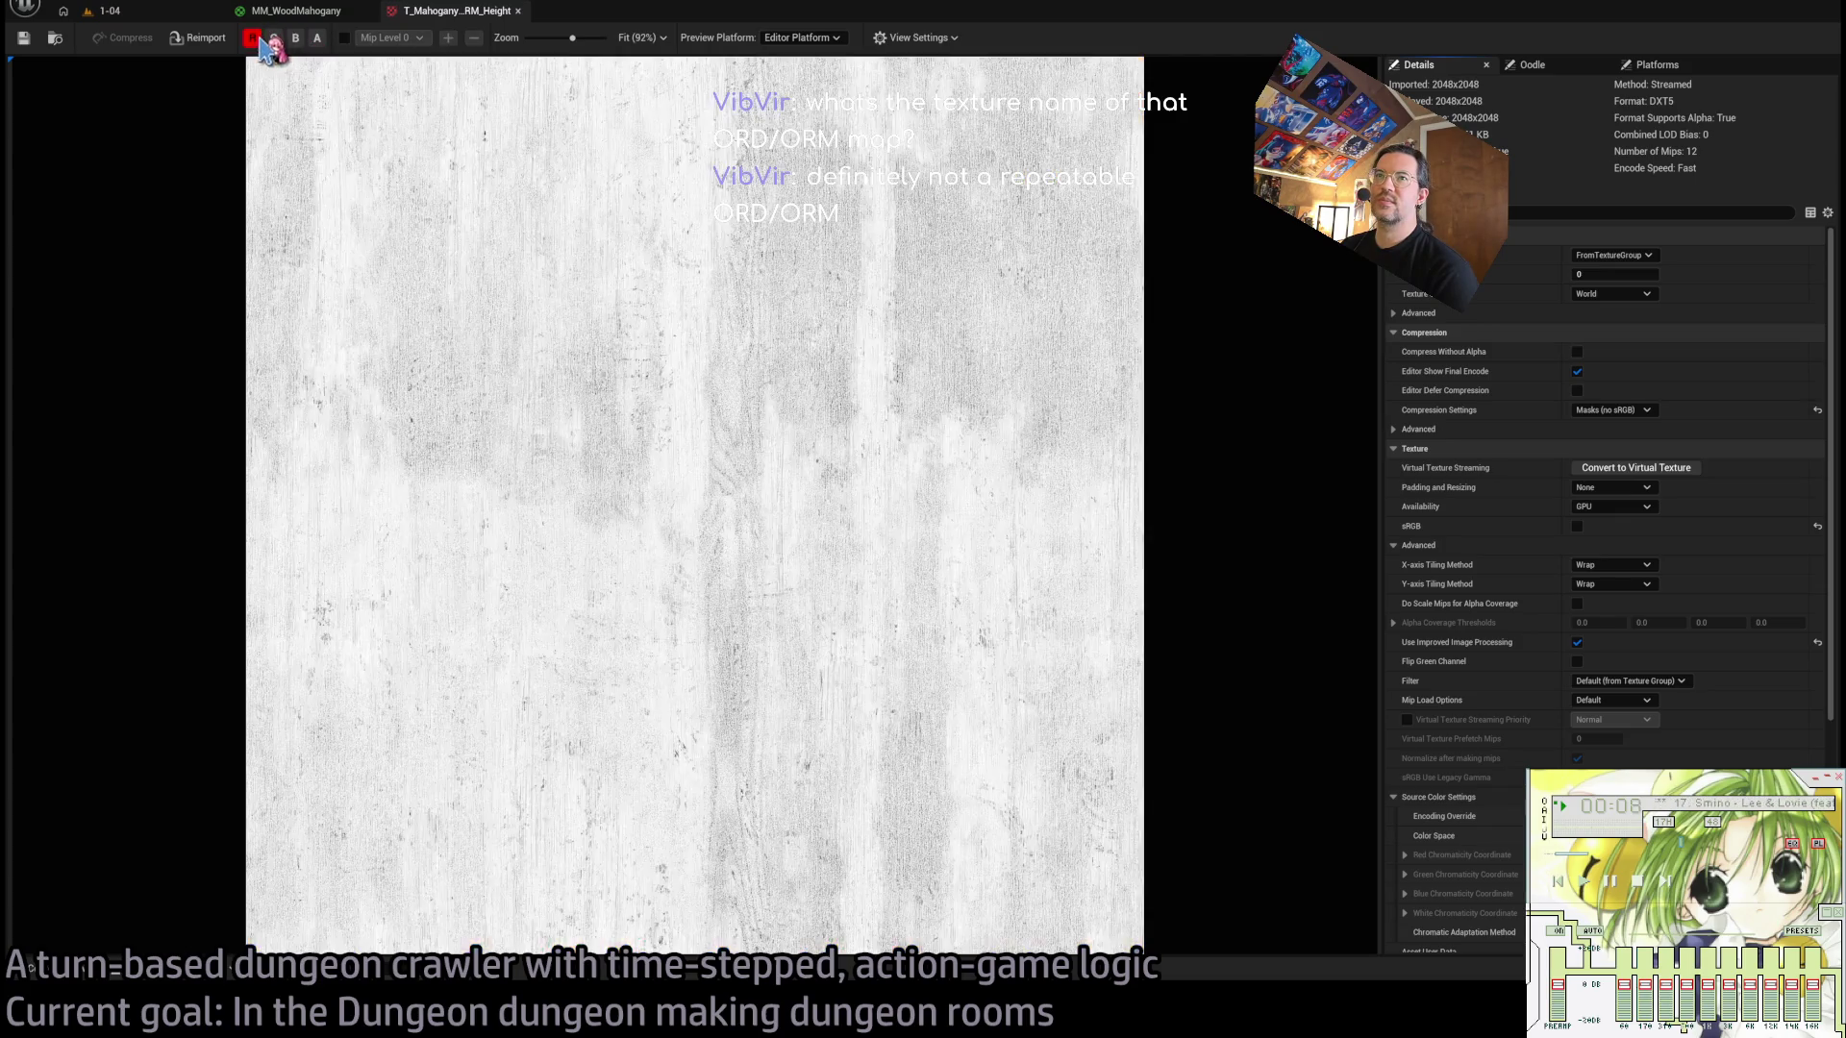
pyautogui.click(253, 38)
pyautogui.click(253, 38)
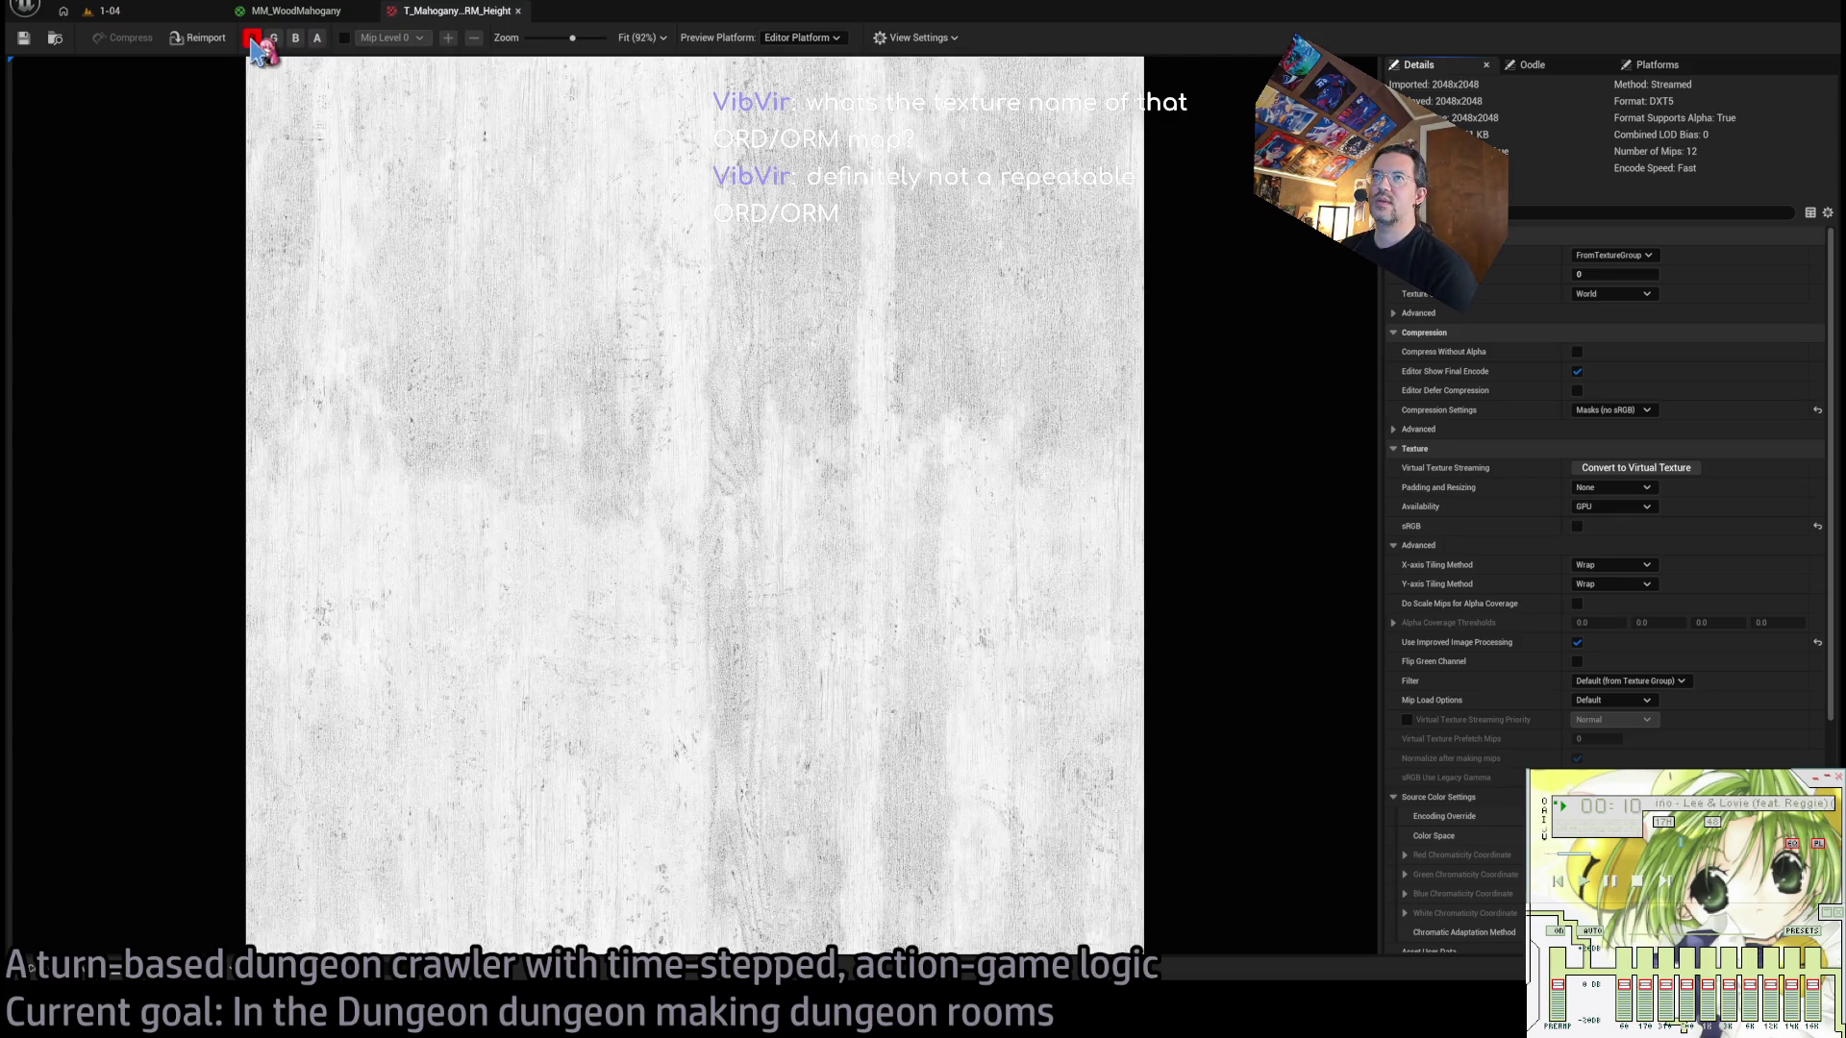
pyautogui.click(253, 38)
# Move between the 1-04 level and texture tabs, ending on the MM_WoodMahogany graph.
pyautogui.click(130, 14)
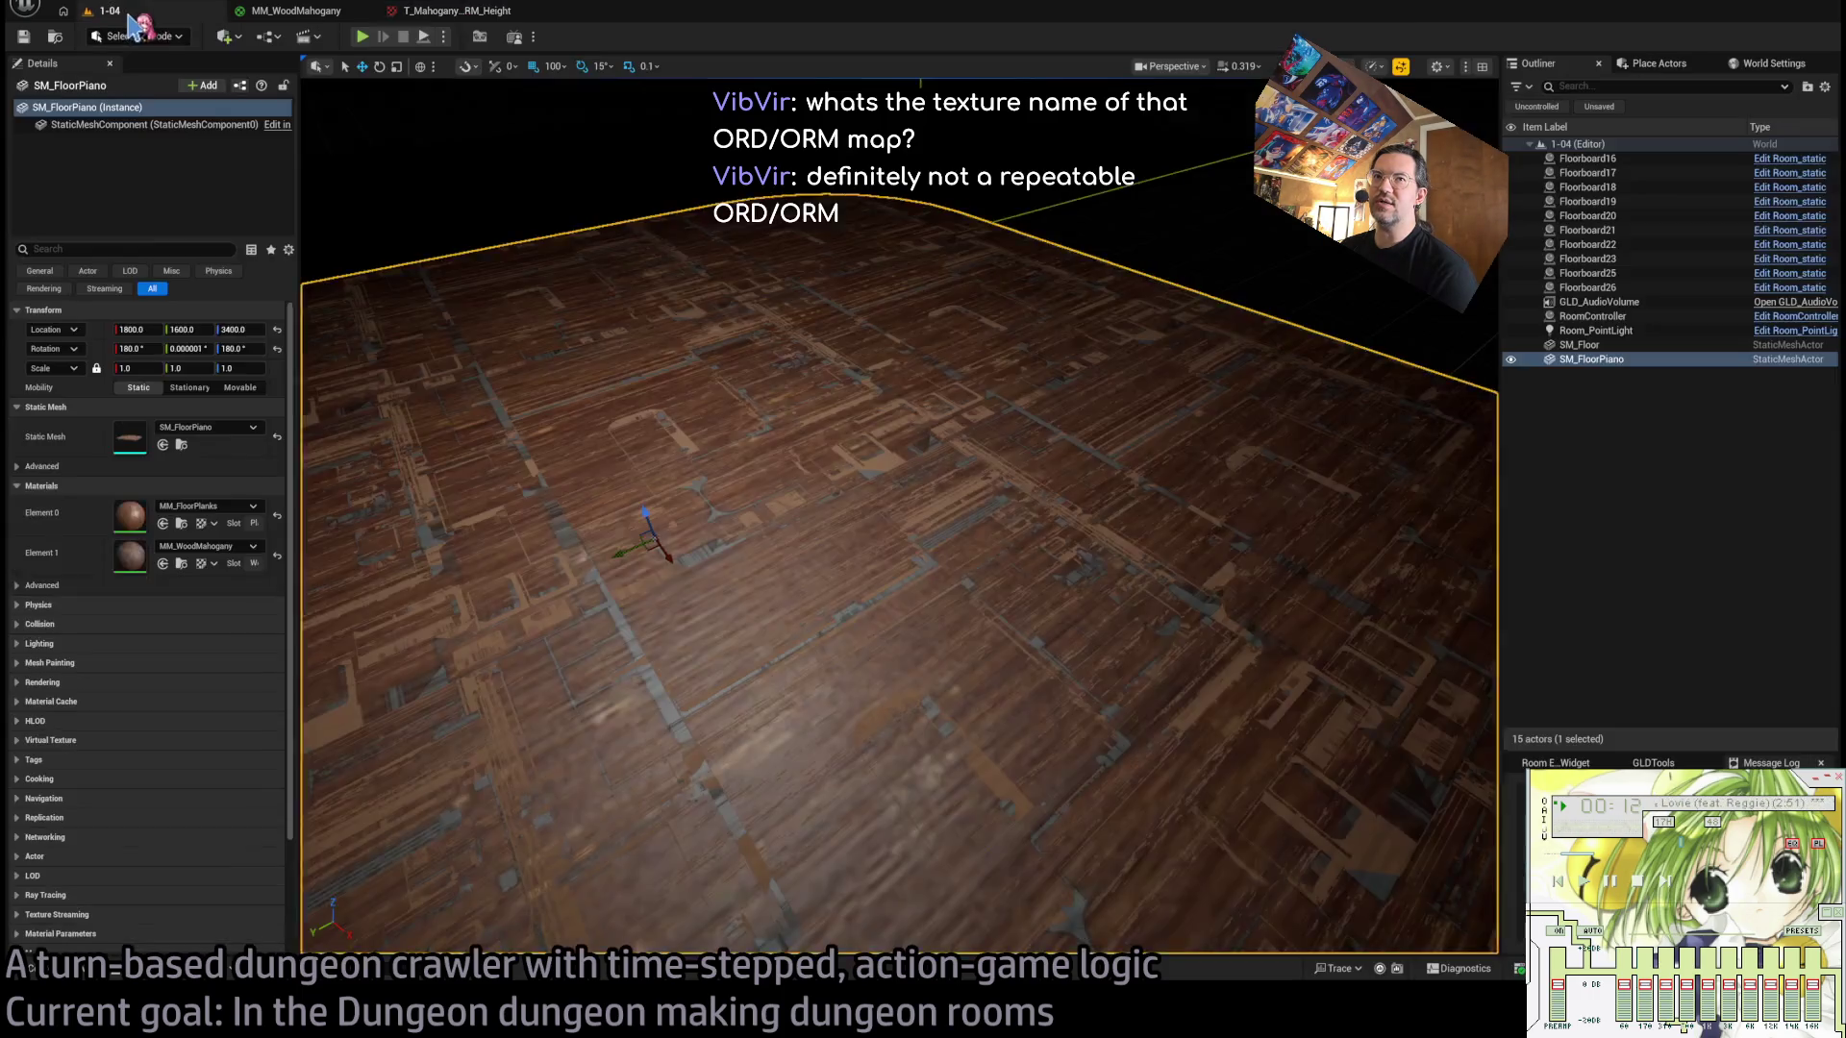
pyautogui.click(67, 970)
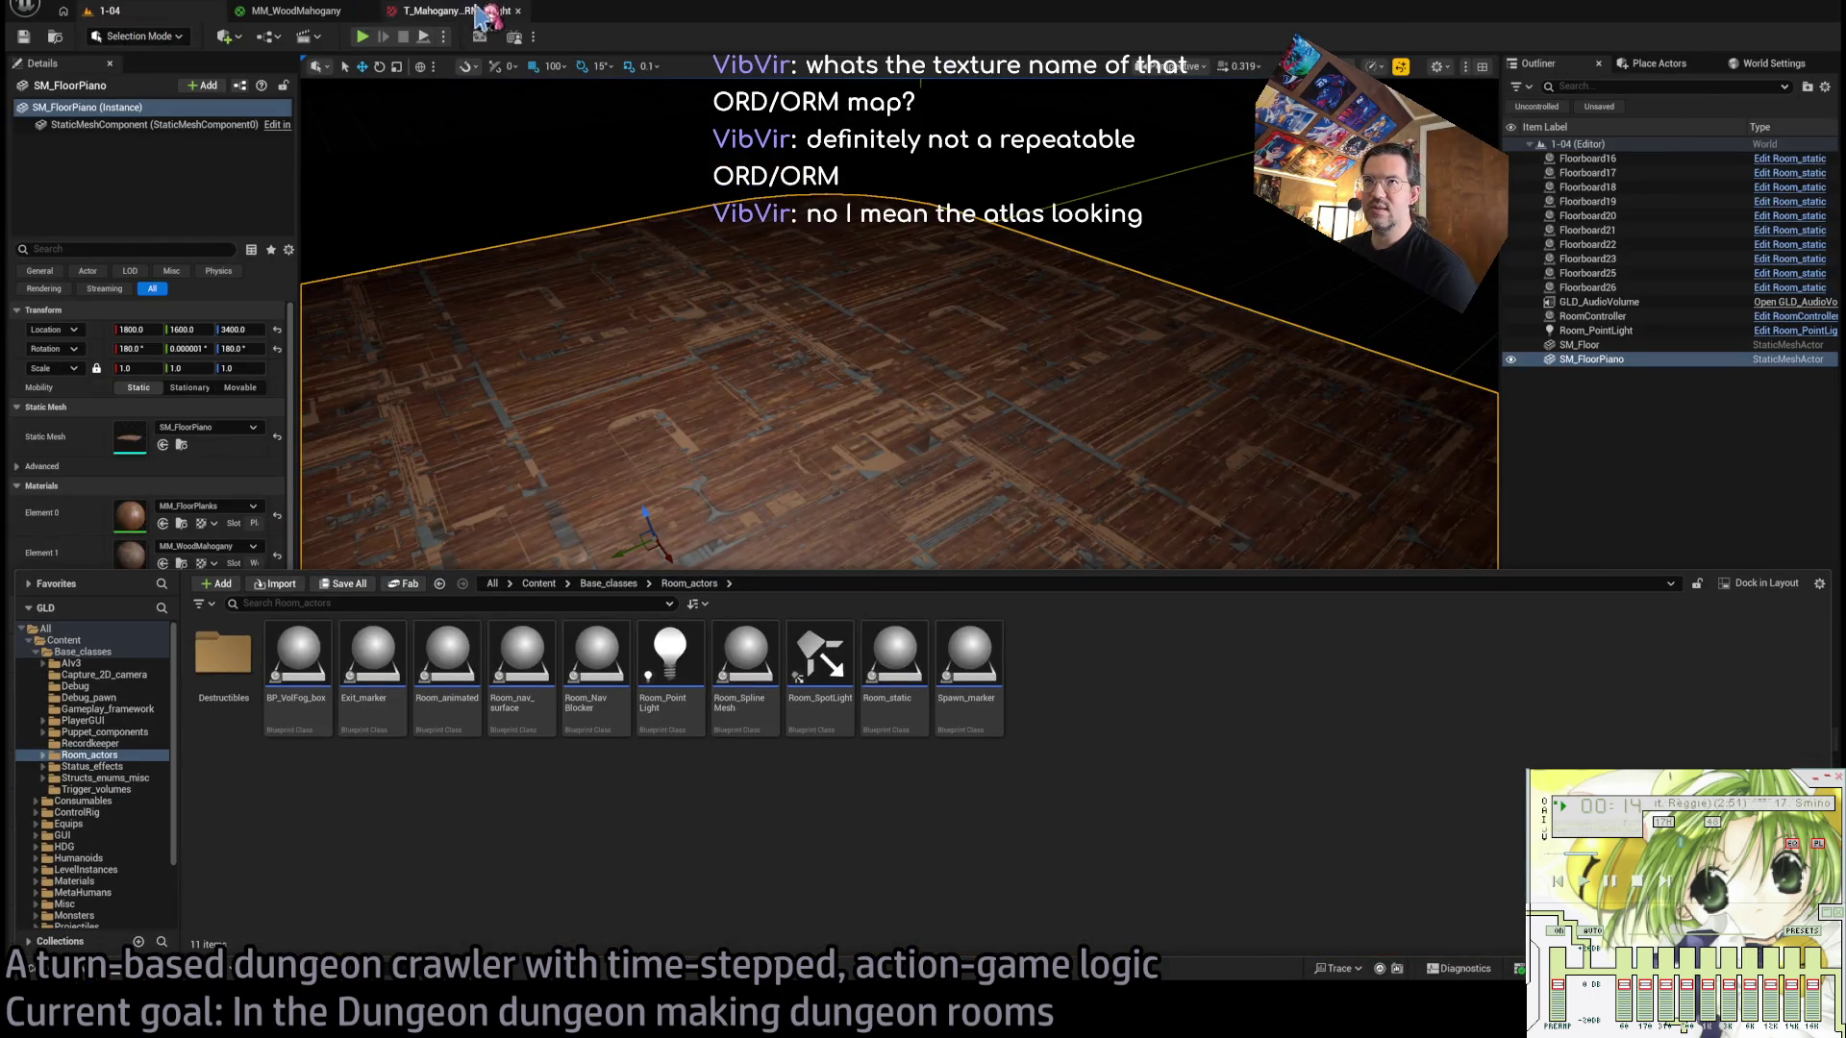
pyautogui.click(481, 13)
pyautogui.click(303, 13)
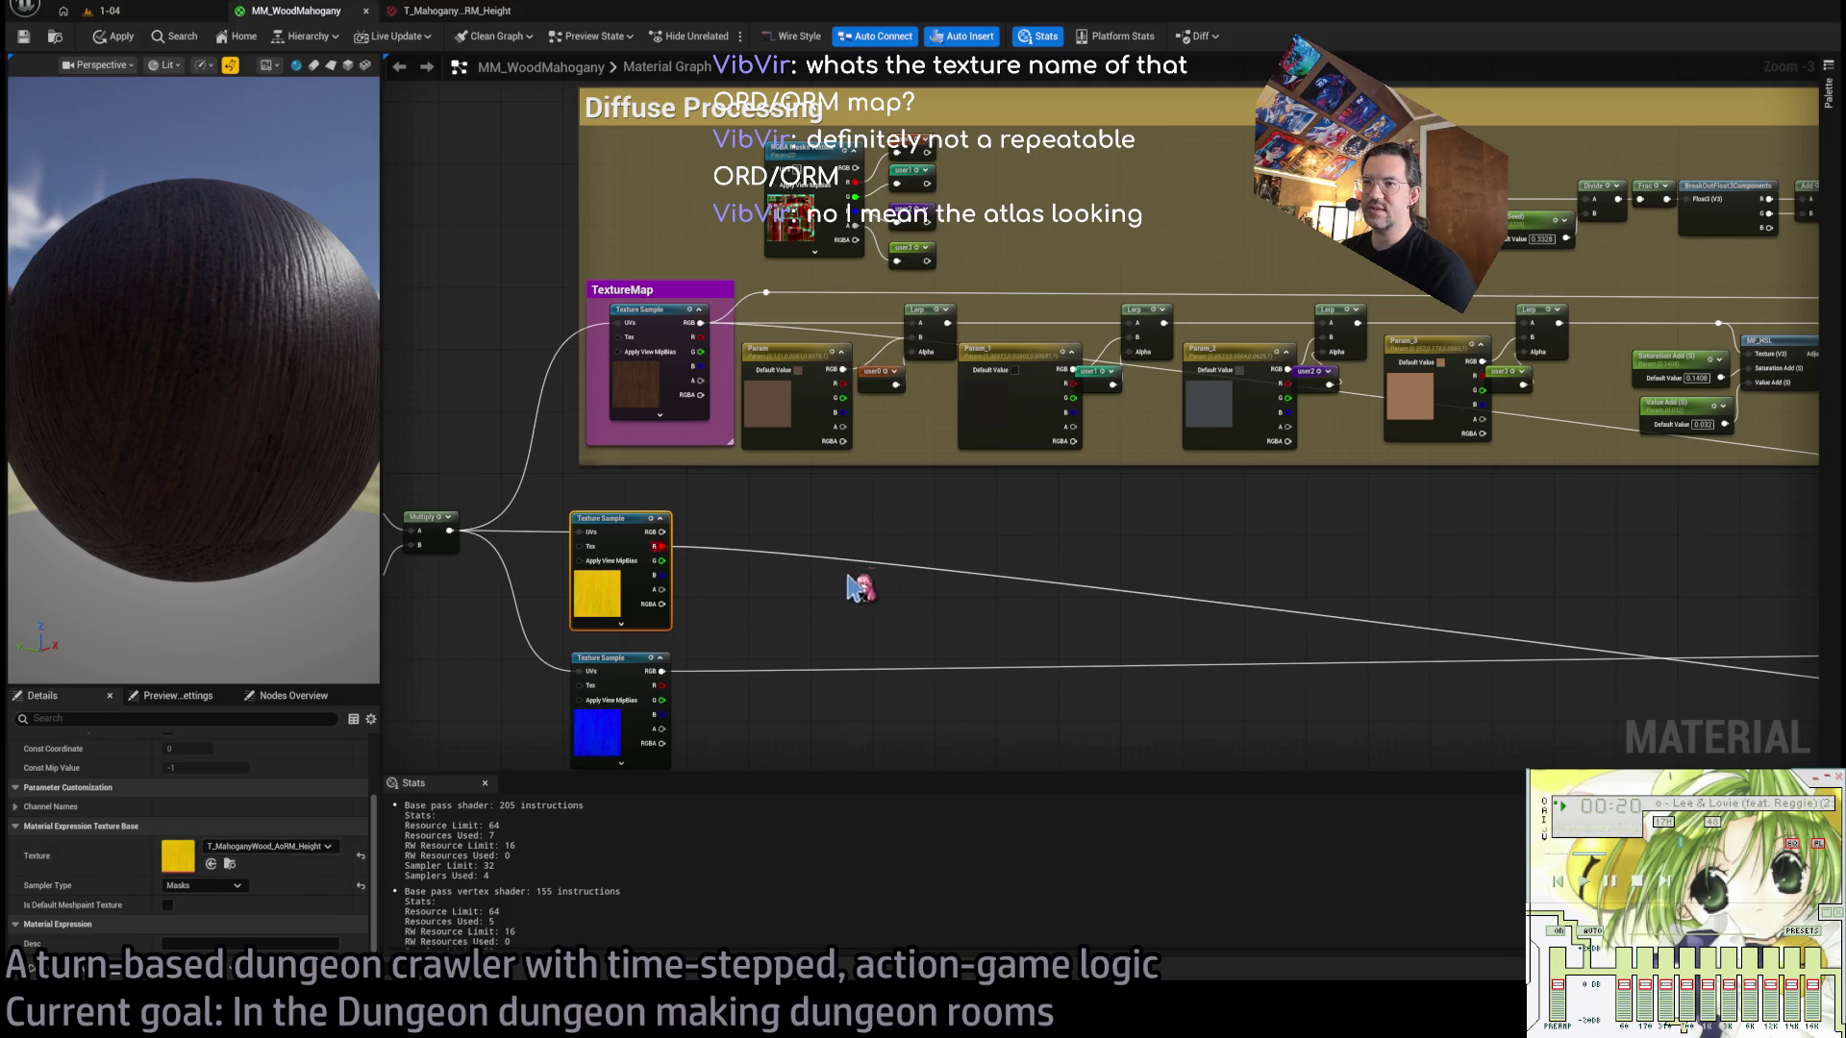
pyautogui.click(441, 10)
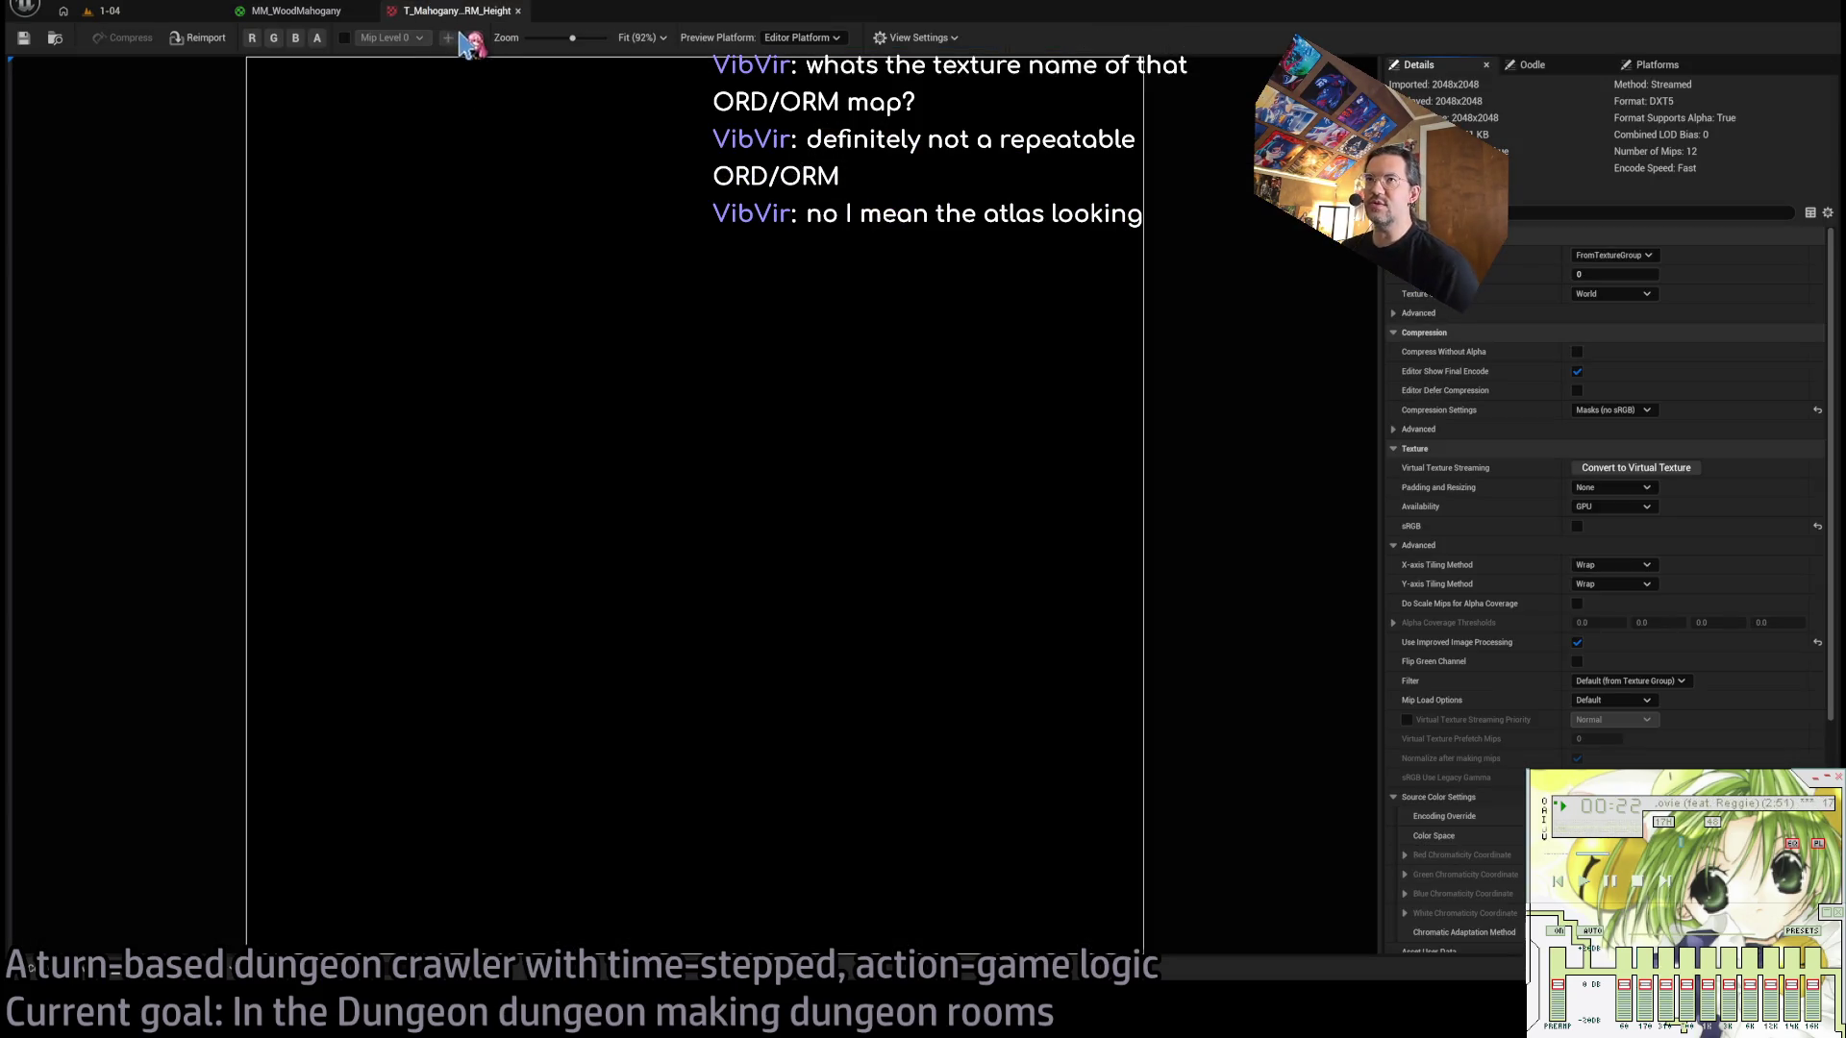
pyautogui.click(303, 11)
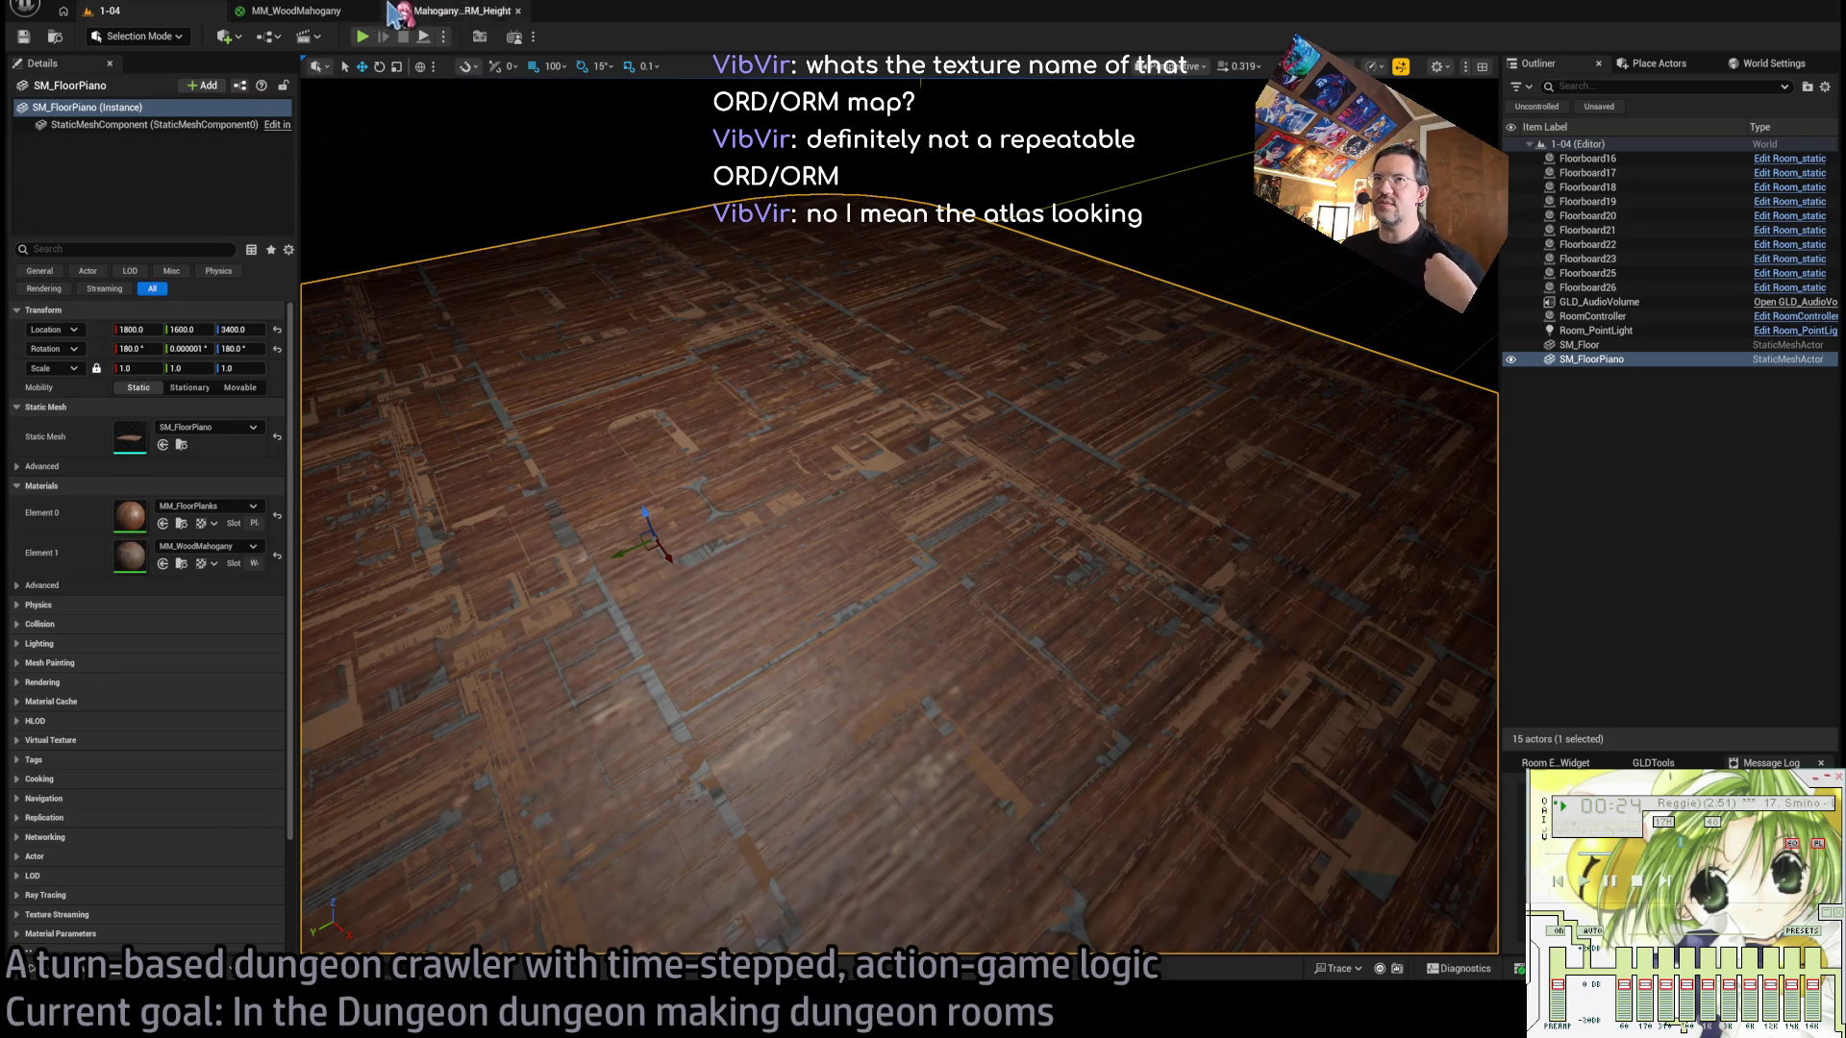
pyautogui.scroll(-5, 1158, 597)
pyautogui.scroll(5, 997, 606)
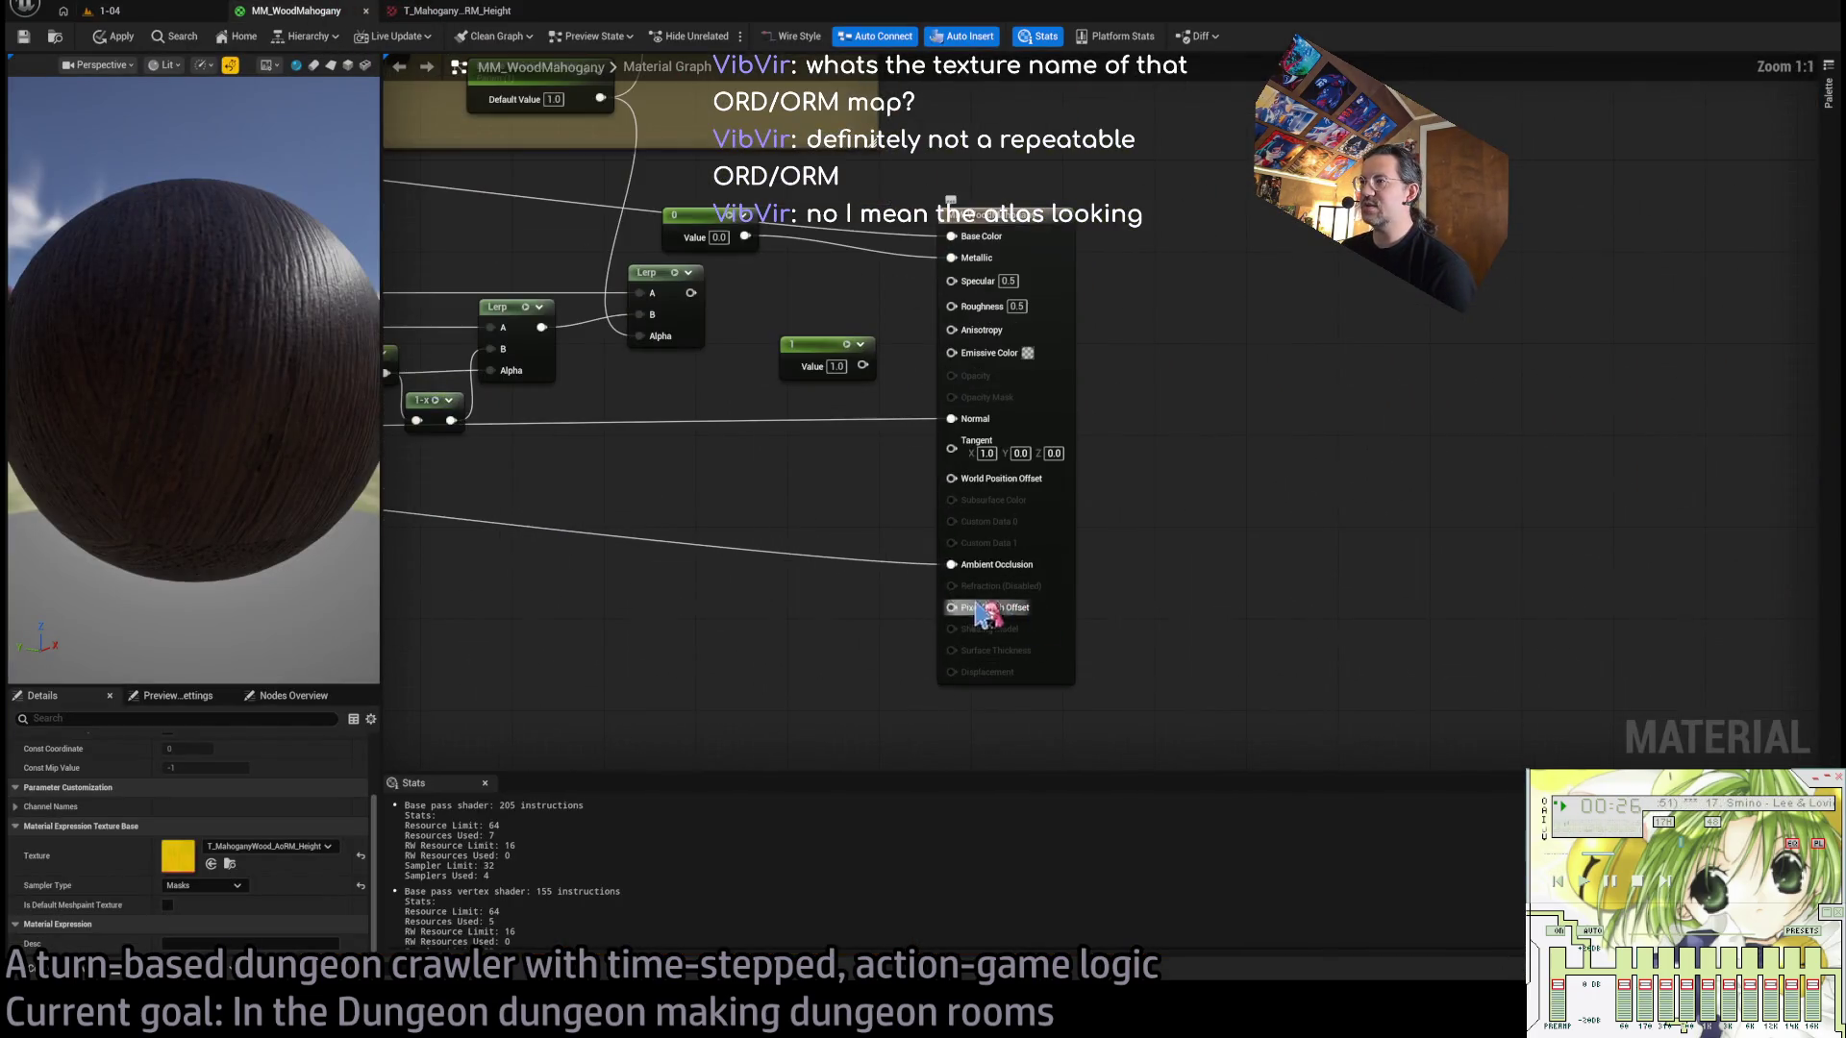
# Connect the yellow Texture Sample's G channel to the Roughness input.
pyautogui.scroll(3, 738, 577)
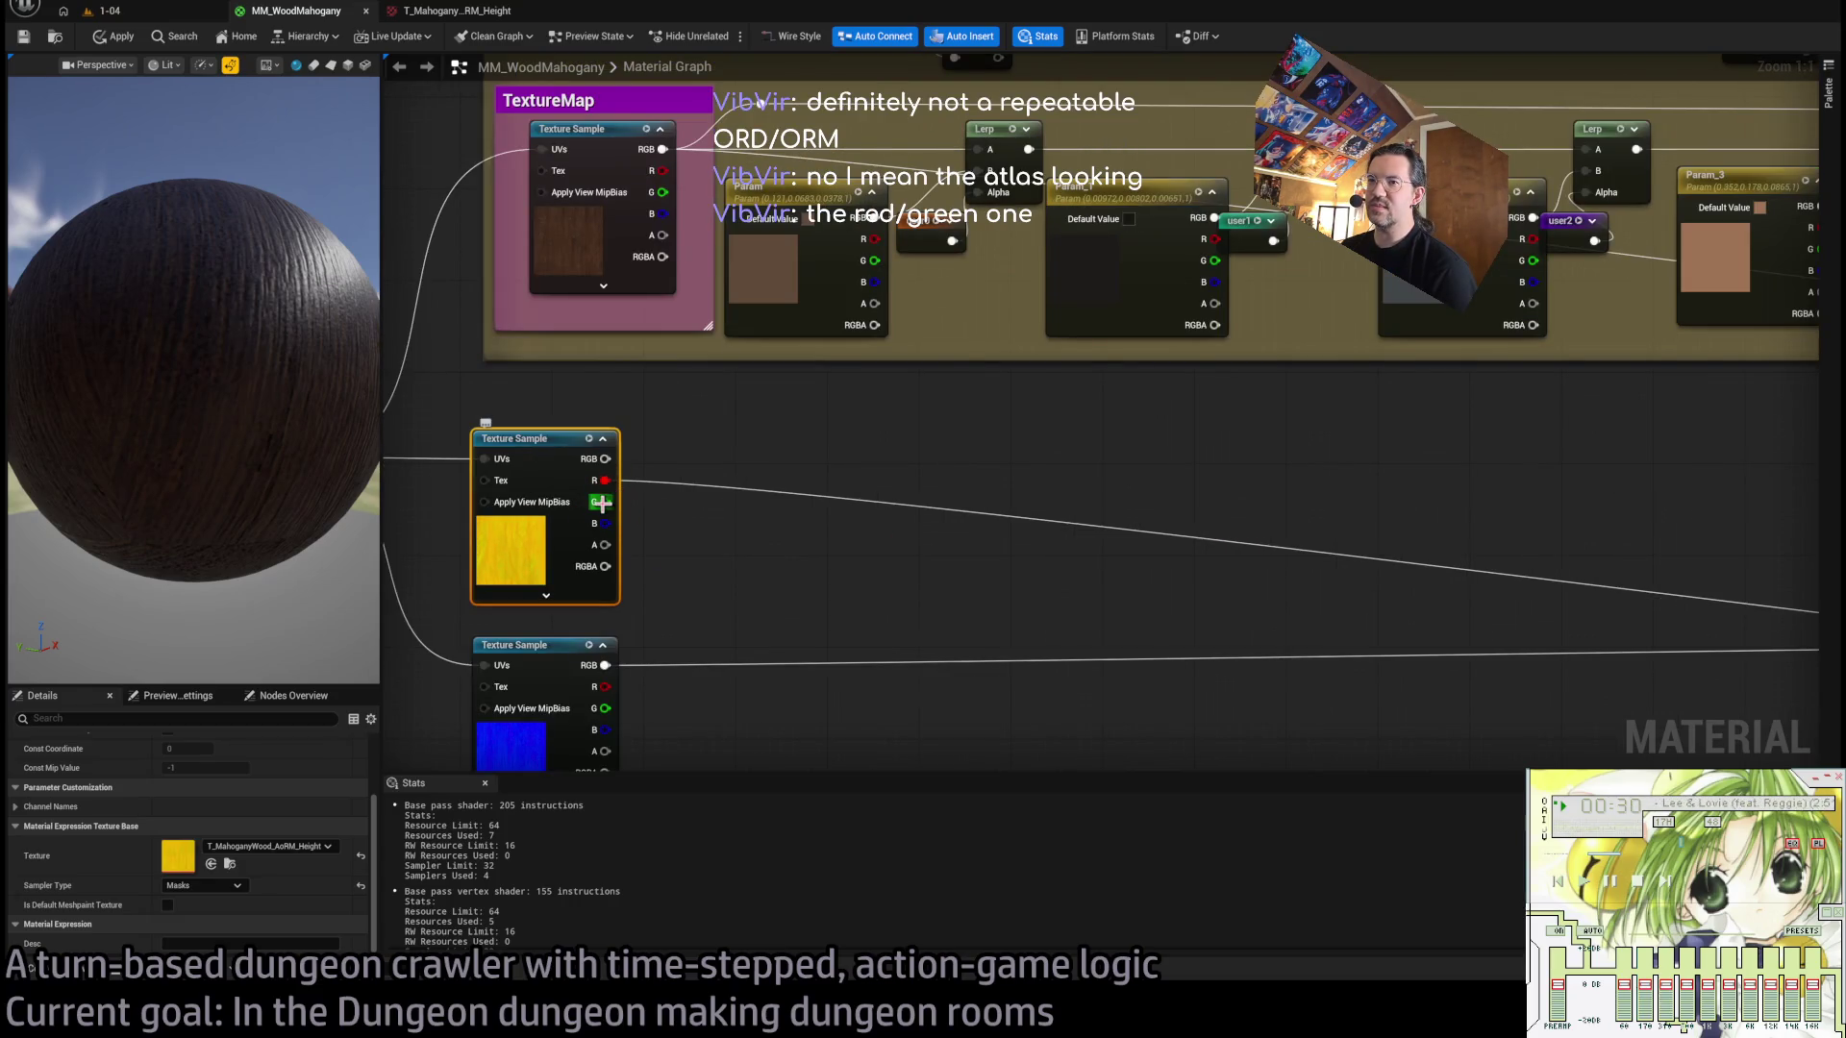
pyautogui.moveTo(601, 502)
pyautogui.mouseDown()
pyautogui.moveTo(1812, 495)
pyautogui.moveTo(1269, 498)
pyautogui.moveTo(1439, 519)
pyautogui.moveTo(1587, 510)
pyautogui.moveTo(1625, 539)
pyautogui.moveTo(1597, 519)
pyautogui.mouseUp()
pyautogui.moveTo(272, 445); pyautogui.dragTo(192, 445)
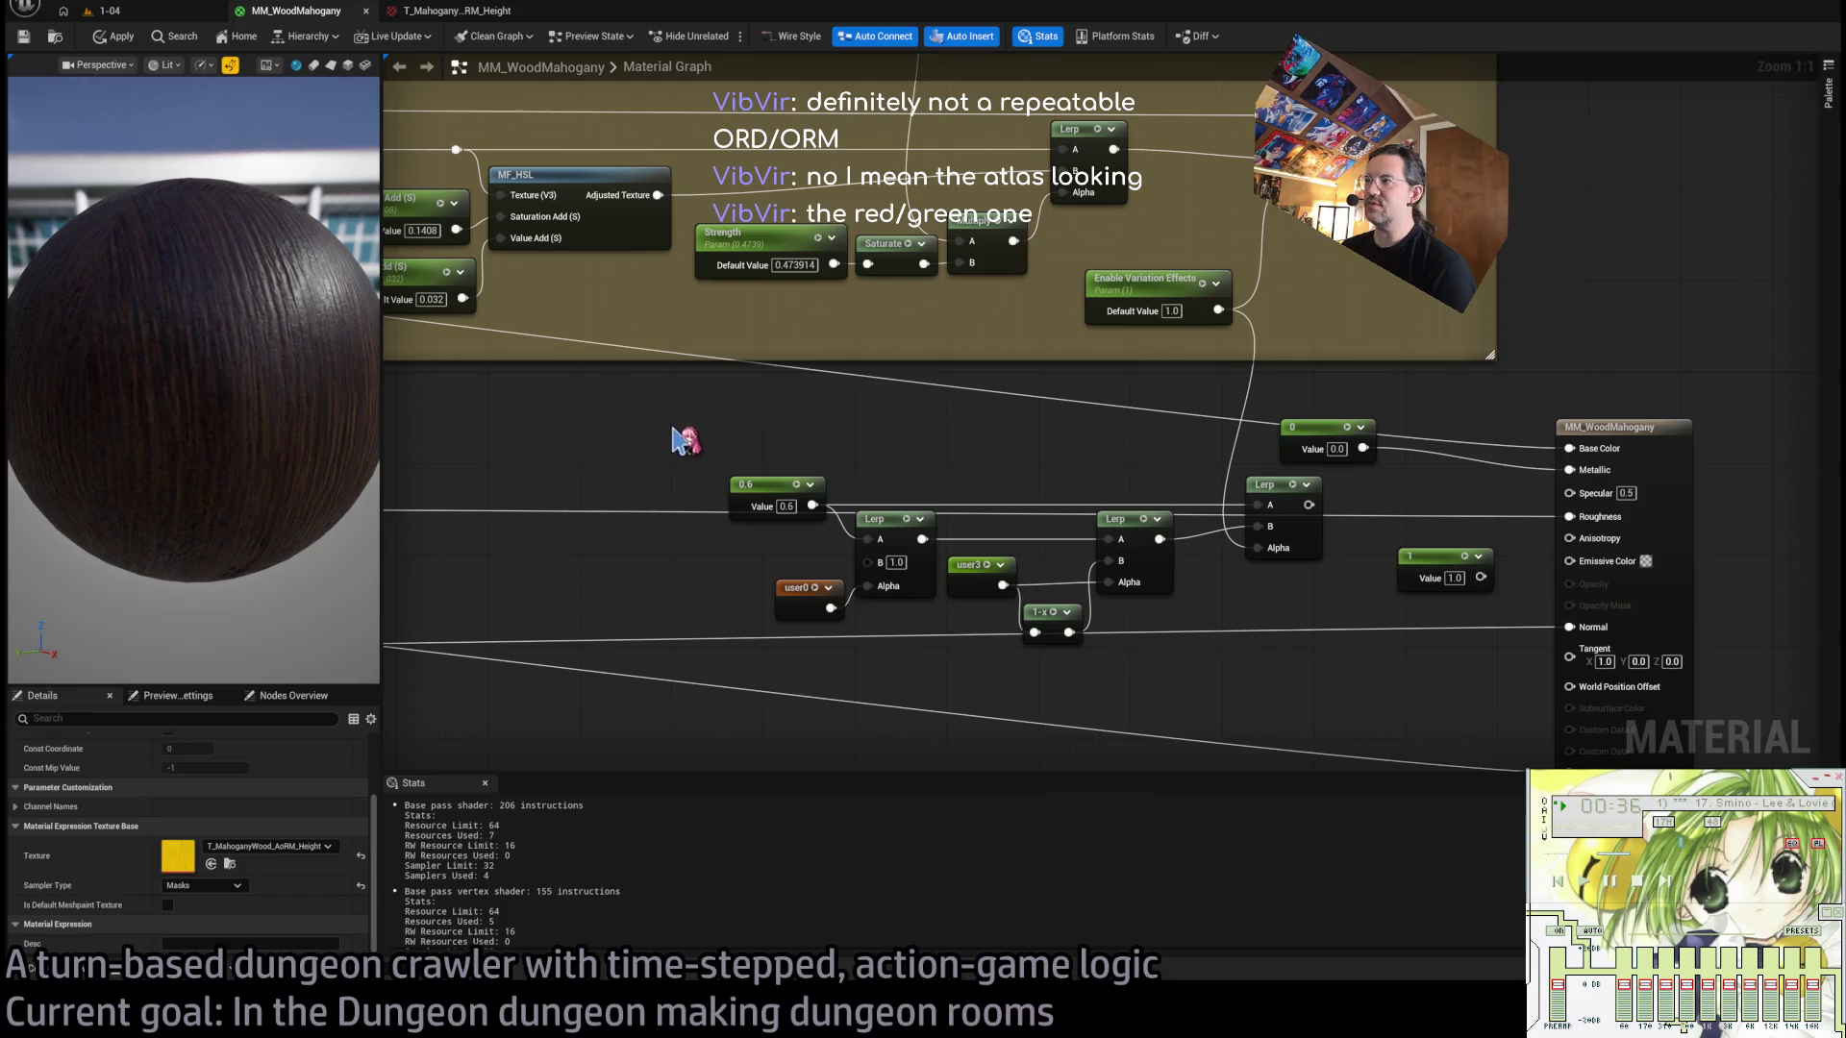
# Pan across the texture samples and Lerp chain, then reopen the T_MahoganyWood_AoRM_Height tab.
pyautogui.moveTo(685, 441); pyautogui.dragTo(1826, 474)
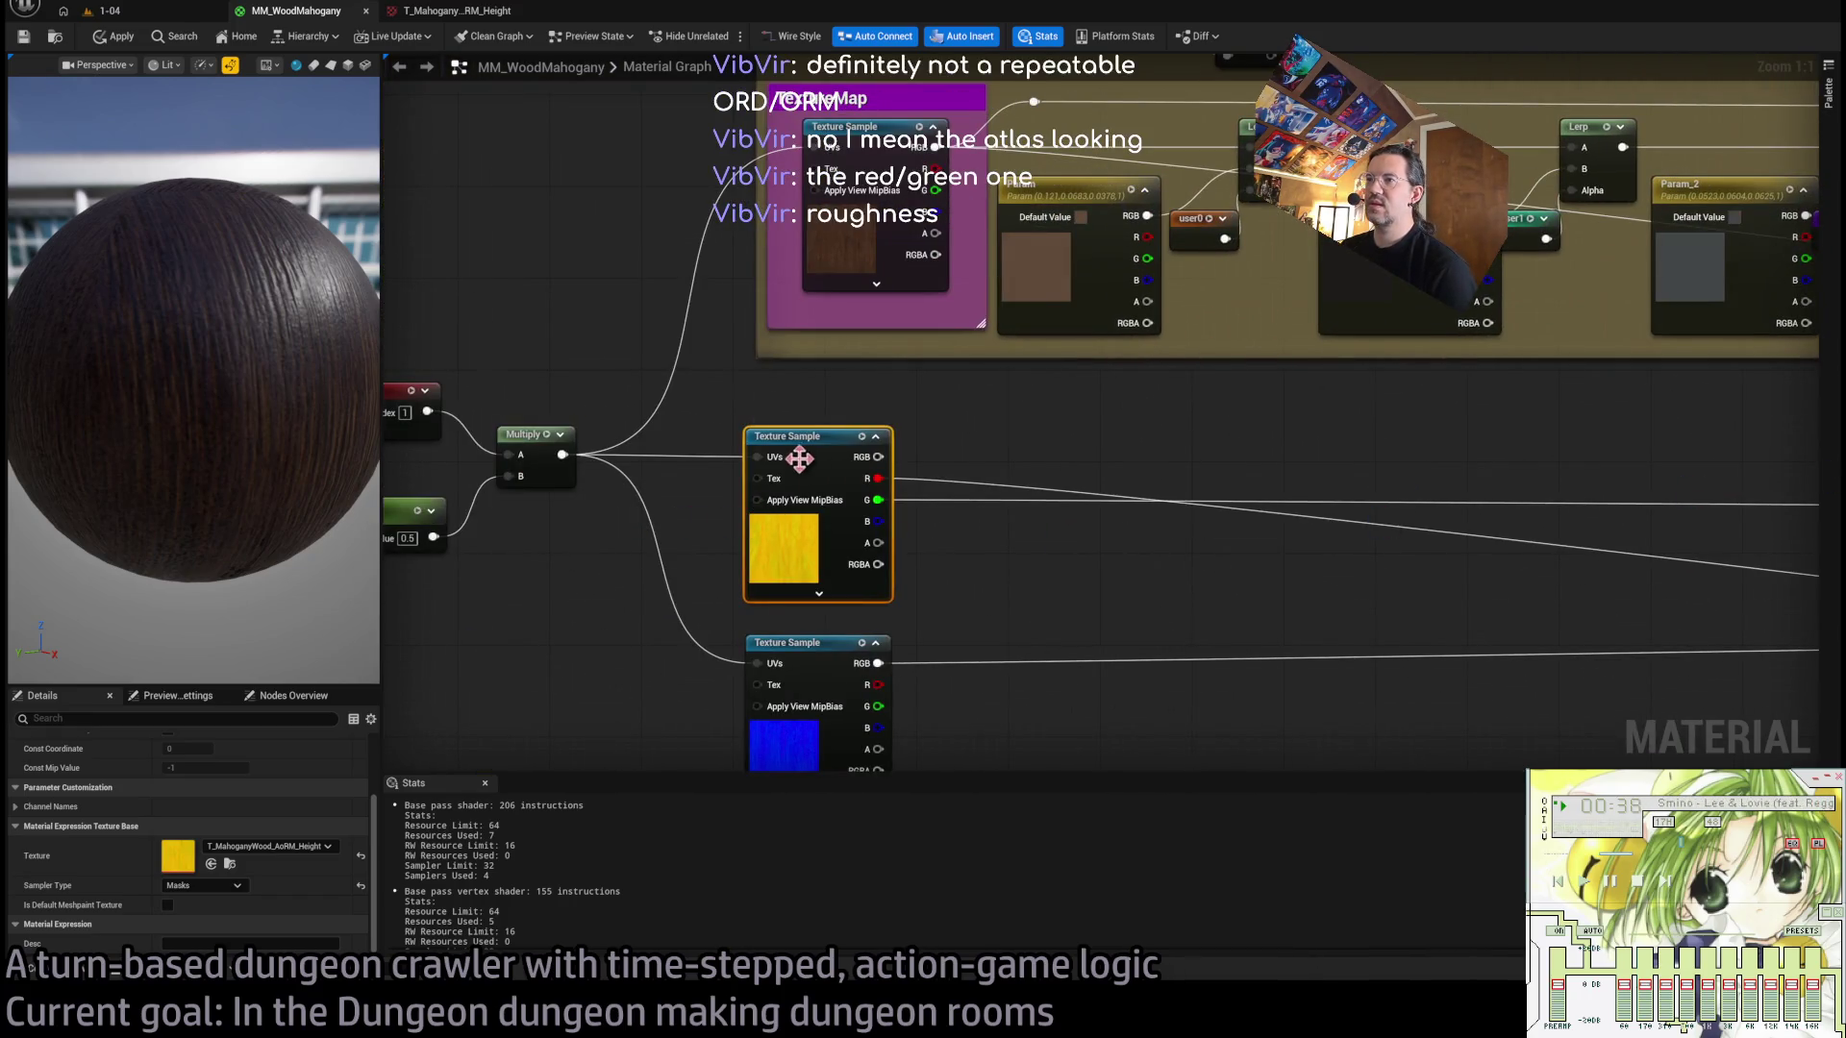
pyautogui.moveTo(1037, 501); pyautogui.dragTo(916, 509)
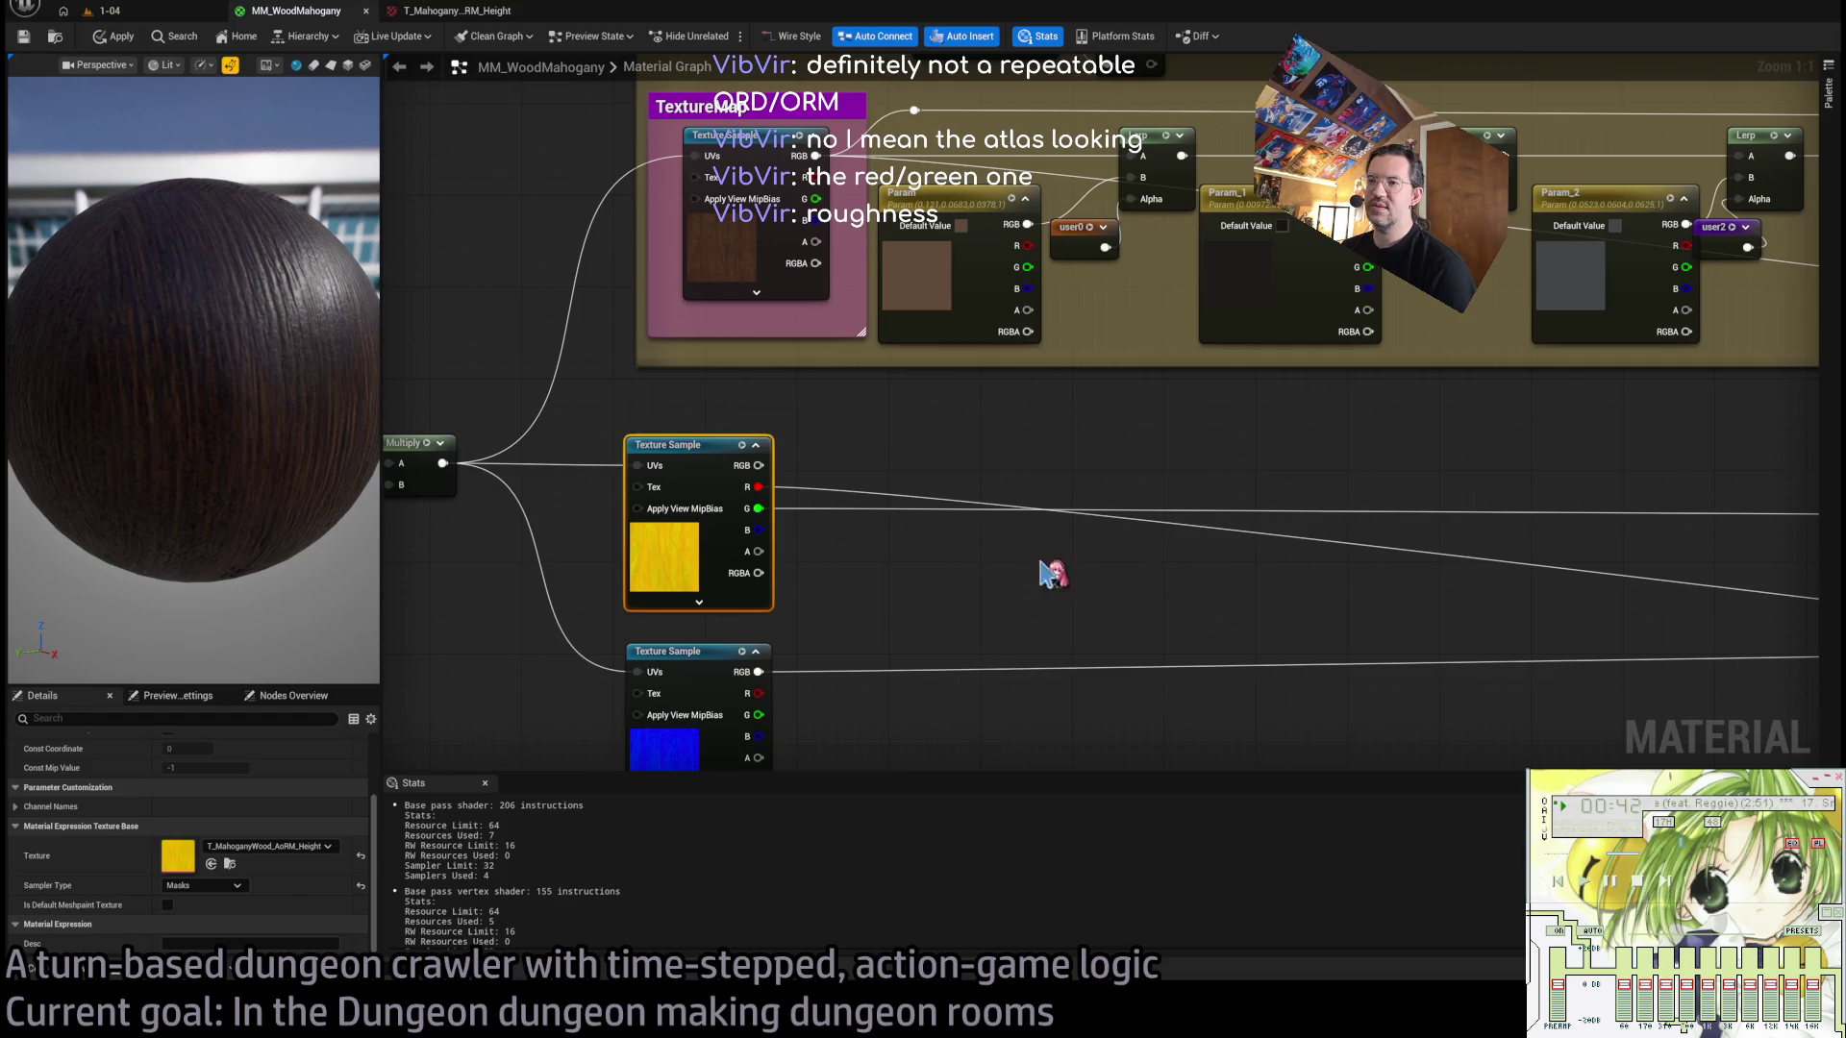
pyautogui.moveTo(1050, 573)
pyautogui.mouseDown()
pyautogui.moveTo(741, 539)
pyautogui.moveTo(515, 564)
pyautogui.moveTo(1137, 599)
pyautogui.moveTo(1124, 568)
pyautogui.mouseUp()
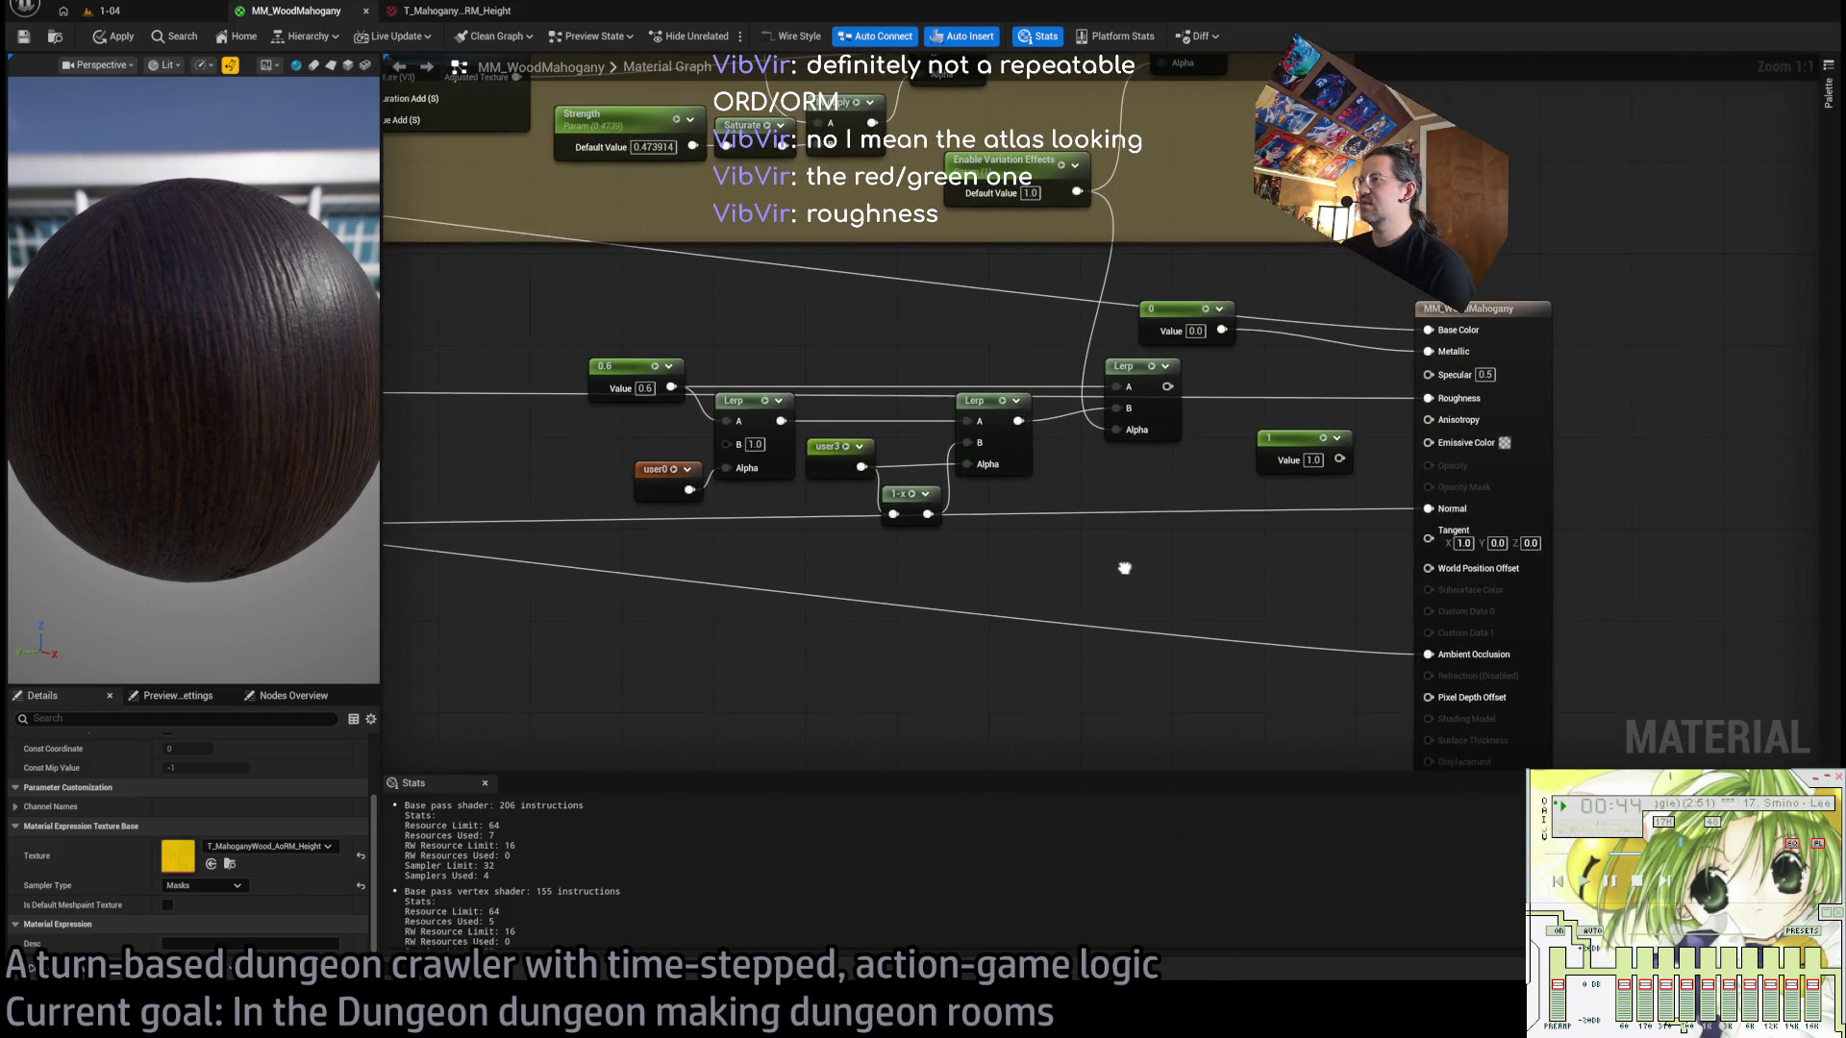
pyautogui.moveTo(1218, 466)
pyautogui.mouseDown()
pyautogui.moveTo(977, 453)
pyautogui.moveTo(817, 495)
pyautogui.moveTo(1067, 462)
pyautogui.mouseUp()
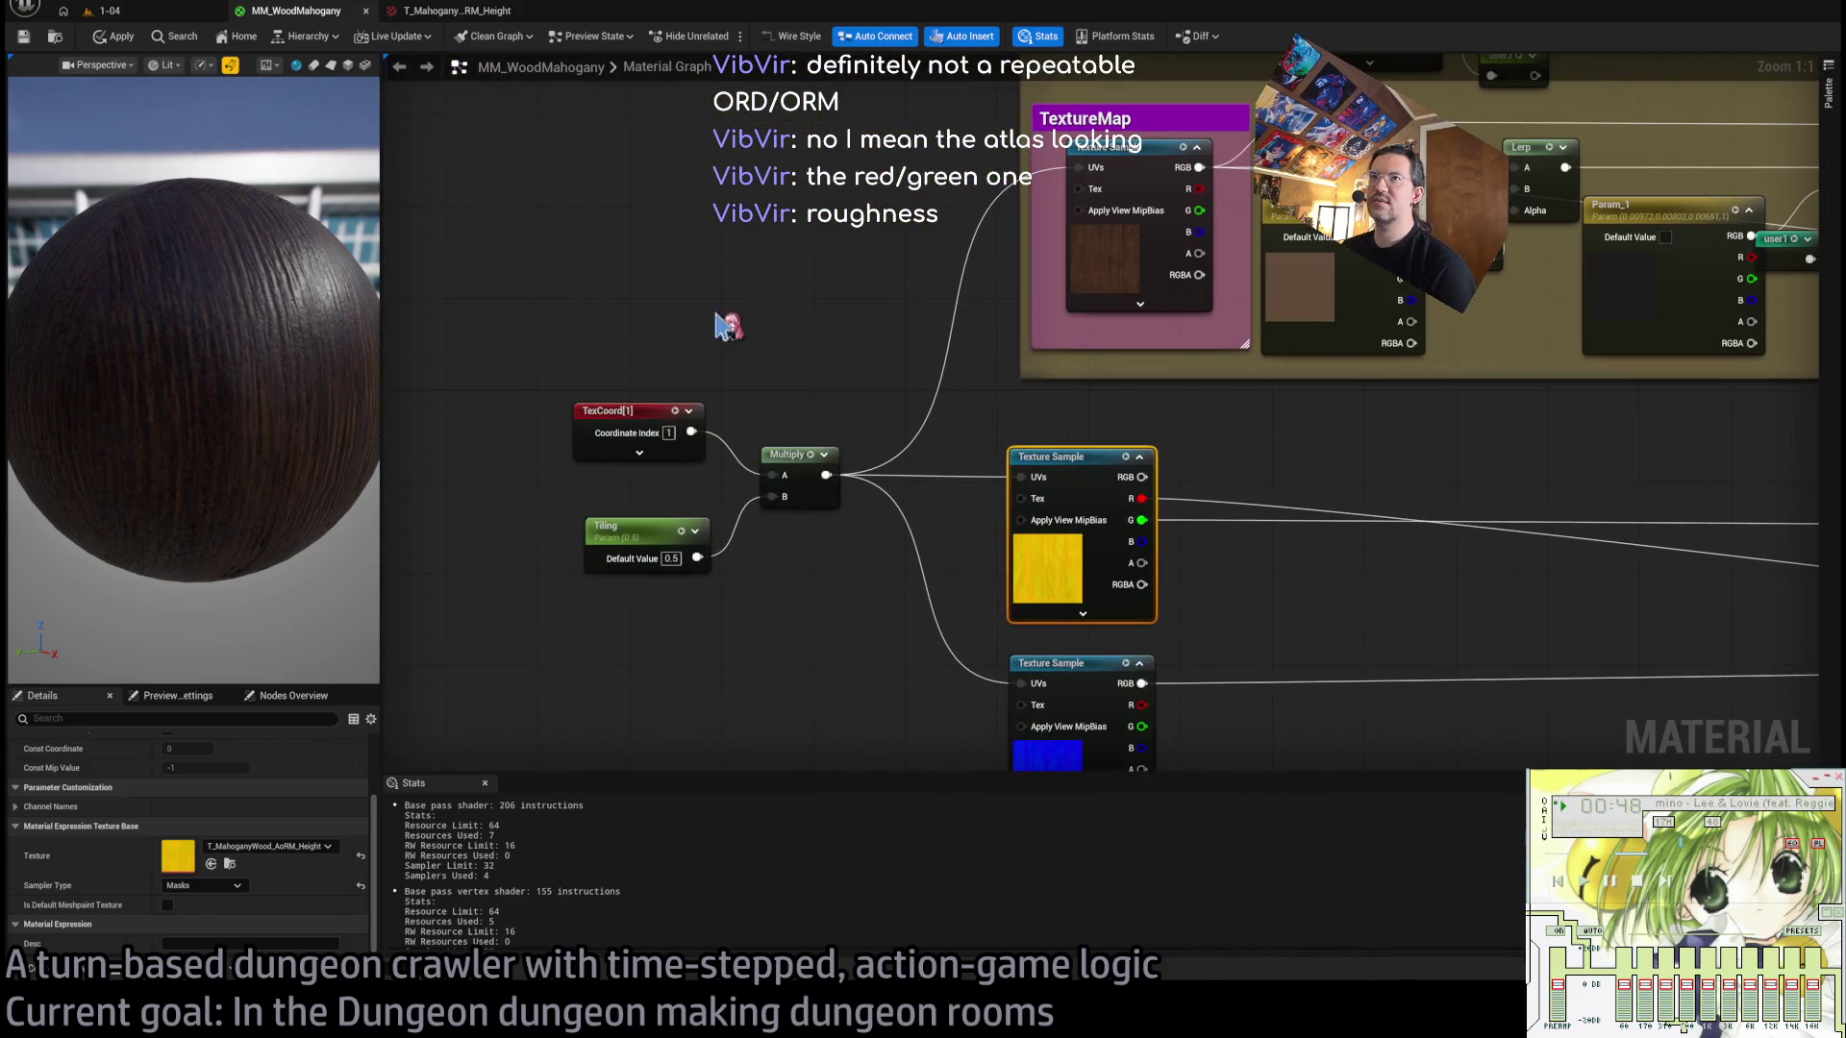
pyautogui.click(460, 14)
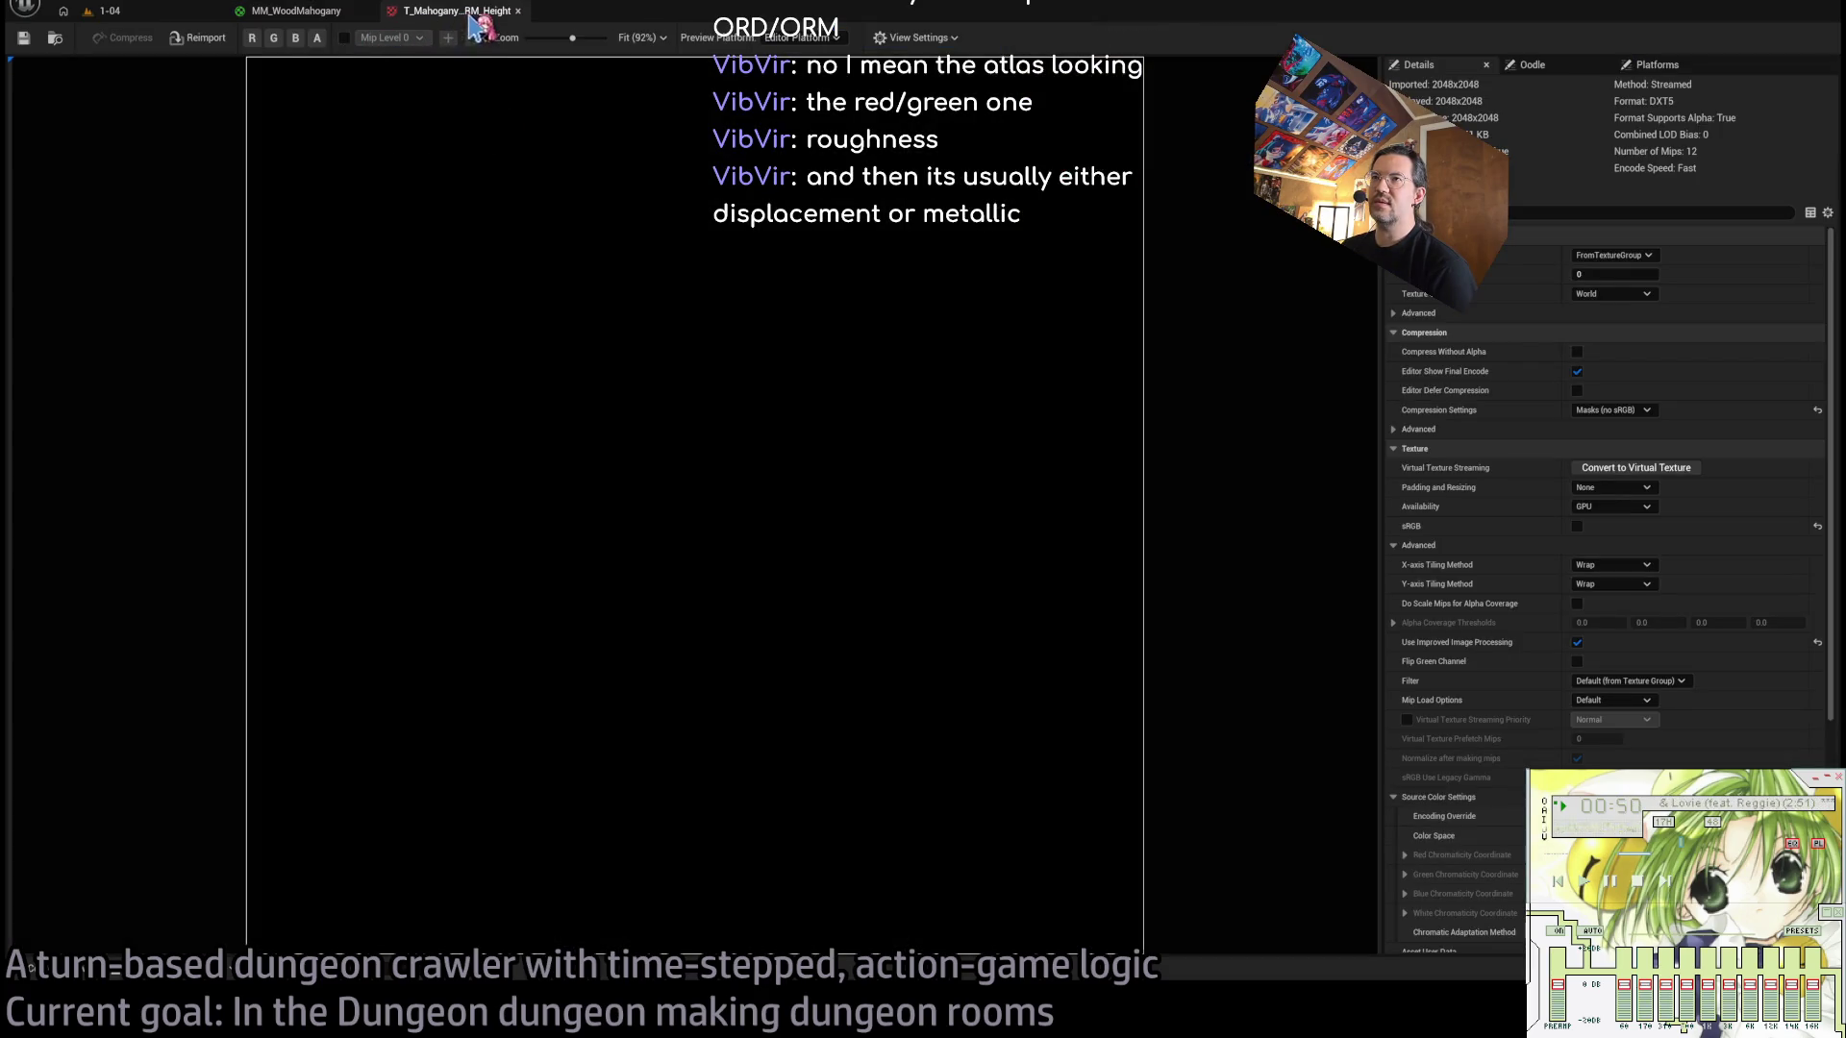
# Check the texture's blue and alpha channels, then return to the MM_WoodMahogany graph.
pyautogui.click(297, 37)
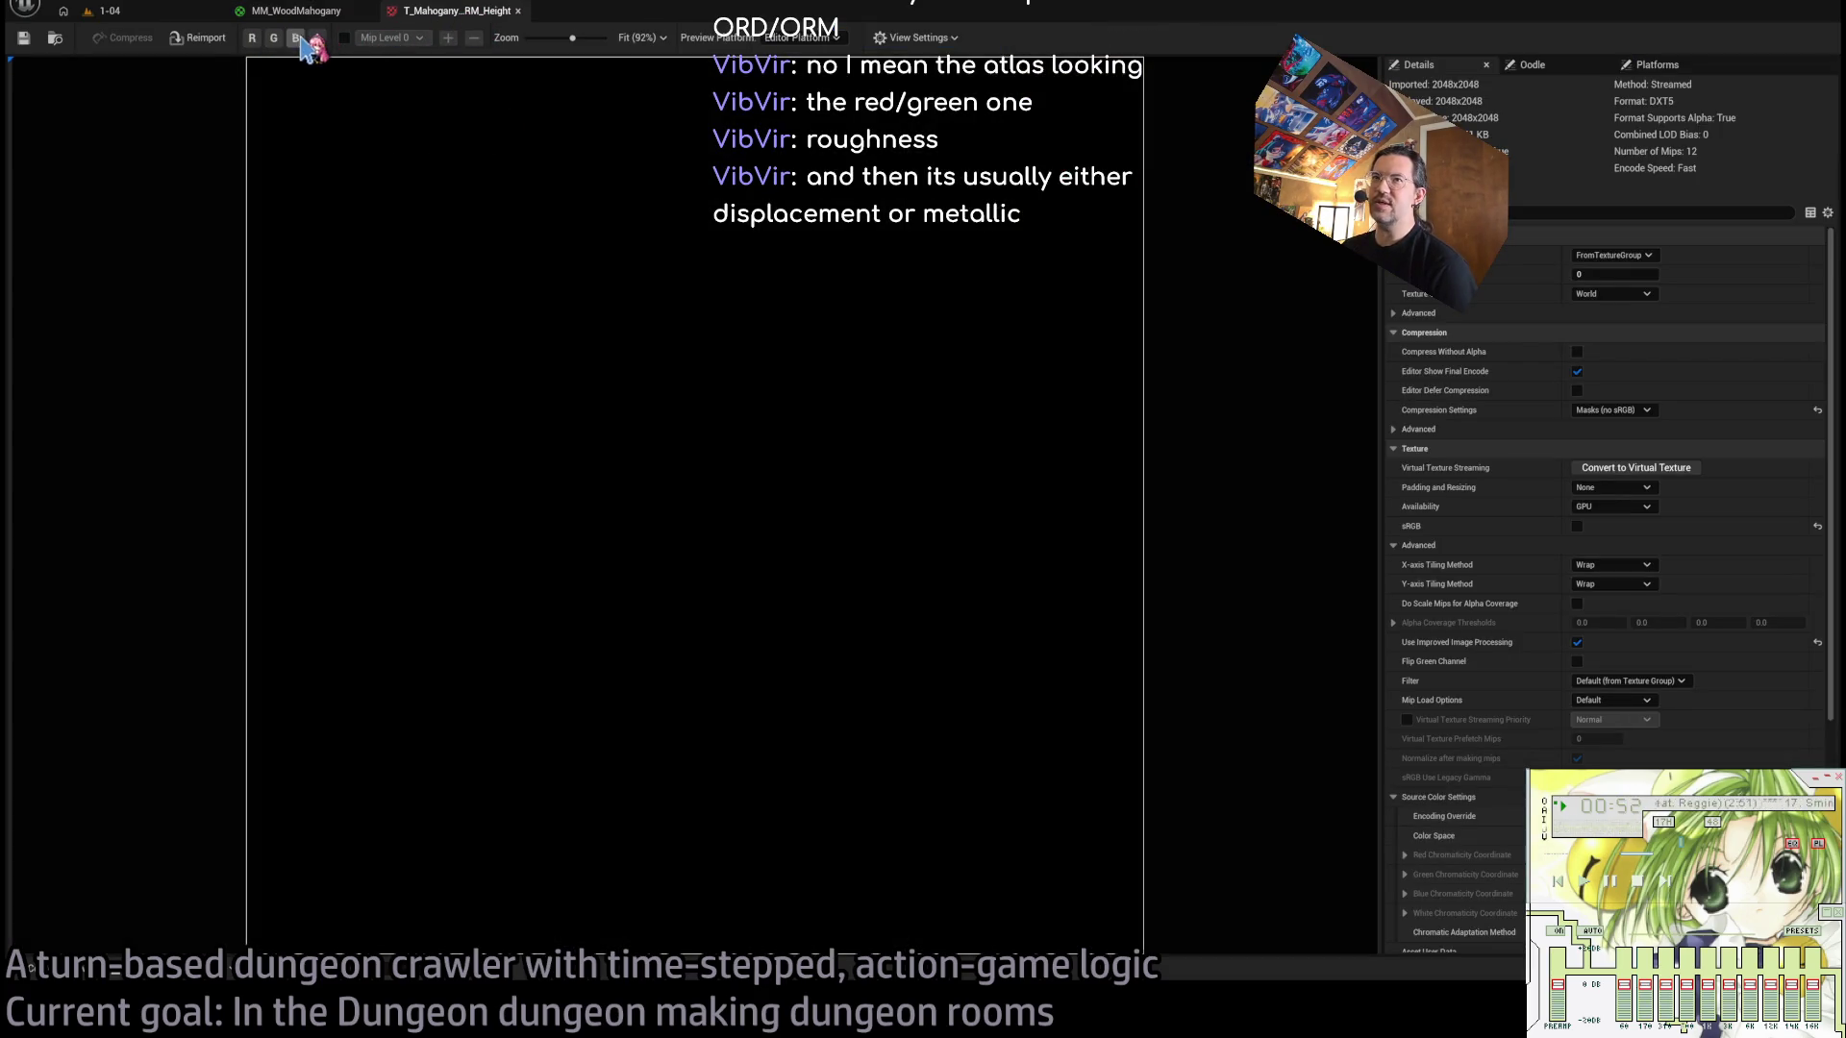
pyautogui.click(318, 38)
pyautogui.click(296, 10)
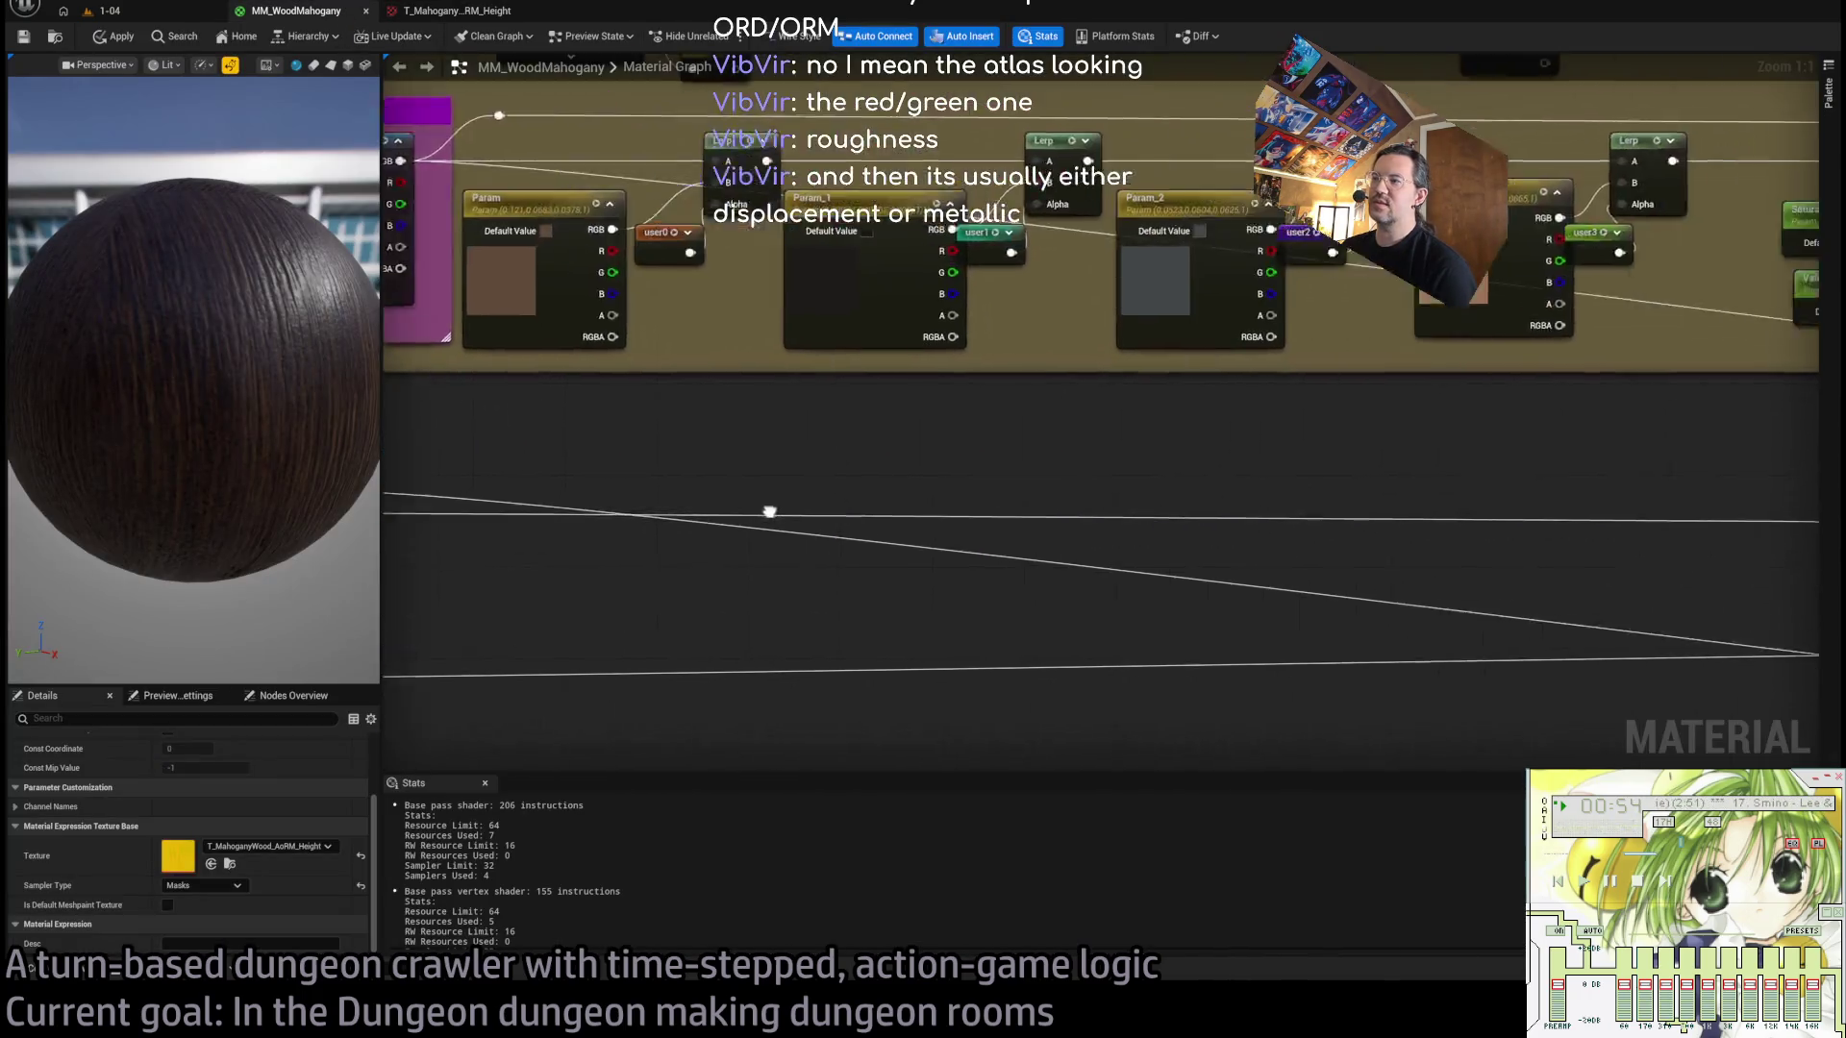
pyautogui.scroll(-3, 1038, 500)
pyautogui.scroll(3, 1038, 500)
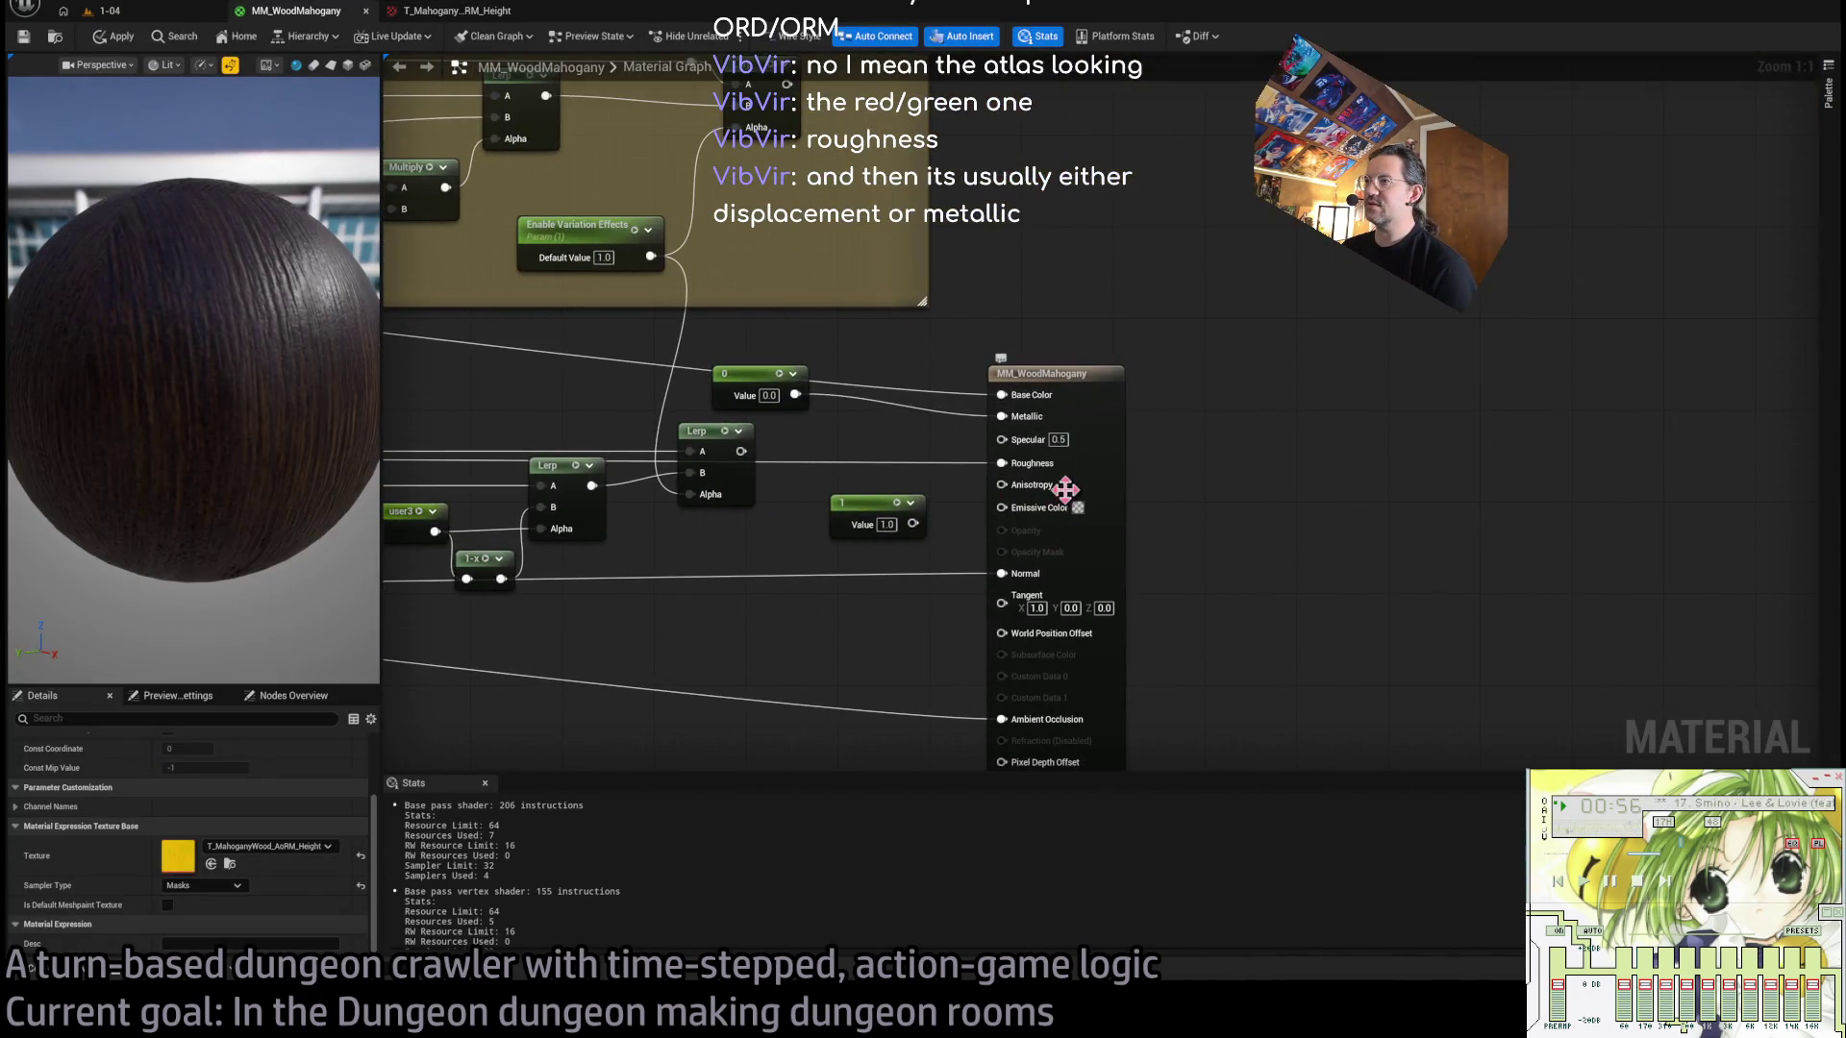
# Delete the 0 constant feeding Metallic and the roughness Lerp chain.
pyautogui.click(788, 375)
pyautogui.press('Delete')
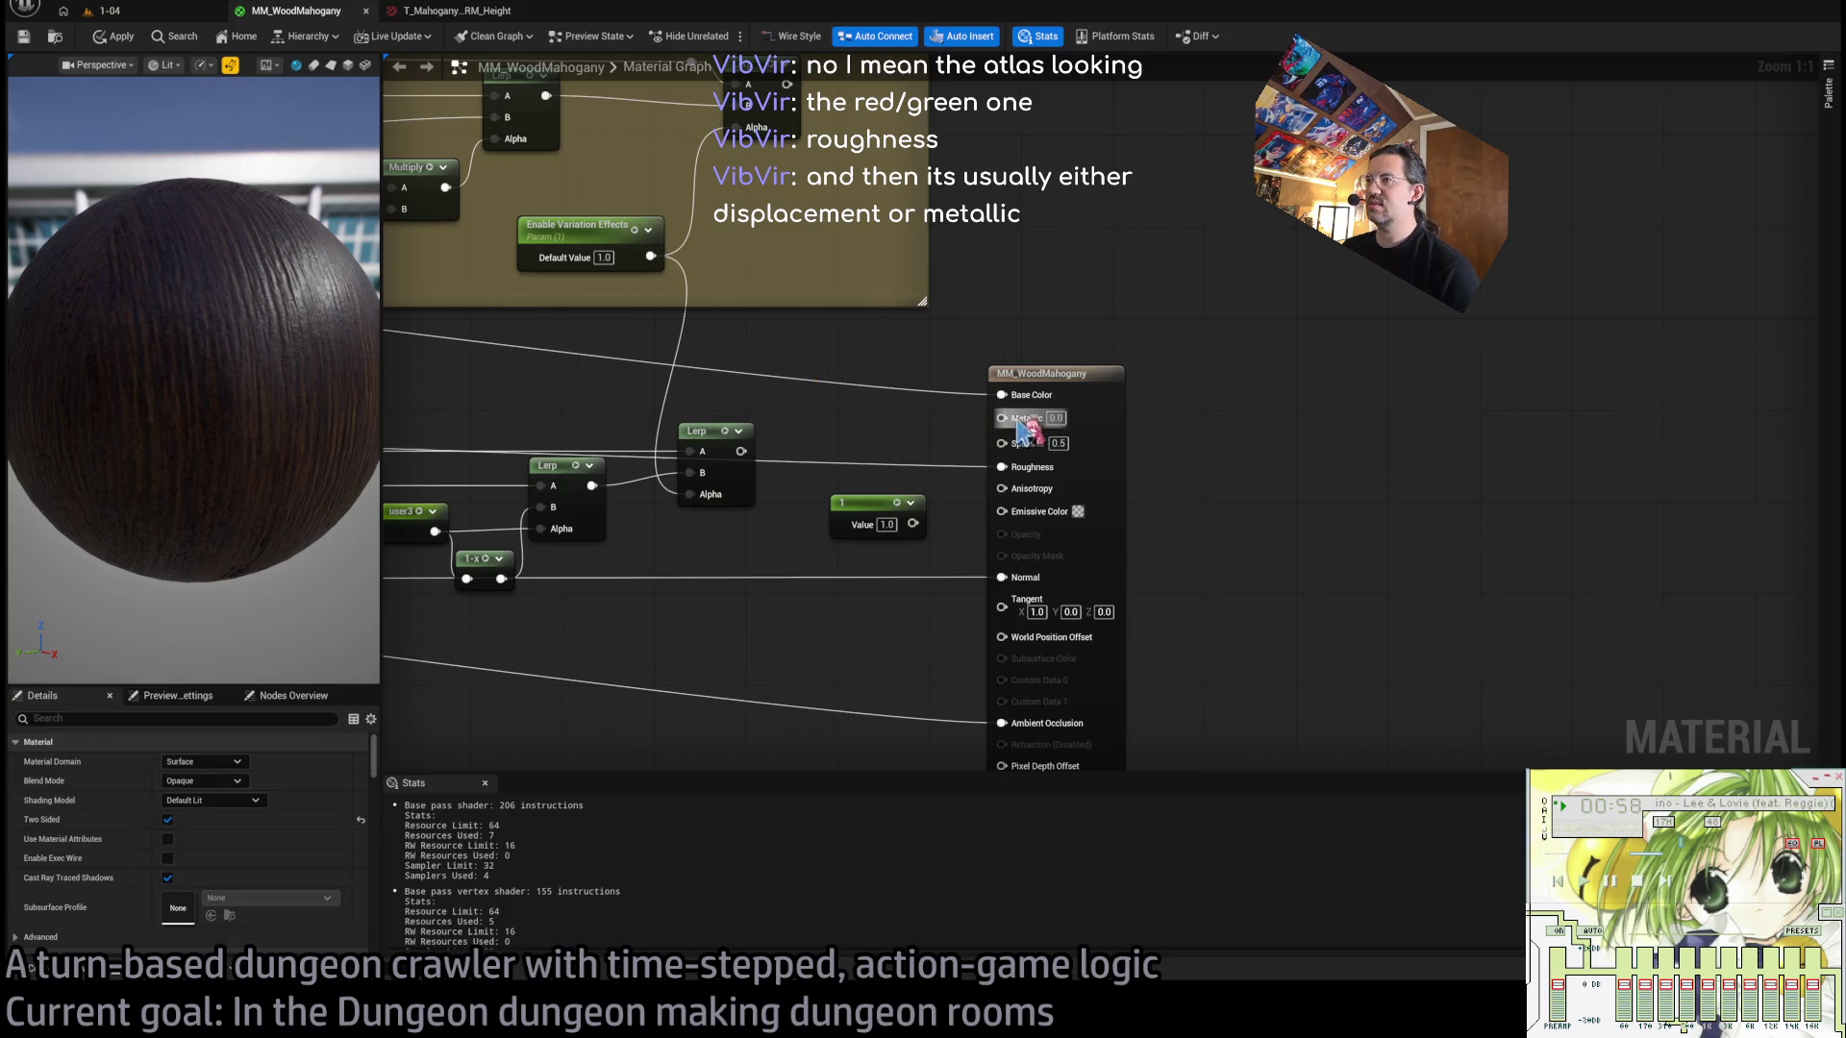
pyautogui.scroll(-1, 805, 441)
pyautogui.click(942, 509)
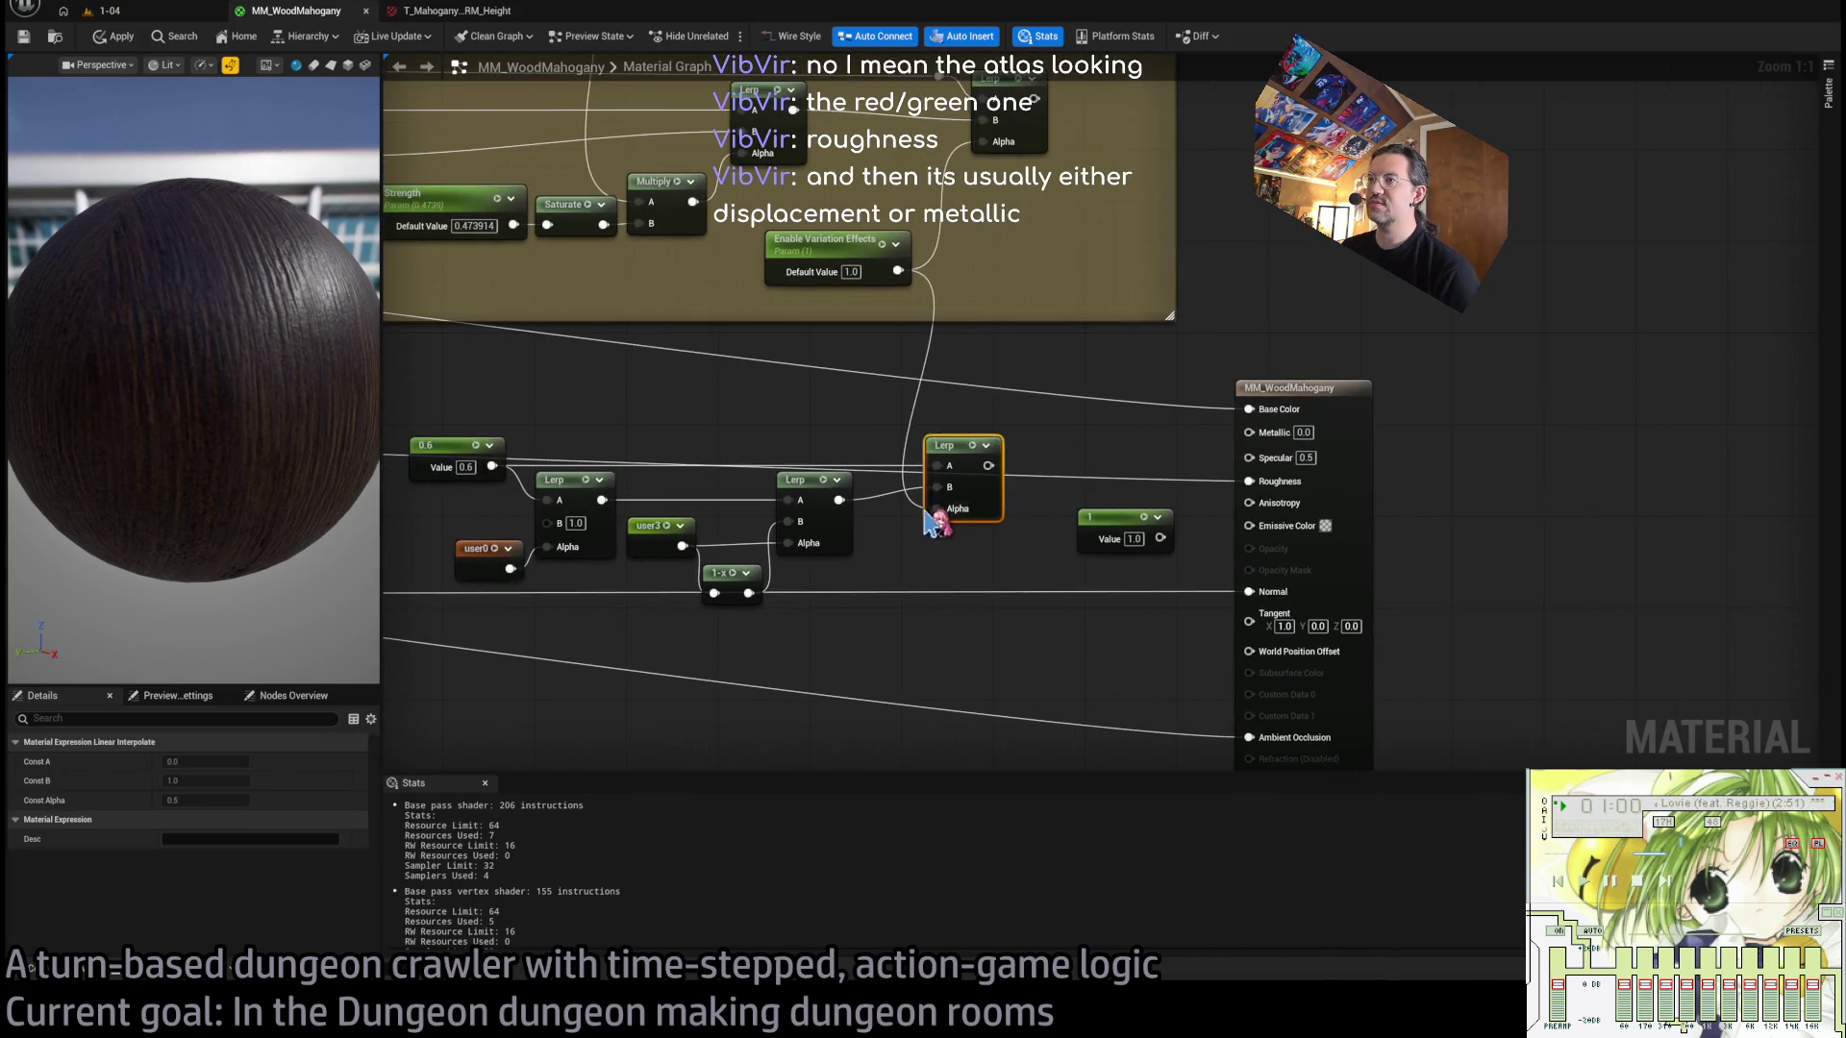
pyautogui.moveTo(607, 427); pyautogui.dragTo(1203, 644)
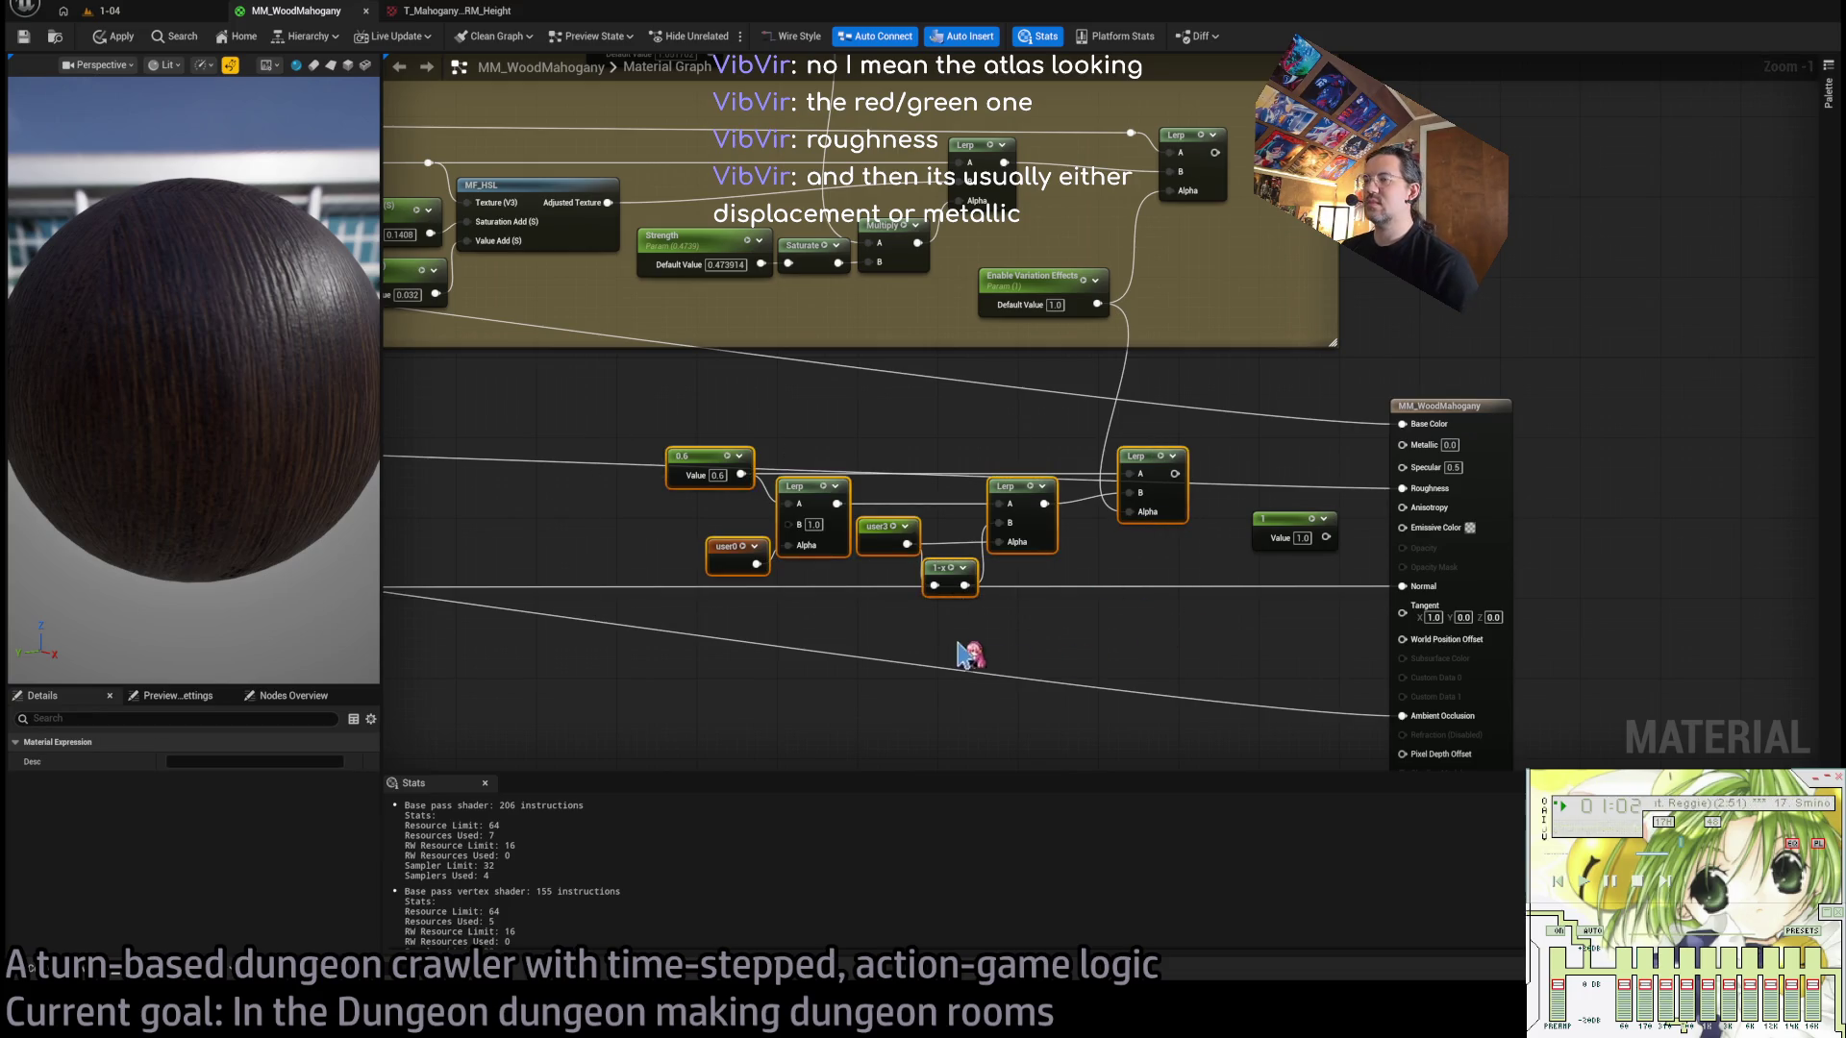
pyautogui.press('Delete')
# Delete the Diffuse Processing nodes so TextureMap feeds the output directly.
pyautogui.scroll(-2, 1145, 671)
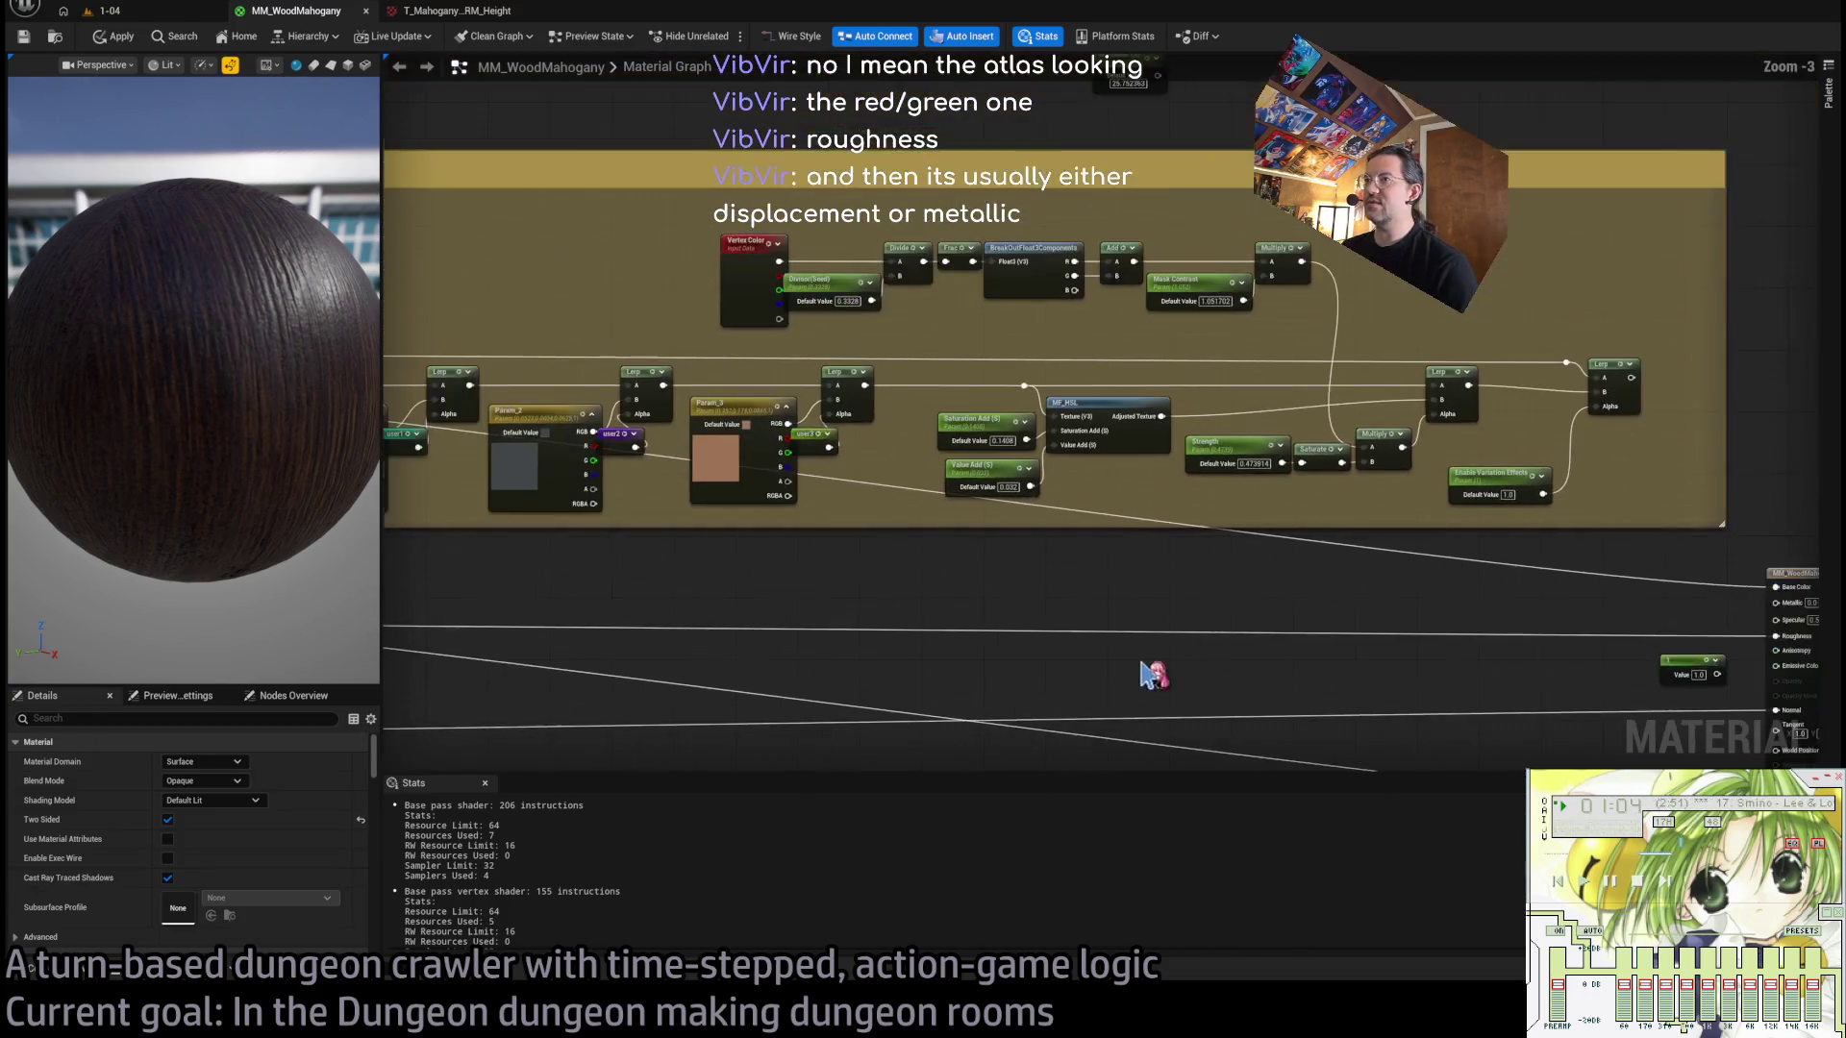
pyautogui.scroll(-1, 1418, 652)
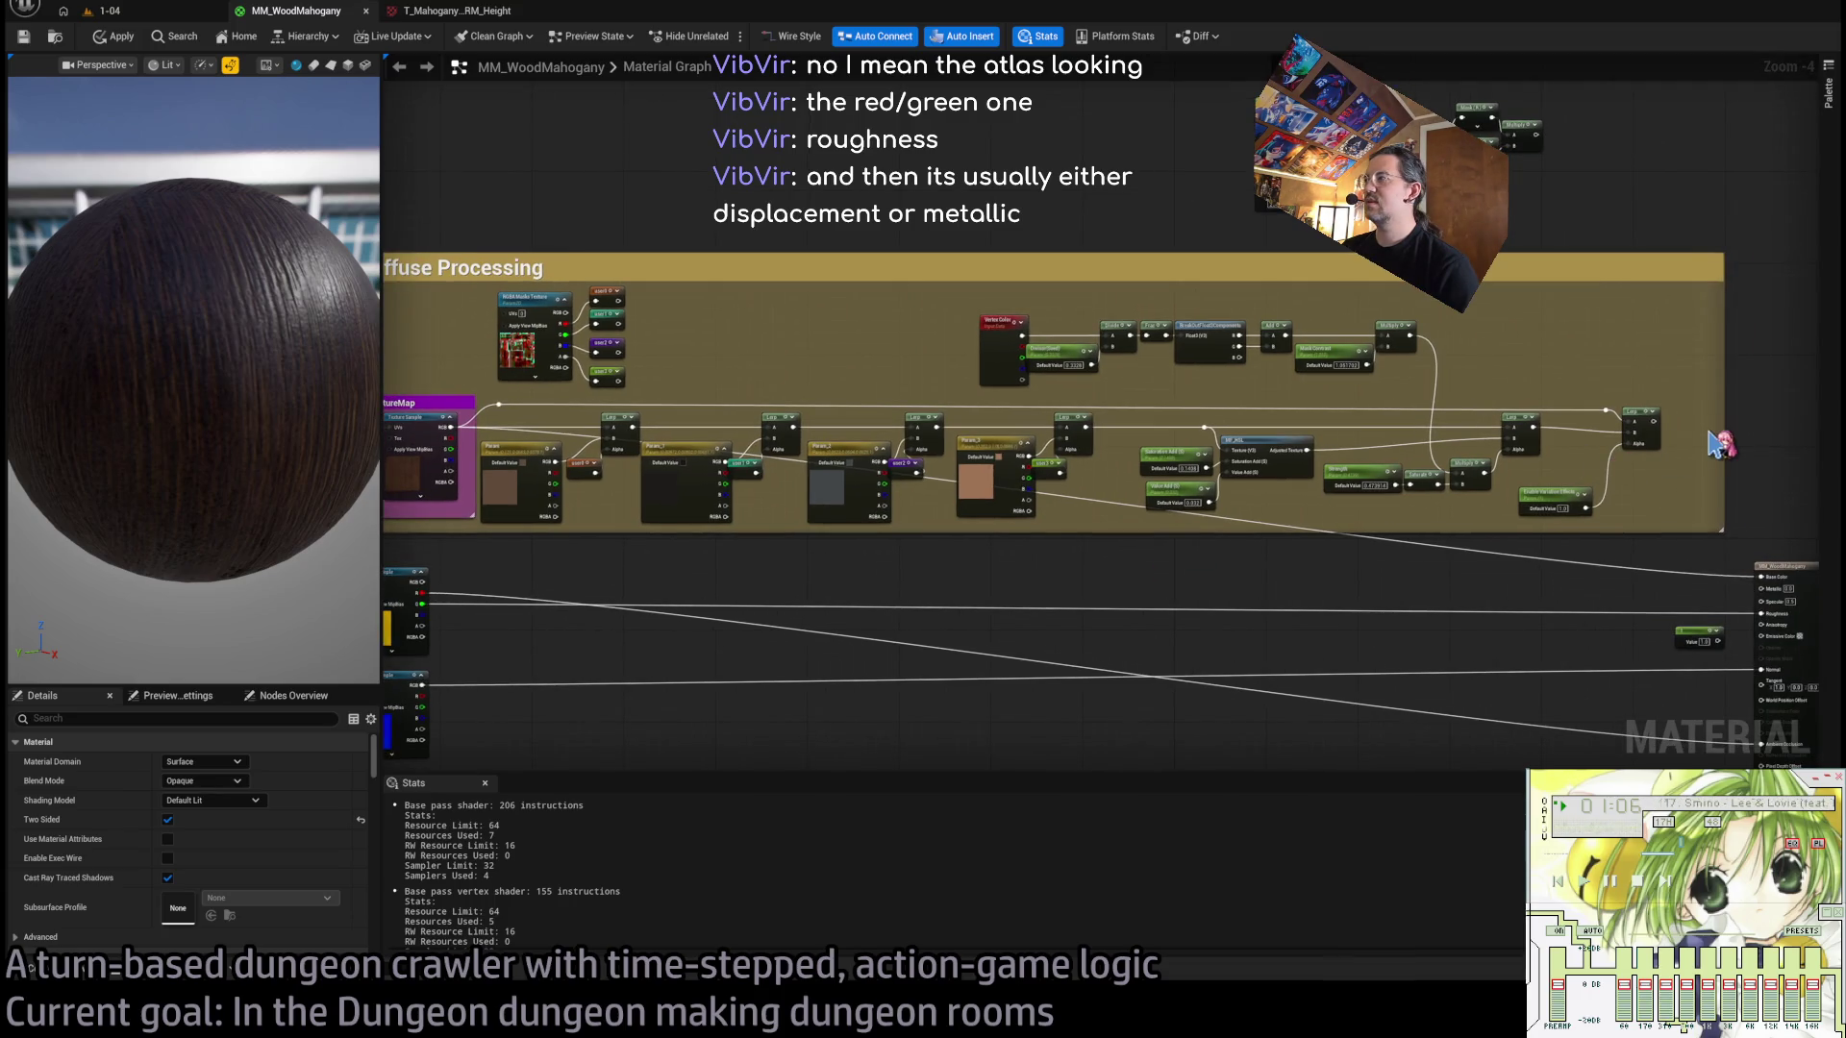
pyautogui.moveTo(1716, 423)
pyautogui.mouseDown()
pyautogui.moveTo(638, 577)
pyautogui.moveTo(494, 576)
pyautogui.mouseUp()
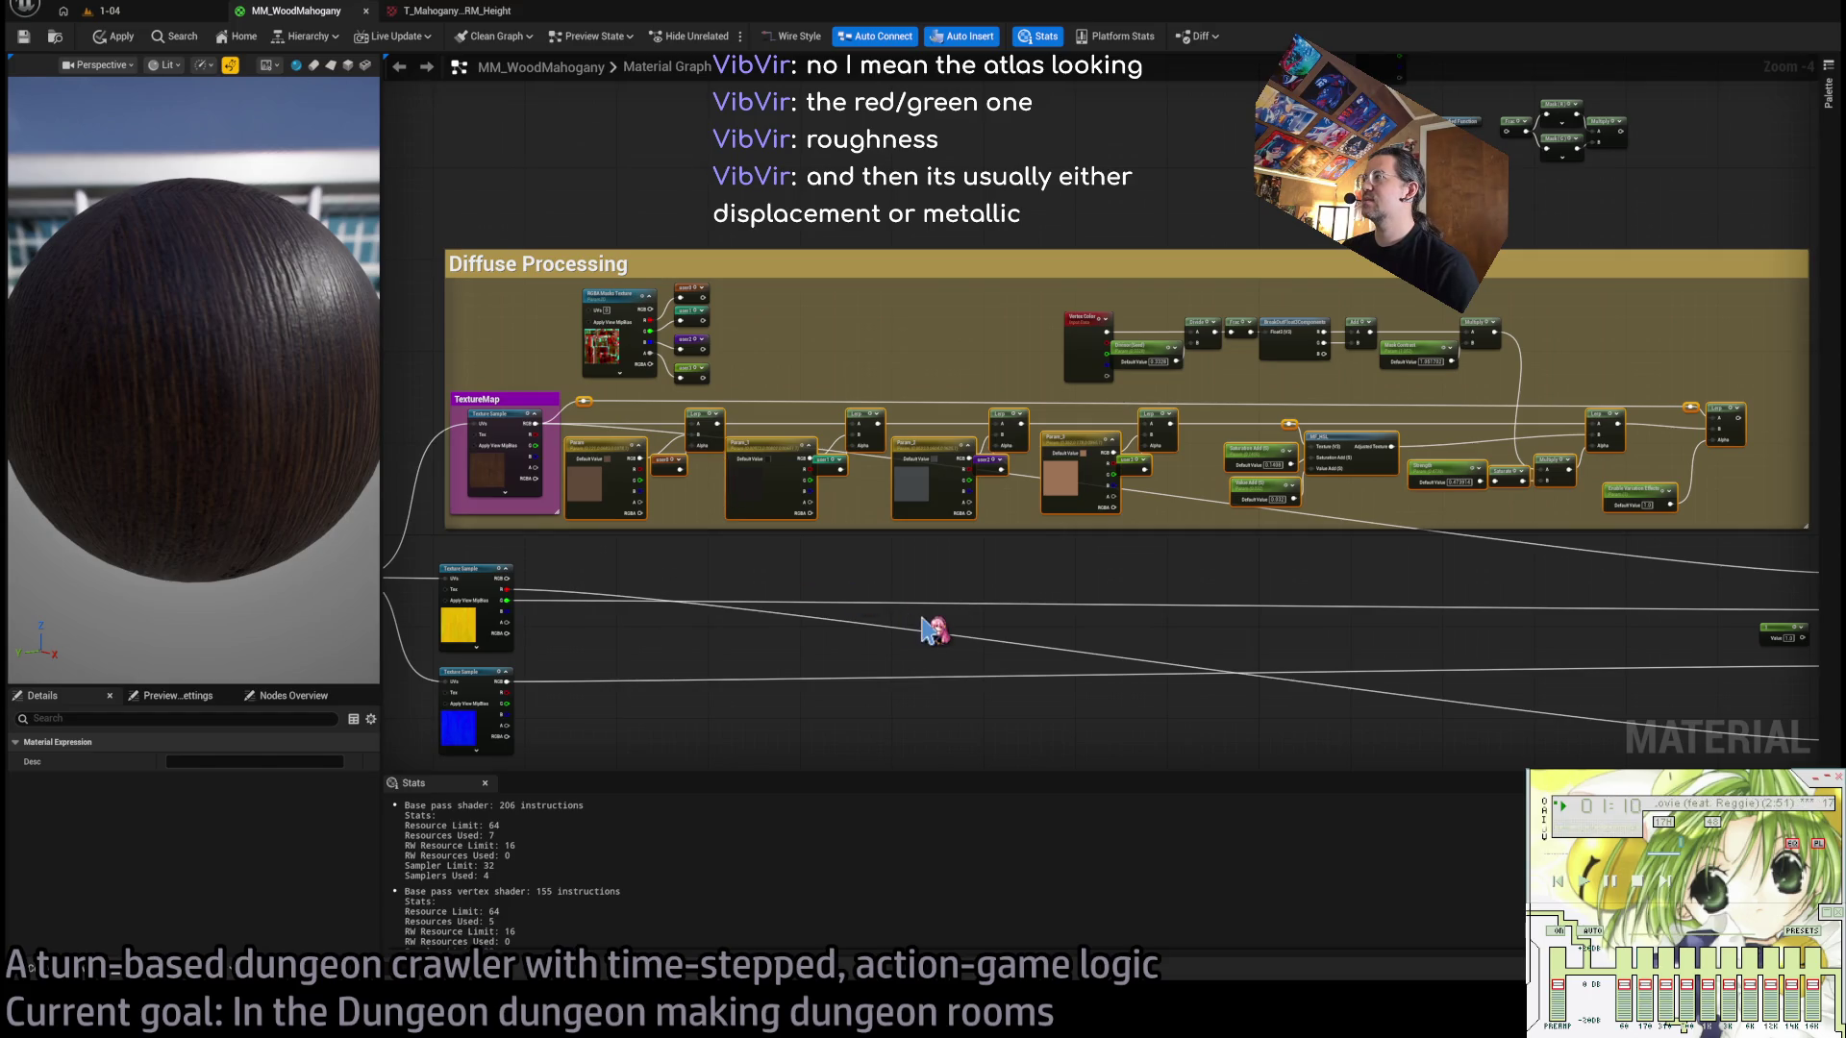
pyautogui.click(1632, 327)
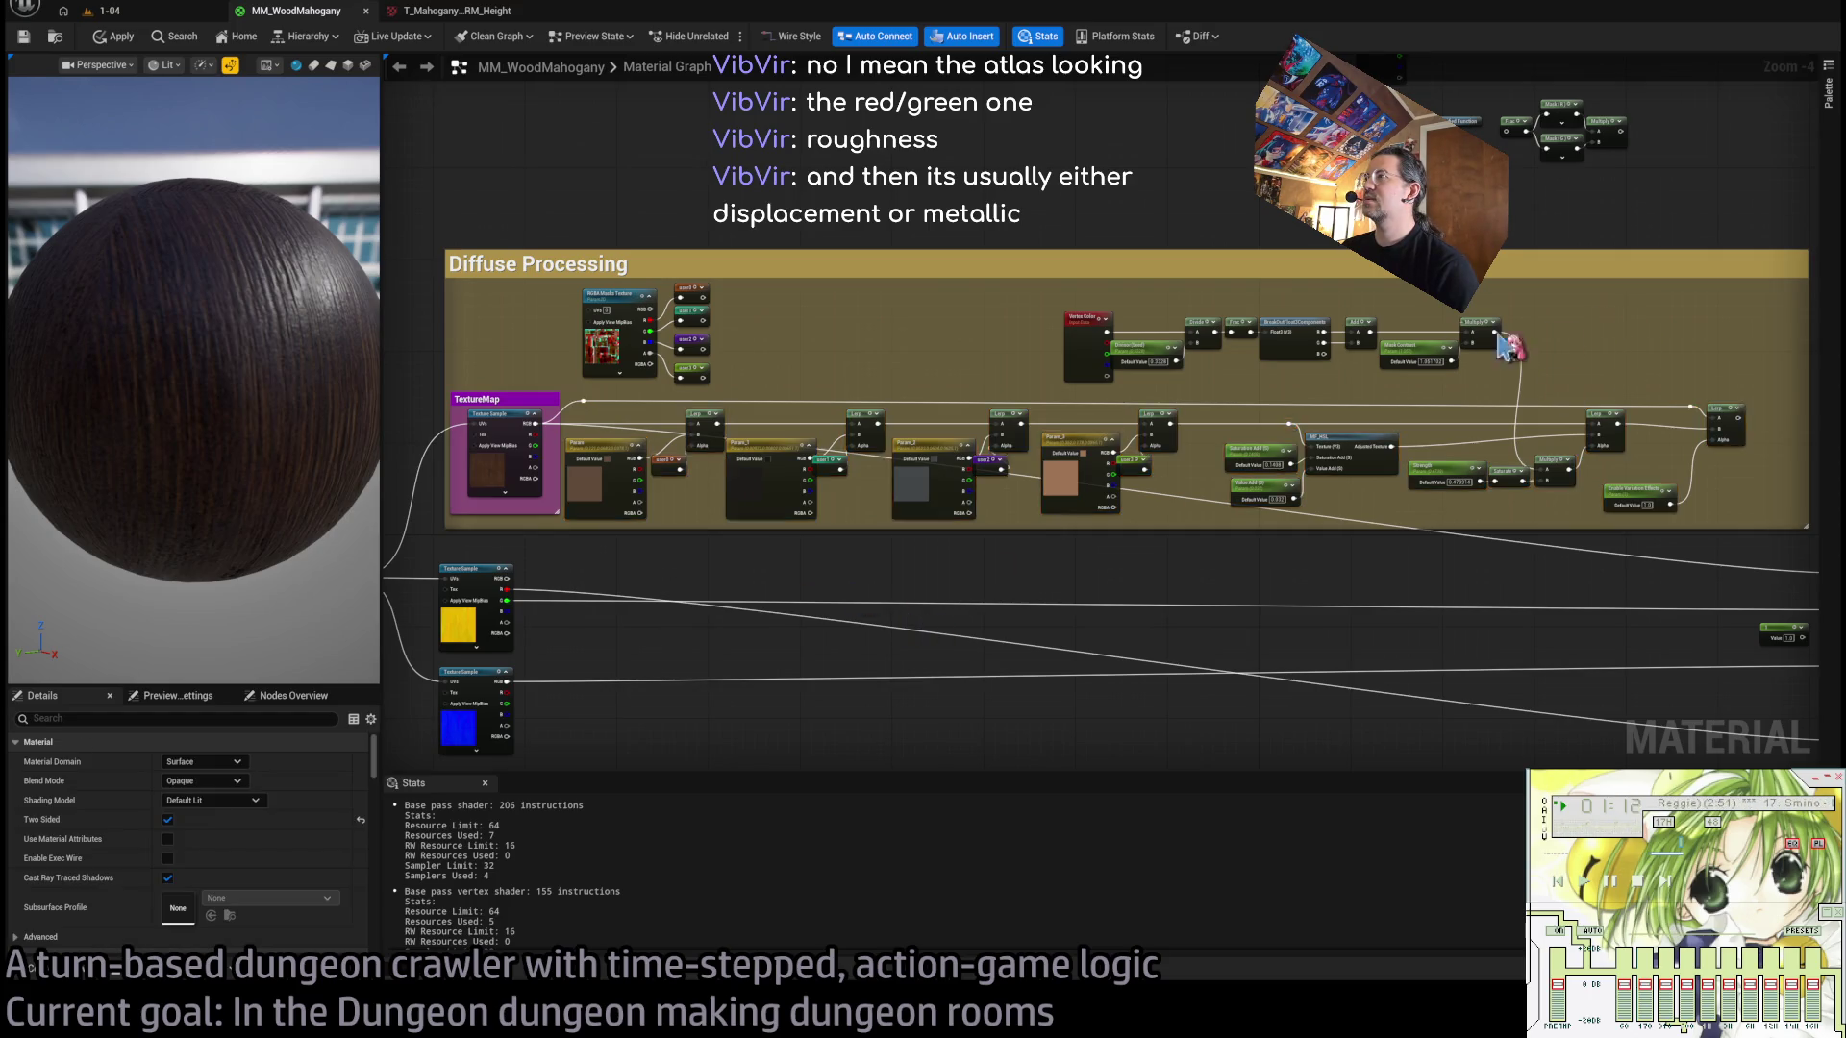
pyautogui.scroll(3, 1357, 335)
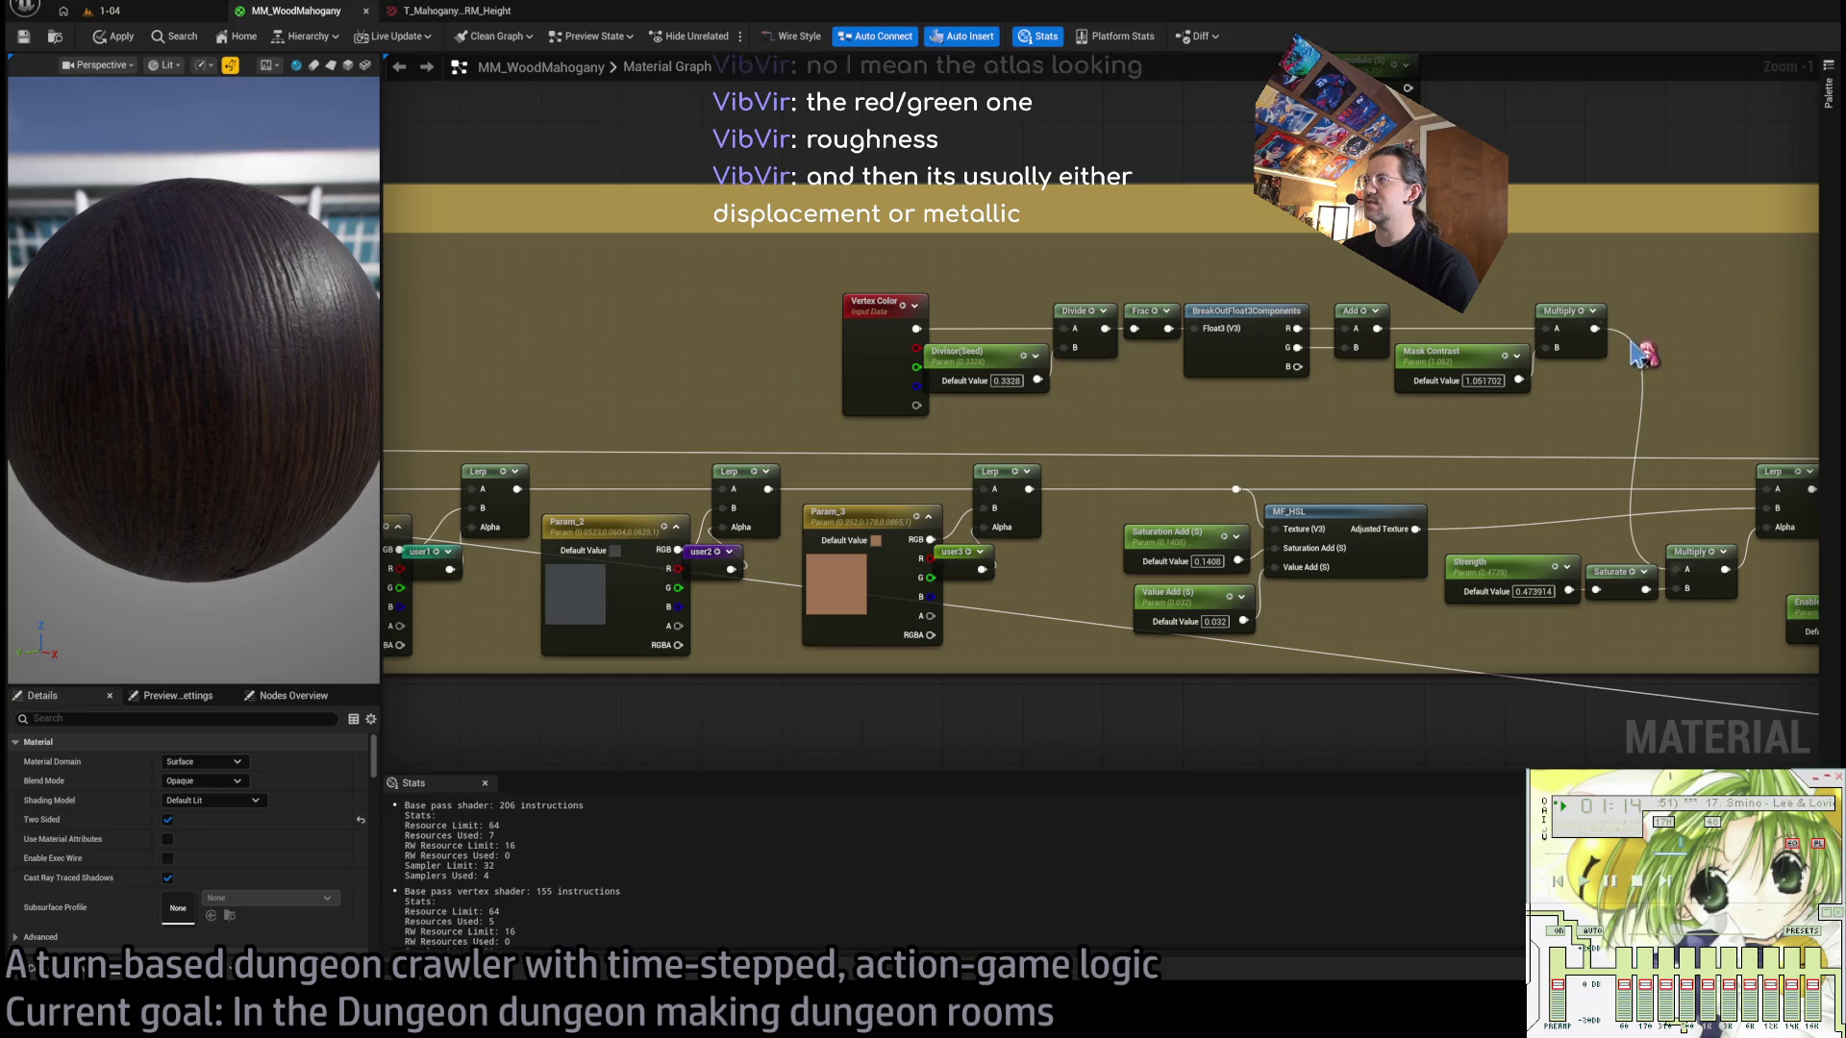
pyautogui.scroll(-3, 1643, 356)
pyautogui.scroll(-2, 1384, 476)
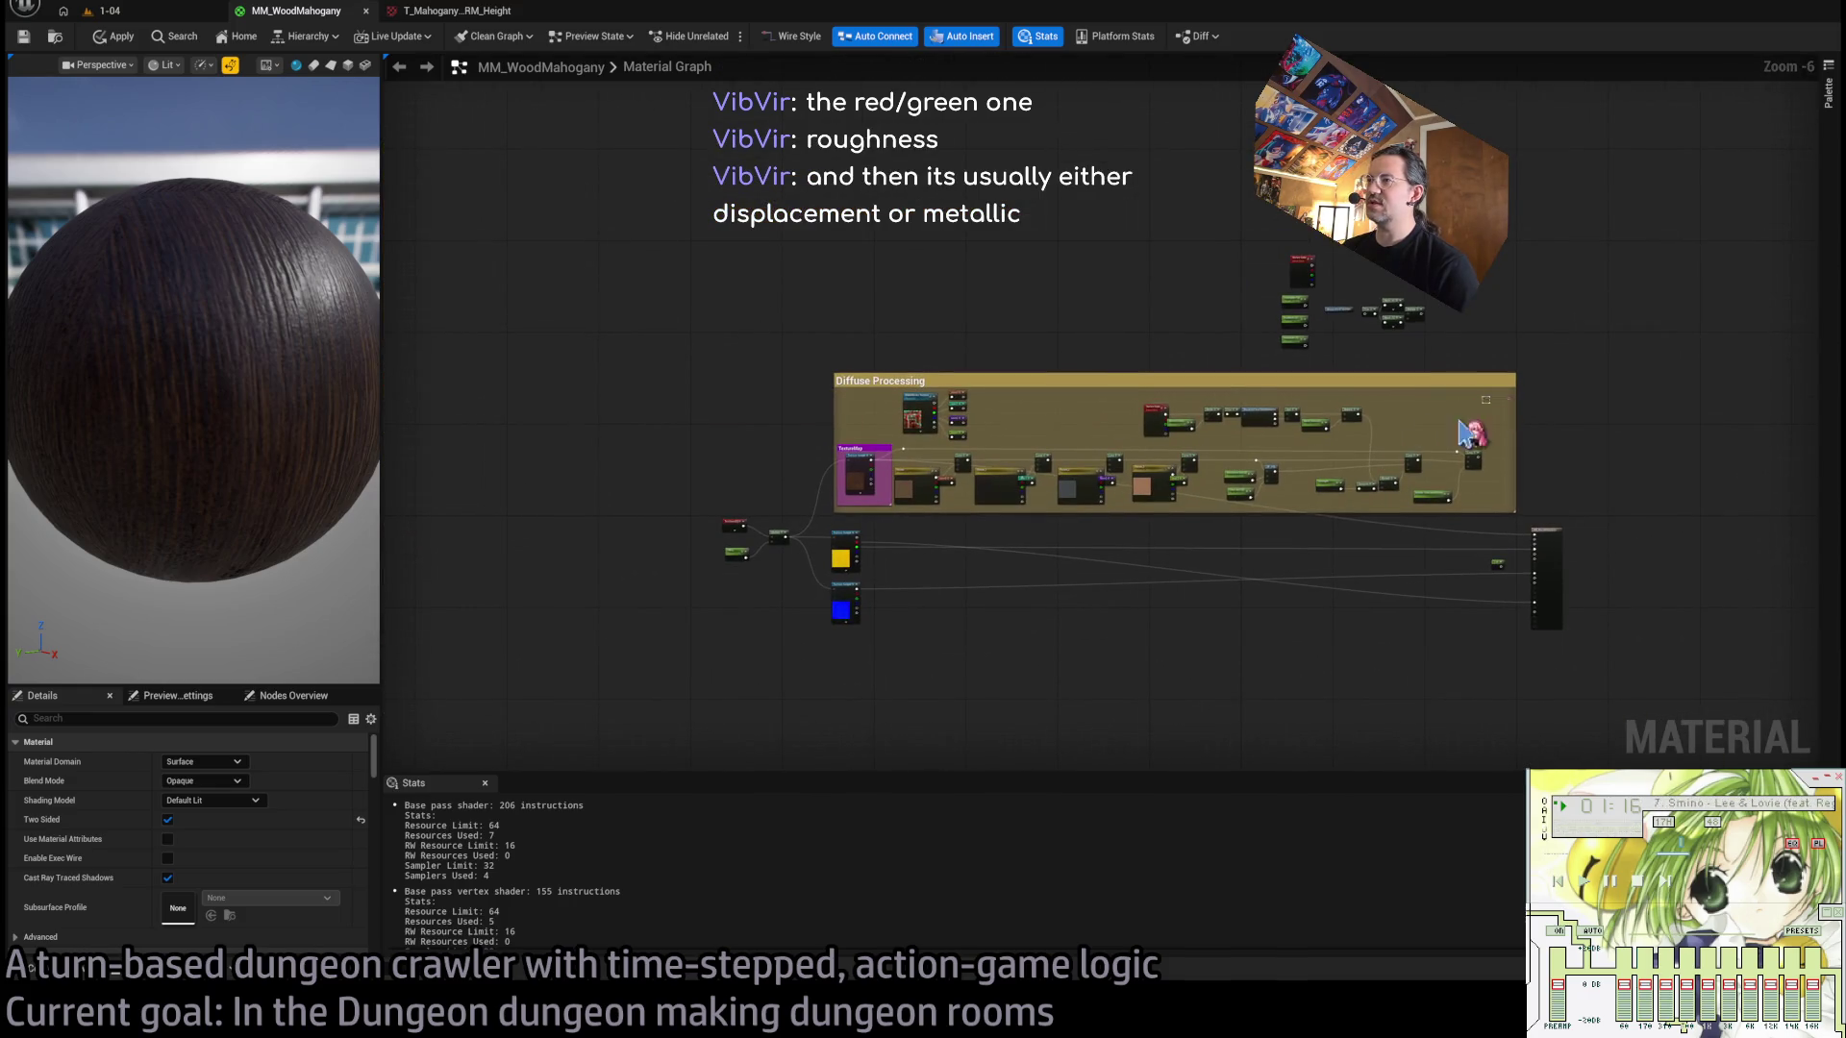
pyautogui.scroll(5, 1001, 535)
pyautogui.moveTo(1005, 499); pyautogui.dragTo(712, 212)
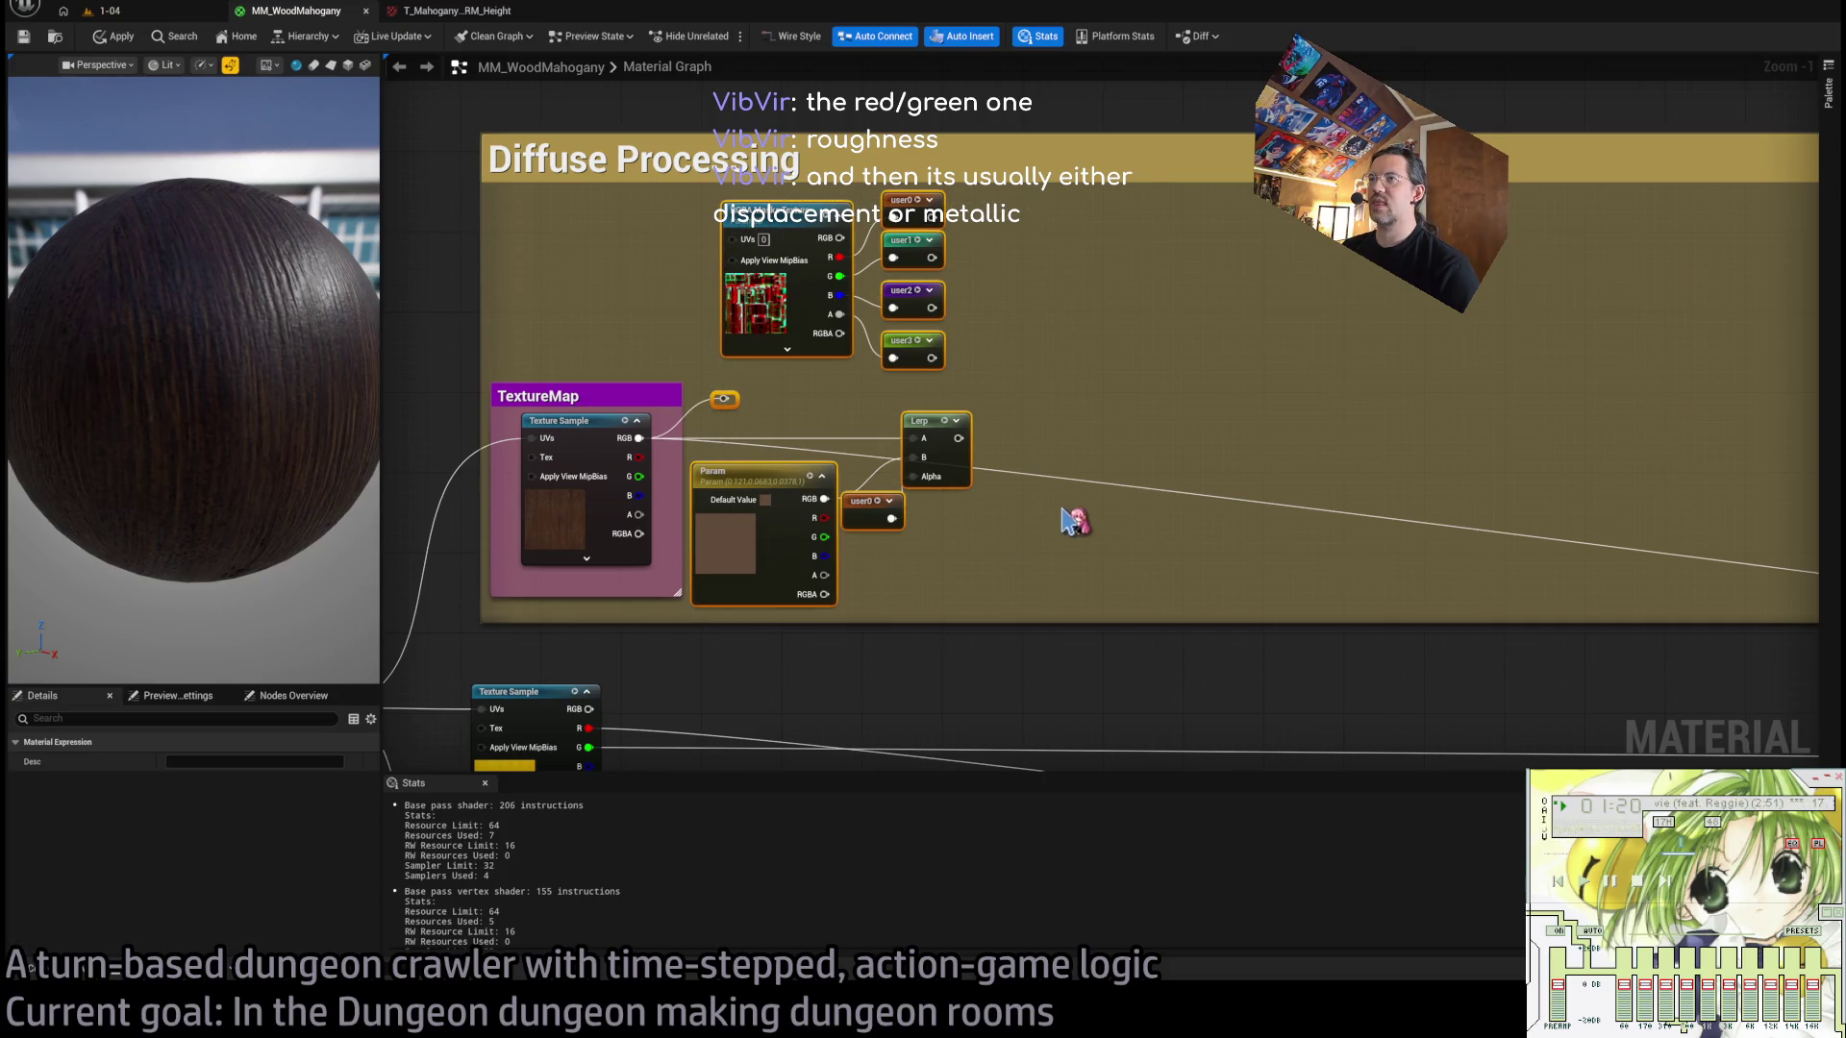
pyautogui.press('Delete')
pyautogui.scroll(-4, 1087, 509)
# Delete the Diffuse Processing and TextureMap comment boxes and shift the texture node group right.
pyautogui.click(869, 248)
pyautogui.press('Delete')
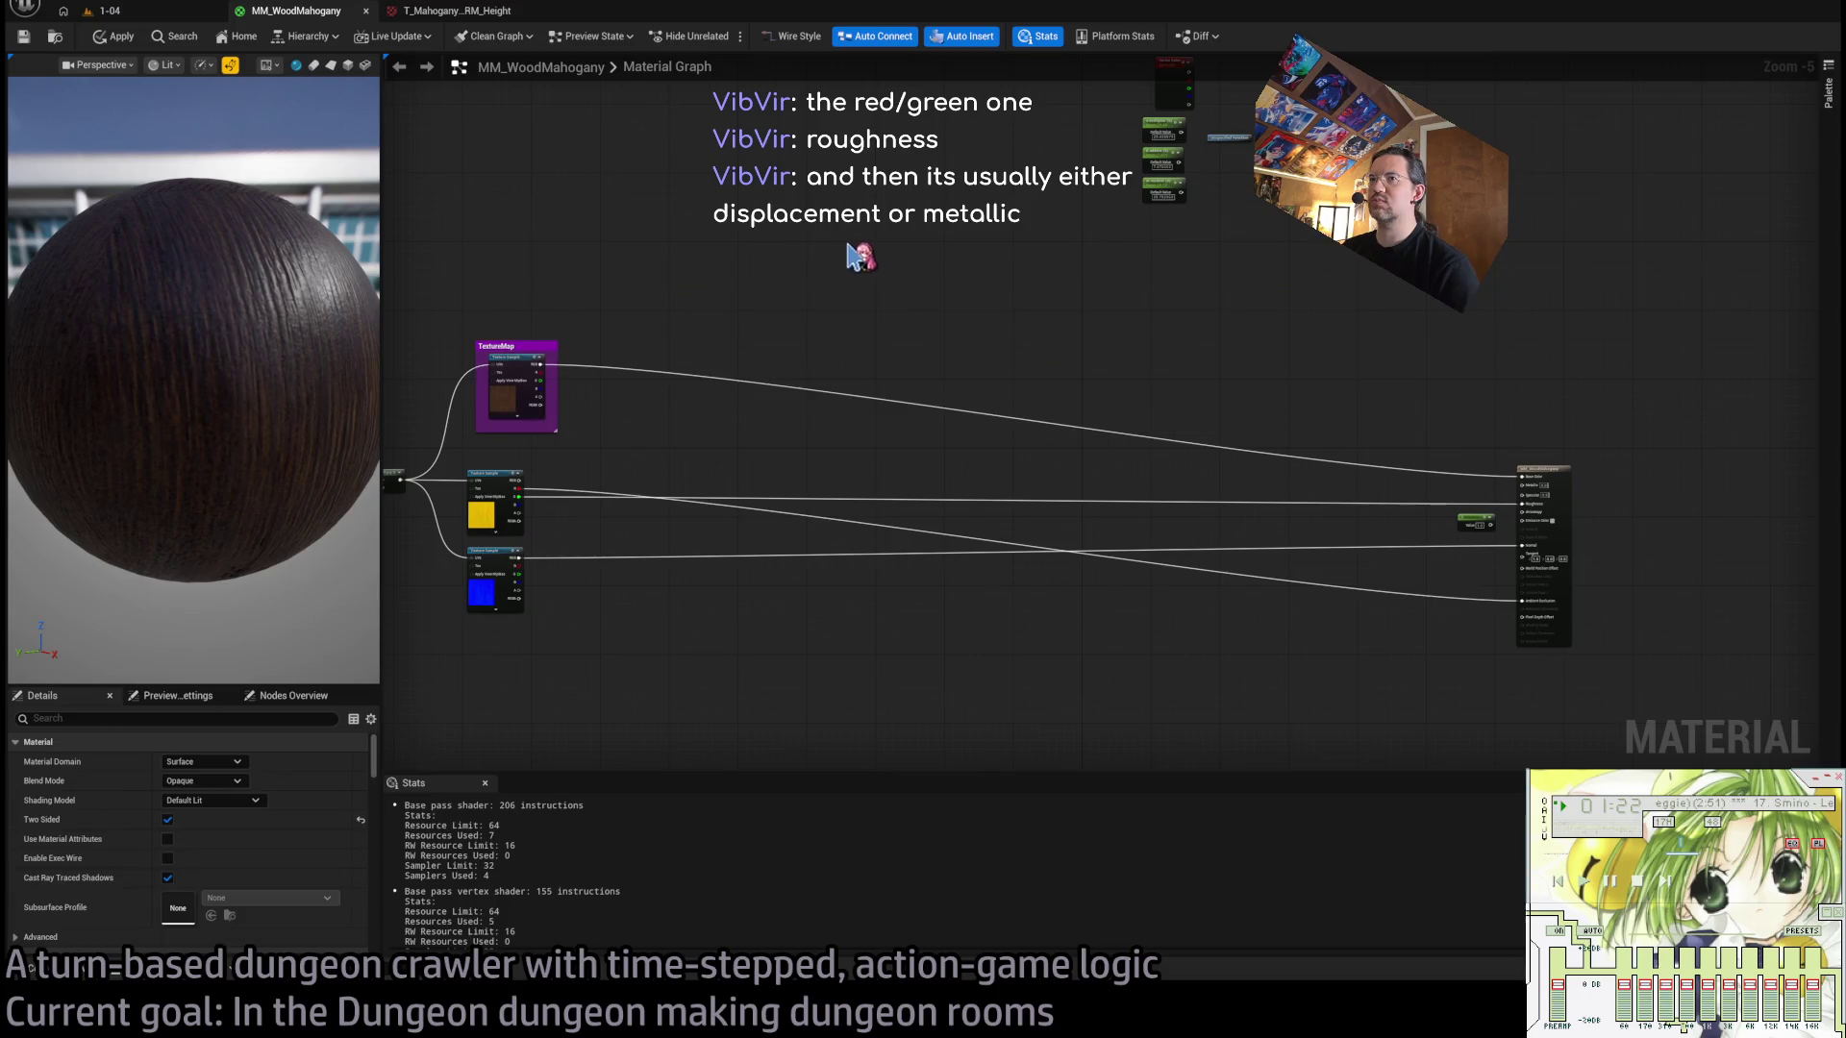
pyautogui.press('Home')
pyautogui.moveTo(990, 238); pyautogui.dragTo(448, 742)
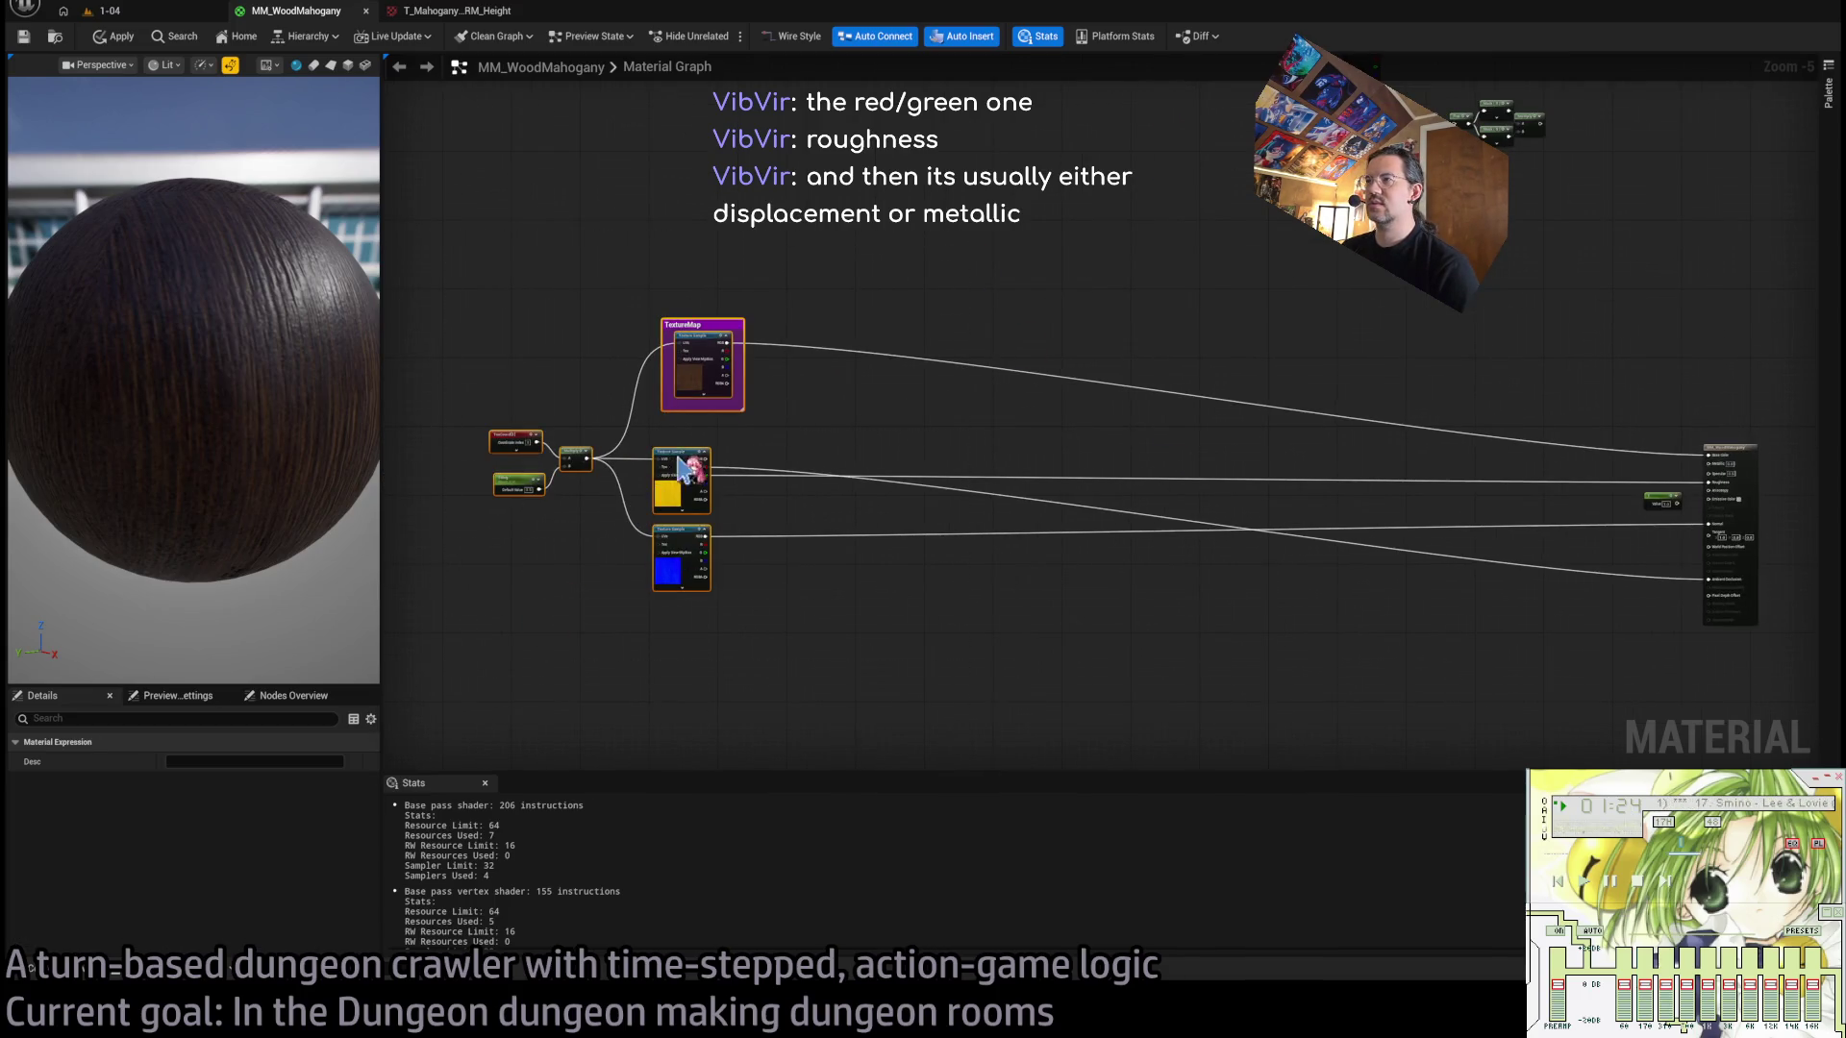
pyautogui.moveTo(685, 471)
pyautogui.mouseDown()
pyautogui.moveTo(1400, 567)
pyautogui.moveTo(1363, 587)
pyautogui.moveTo(1346, 564)
pyautogui.mouseUp()
pyautogui.hotkey('ctrl', 'space')
pyautogui.scroll(5, 1463, 519)
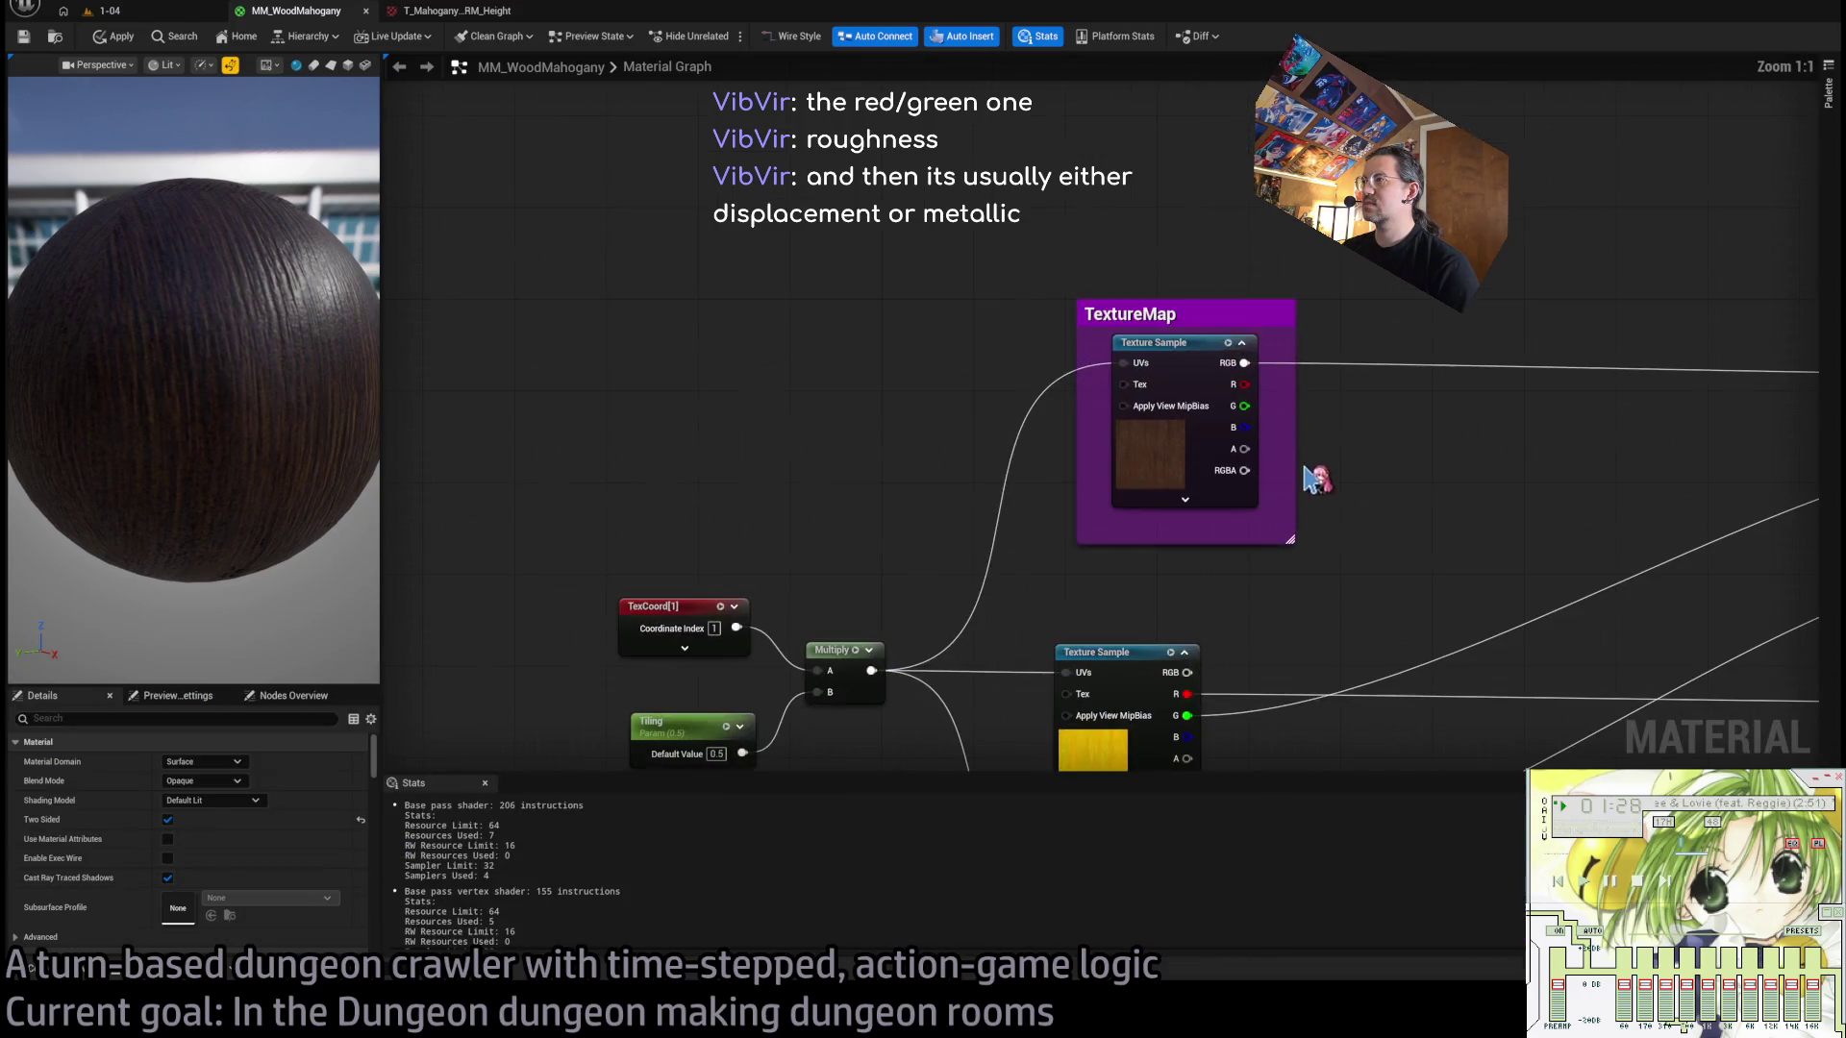
pyautogui.hotkey('ctrl', 'z')
pyautogui.hotkey('ctrl', 'z')
pyautogui.hotkey('ctrl', 'z')
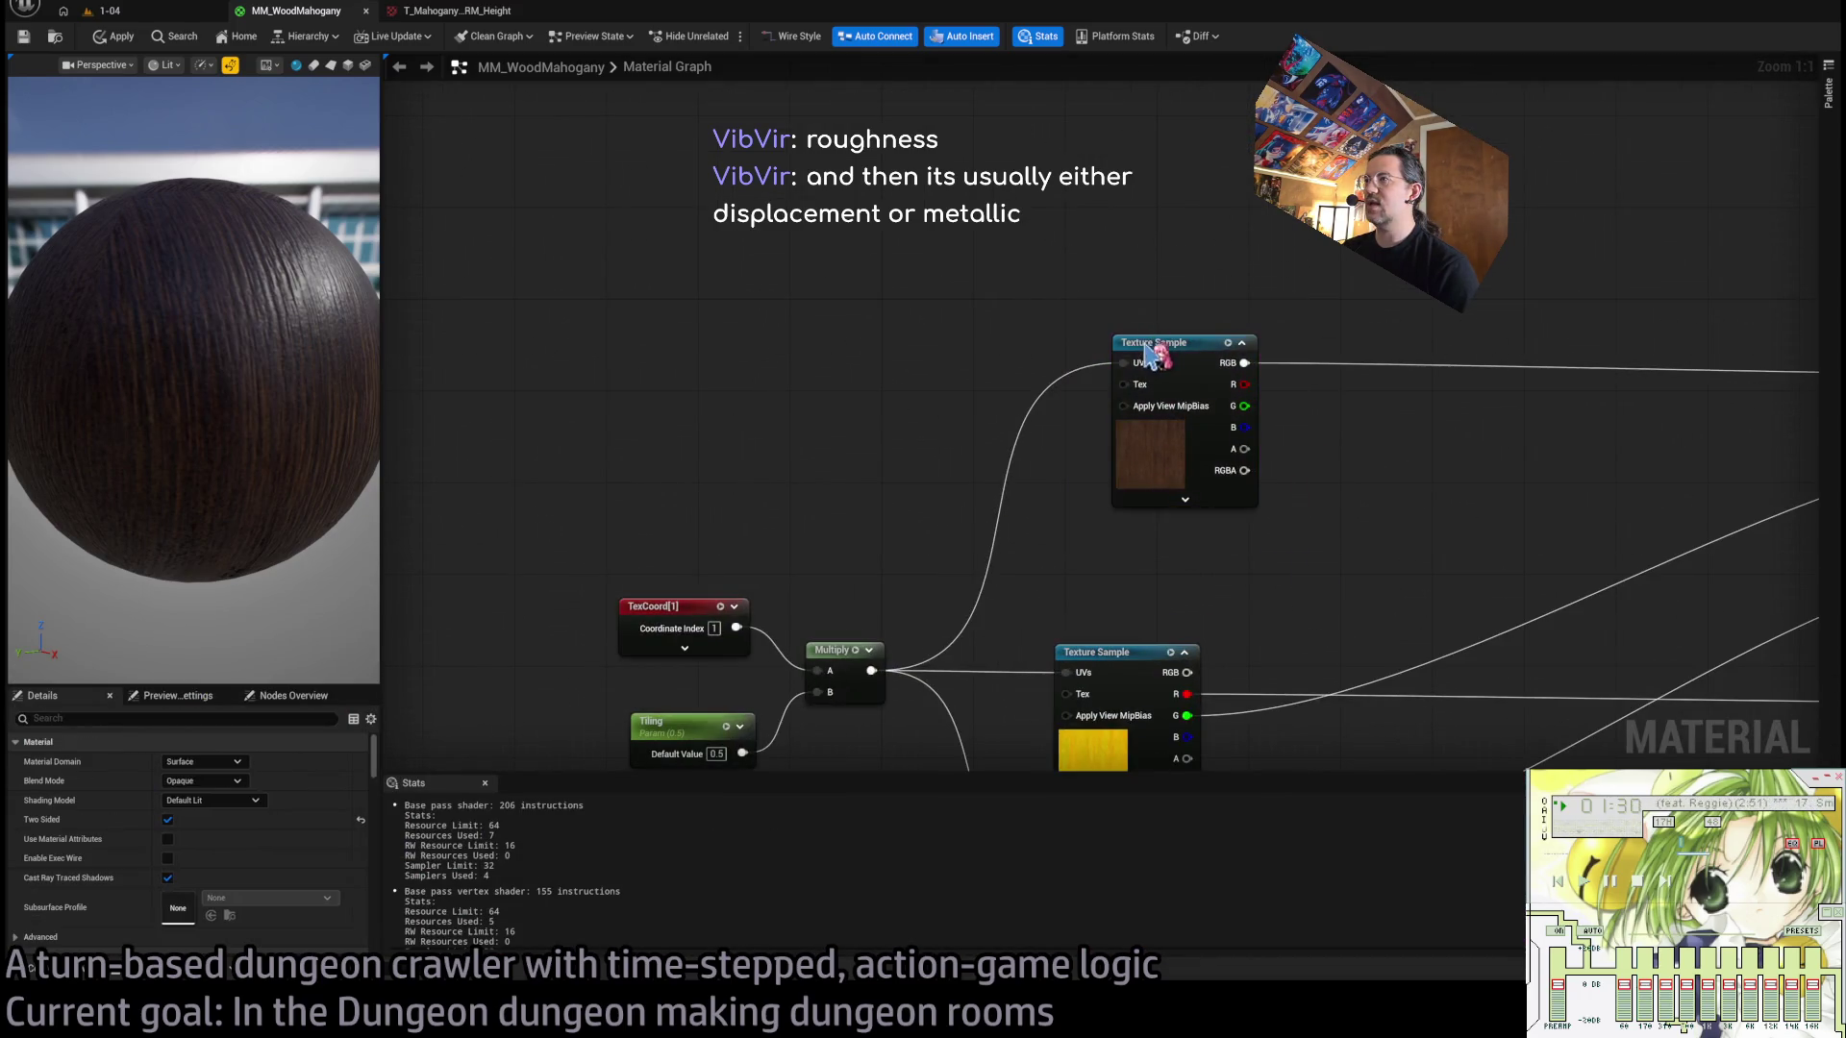
# Raise Multiply, TexCoord and Tiling, and stack the three texture samples in a column.
pyautogui.moveTo(1015, 499); pyautogui.dragTo(1027, 430)
pyautogui.moveTo(766, 517)
pyautogui.mouseDown()
pyautogui.moveTo(795, 219)
pyautogui.moveTo(821, 186)
pyautogui.mouseUp()
pyautogui.moveTo(591, 471); pyautogui.dragTo(591, 173)
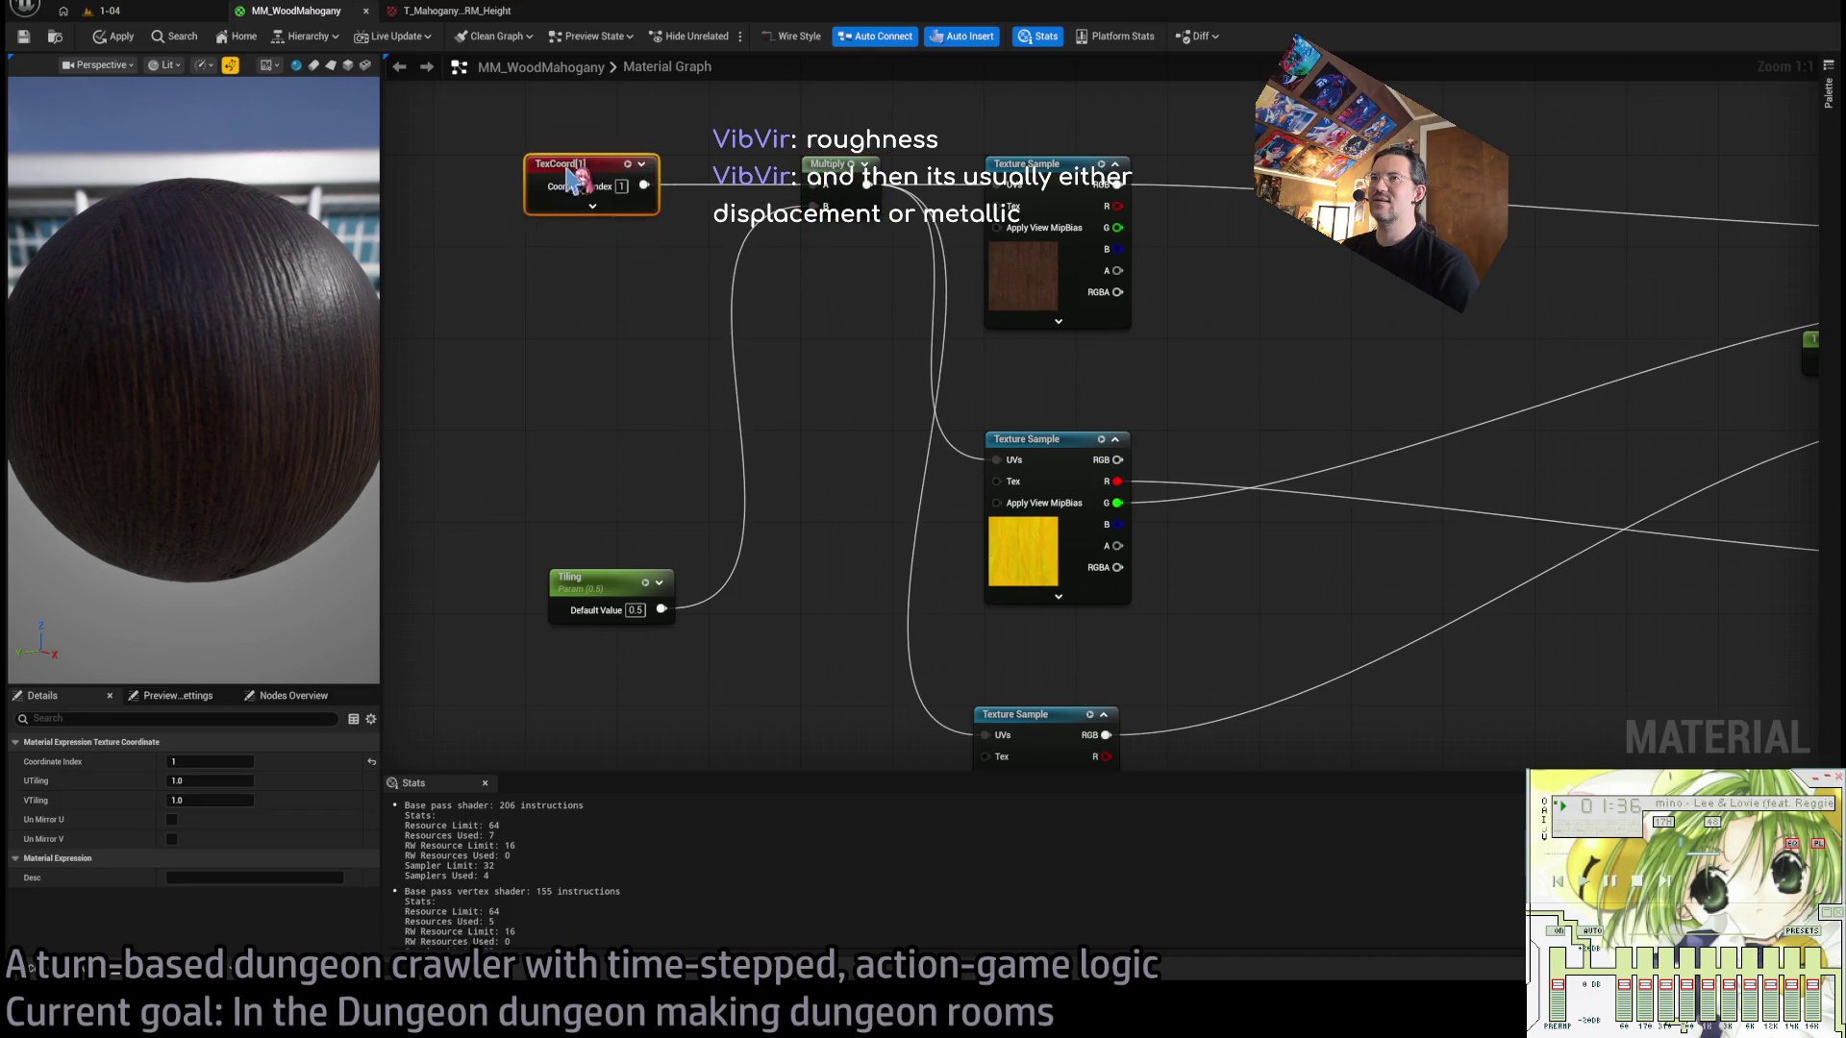
pyautogui.moveTo(605, 568); pyautogui.dragTo(589, 192)
pyautogui.click(1026, 688)
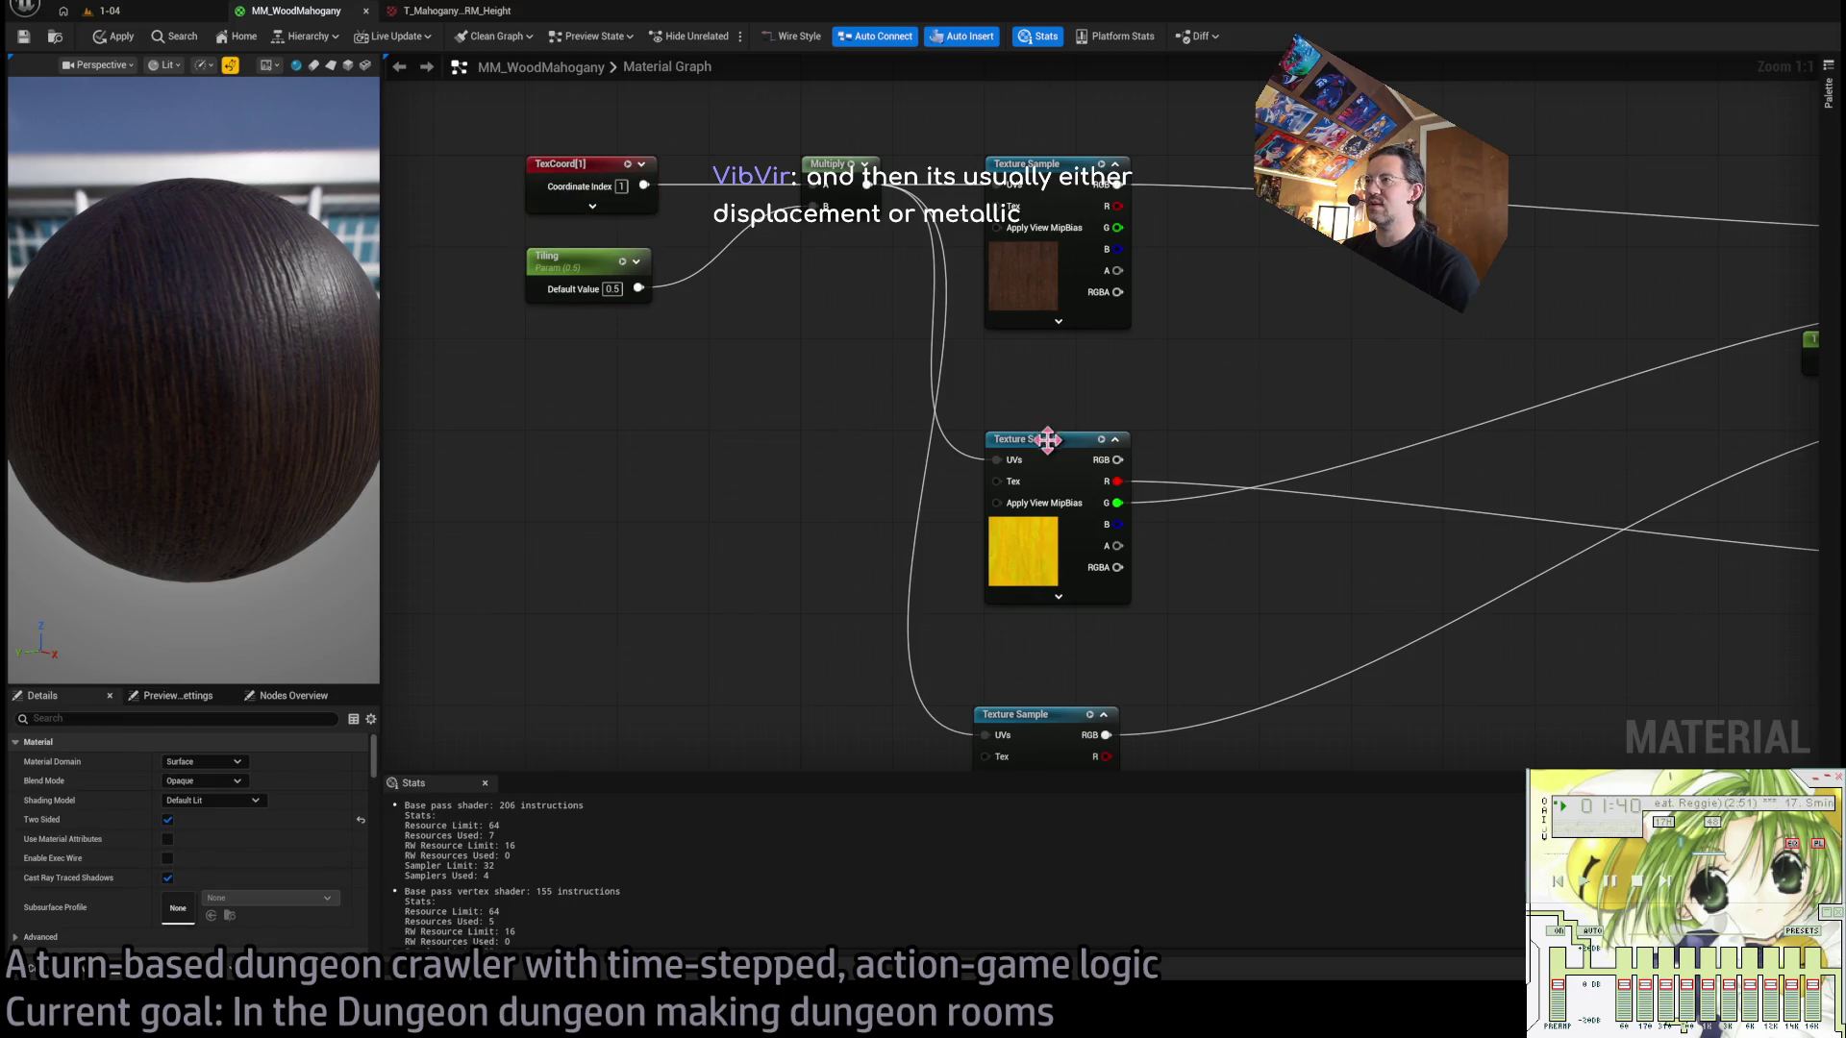
pyautogui.moveTo(1048, 440); pyautogui.dragTo(1046, 347)
pyautogui.moveTo(1035, 714)
pyautogui.mouseDown()
pyautogui.moveTo(1045, 529)
pyautogui.moveTo(939, 651)
pyautogui.mouseUp()
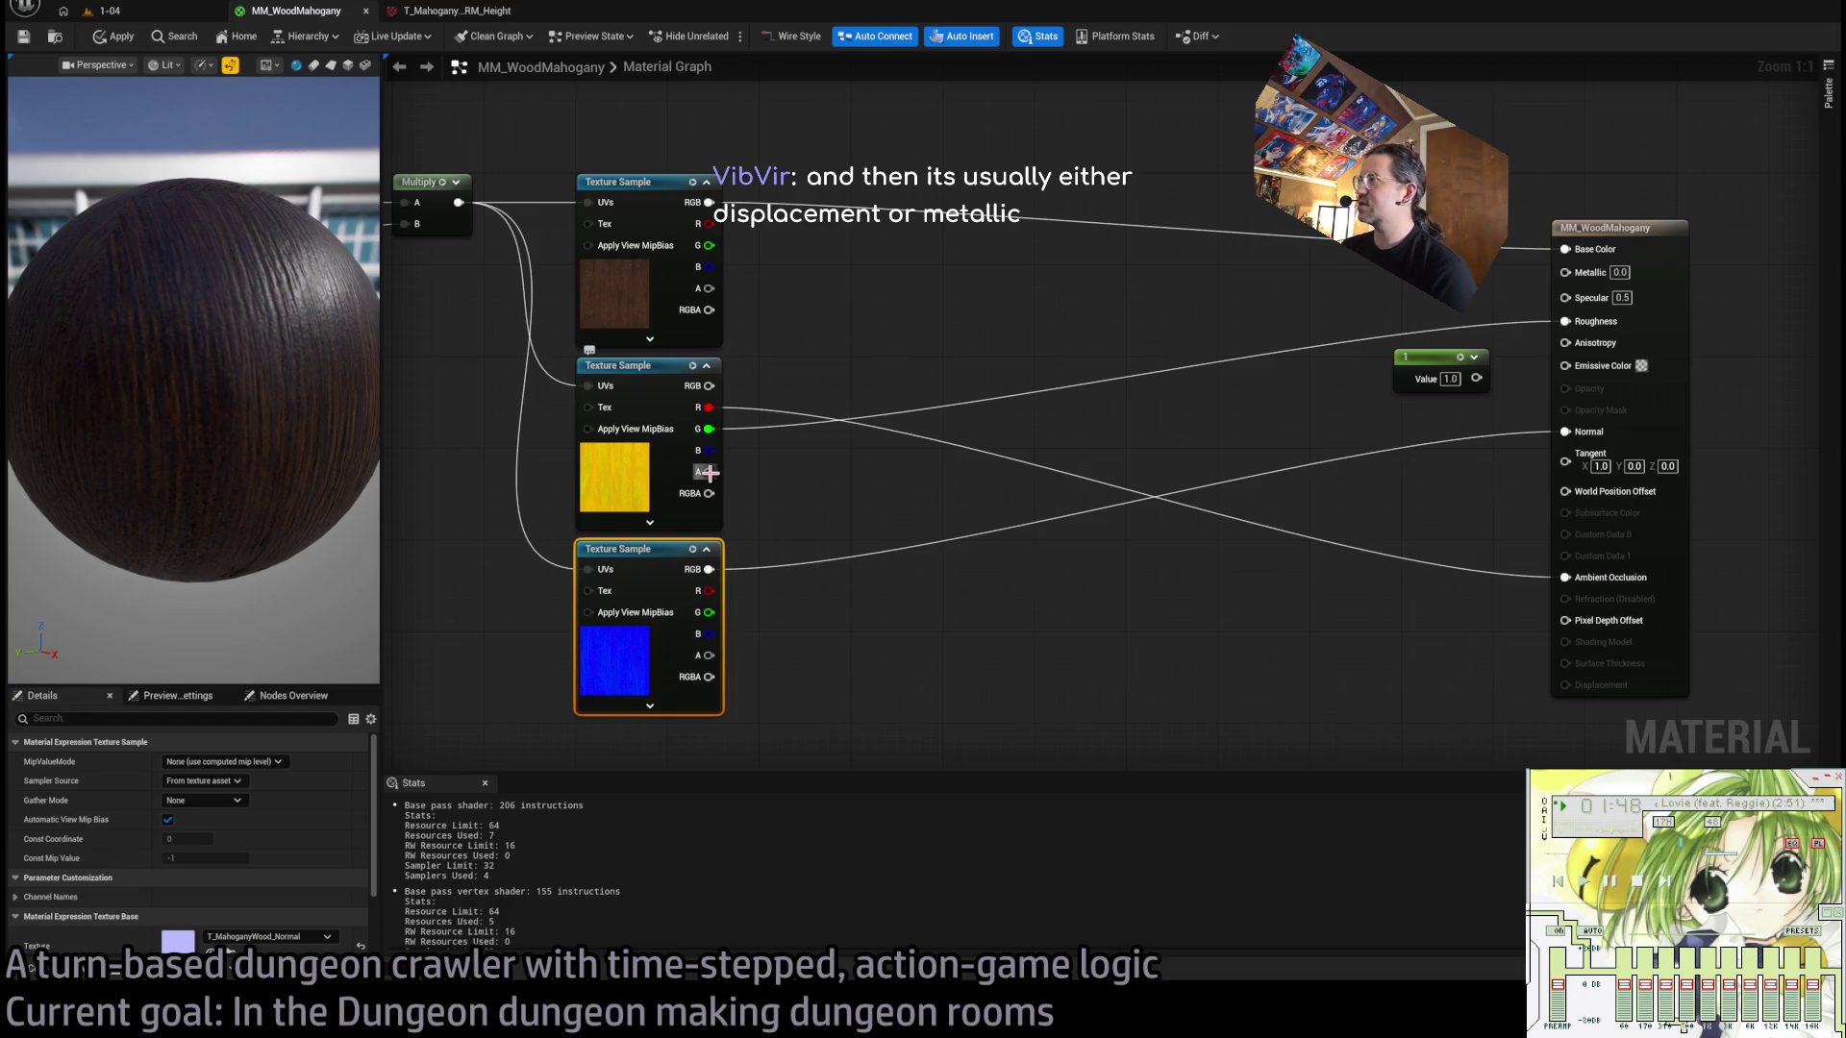
pyautogui.moveTo(288, 452)
pyautogui.mouseDown()
pyautogui.moveTo(298, 384)
pyautogui.moveTo(308, 404)
pyautogui.mouseUp()
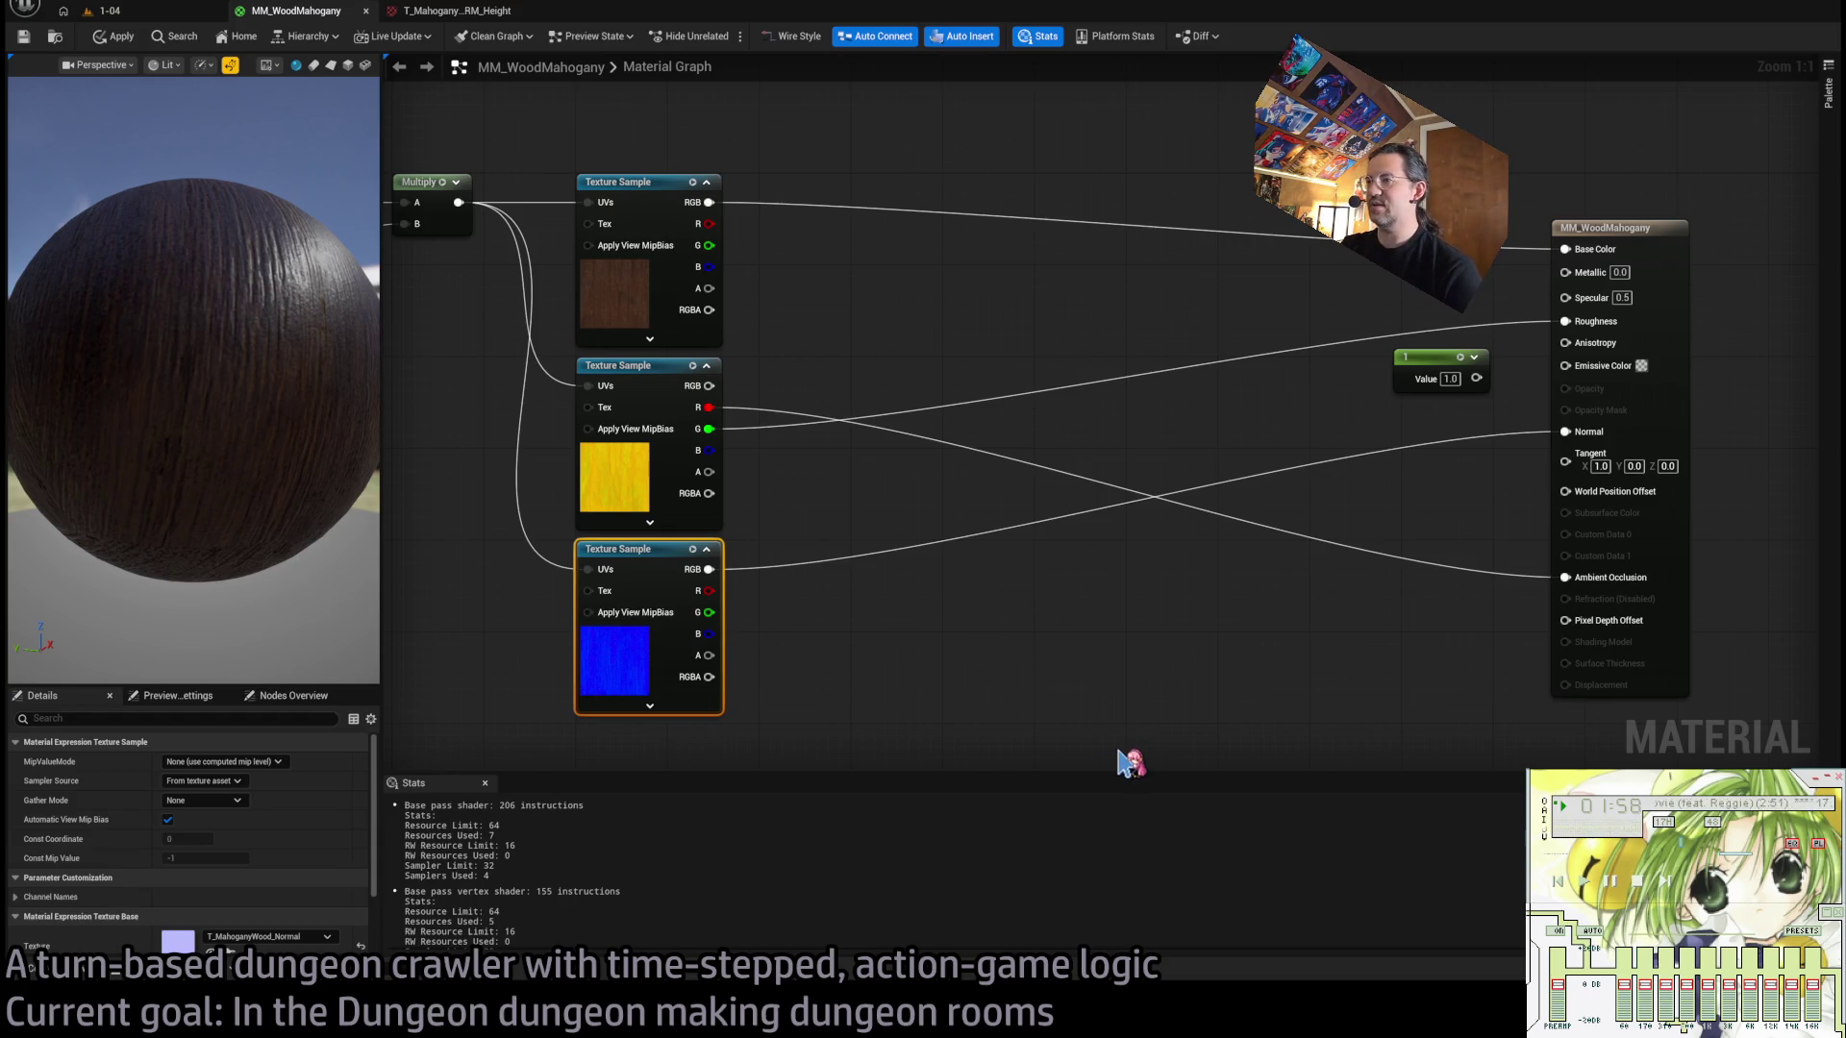
# Paste a ParallaxOcclusionMapping node below the samples and try linking the yellow sample's alpha to Heightmap Texture.
pyautogui.hotkey('ctrl', 'v')
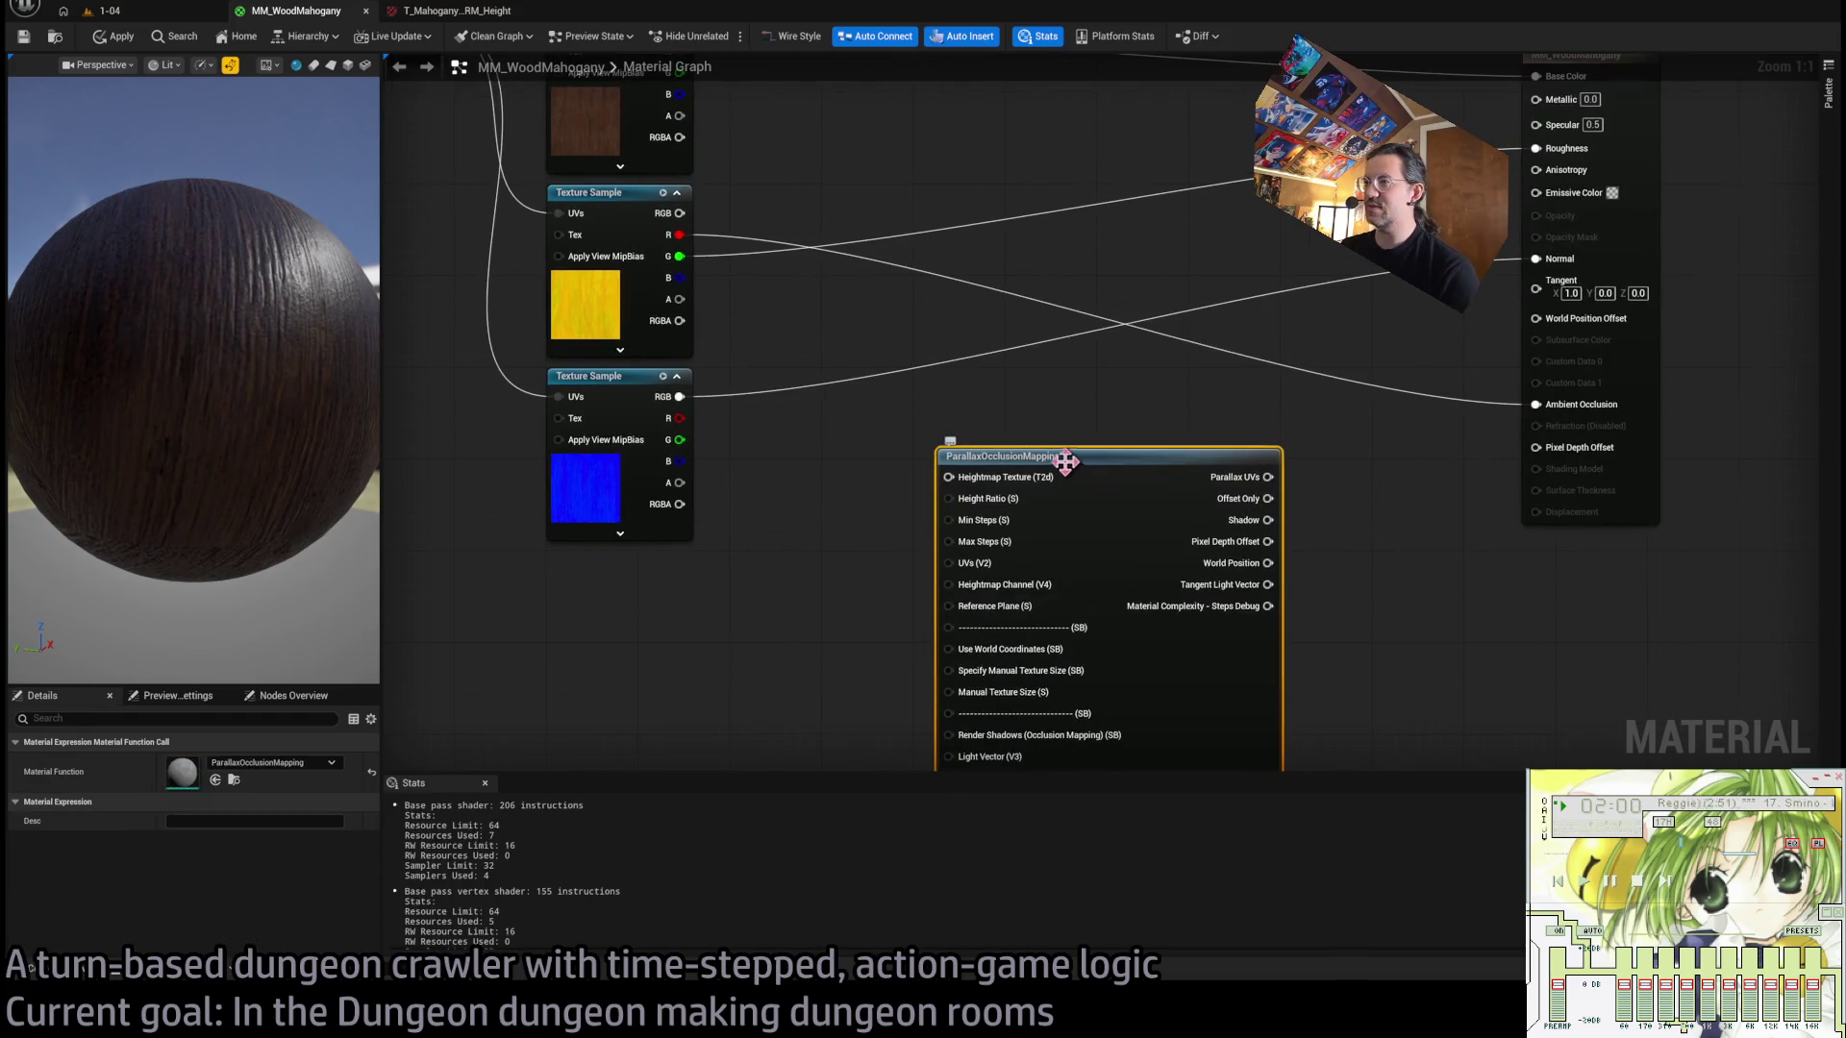
pyautogui.moveTo(1063, 465)
pyautogui.mouseDown()
pyautogui.moveTo(1009, 445)
pyautogui.moveTo(1111, 533)
pyautogui.mouseUp()
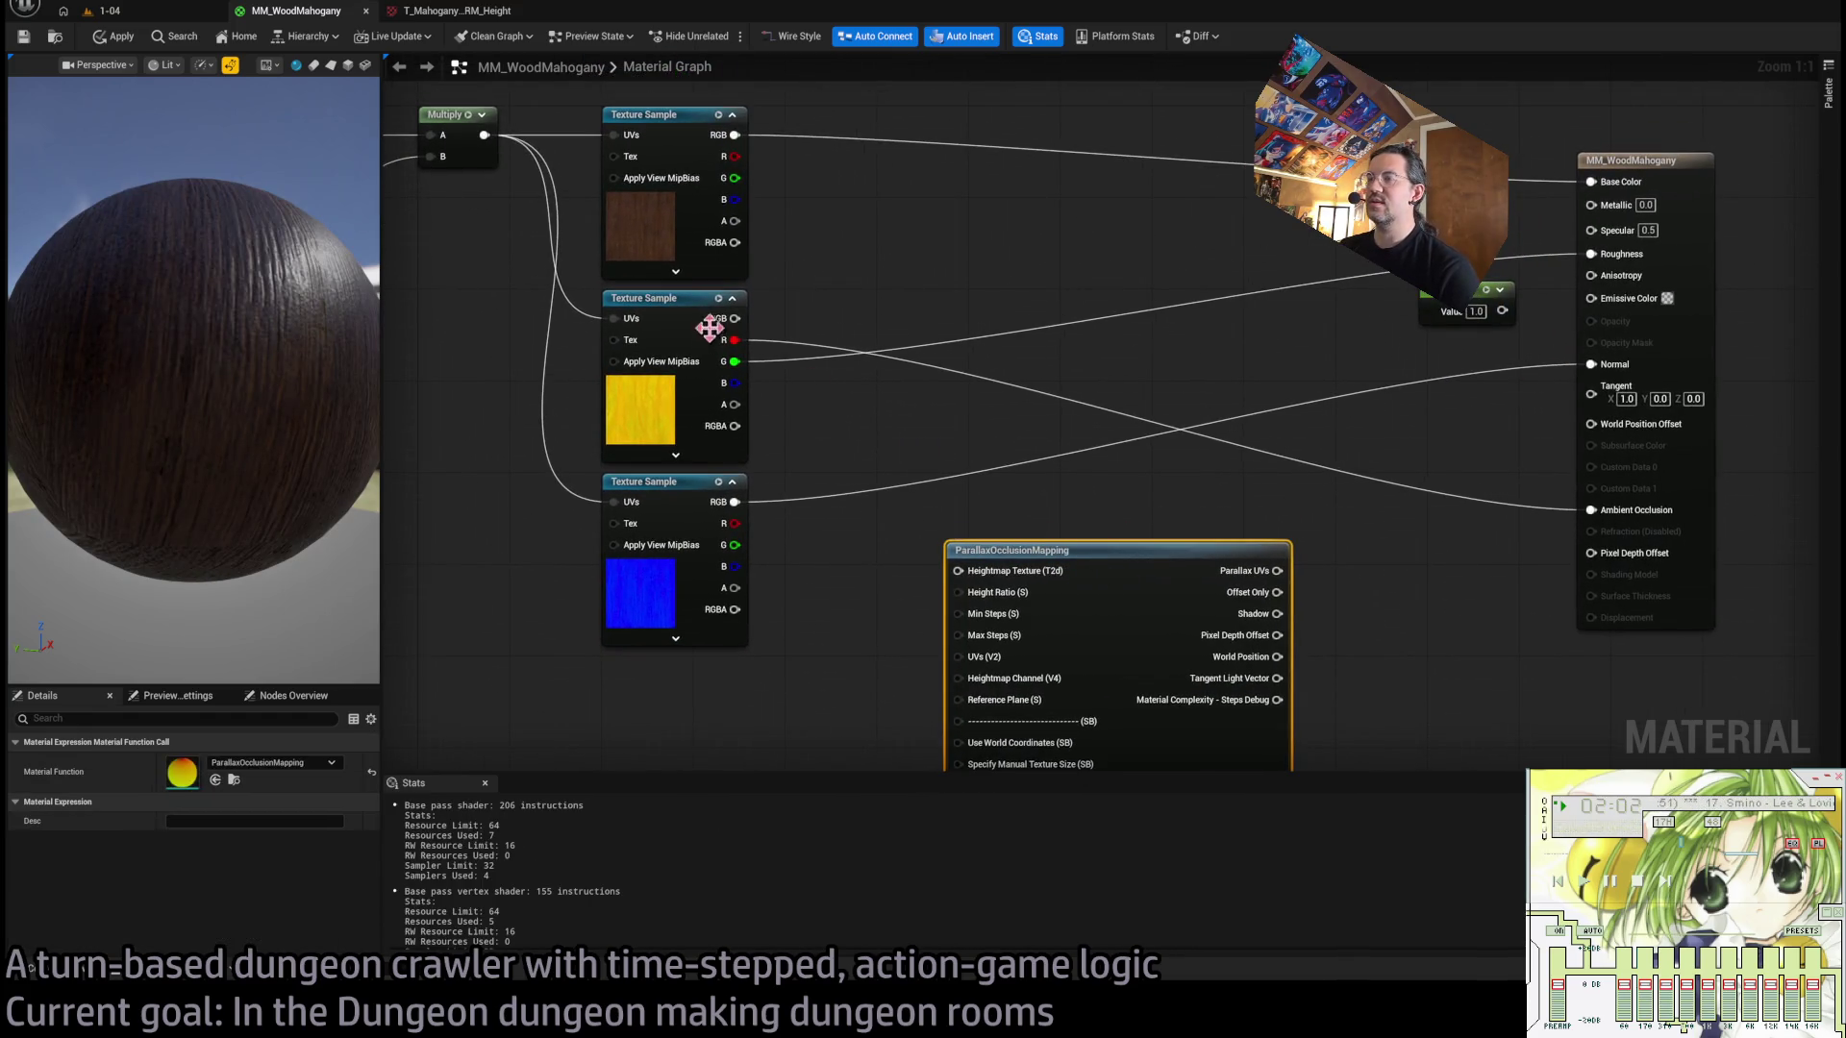
pyautogui.moveTo(726, 352)
pyautogui.mouseDown()
pyautogui.moveTo(978, 538)
pyautogui.moveTo(985, 524)
pyautogui.moveTo(725, 352)
pyautogui.mouseUp()
pyautogui.click(755, 348)
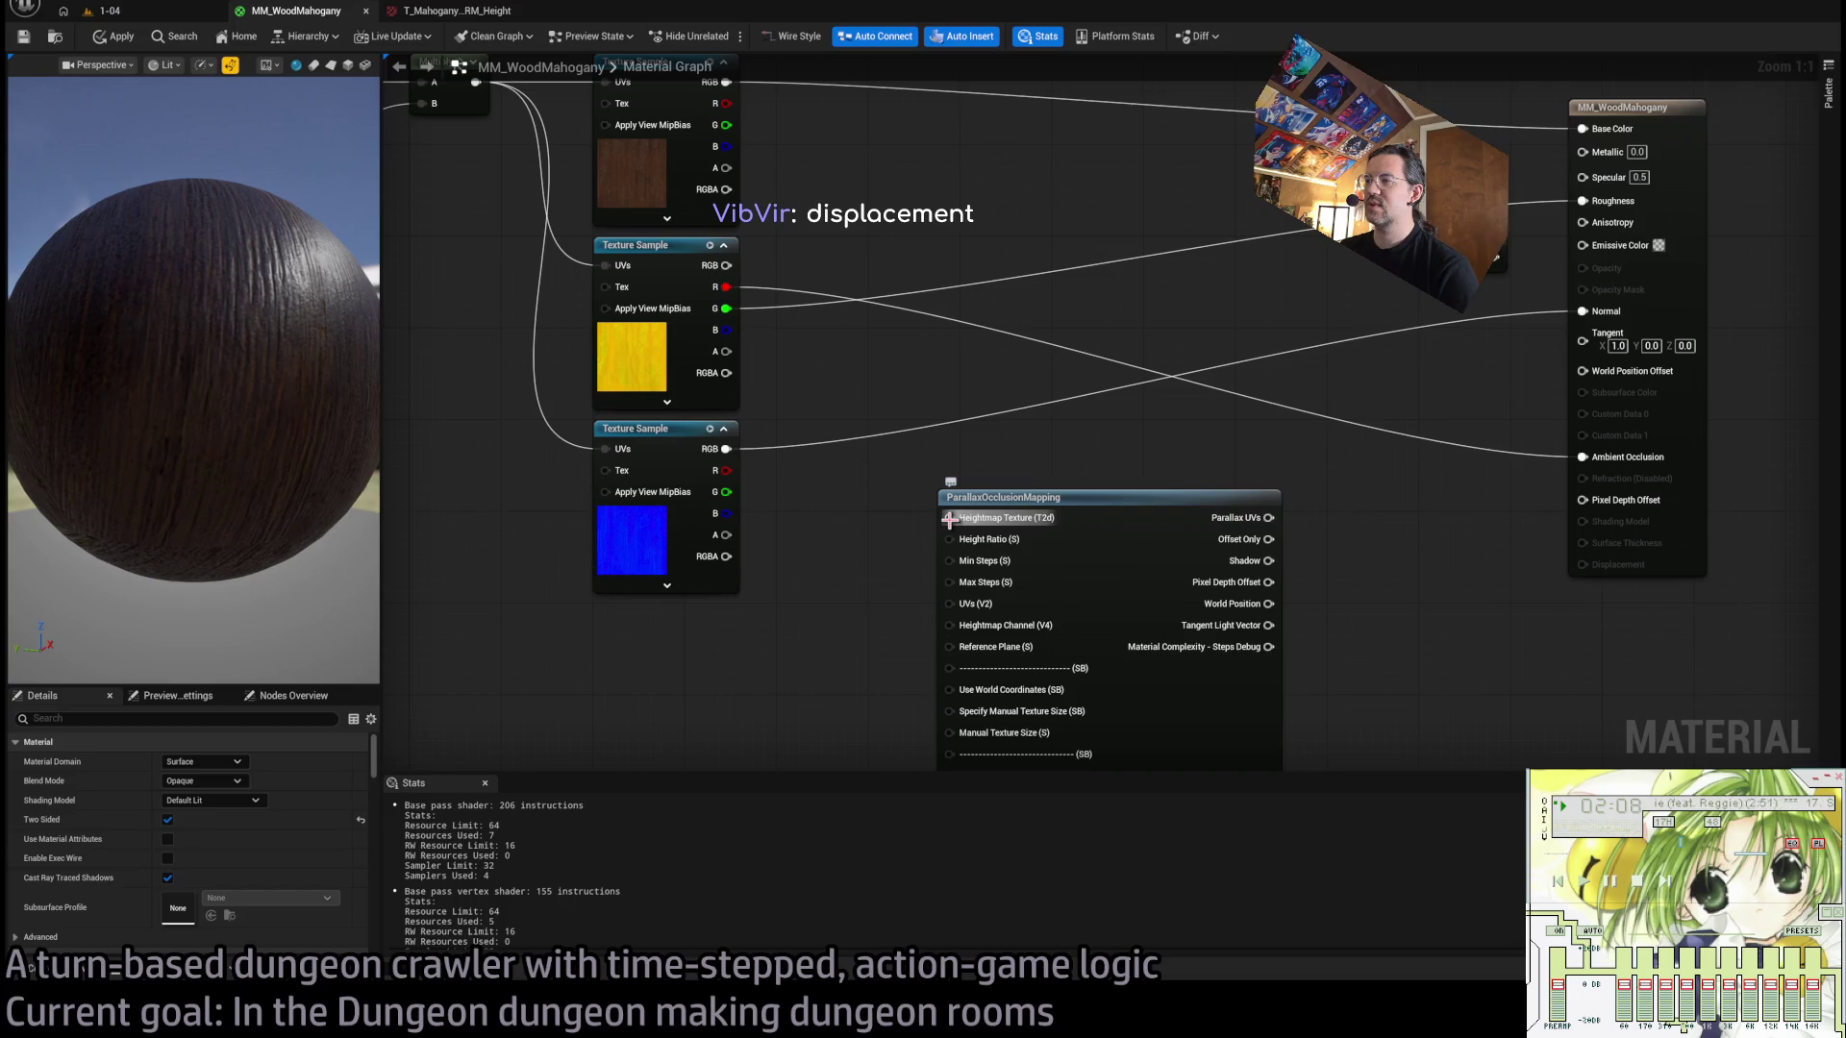
pyautogui.moveTo(950, 519); pyautogui.dragTo(922, 402)
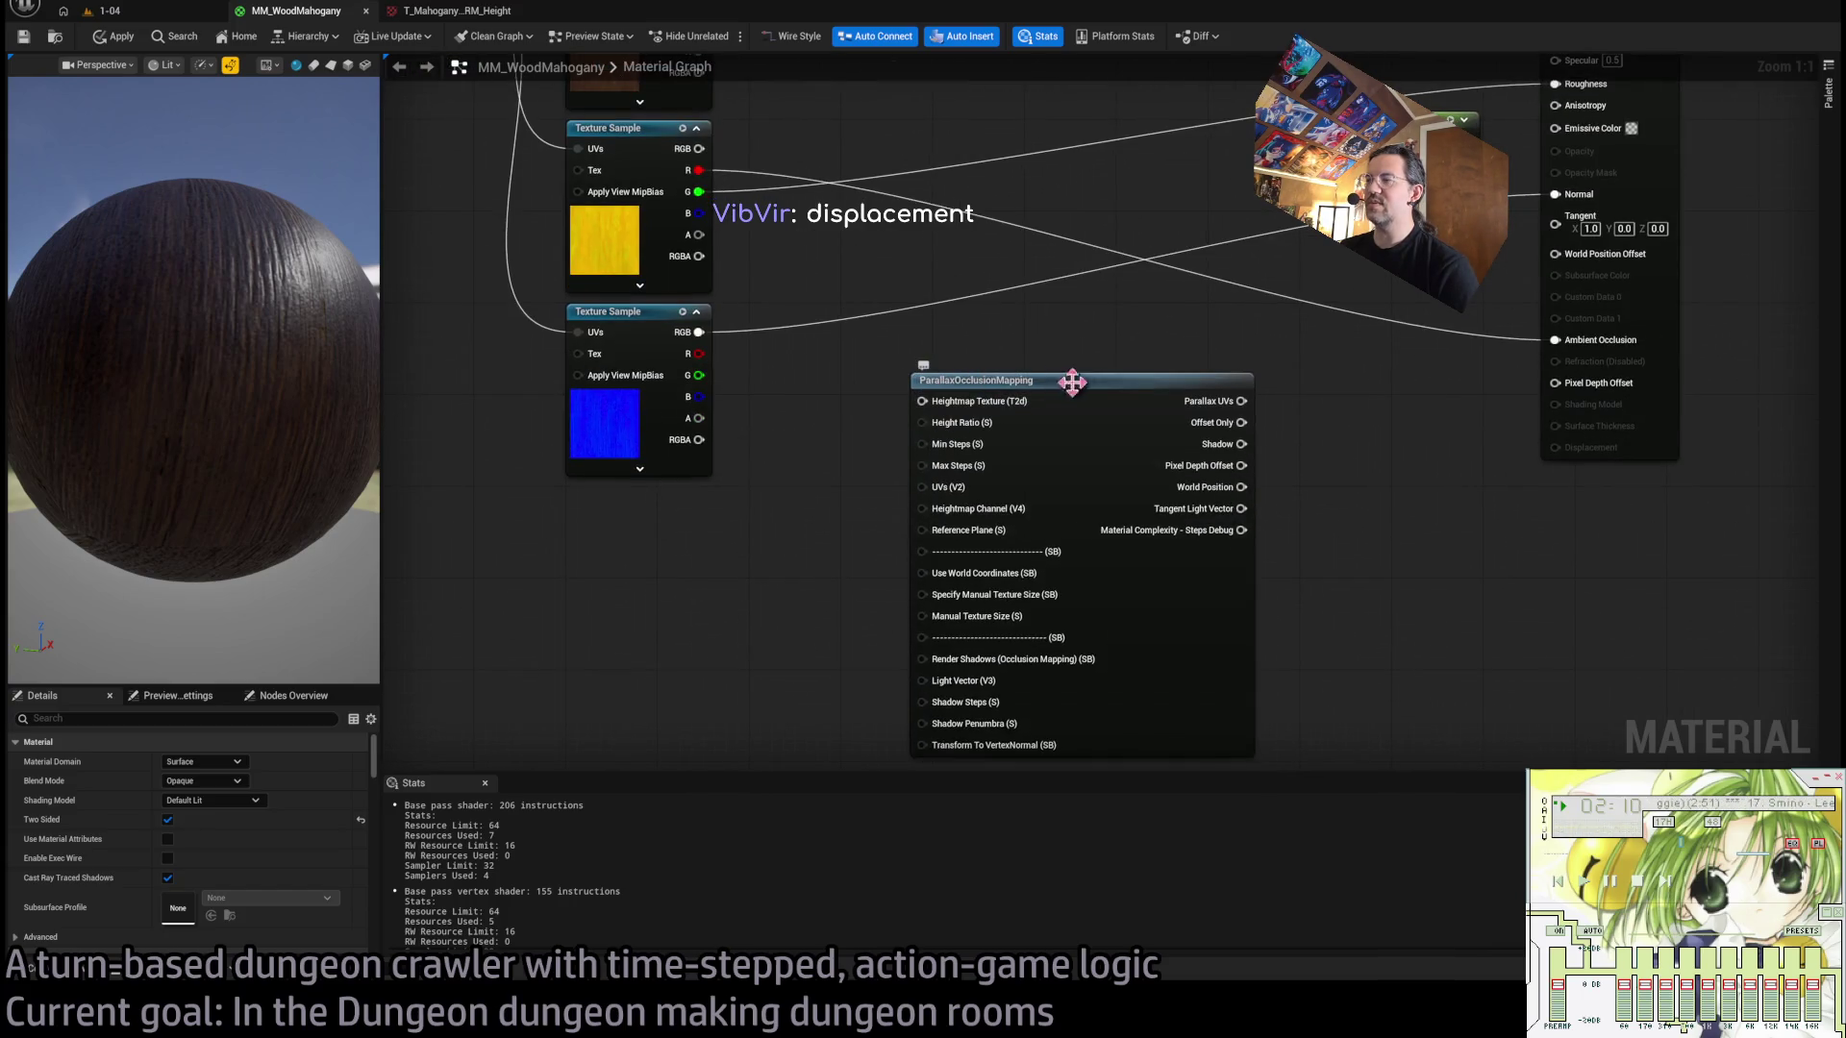
pyautogui.moveTo(699, 235)
pyautogui.mouseDown()
pyautogui.moveTo(811, 358)
pyautogui.moveTo(939, 404)
pyautogui.moveTo(938, 421)
pyautogui.moveTo(928, 400)
pyautogui.mouseUp()
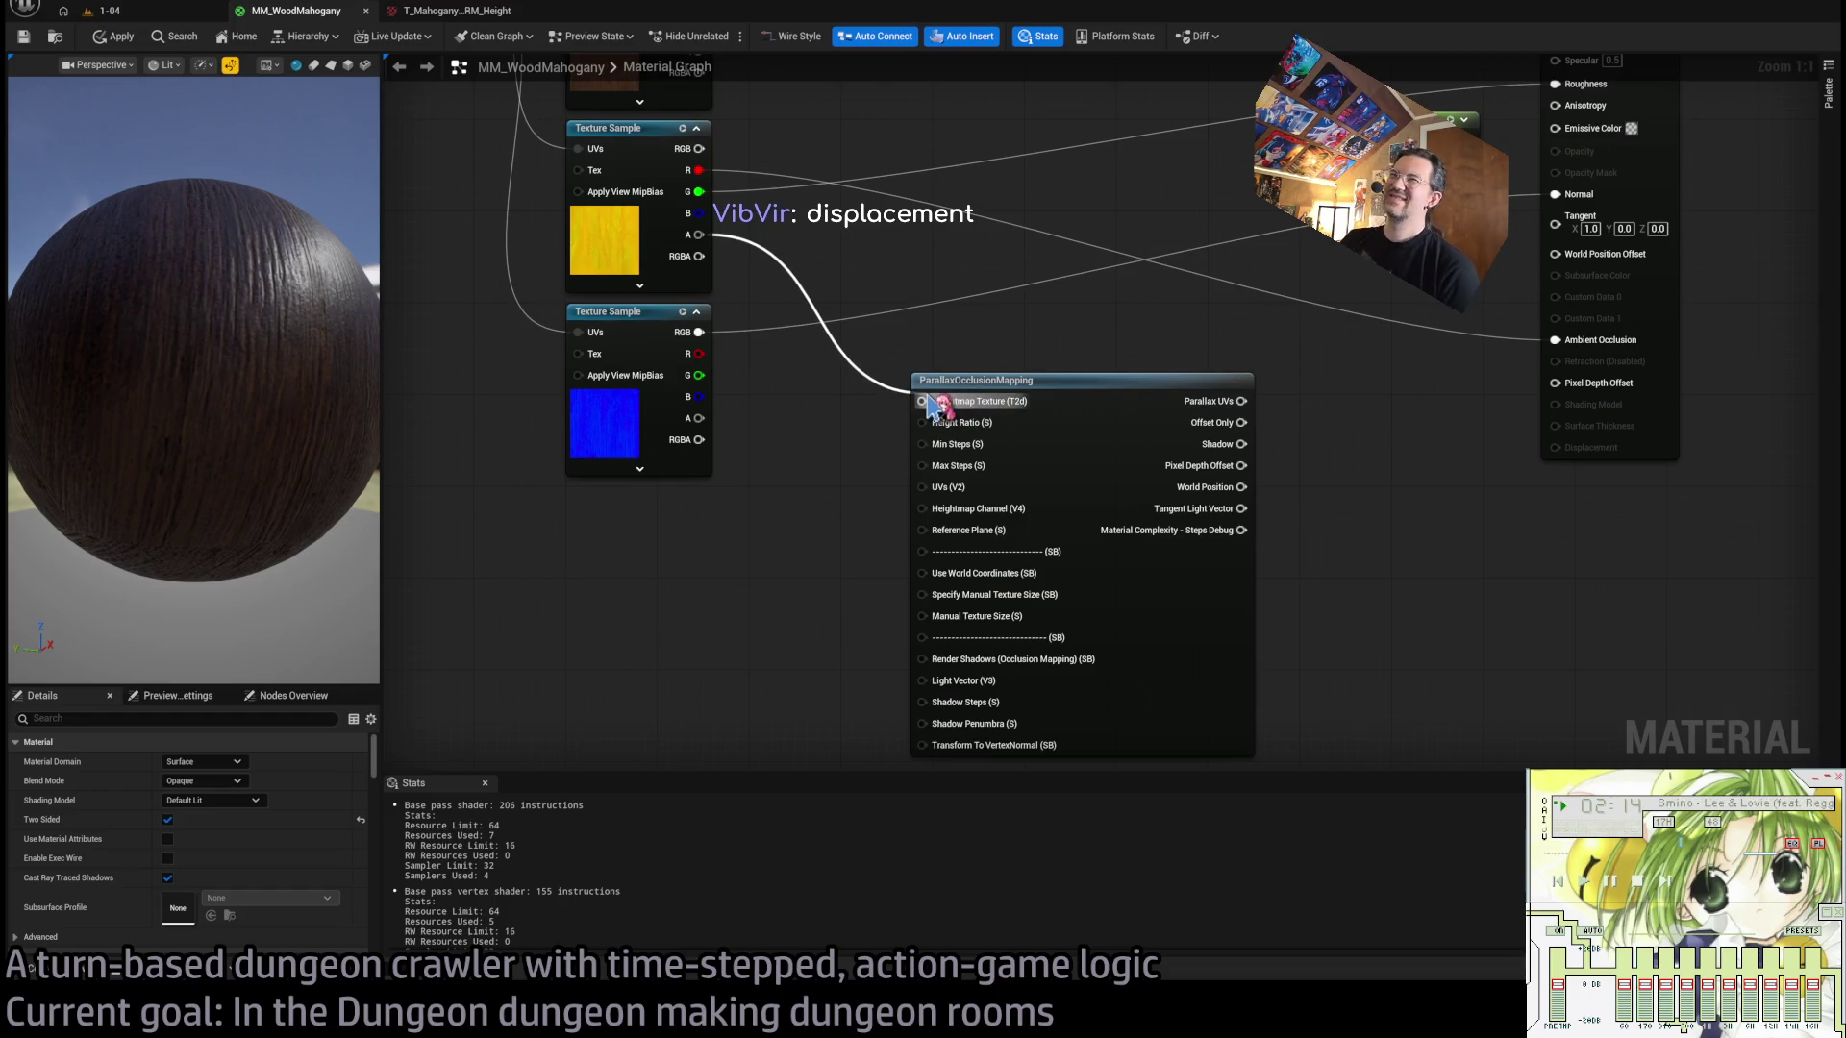
pyautogui.moveTo(931, 404)
pyautogui.mouseDown()
pyautogui.moveTo(948, 415)
pyautogui.moveTo(941, 395)
pyautogui.moveTo(993, 343)
pyautogui.moveTo(1013, 387)
pyautogui.moveTo(815, 456)
pyautogui.moveTo(827, 442)
pyautogui.mouseUp()
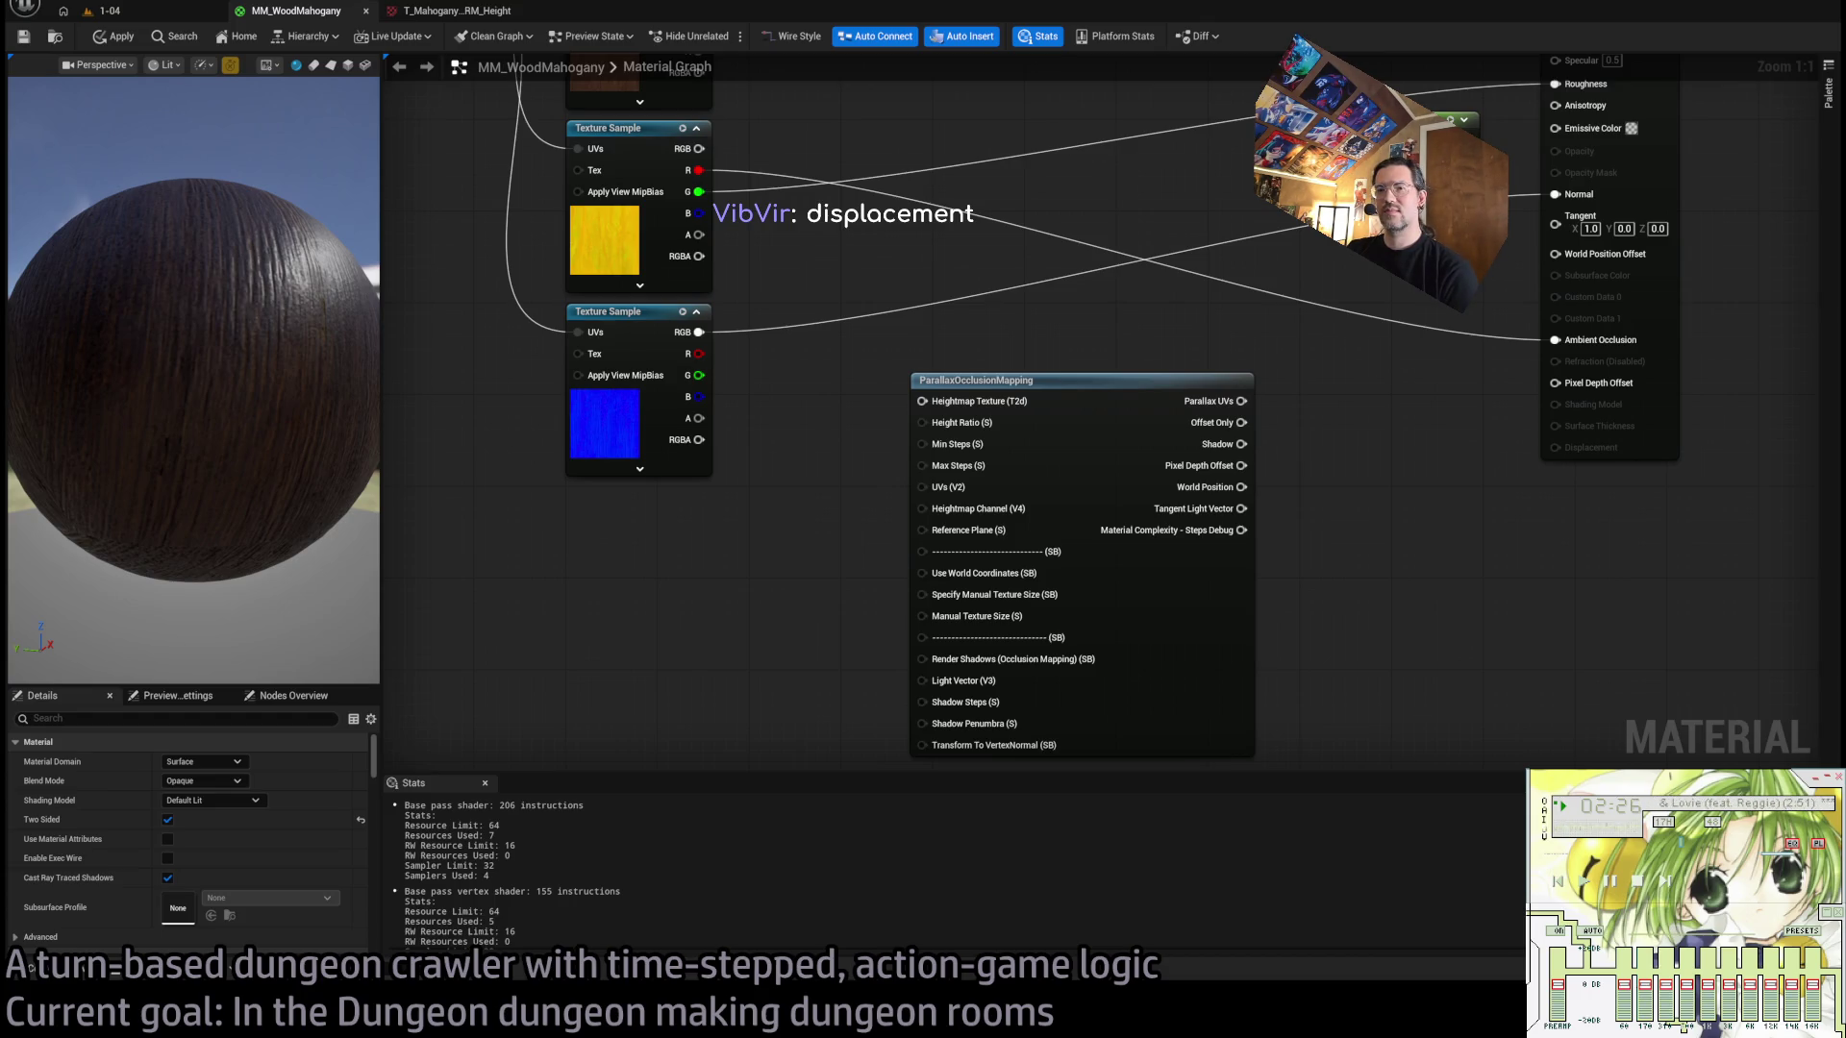
pyautogui.moveTo(877, 435)
pyautogui.mouseDown()
pyautogui.moveTo(811, 479)
pyautogui.moveTo(1031, 445)
pyautogui.moveTo(1048, 522)
pyautogui.mouseUp()
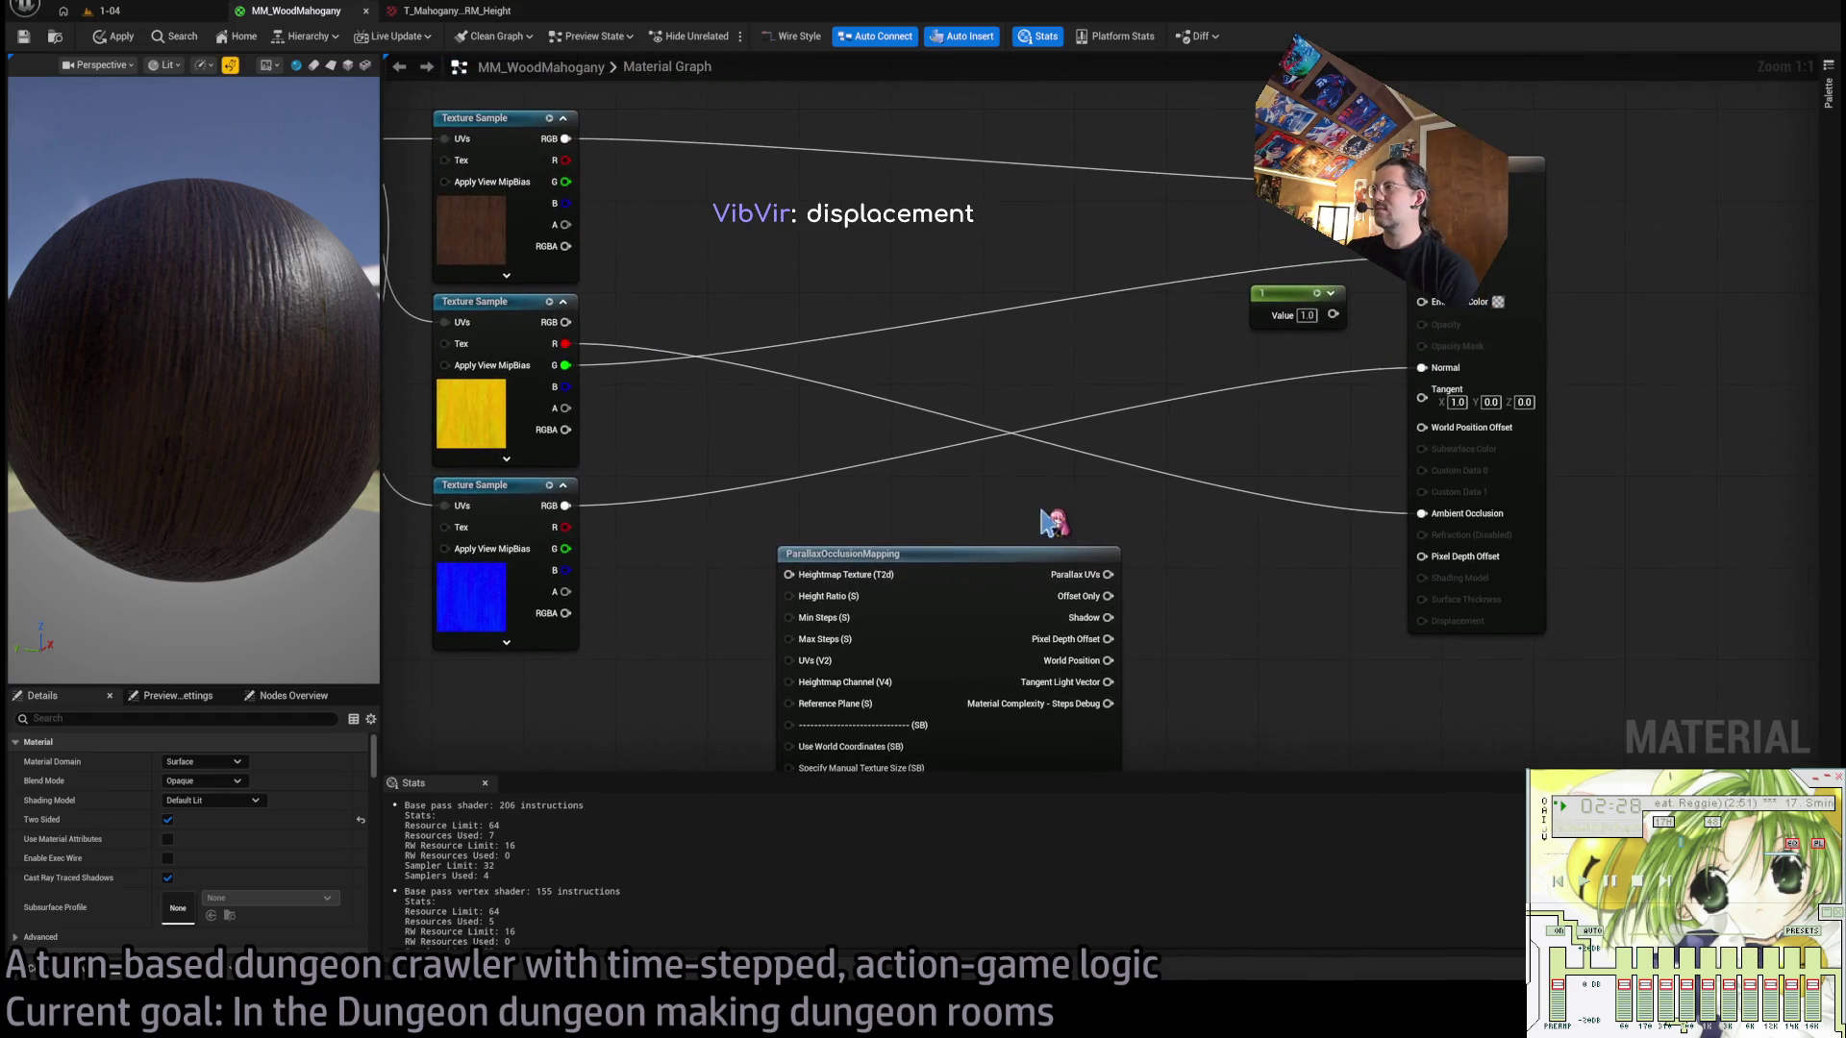
# Inspect the T_Mahogany RM_Height texture's alpha channel up close, then close its tab.
pyautogui.click(456, 13)
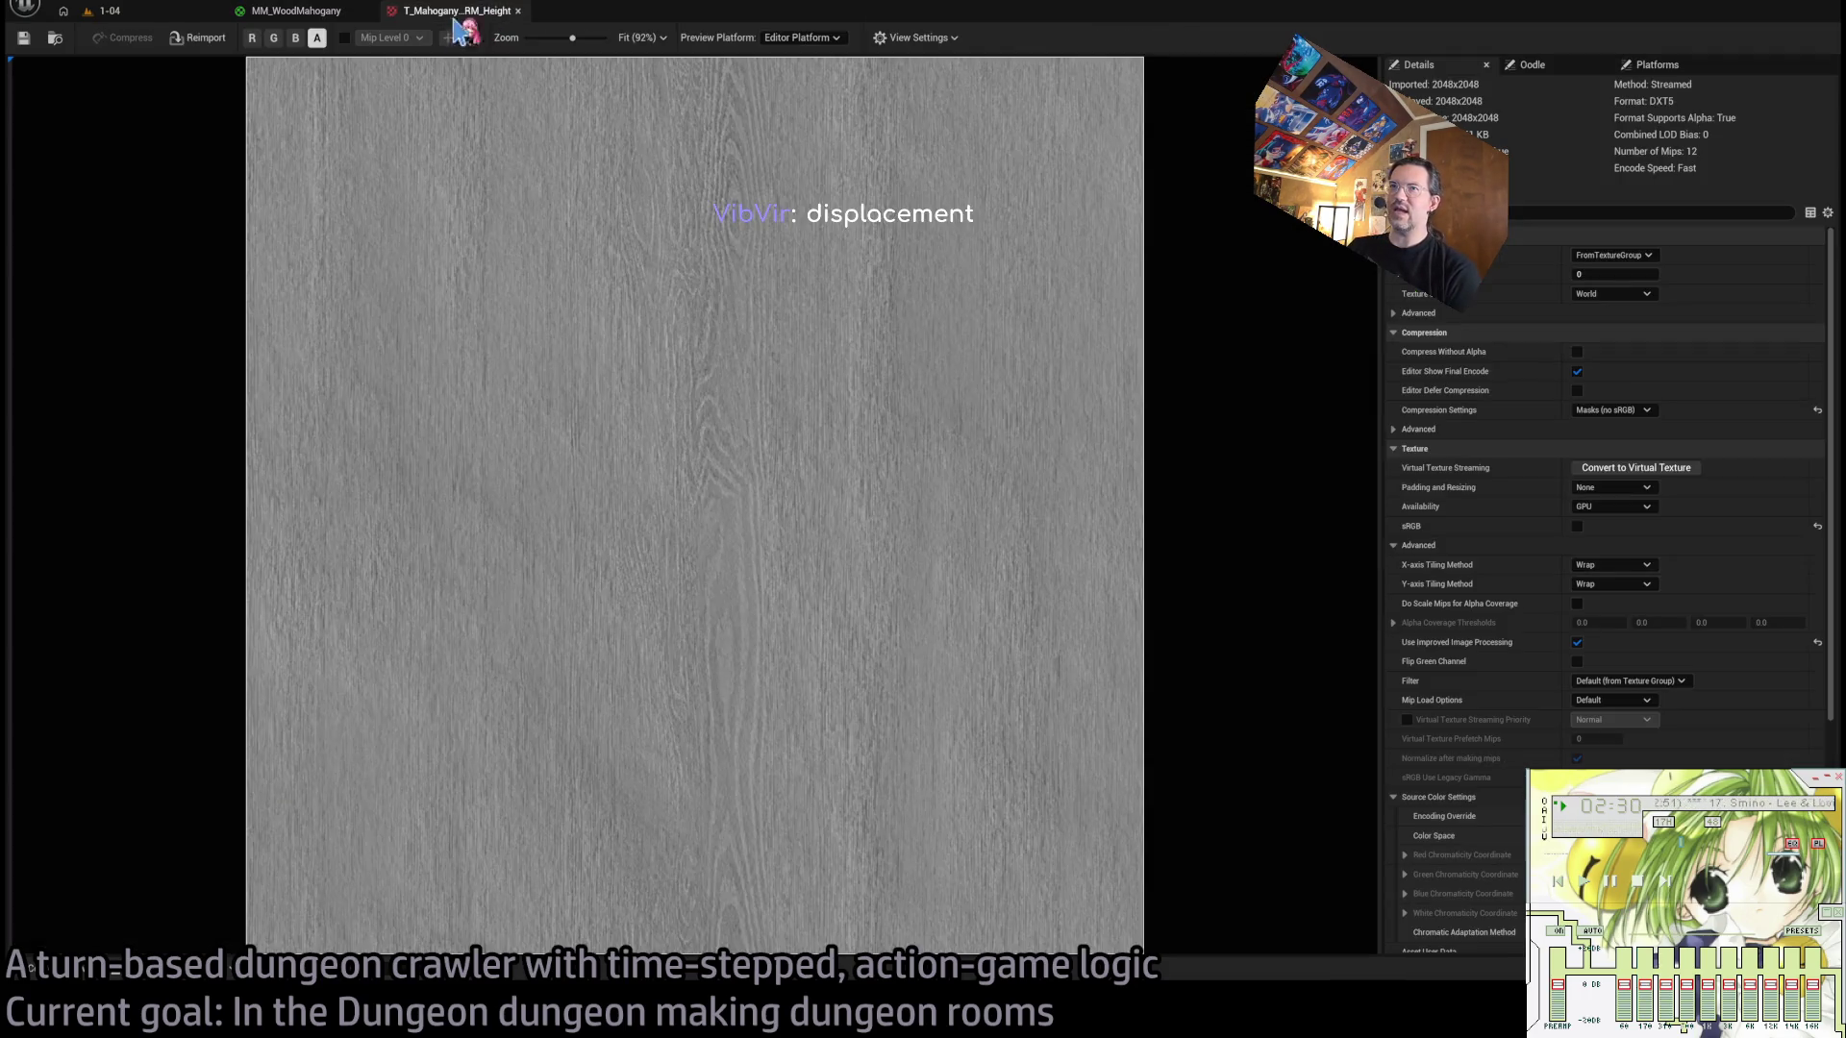
pyautogui.click(317, 39)
pyautogui.click(316, 38)
pyautogui.scroll(5, 775, 466)
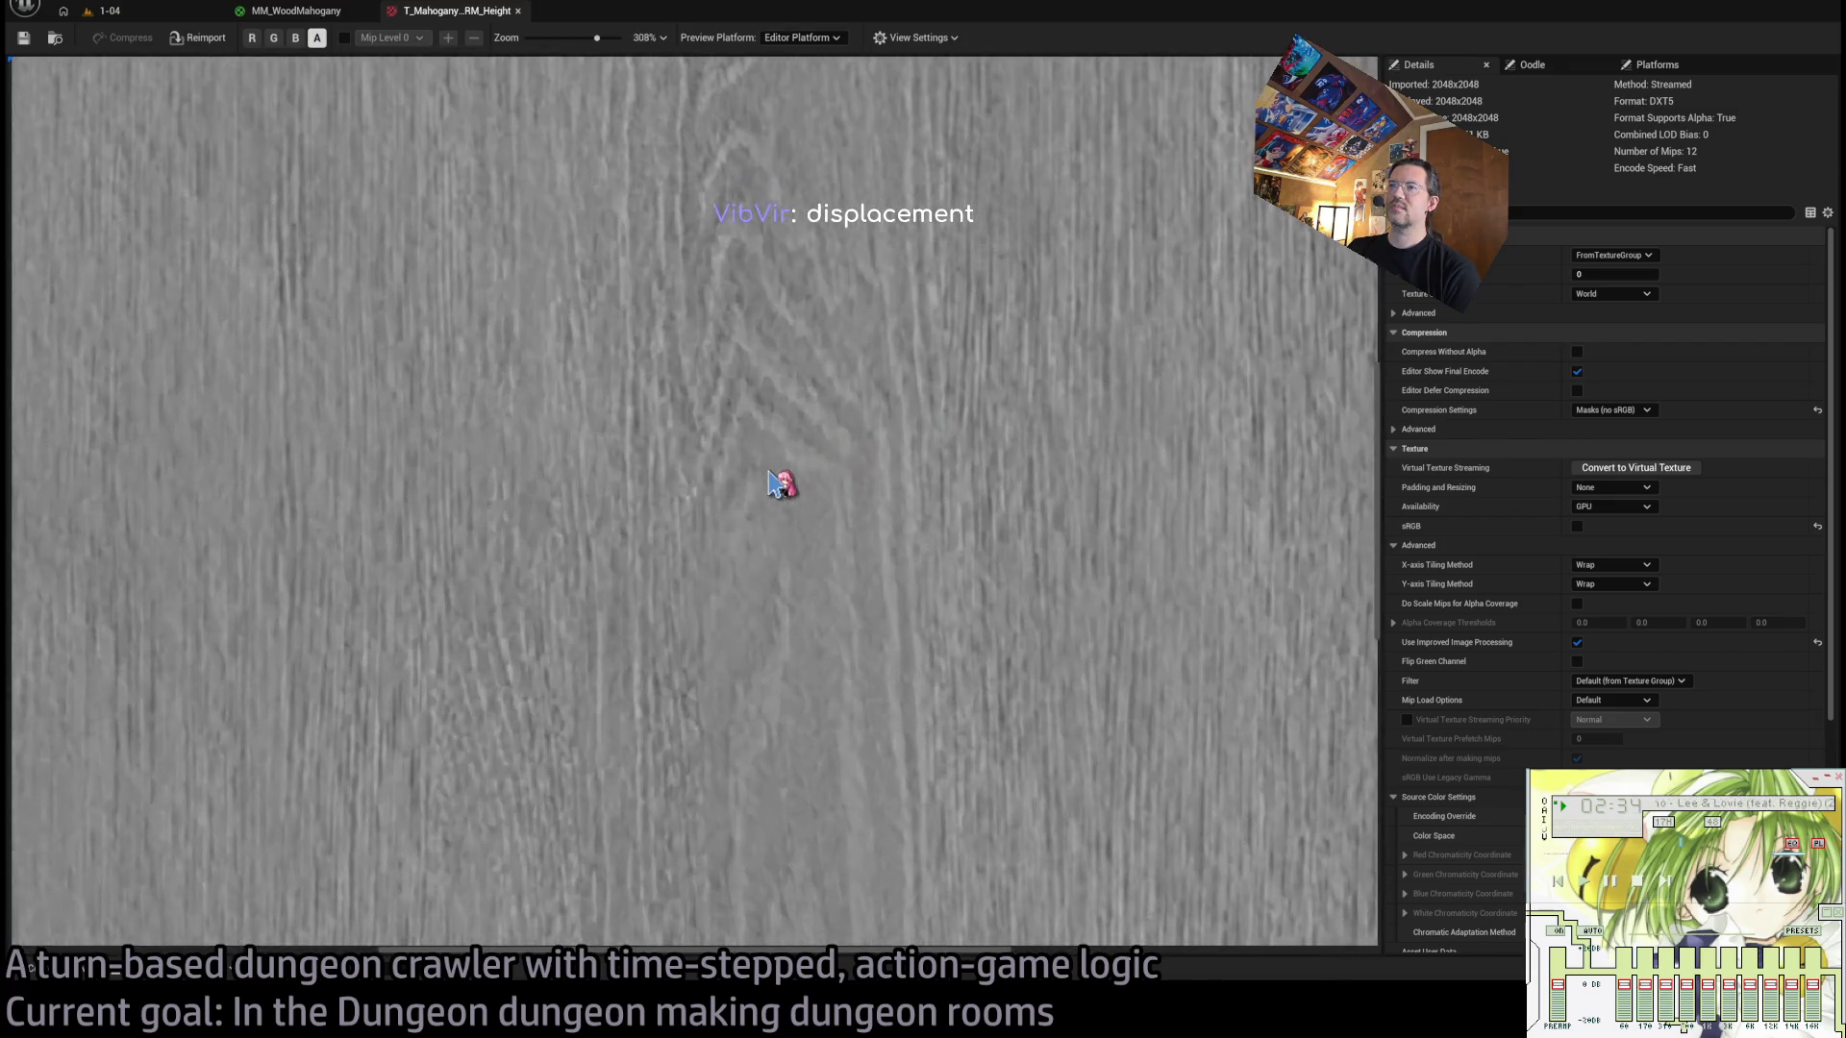
pyautogui.scroll(-5, 775, 480)
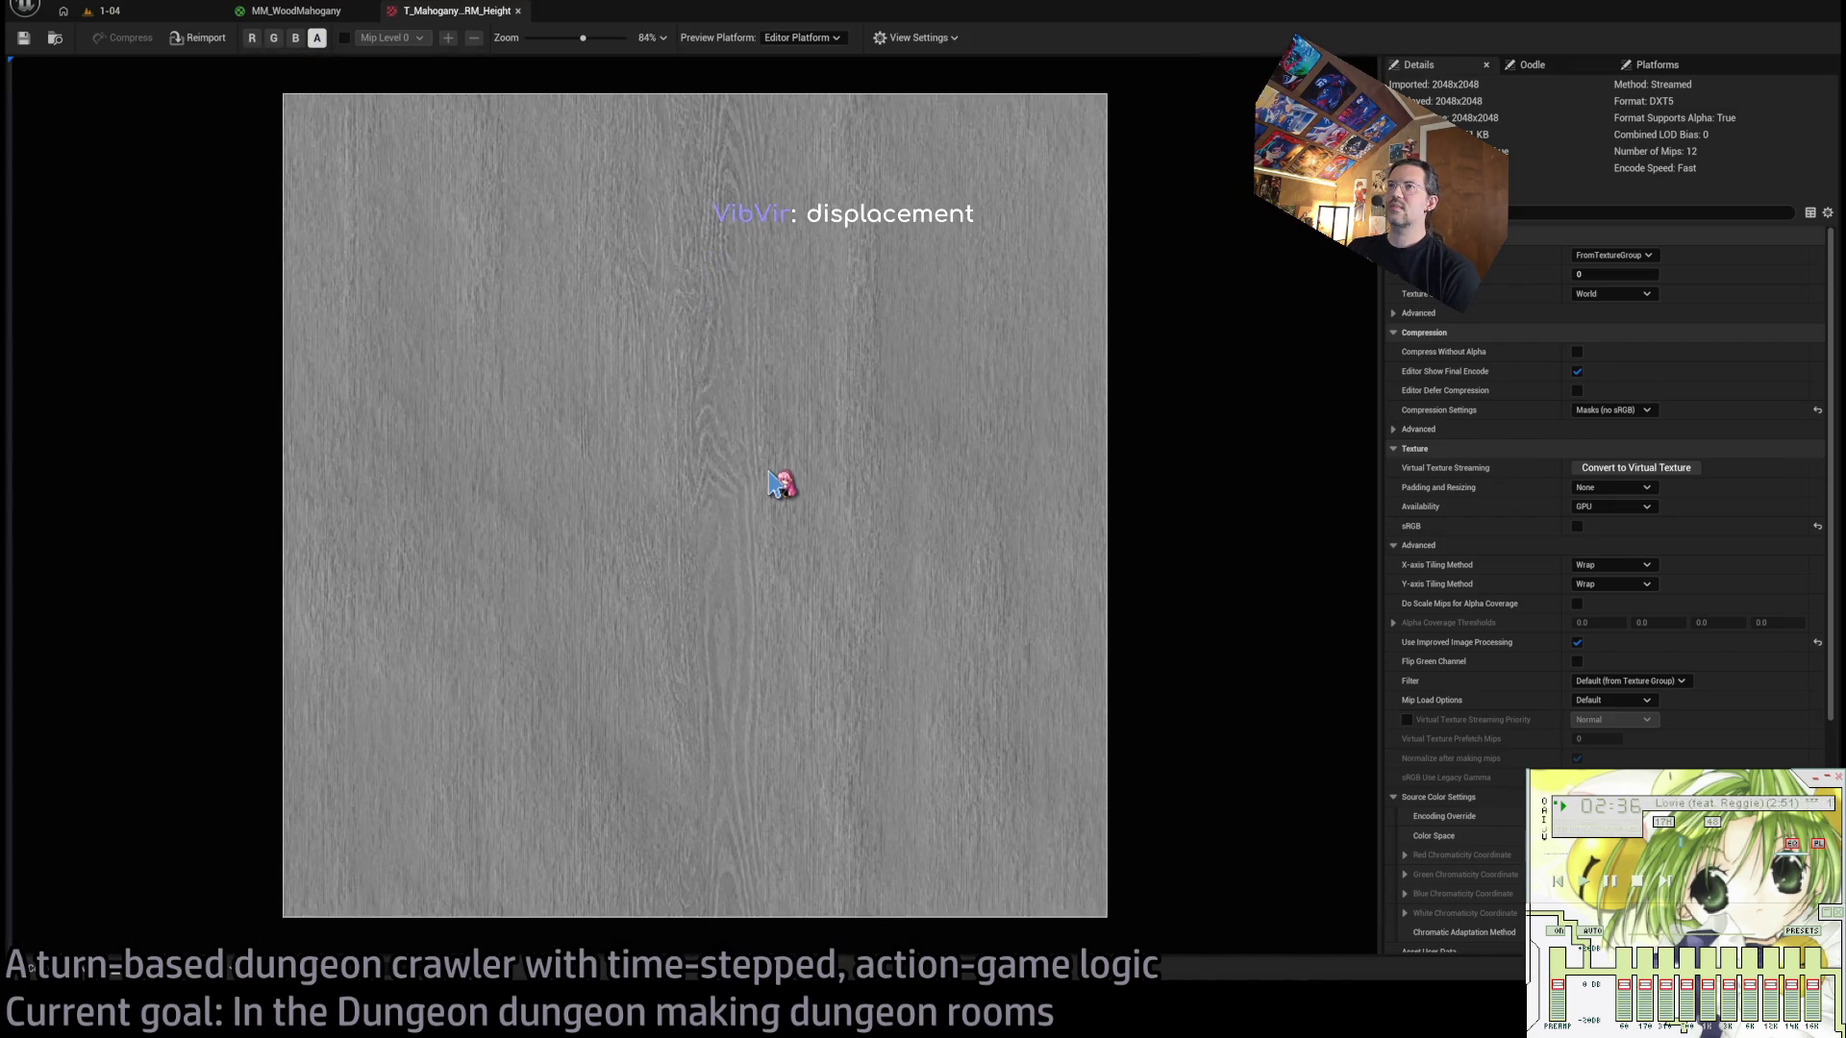
pyautogui.scroll(5, 775, 483)
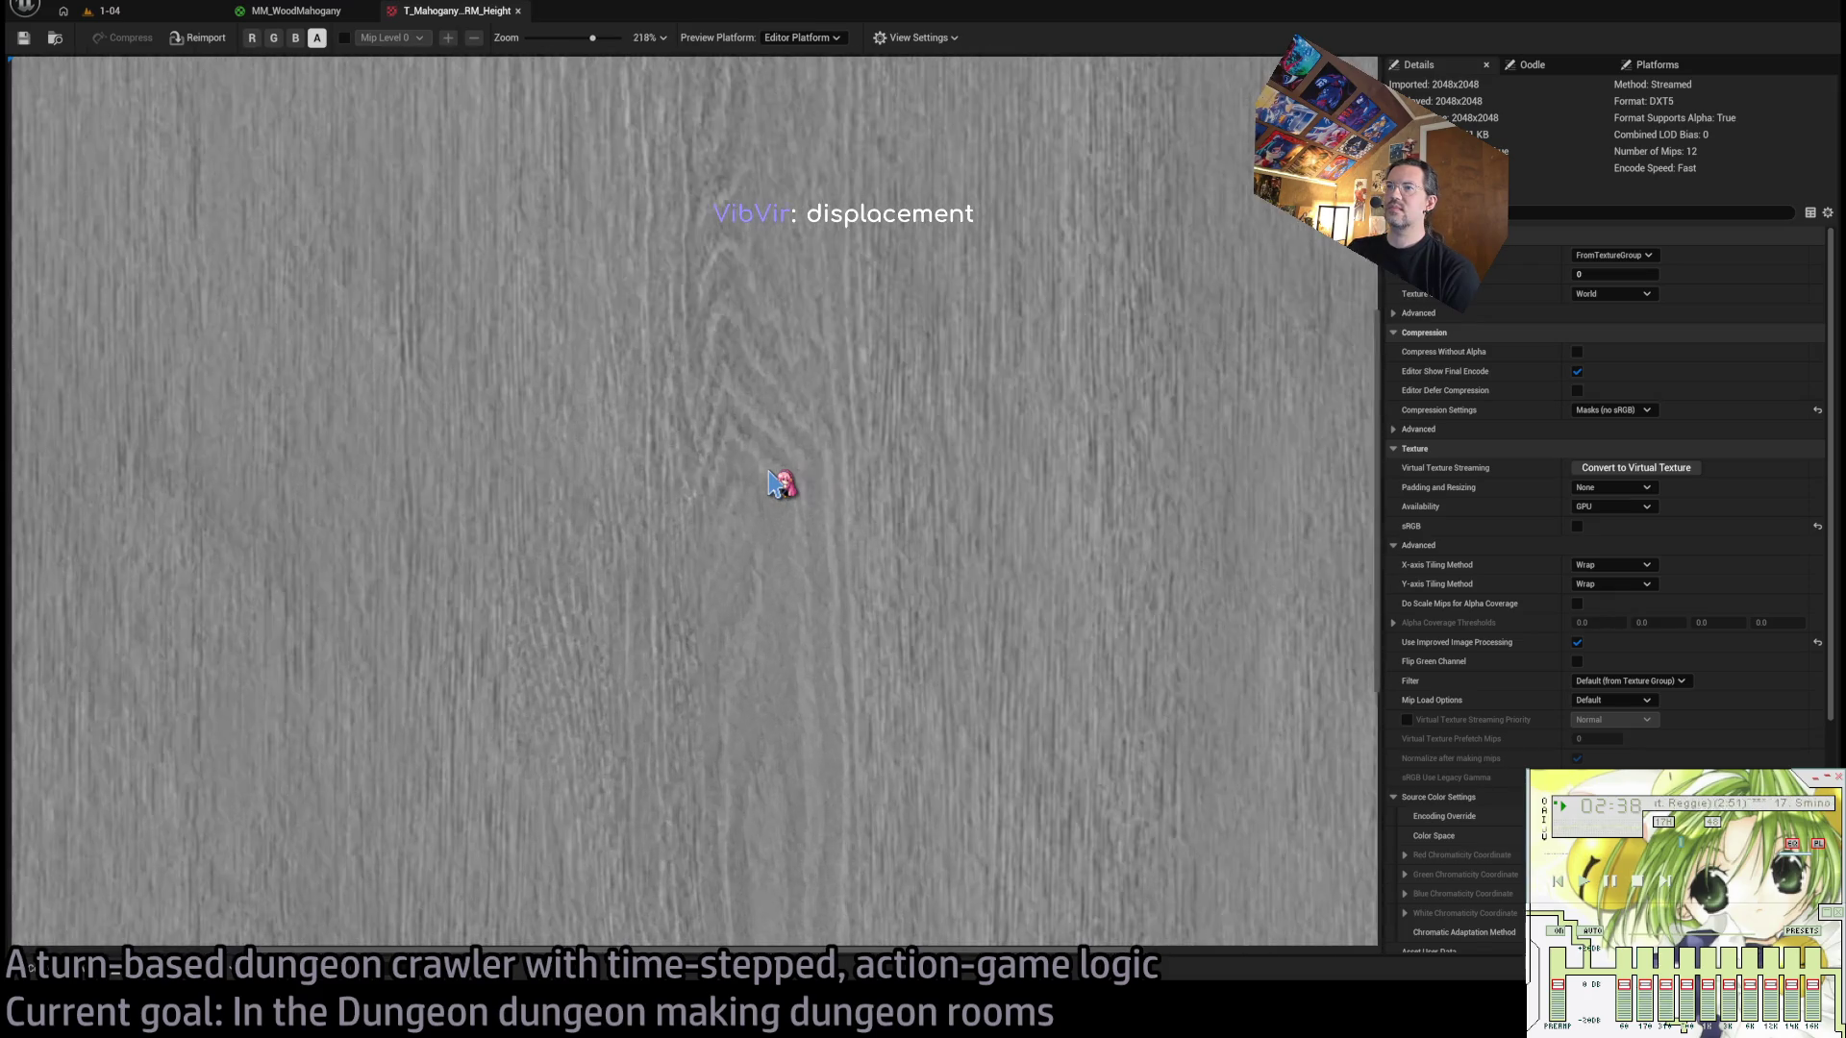
pyautogui.scroll(-6, 775, 483)
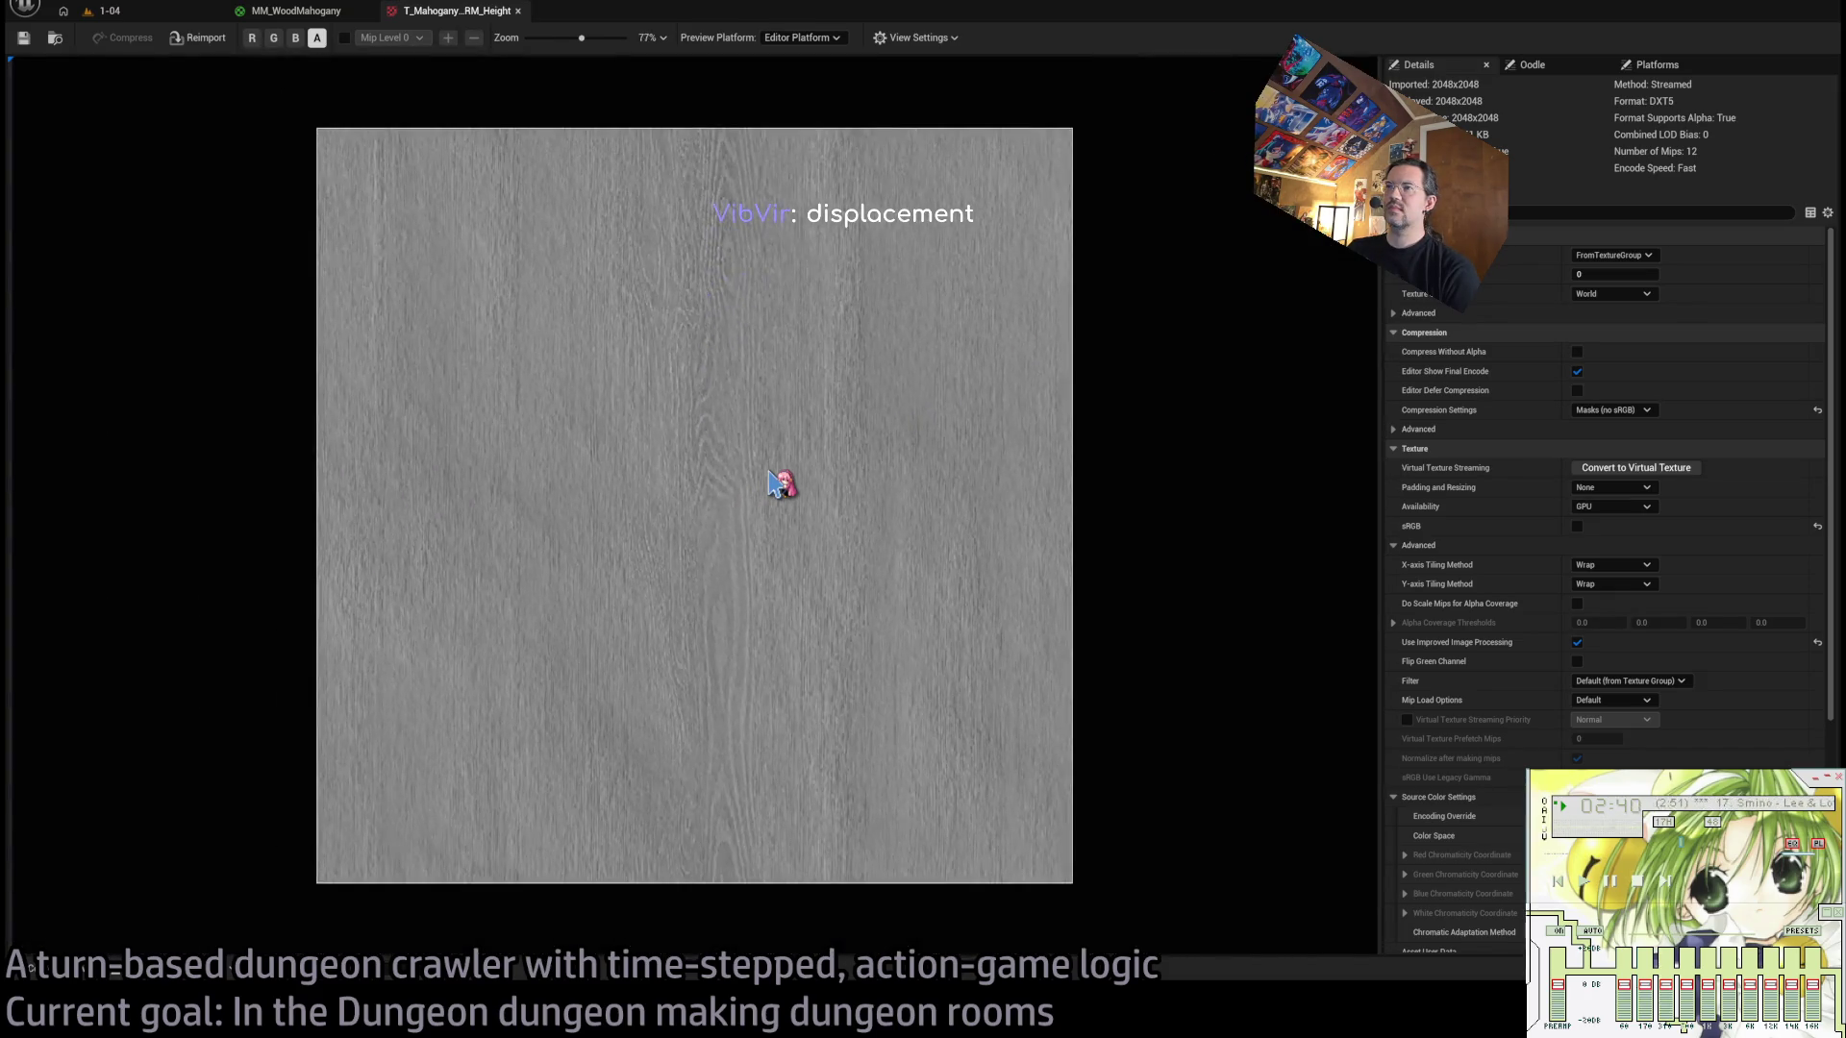
pyautogui.middleClick(476, 15)
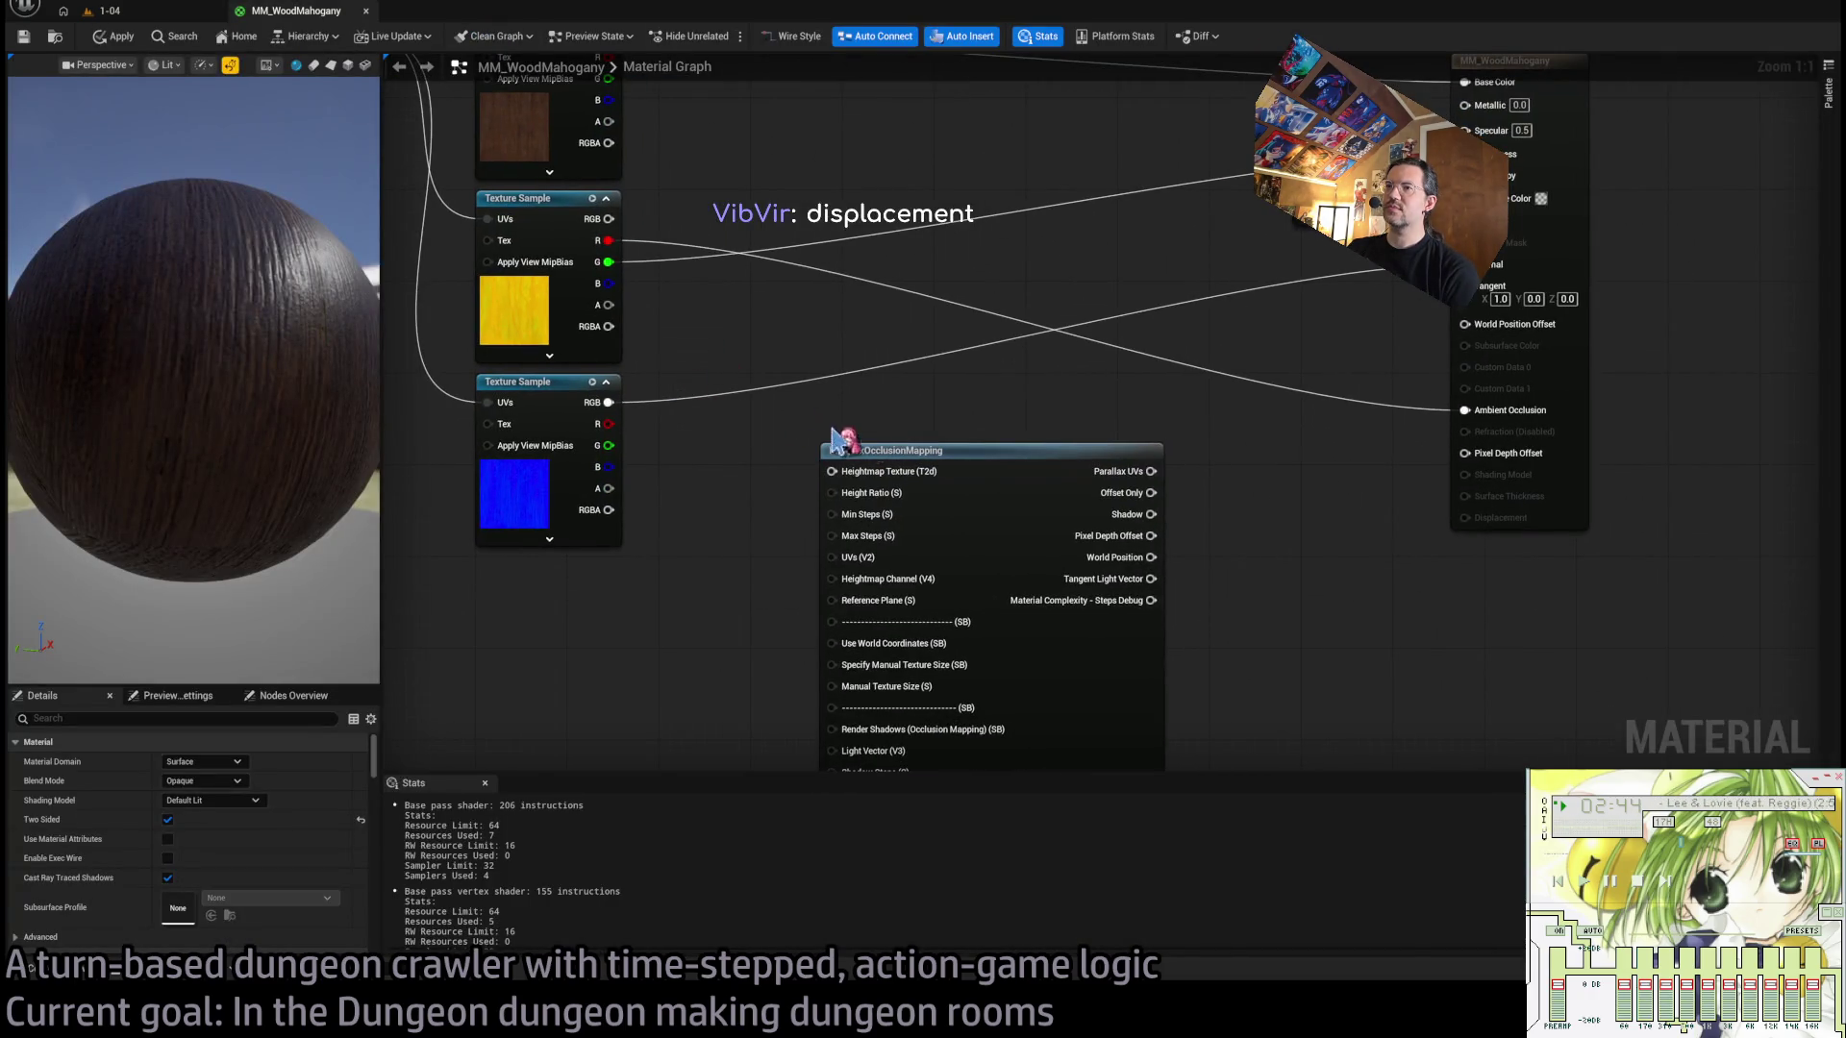
pyautogui.moveTo(832, 438); pyautogui.dragTo(901, 432)
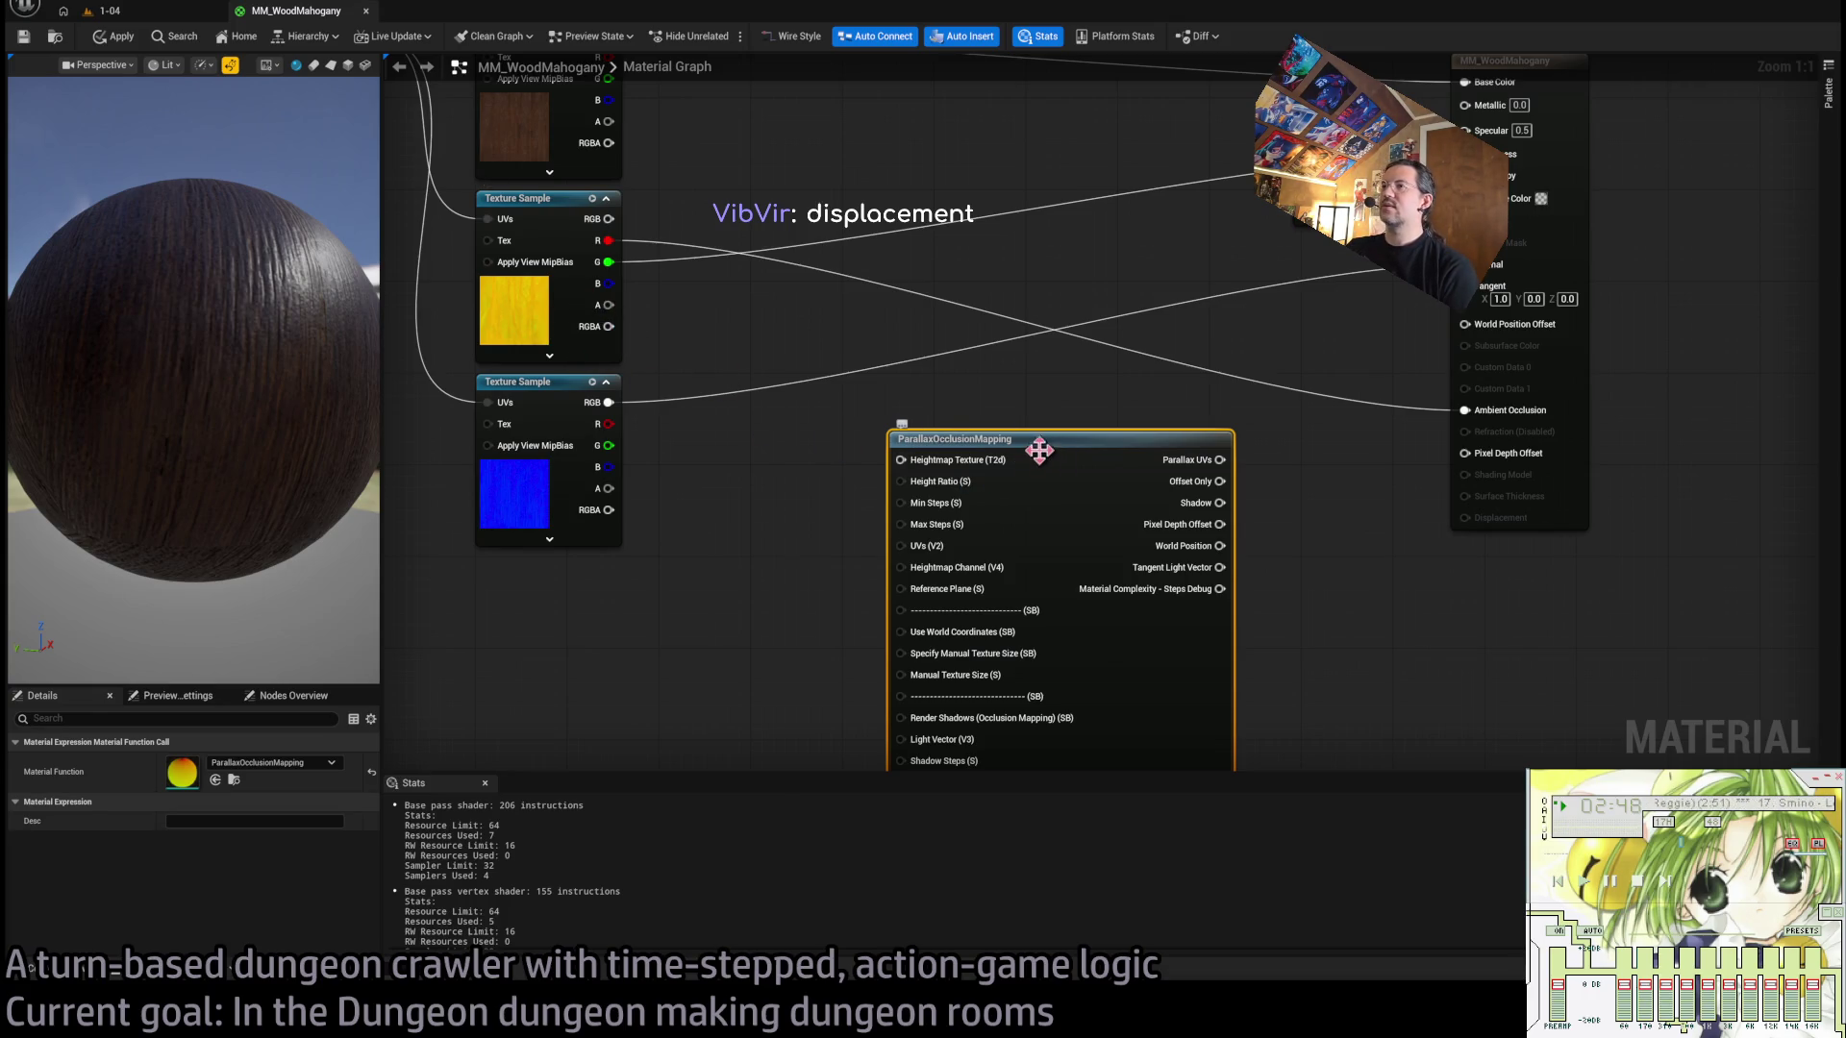
pyautogui.doubleClick(952, 438)
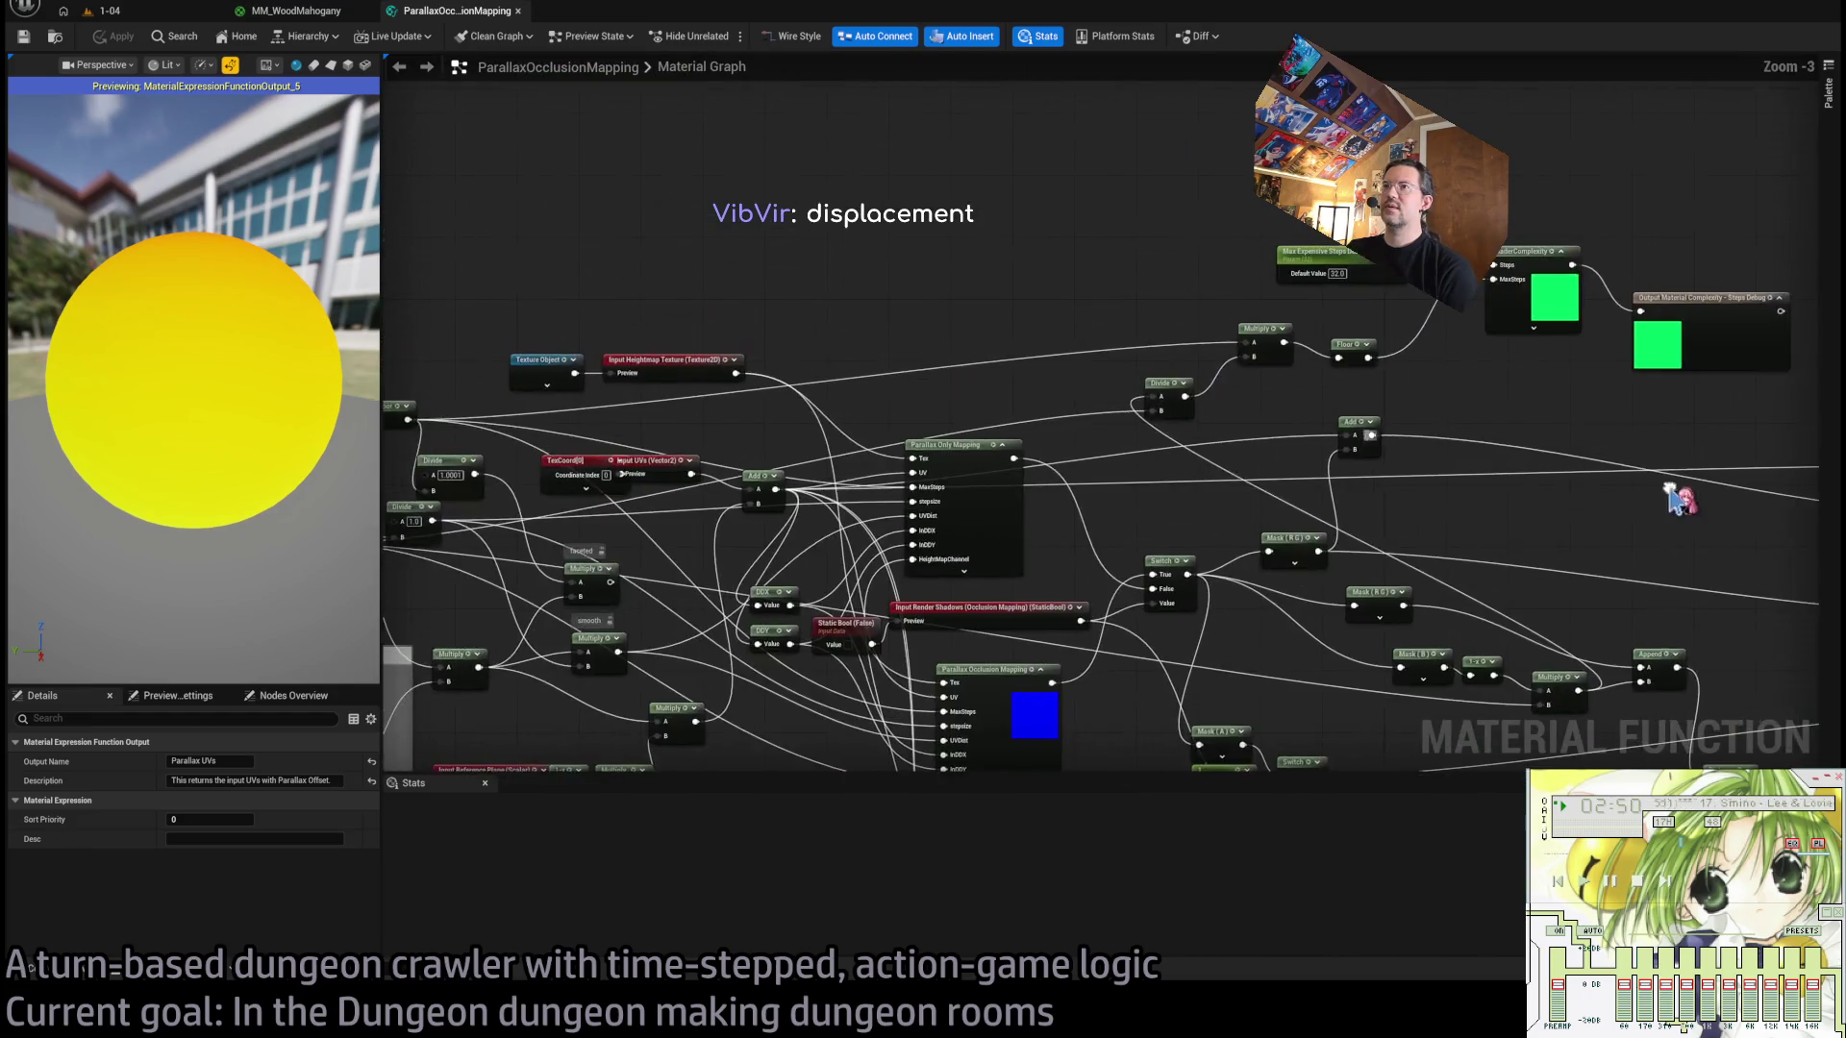
pyautogui.moveTo(480, 595)
pyautogui.mouseDown()
pyautogui.moveTo(1105, 400)
pyautogui.moveTo(1183, 268)
pyautogui.mouseUp()
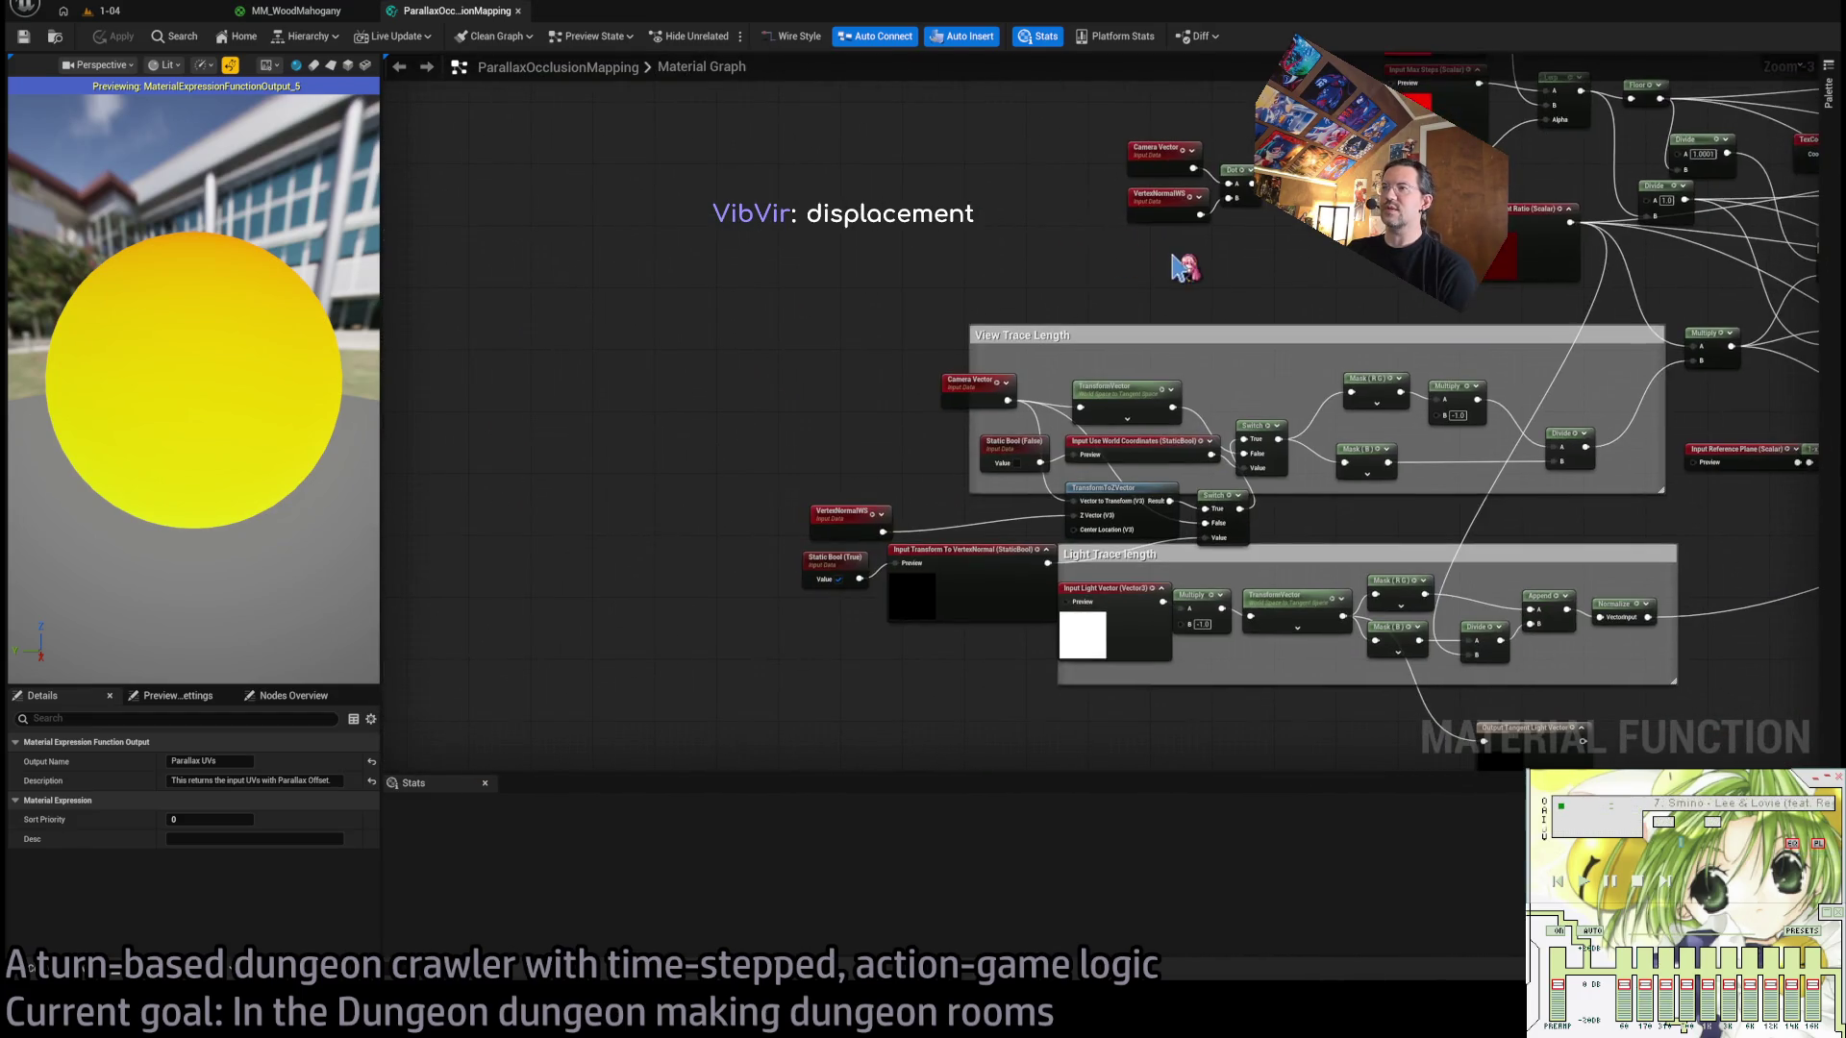
pyautogui.click(517, 10)
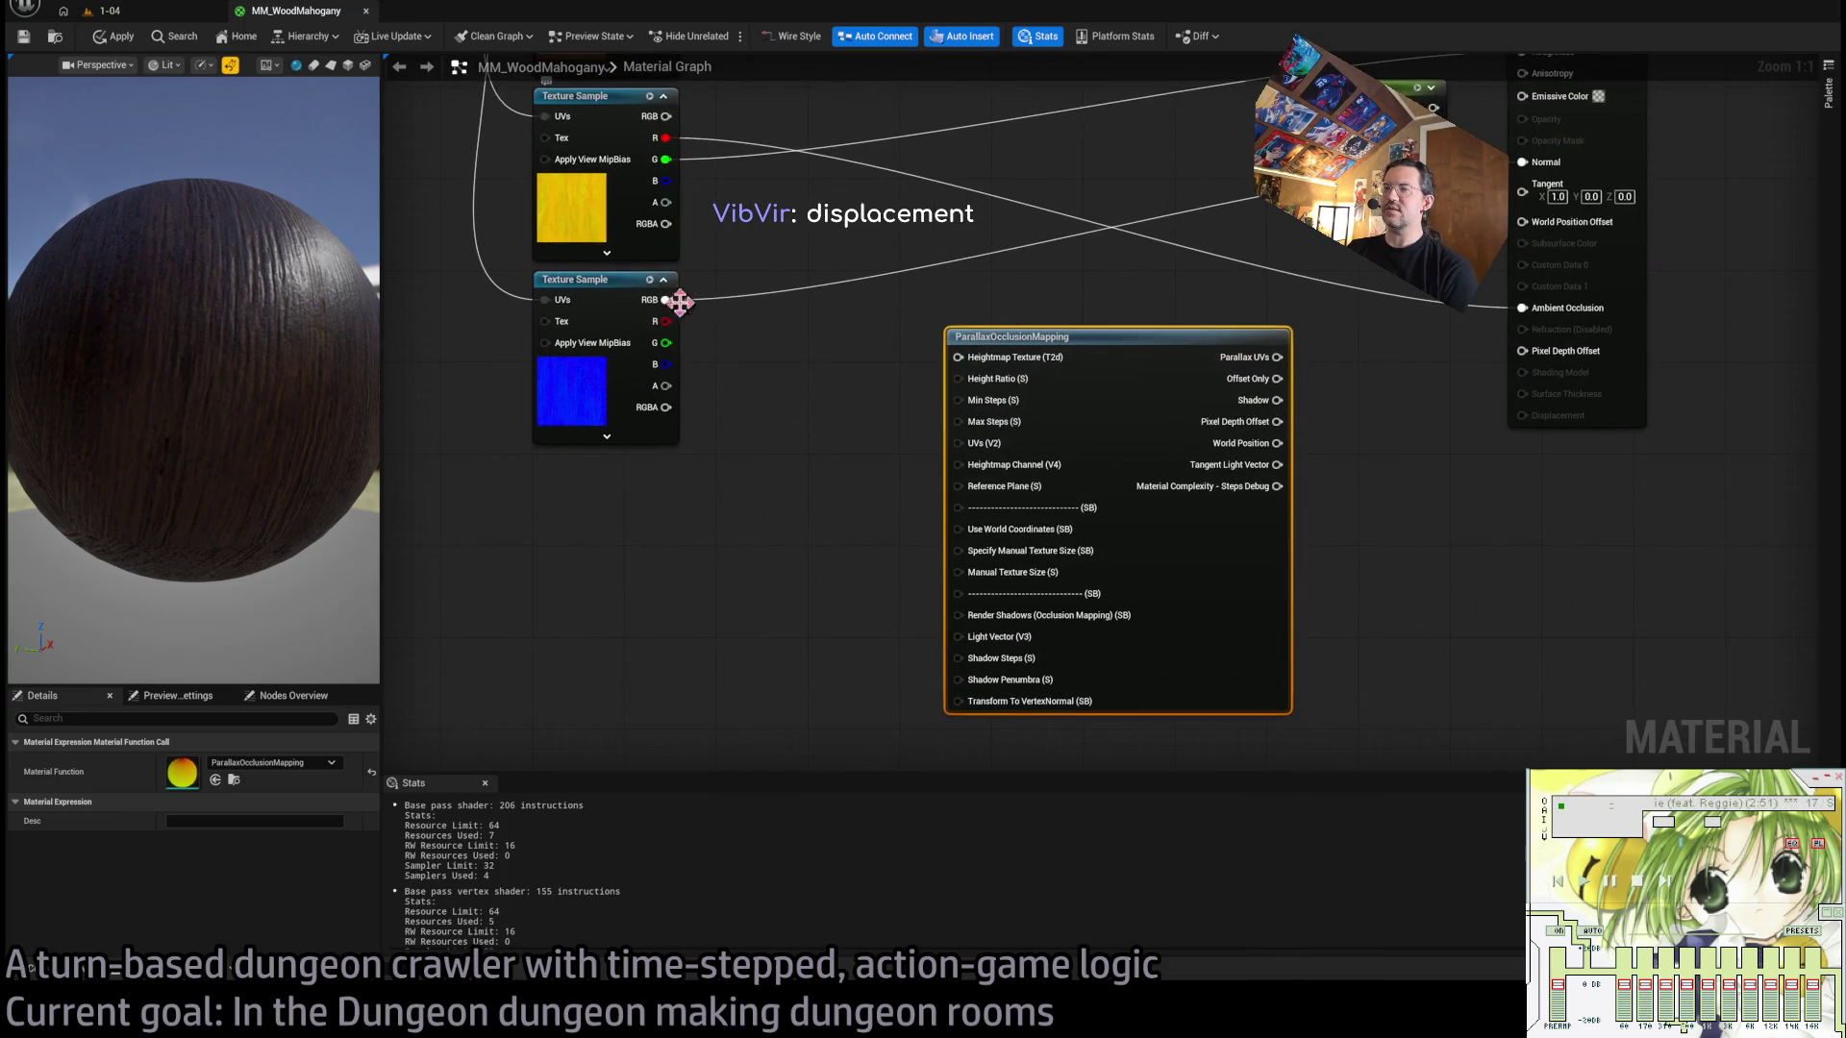
pyautogui.click(593, 191)
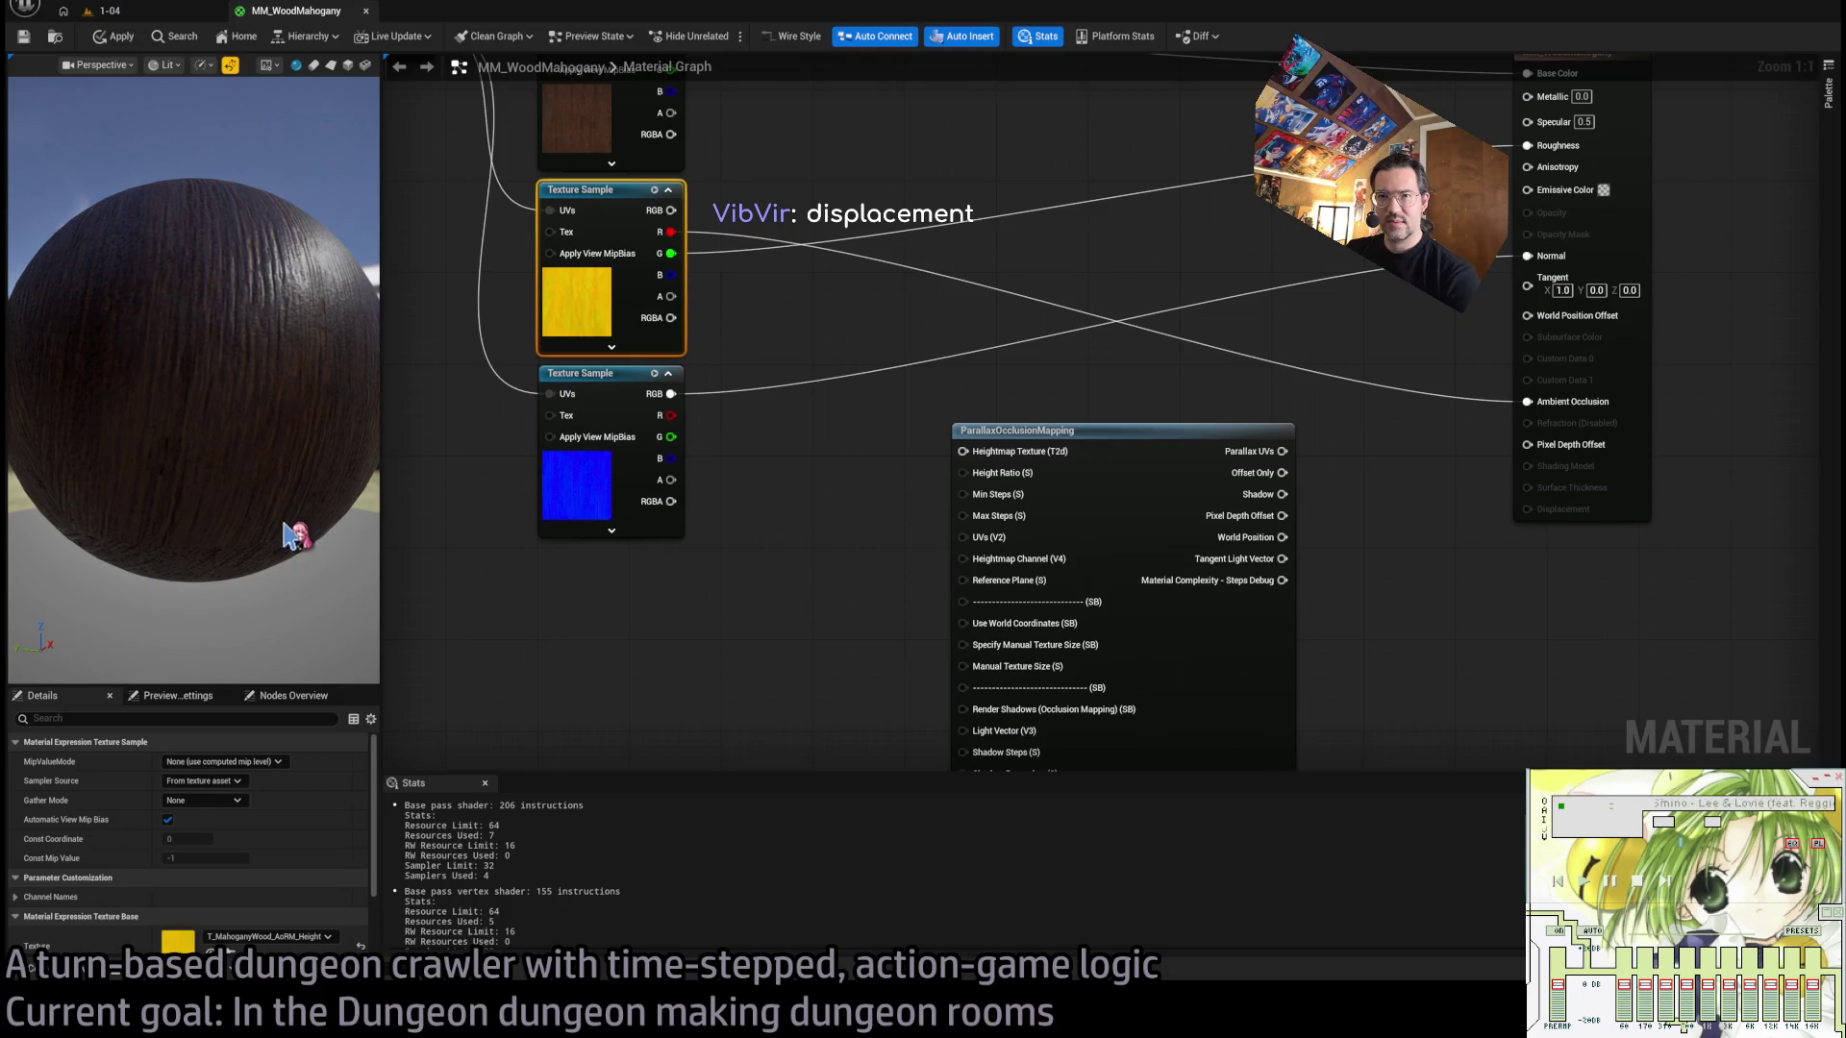
# Add a Texture Object with the mahogany height texture and wire it to Heightmap Texture (T2d).
pyautogui.click(598, 660)
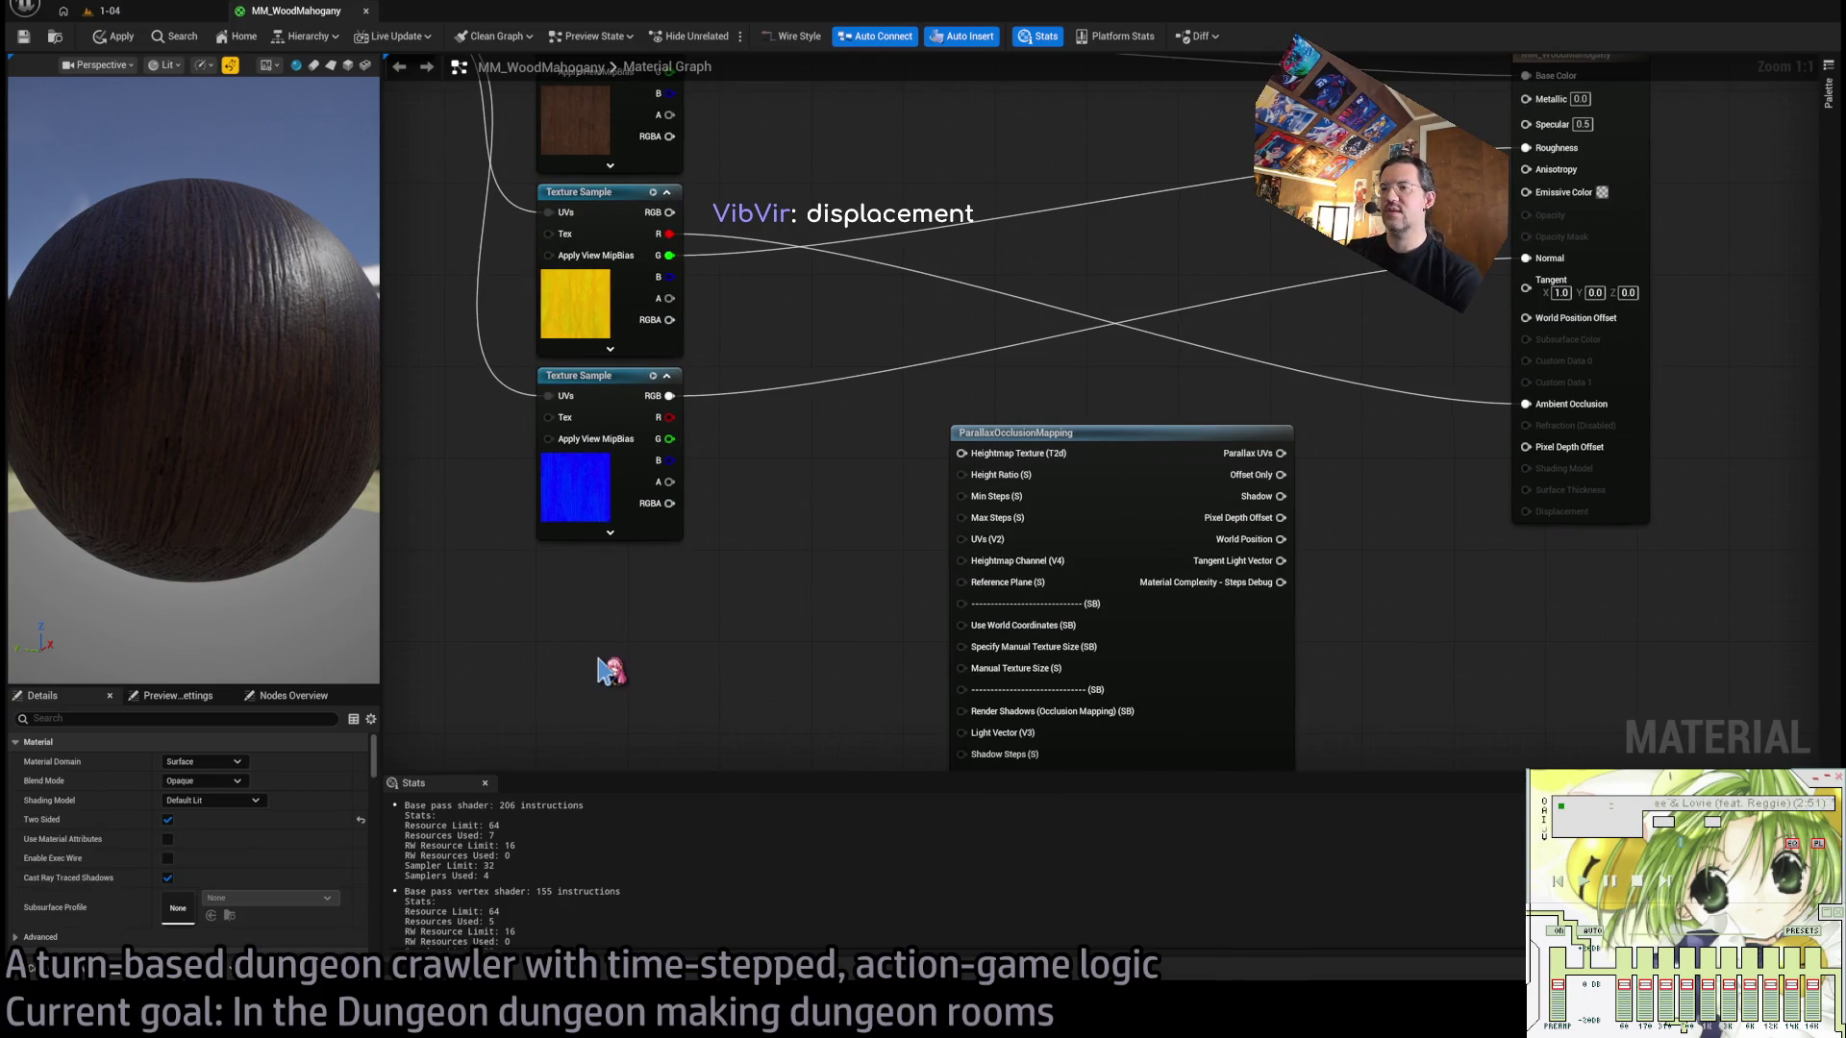
pyautogui.hotkey('ctrl', 'v')
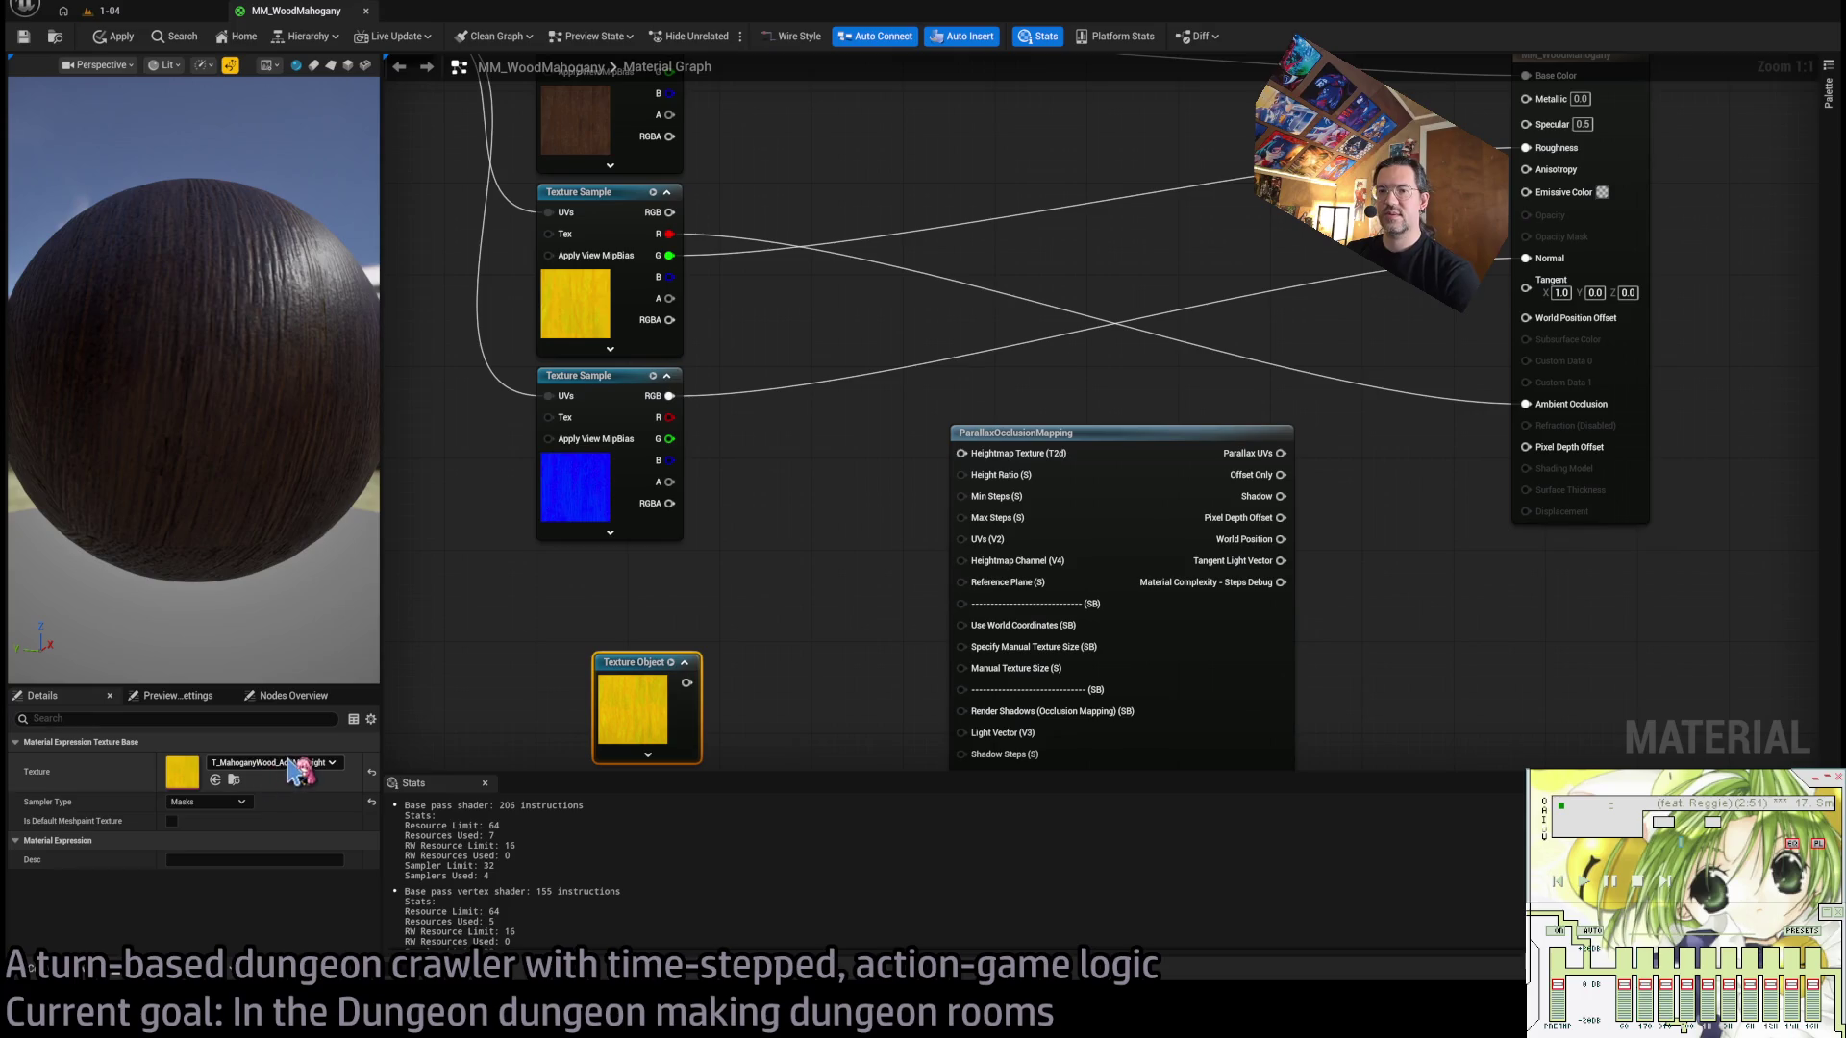
pyautogui.moveTo(694, 676); pyautogui.dragTo(961, 452)
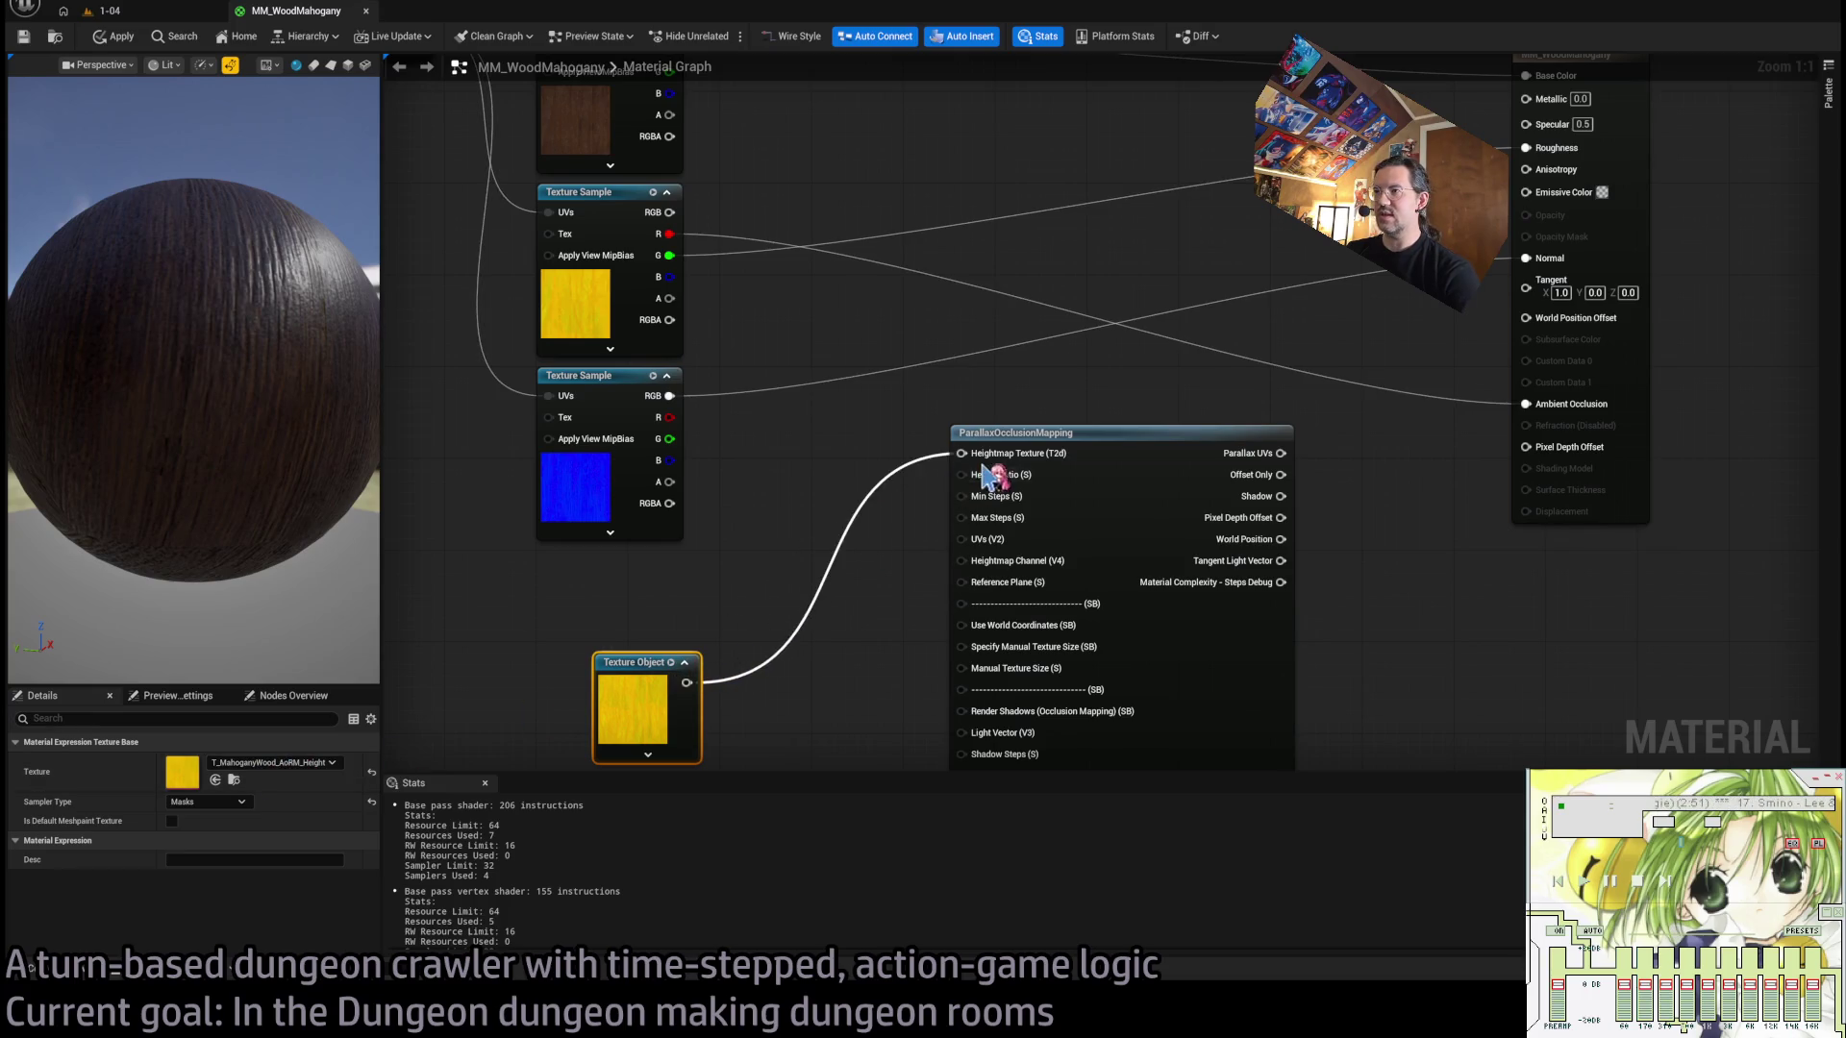
pyautogui.moveTo(625, 666); pyautogui.dragTo(576, 555)
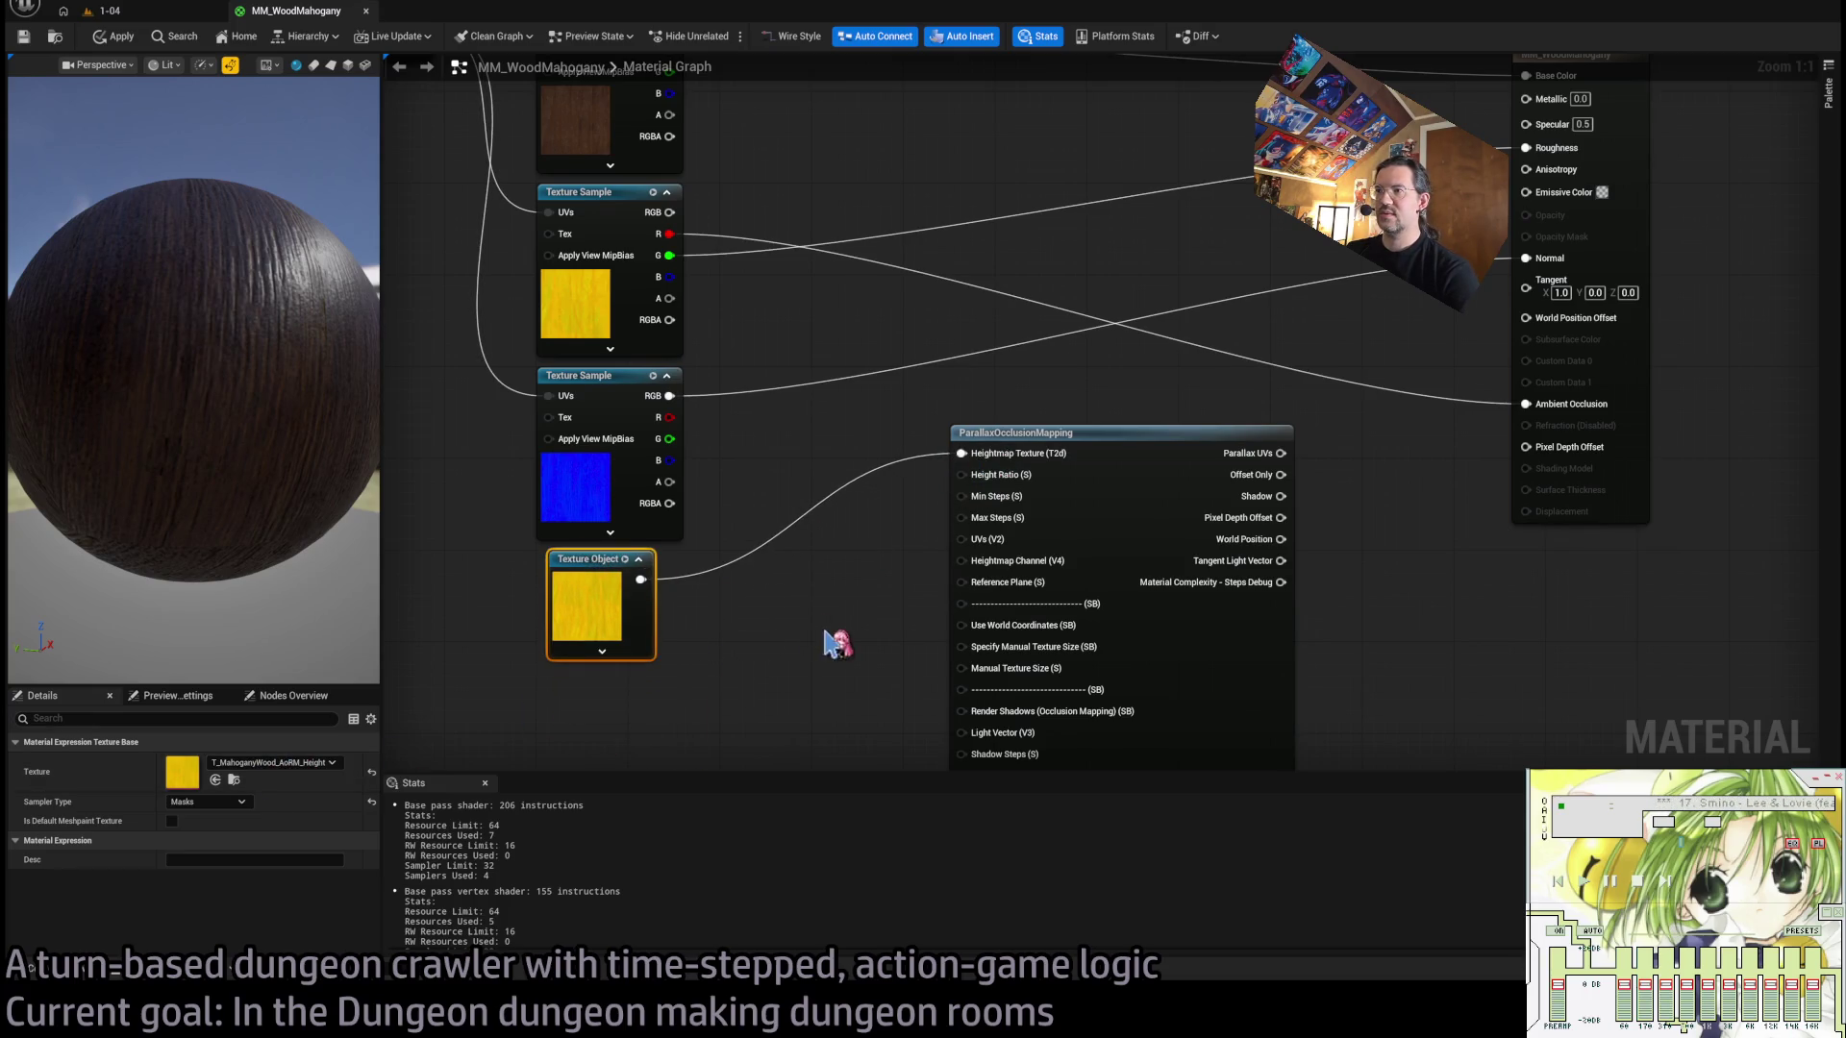
pyautogui.moveTo(836, 642); pyautogui.dragTo(861, 549)
# Feed a collapsed 0,0,0,1 Constant4Vector into Heightmap Channel (V4), tucked under the Texture Object.
pyautogui.moveTo(1014, 478)
pyautogui.mouseDown()
pyautogui.moveTo(727, 631)
pyautogui.moveTo(890, 510)
pyautogui.mouseUp()
pyautogui.moveTo(985, 467)
pyautogui.mouseDown()
pyautogui.moveTo(630, 694)
pyautogui.moveTo(632, 460)
pyautogui.mouseUp()
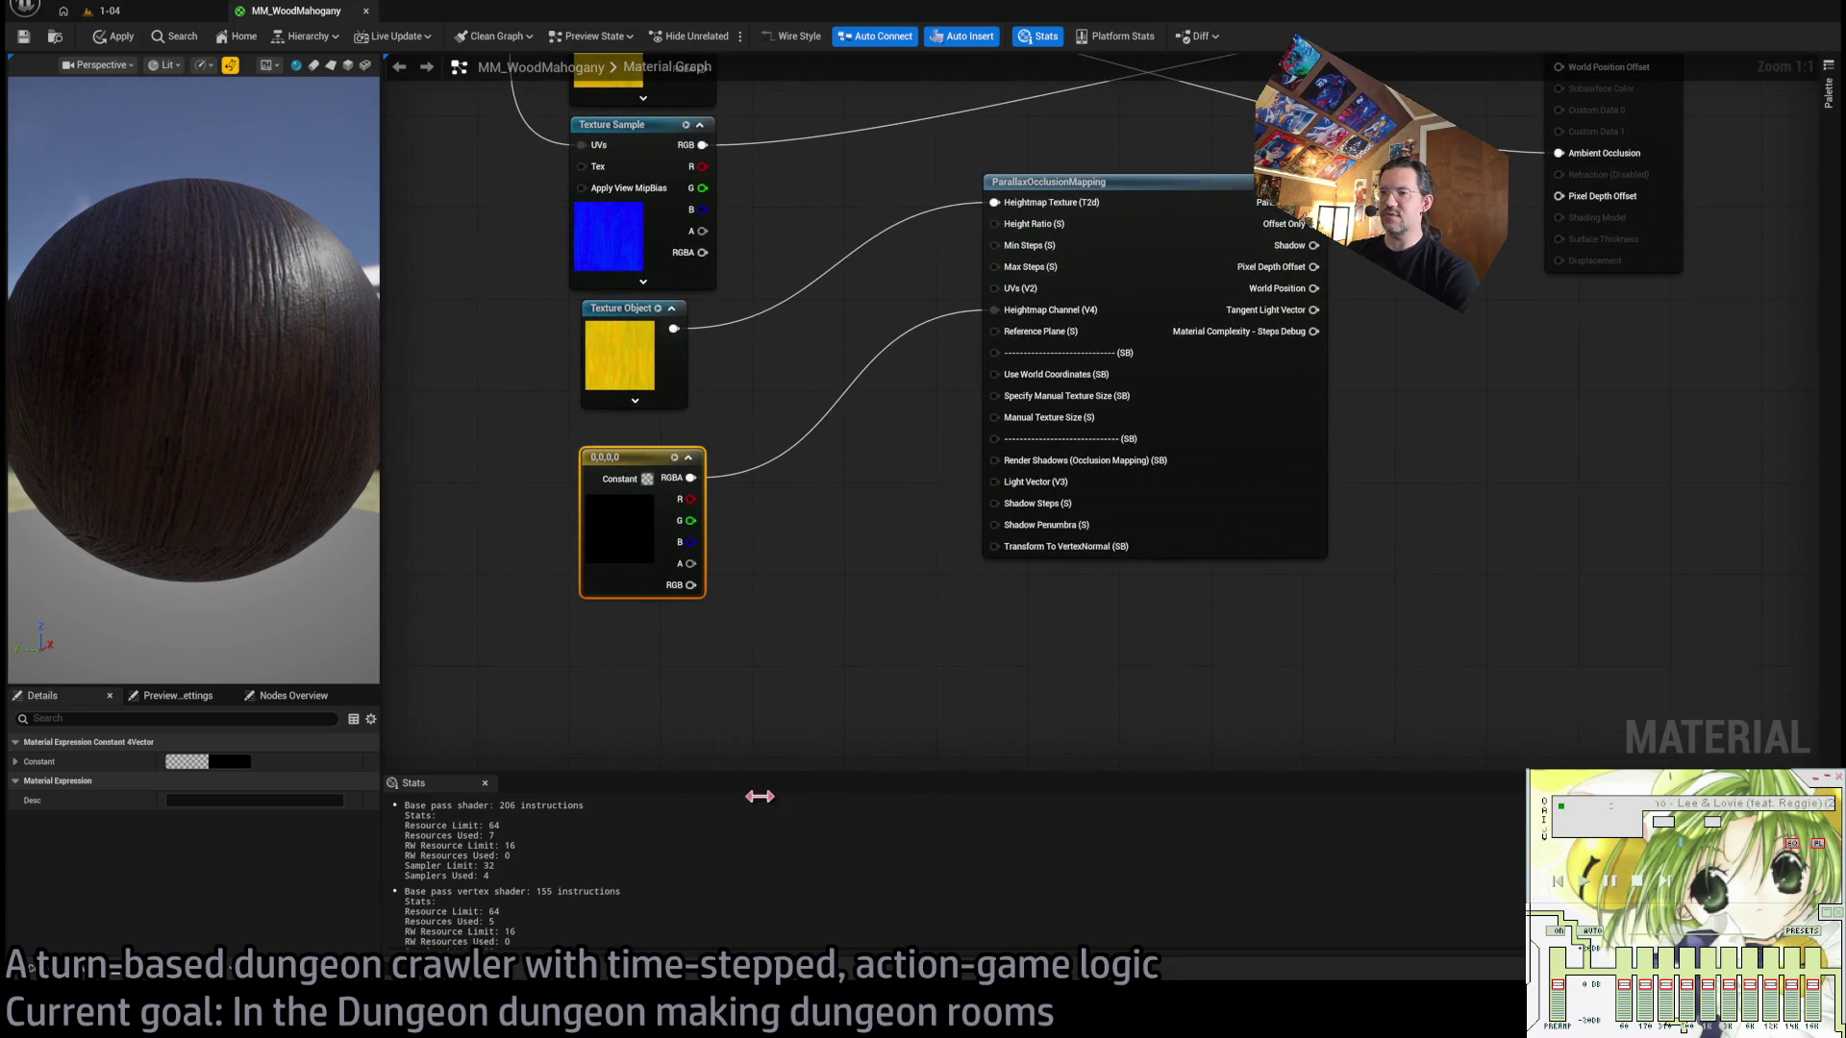
pyautogui.click(686, 458)
pyautogui.moveTo(630, 475); pyautogui.dragTo(618, 452)
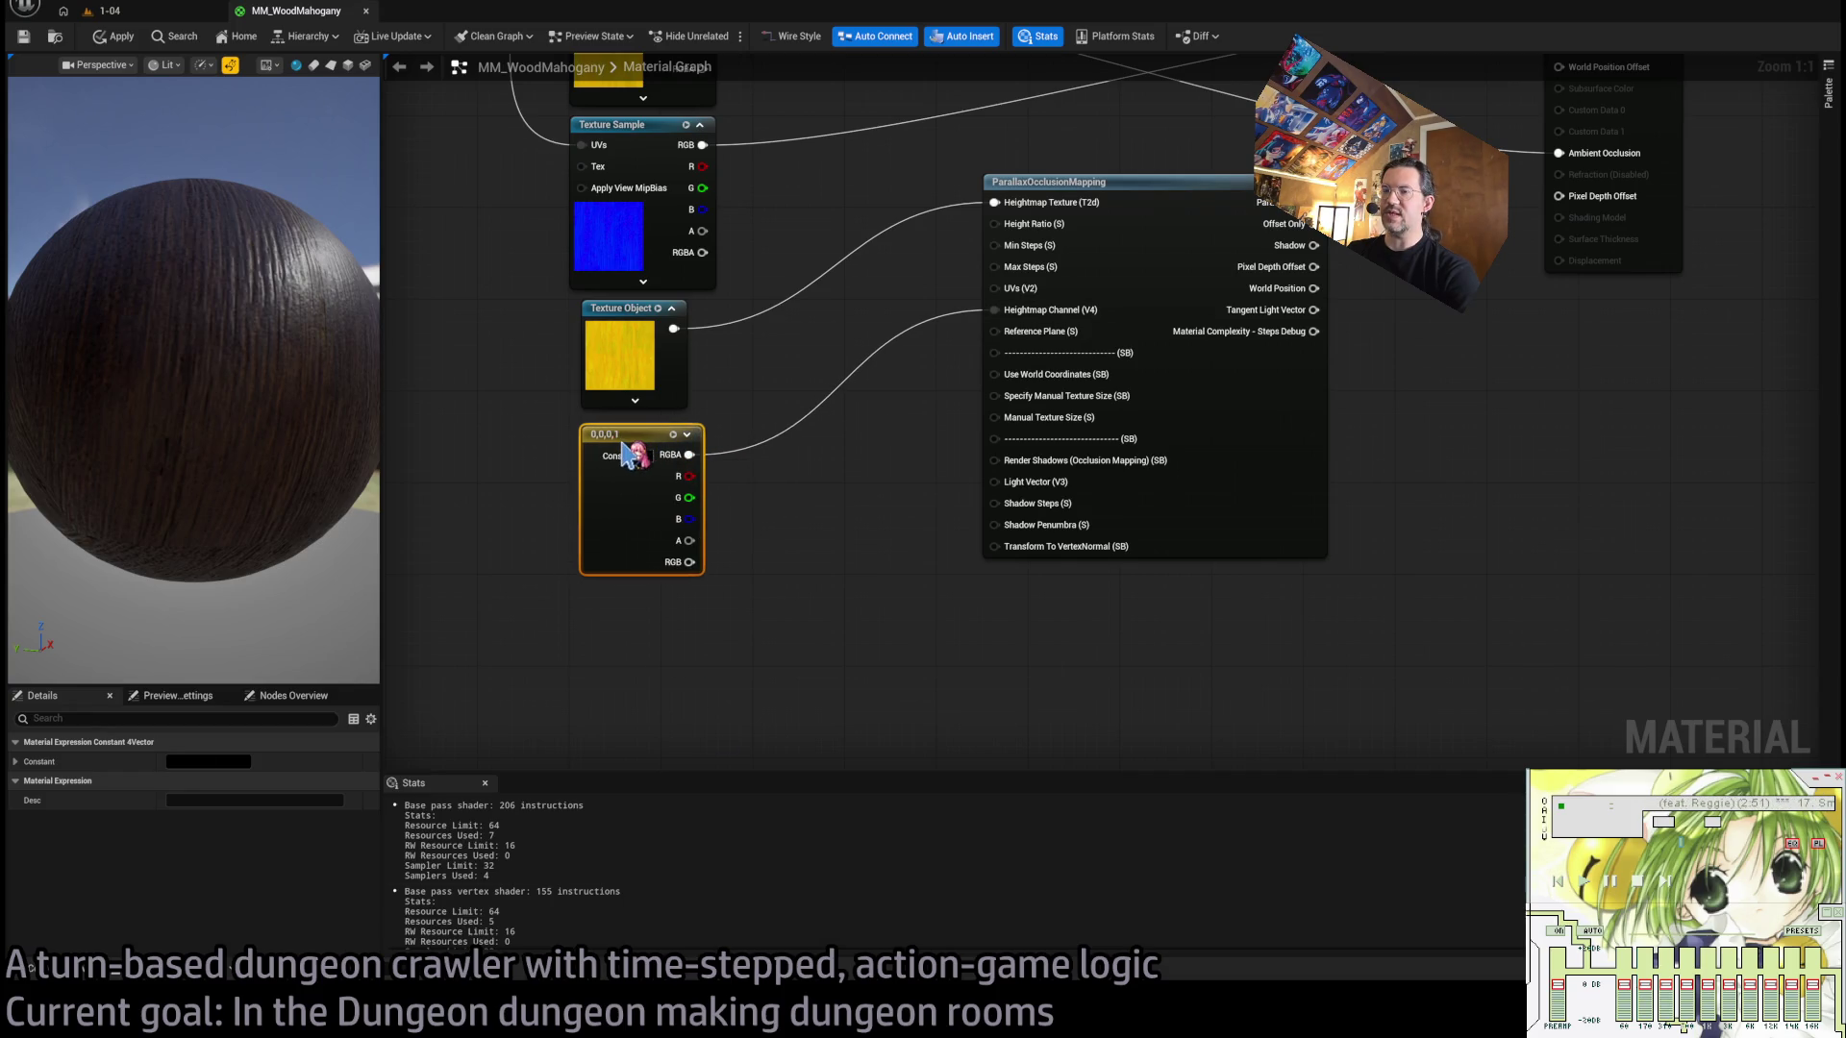
# Move the parallax node, Texture Object and constant together to the graph's left side.
pyautogui.click(620, 316)
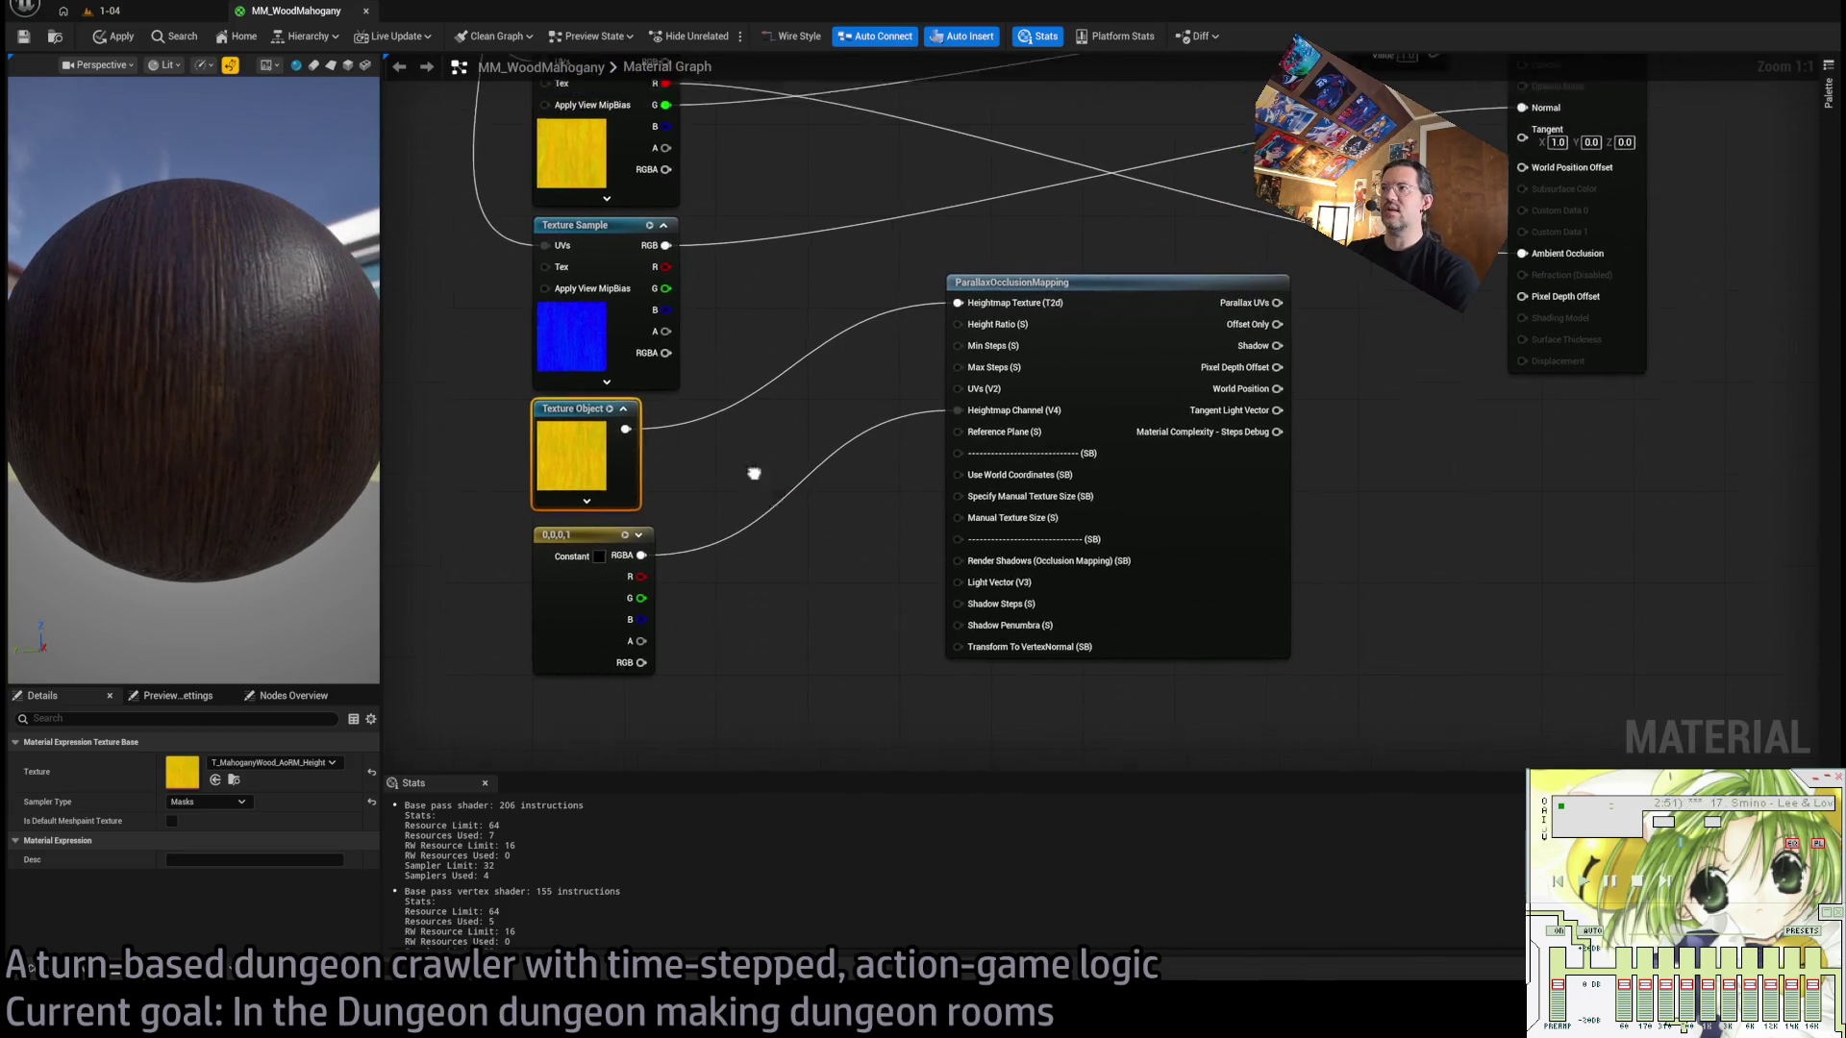
pyautogui.scroll(-4, 1265, 423)
pyautogui.moveTo(1454, 499)
pyautogui.mouseDown()
pyautogui.moveTo(1435, 575)
pyautogui.moveTo(1157, 696)
pyautogui.mouseUp()
pyautogui.moveTo(1062, 576); pyautogui.dragTo(900, 752)
pyautogui.moveTo(1265, 477)
pyautogui.mouseDown()
pyautogui.moveTo(562, 531)
pyautogui.moveTo(647, 359)
pyautogui.moveTo(770, 416)
pyautogui.moveTo(812, 392)
pyautogui.mouseUp()
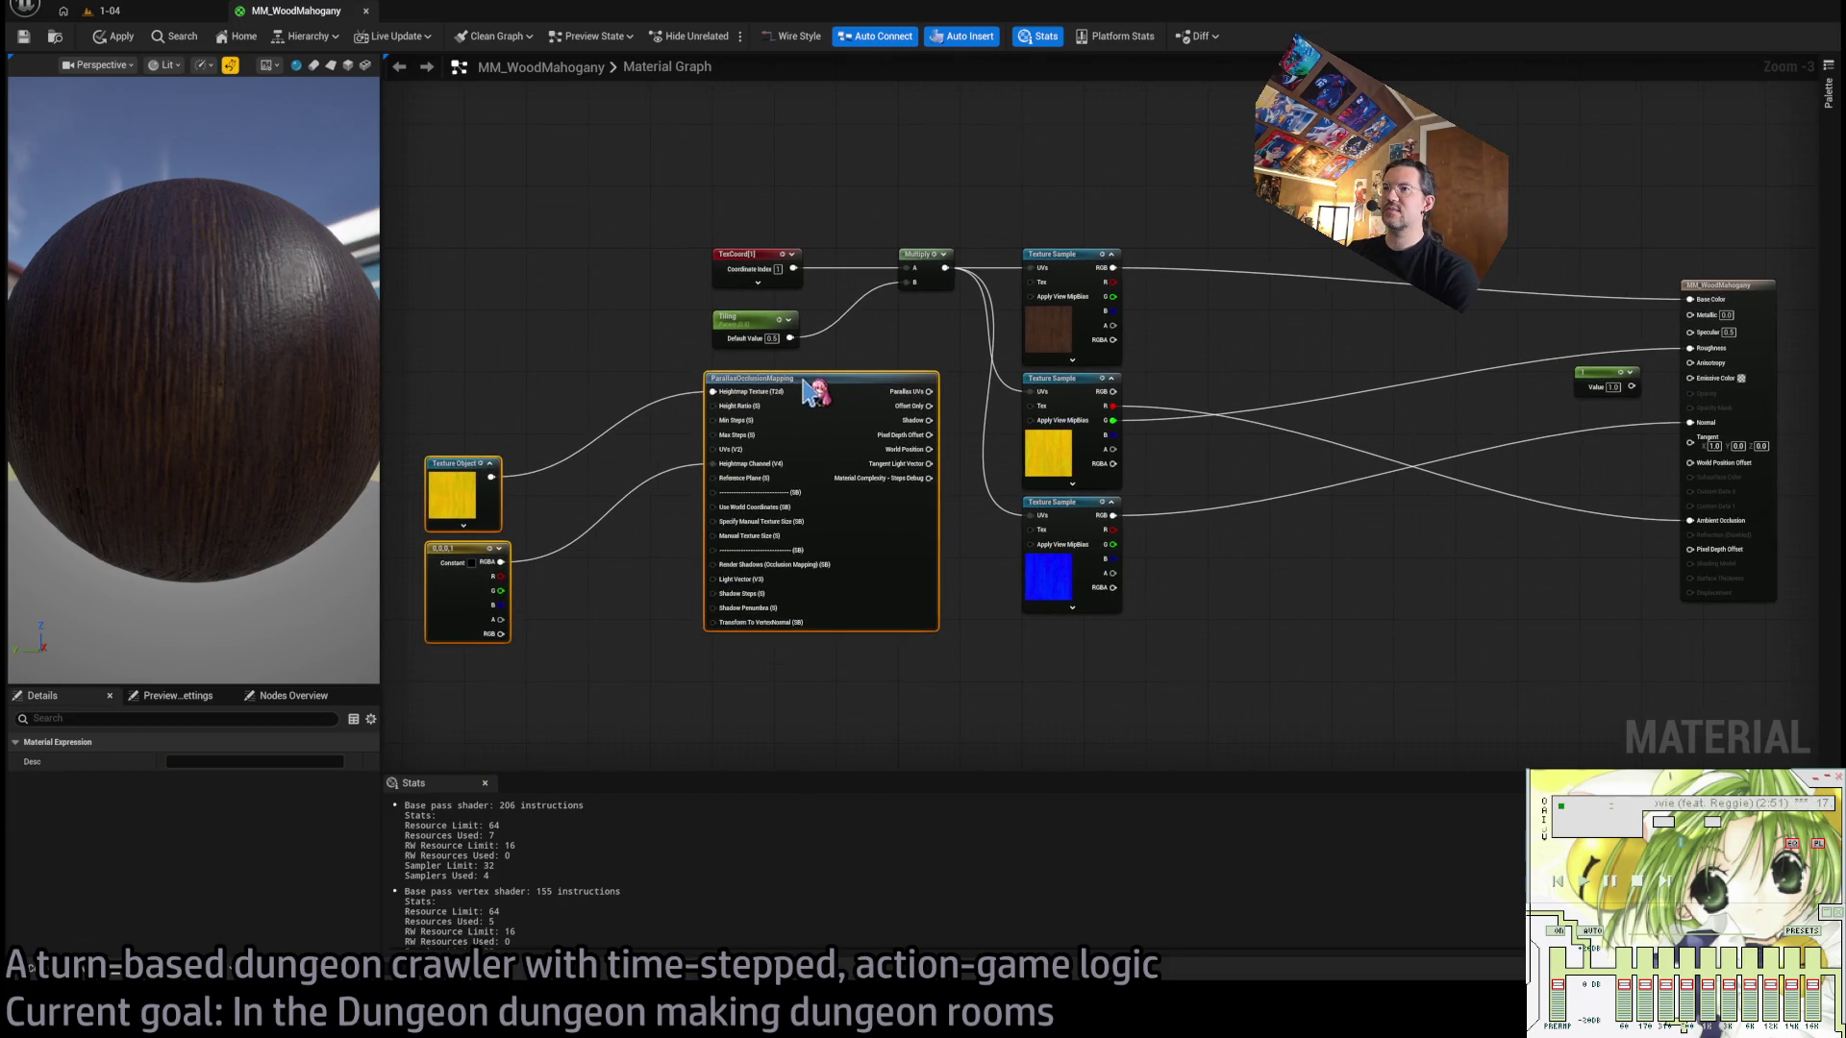
# Shift the parallax, Texture Object and constant nodes further left and check the wood grain preview.
pyautogui.click(865, 361)
pyautogui.scroll(3, 918, 423)
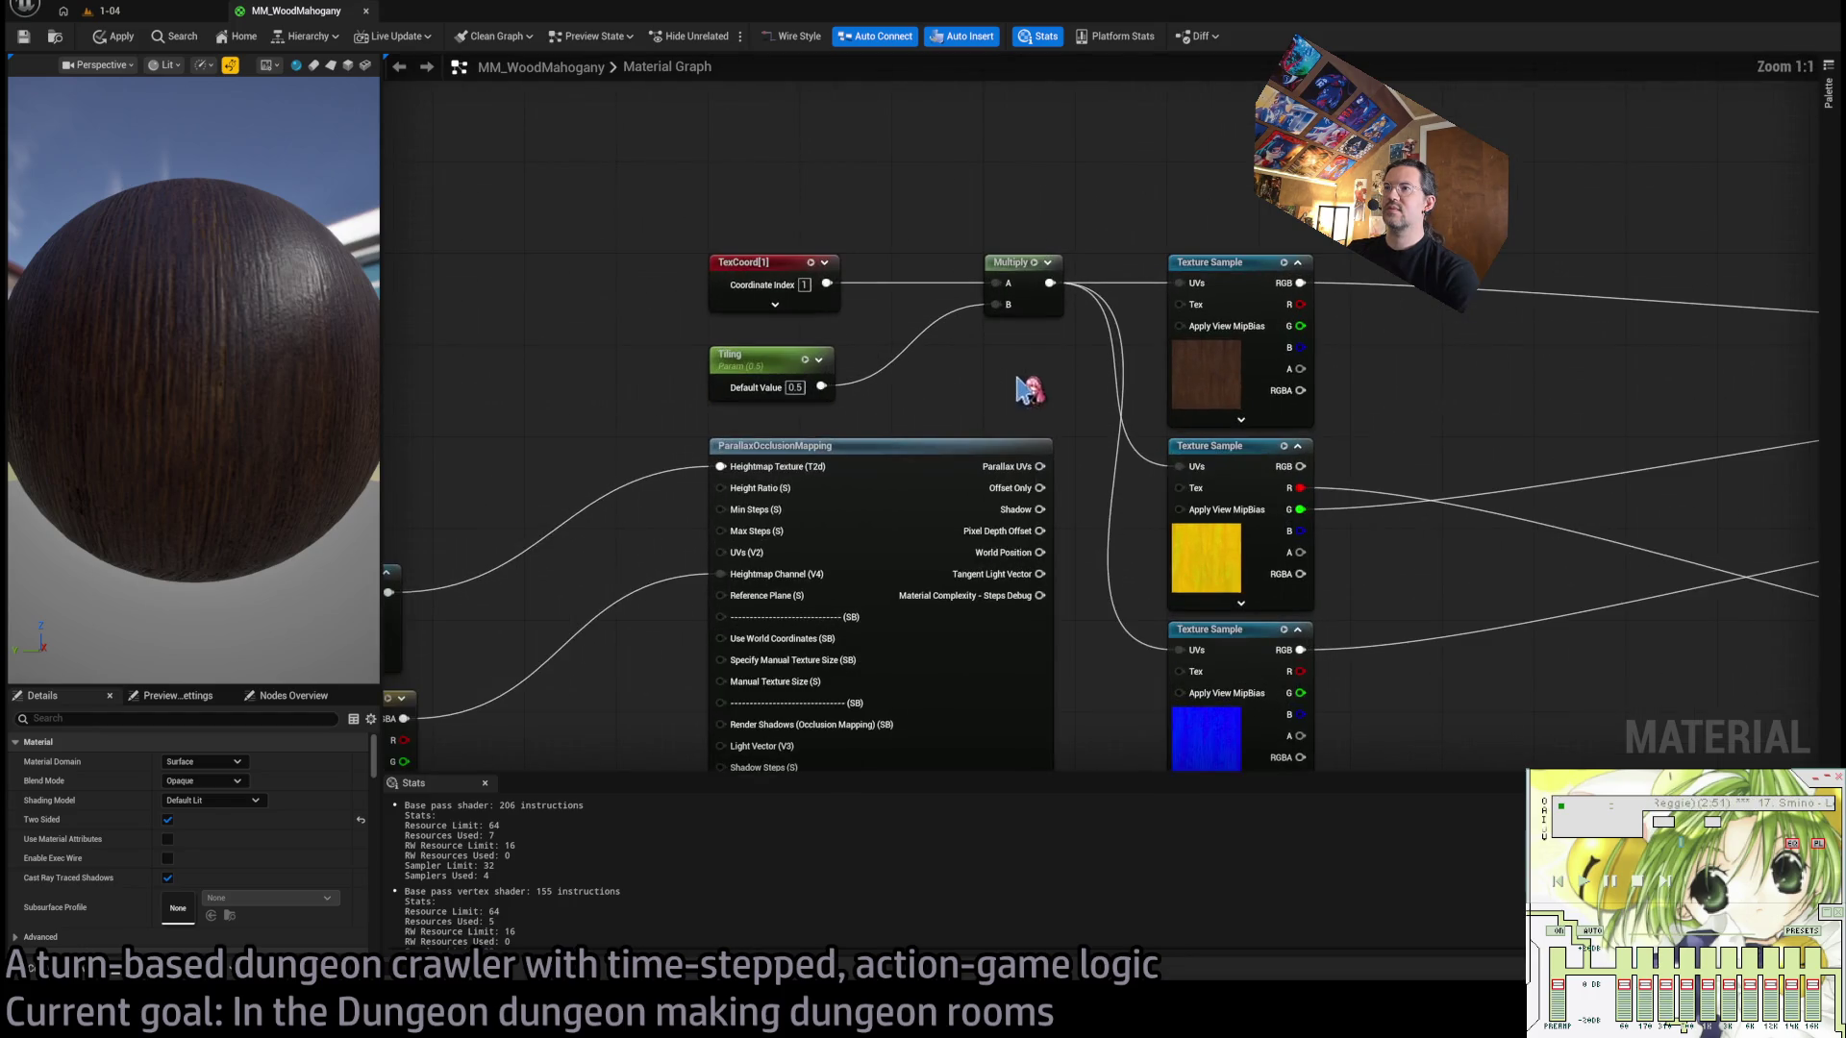
pyautogui.moveTo(1022, 389); pyautogui.dragTo(907, 379)
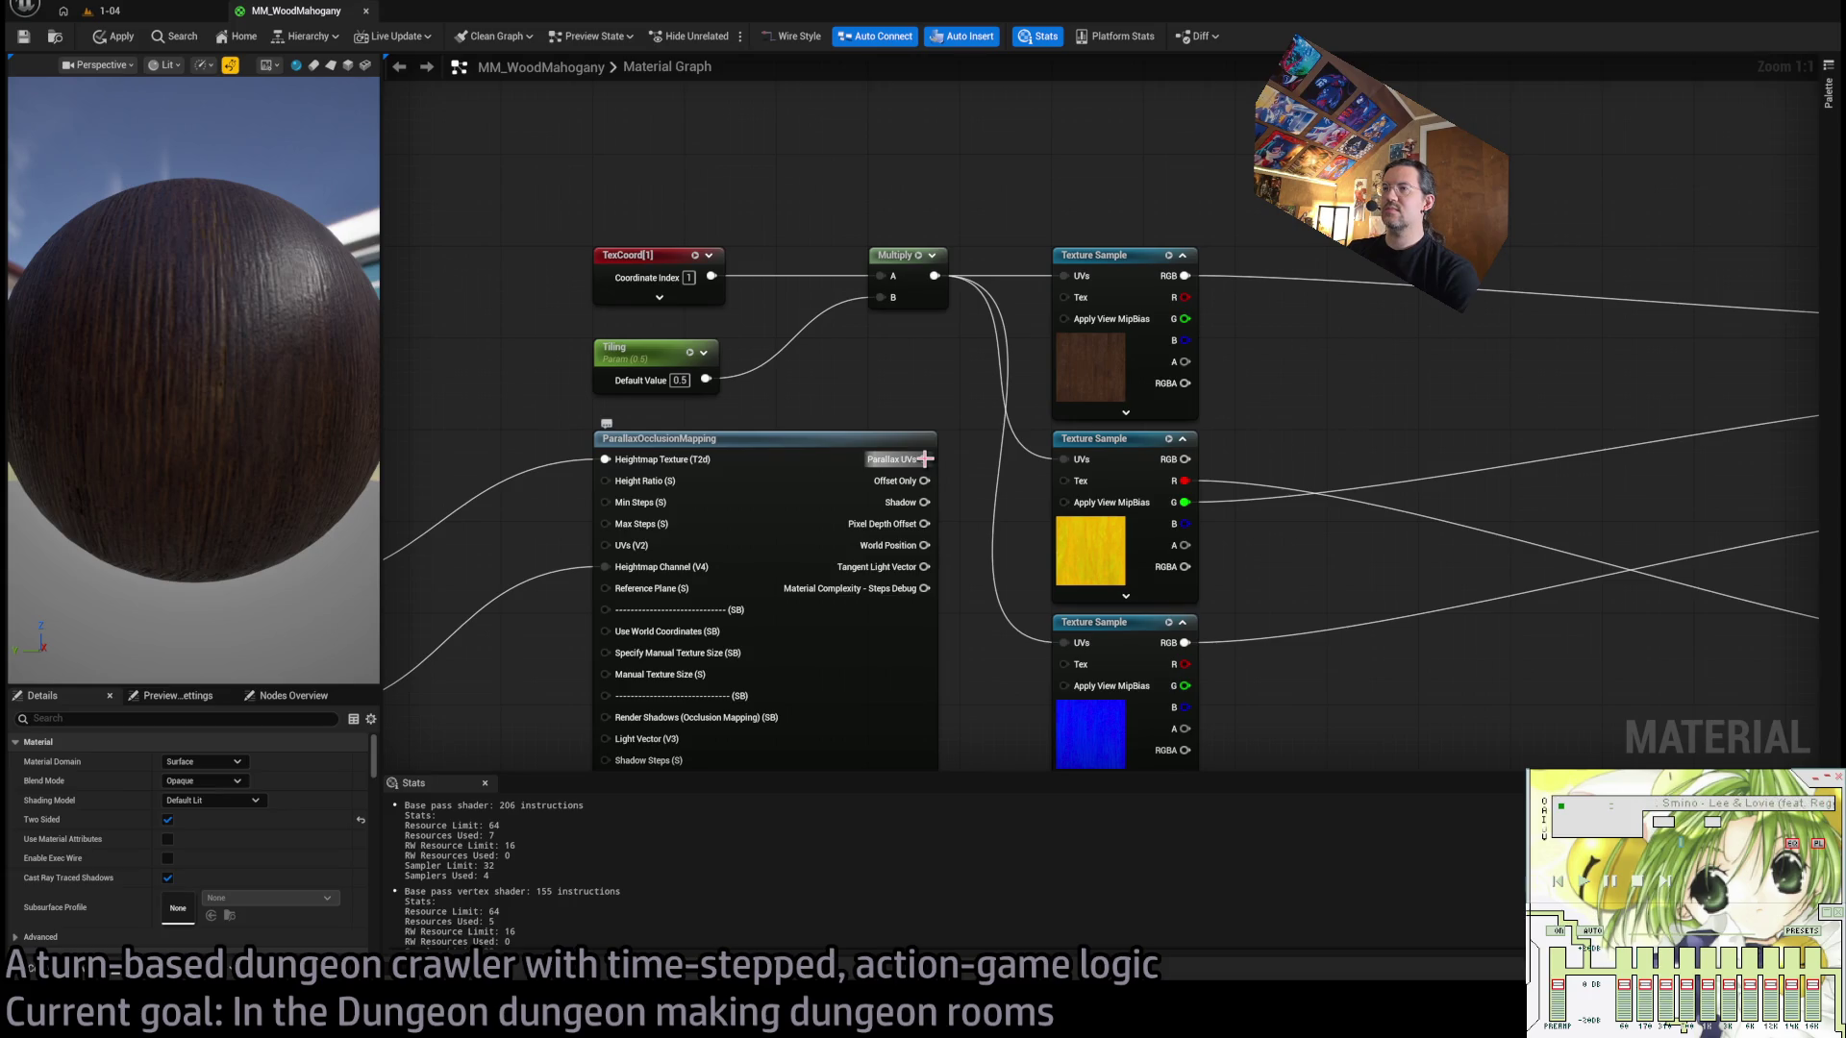
pyautogui.scroll(-3, 1062, 375)
pyautogui.moveTo(1102, 383)
pyautogui.mouseDown()
pyautogui.moveTo(939, 557)
pyautogui.moveTo(639, 656)
pyautogui.mouseUp()
pyautogui.moveTo(971, 386)
pyautogui.mouseDown()
pyautogui.moveTo(802, 387)
pyautogui.moveTo(849, 391)
pyautogui.mouseUp()
pyautogui.click(1043, 445)
pyautogui.scroll(3, 989, 399)
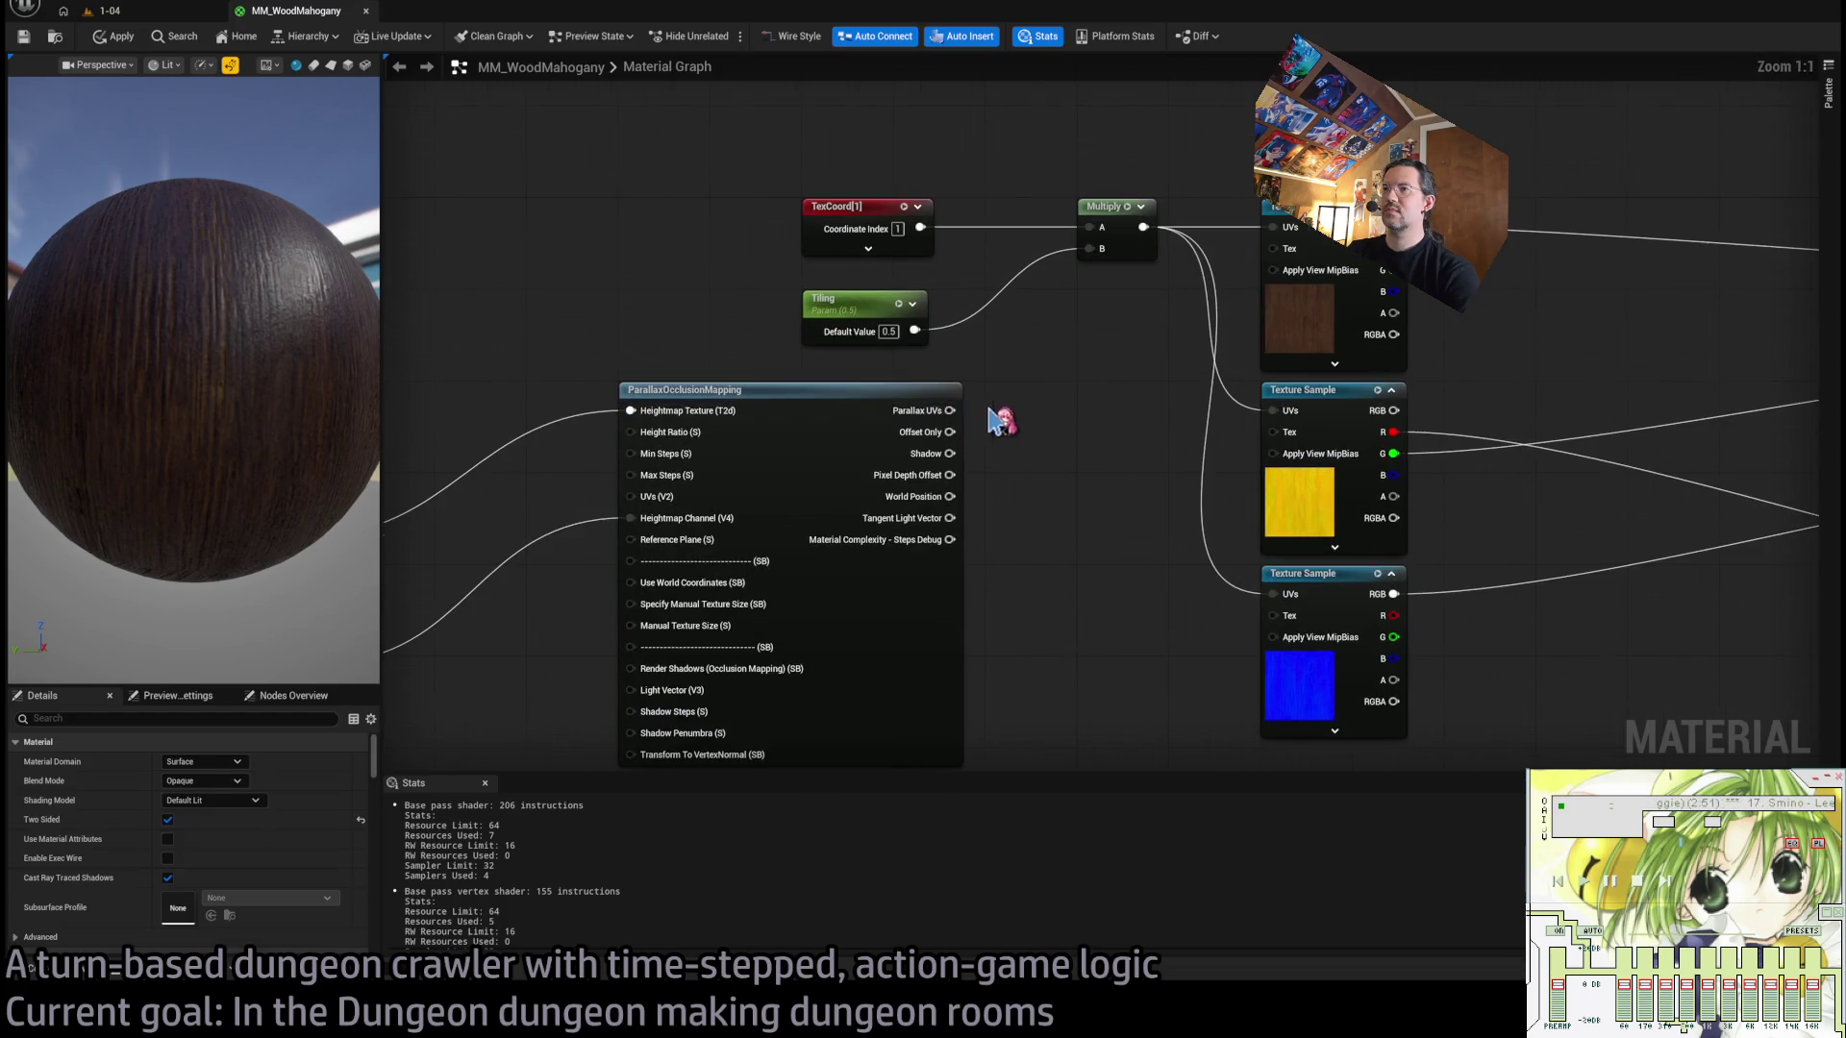
pyautogui.moveTo(987, 411)
pyautogui.mouseDown()
pyautogui.moveTo(1076, 471)
pyautogui.moveTo(1083, 378)
pyautogui.moveTo(1195, 278)
pyautogui.mouseUp()
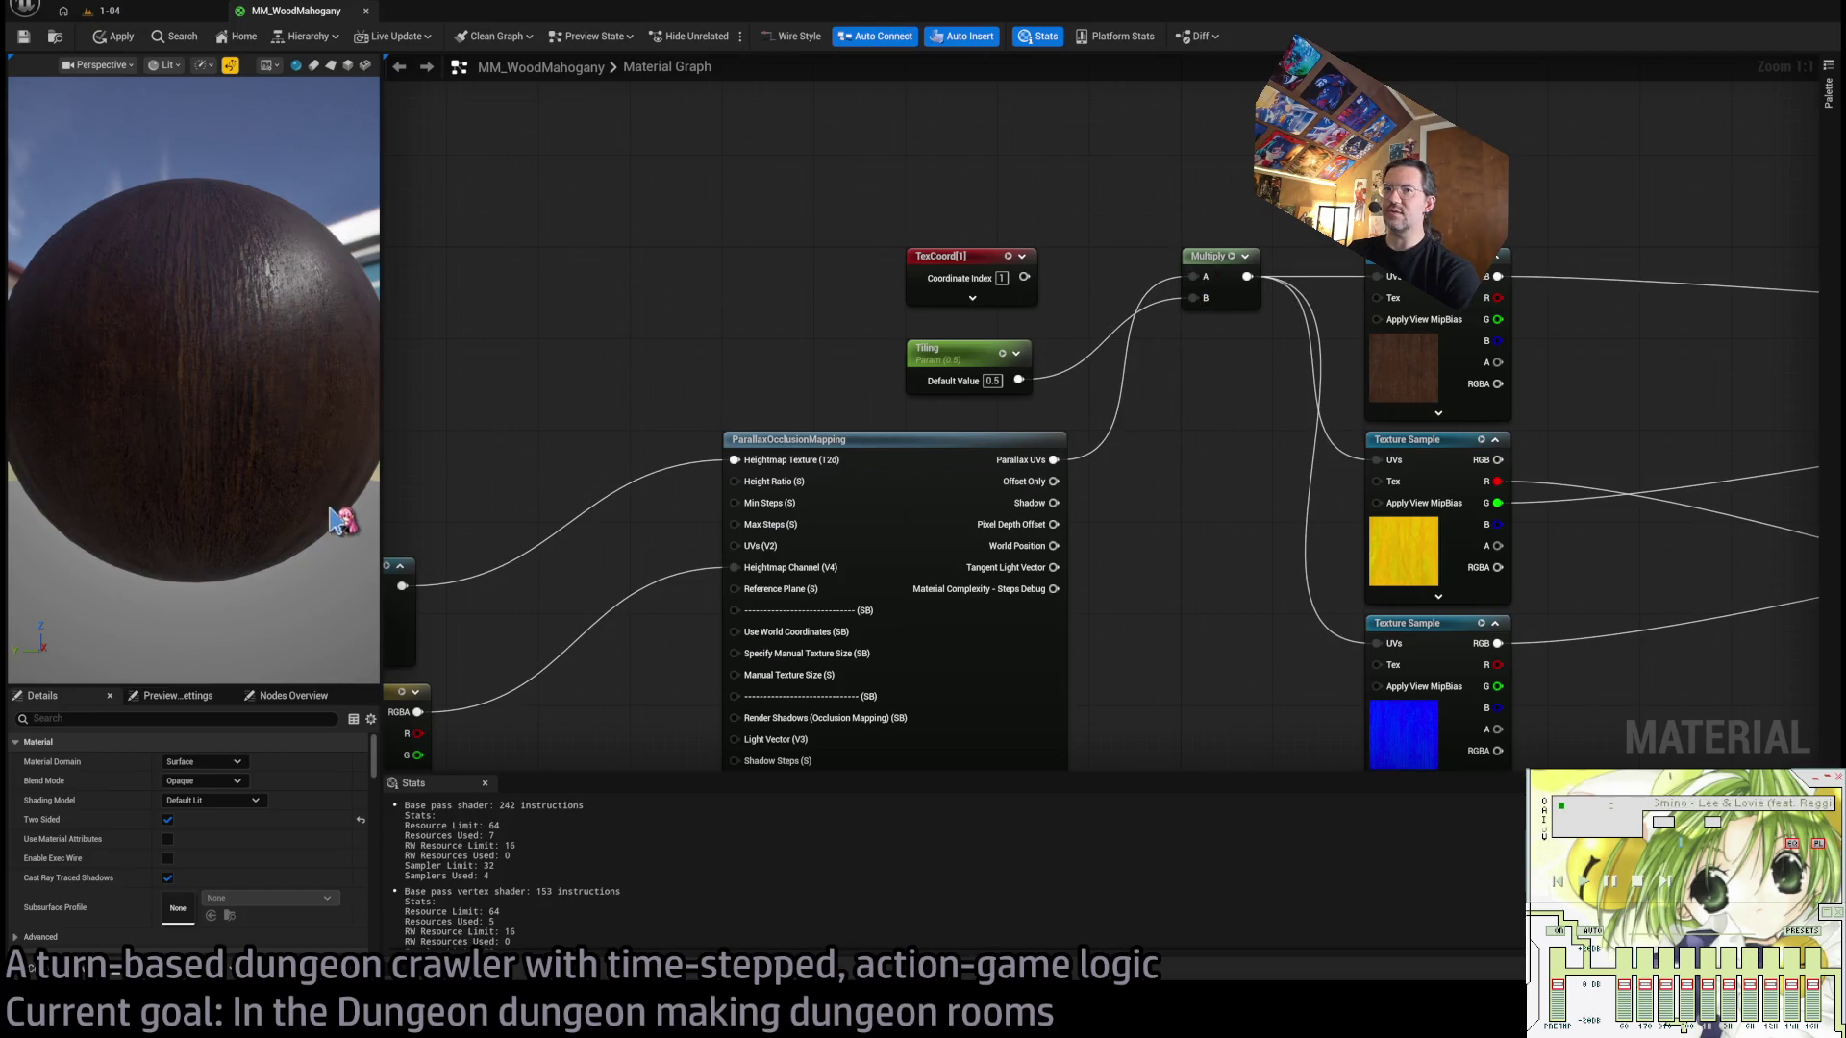
pyautogui.scroll(5, 301, 391)
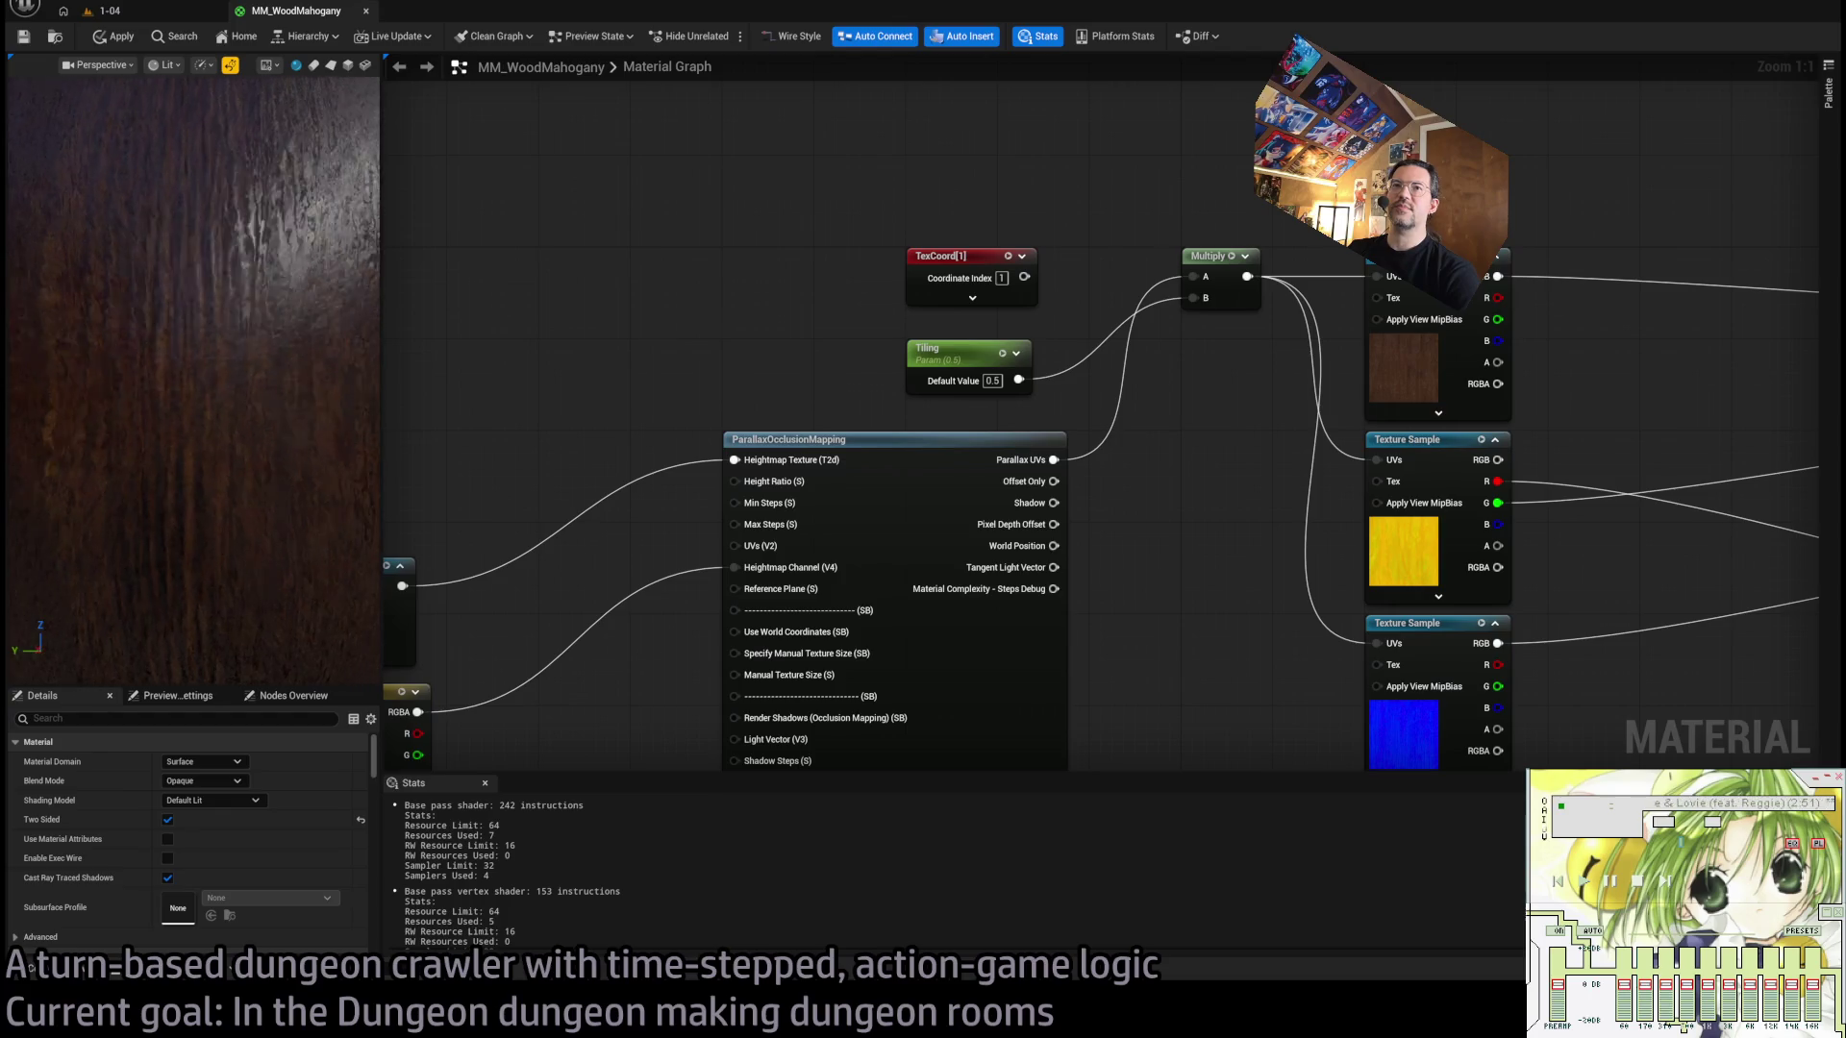
pyautogui.moveTo(301, 391); pyautogui.dragTo(390, 402)
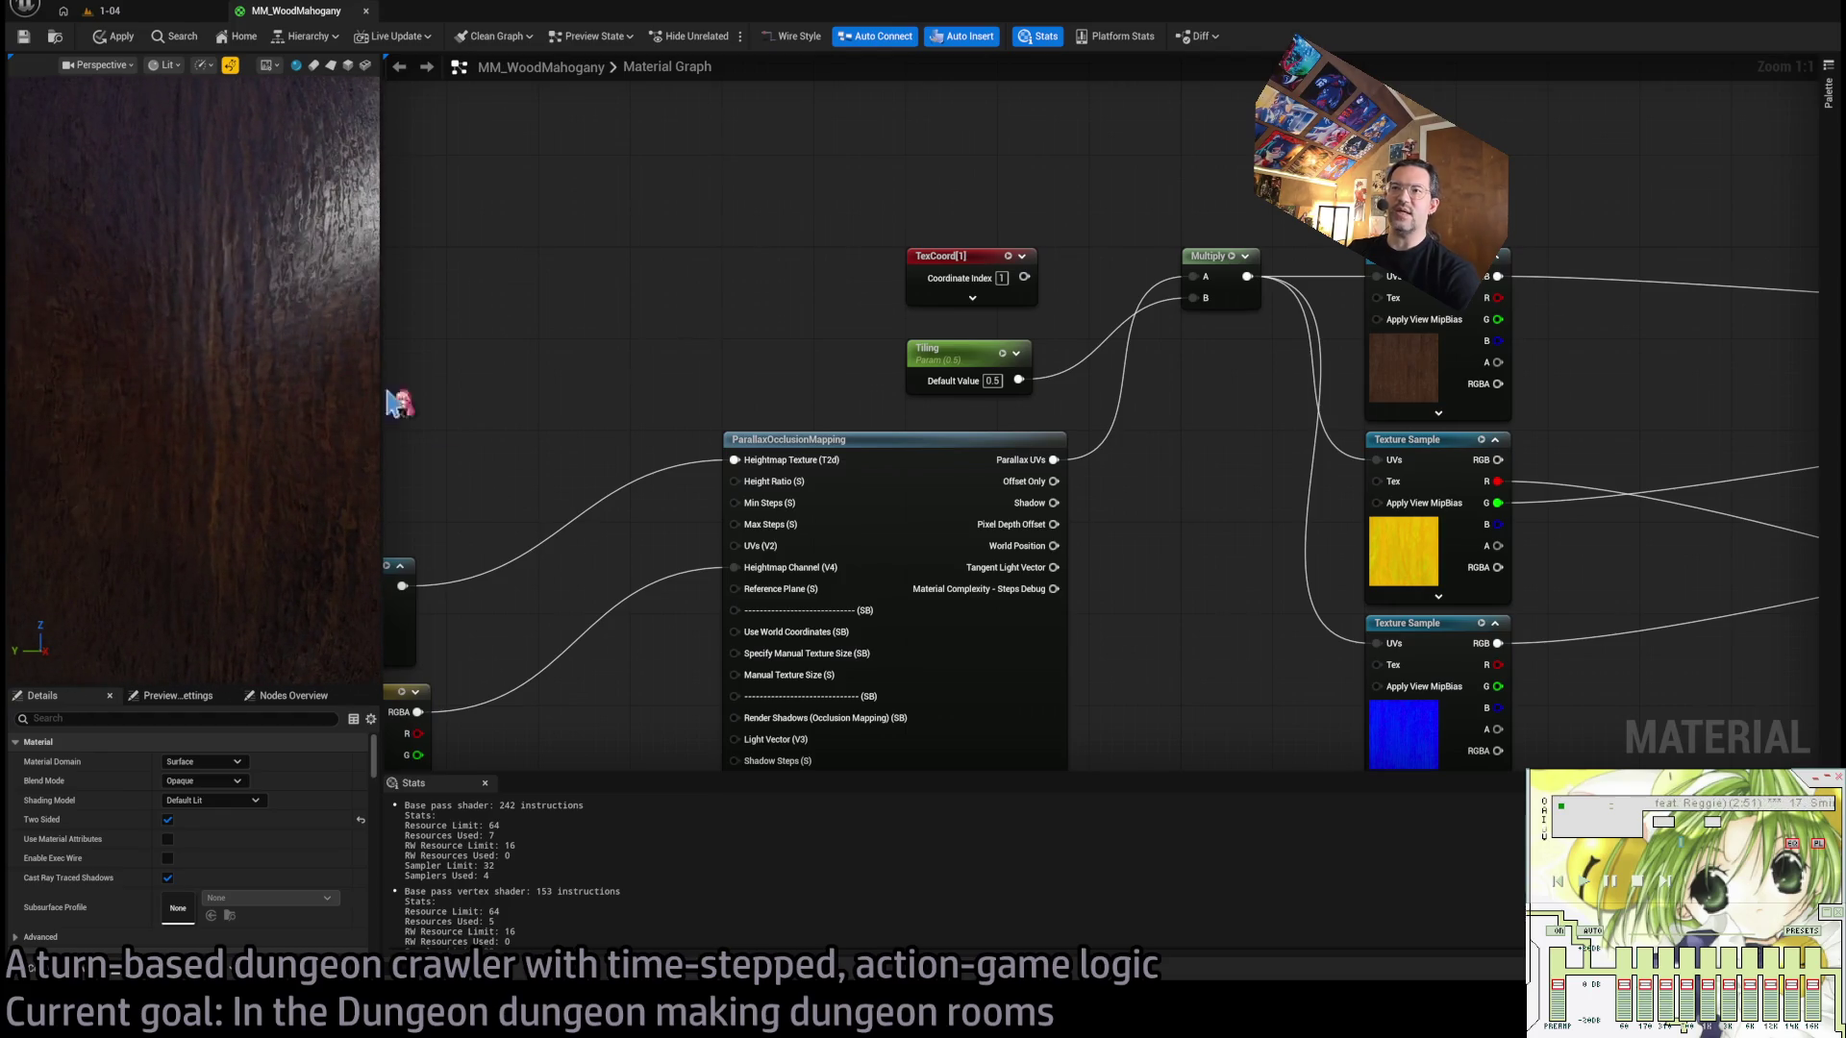
pyautogui.scroll(-1, 955, 435)
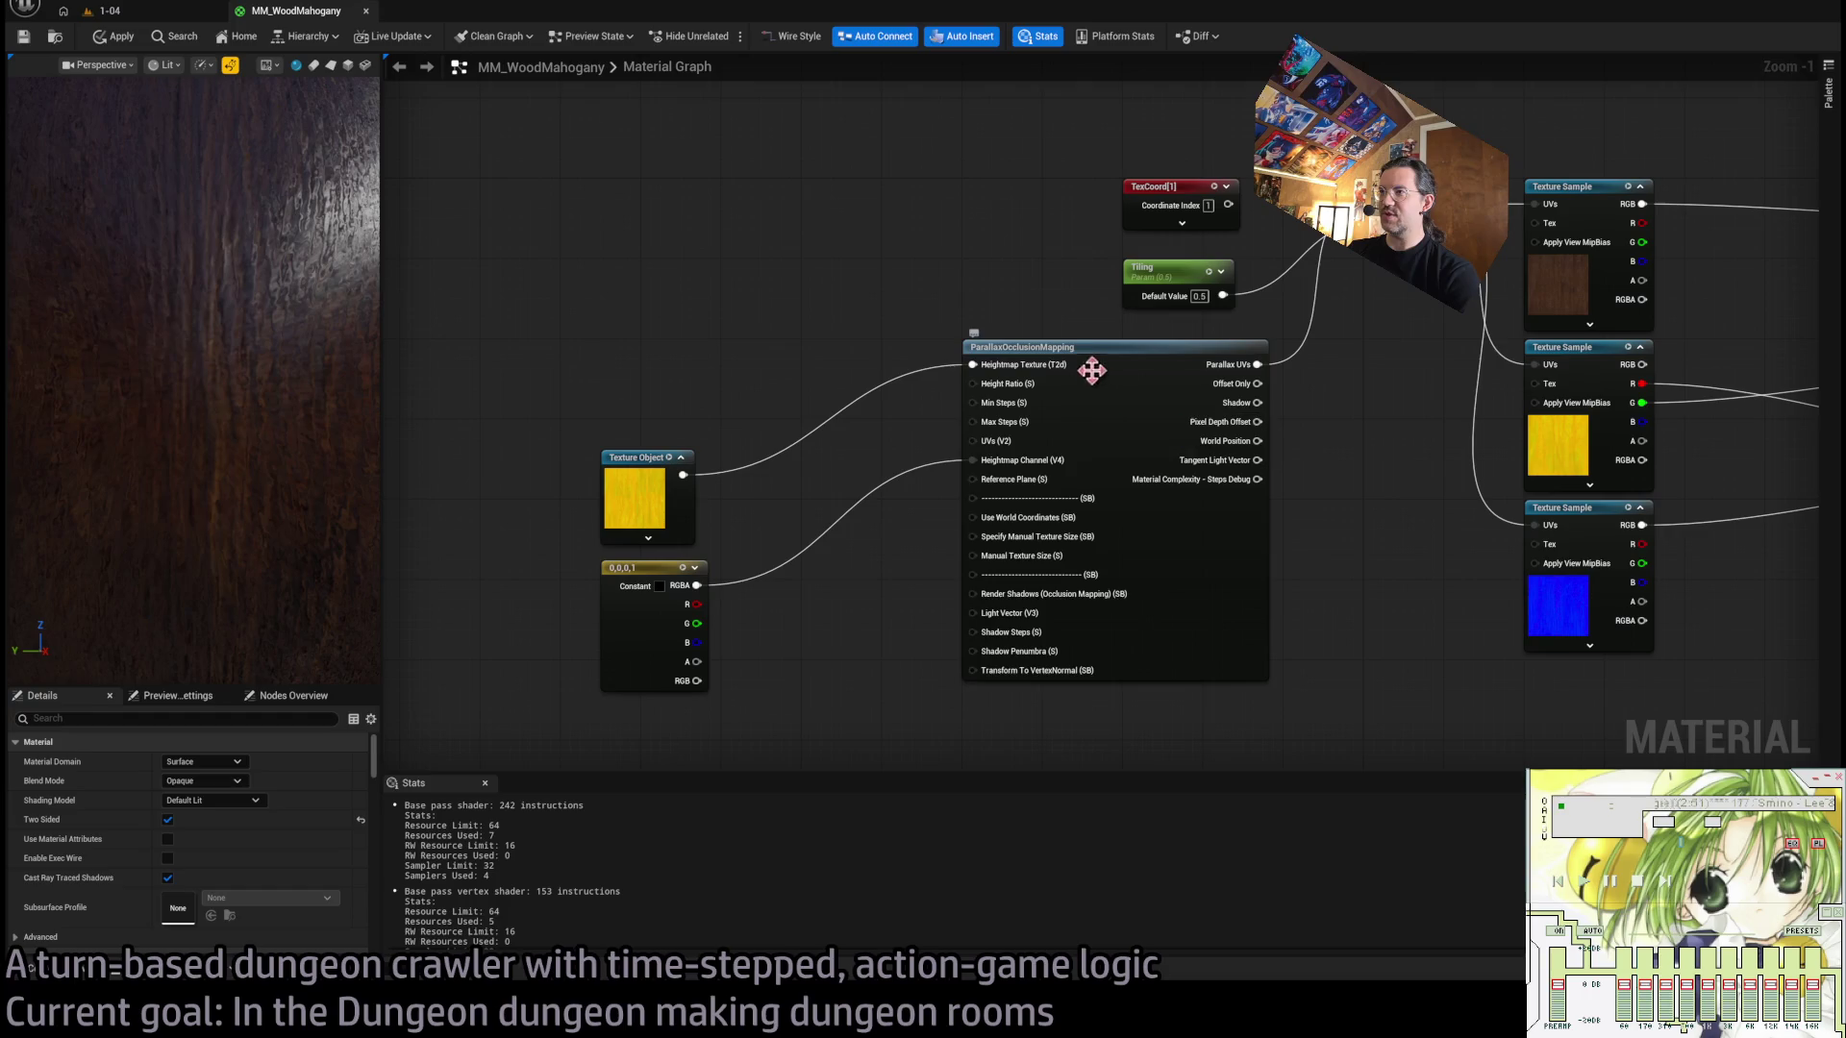
# Set the Texture Object and constant beside the repositioned parallax node and pull a wire from Height Ratio.
pyautogui.moveTo(642, 402); pyautogui.dragTo(697, 711)
pyautogui.moveTo(620, 452); pyautogui.dragTo(661, 343)
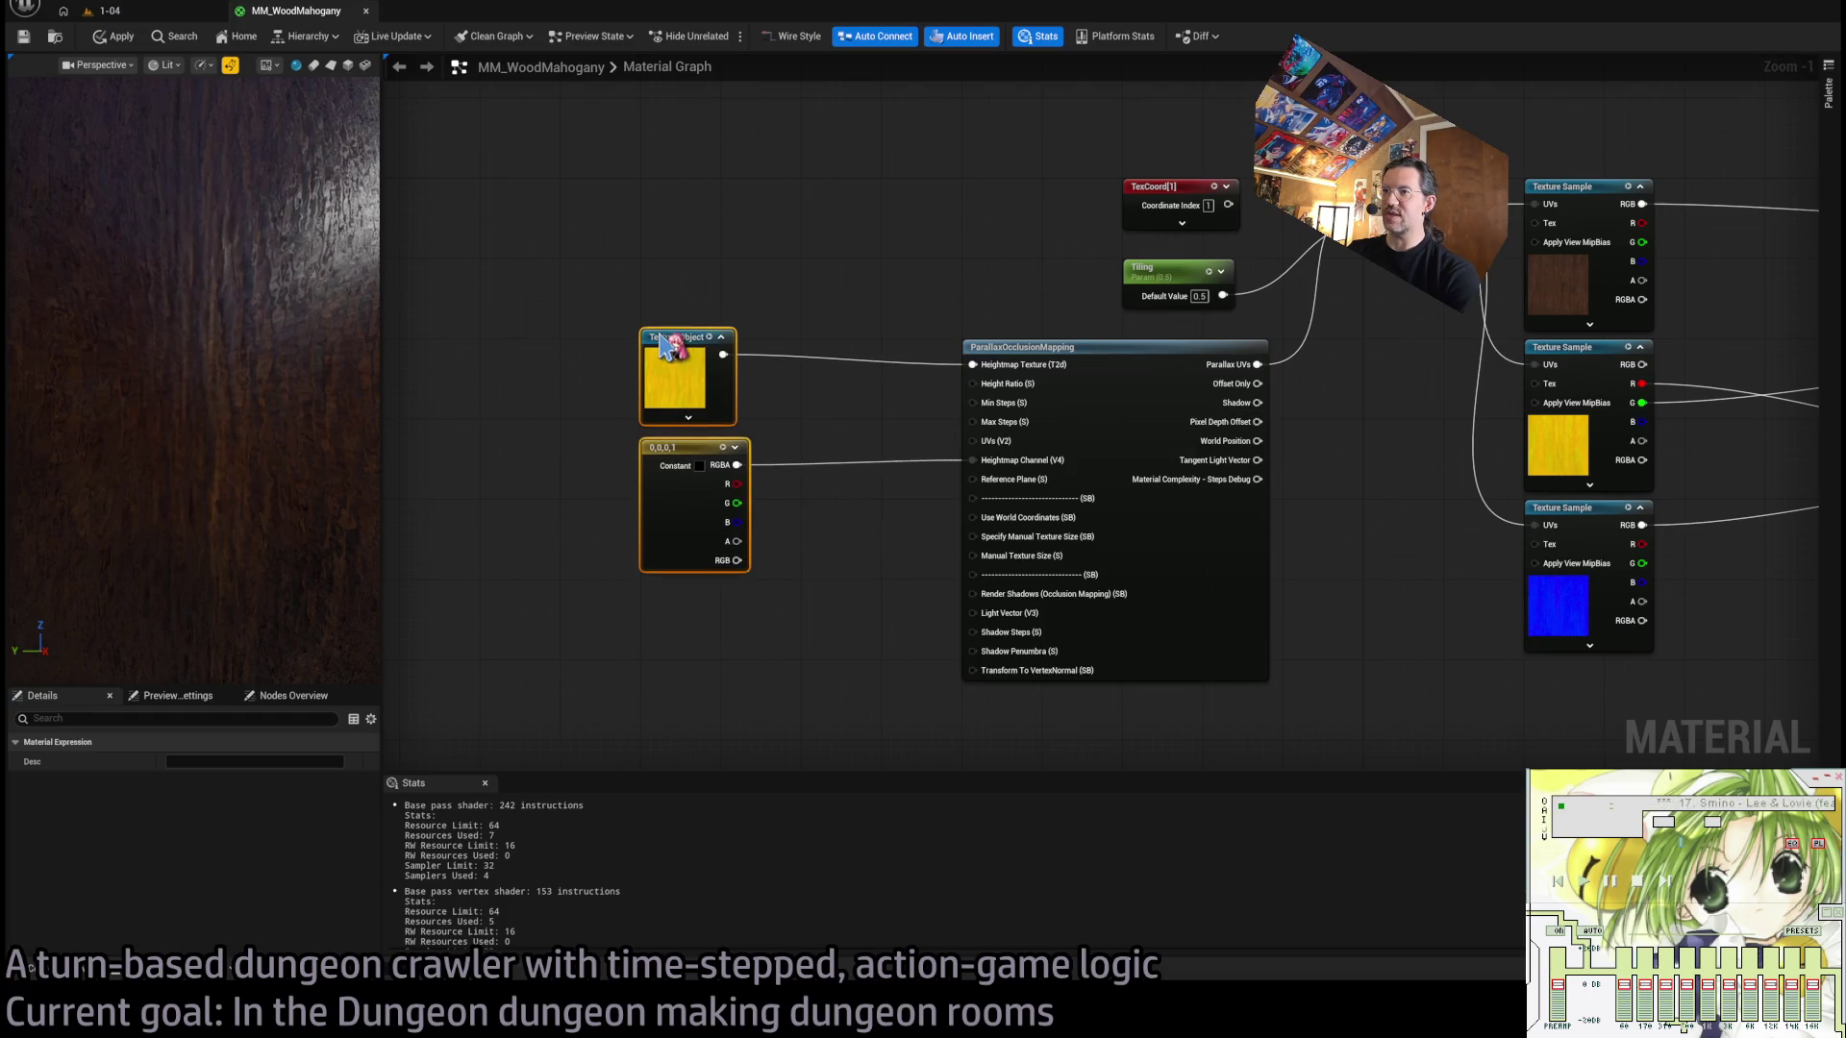
pyautogui.click(959, 309)
pyautogui.moveTo(1074, 339)
pyautogui.mouseDown()
pyautogui.moveTo(981, 371)
pyautogui.moveTo(931, 358)
pyautogui.moveTo(1079, 363)
pyautogui.moveTo(1013, 363)
pyautogui.moveTo(1047, 478)
pyautogui.mouseUp()
pyautogui.click(1092, 593)
pyautogui.scroll(1, 826, 493)
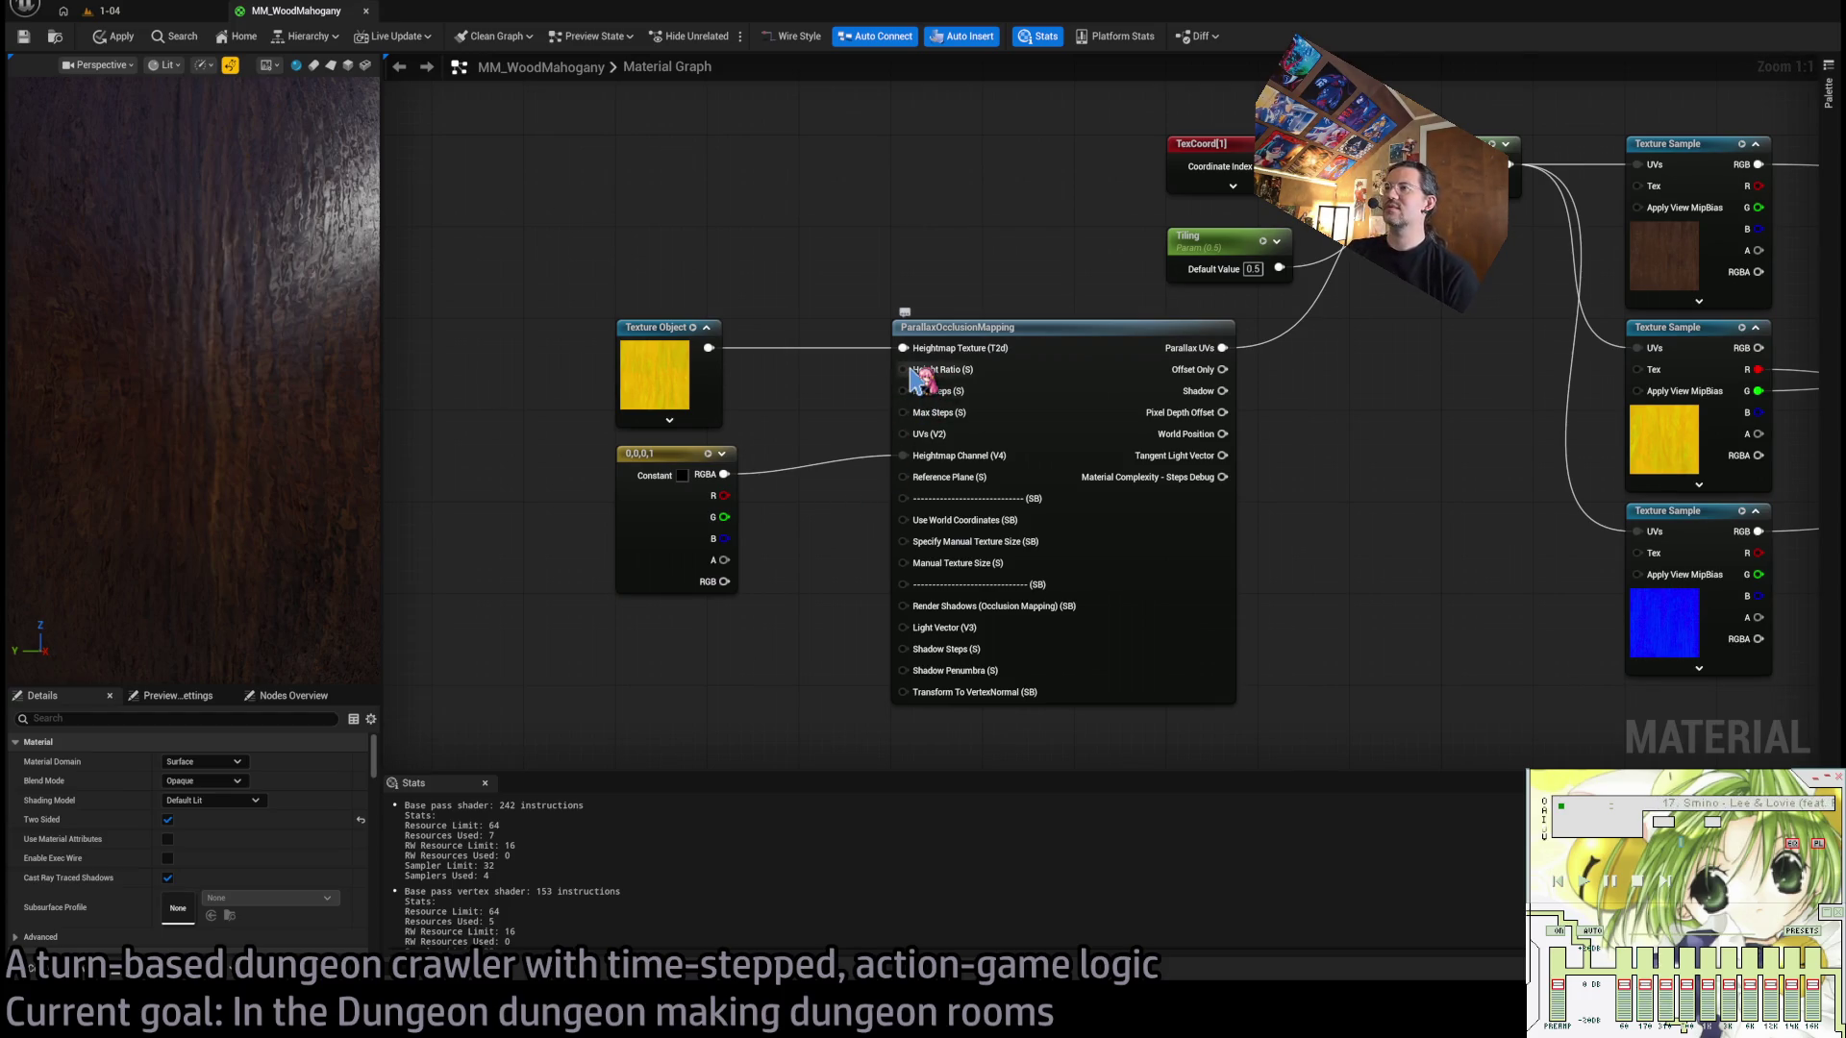
pyautogui.moveTo(910, 371)
pyautogui.mouseDown()
pyautogui.moveTo(772, 729)
pyautogui.moveTo(636, 636)
pyautogui.mouseUp()
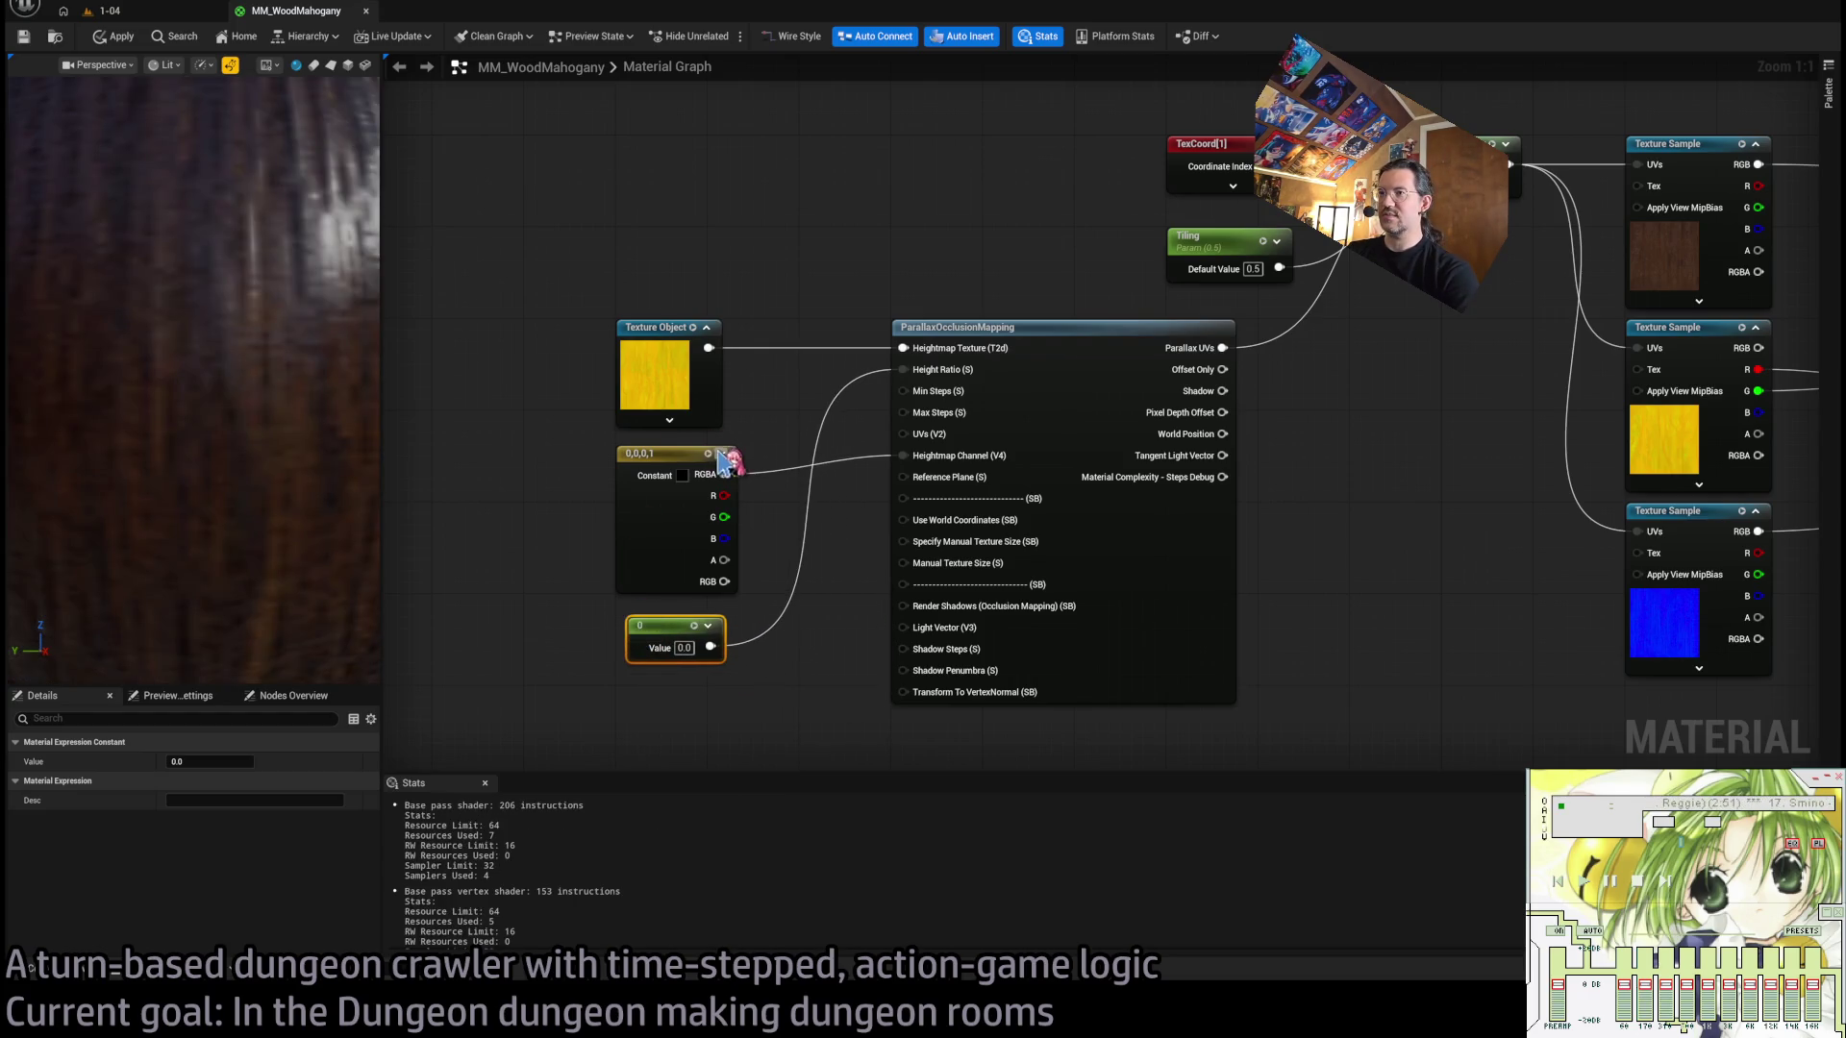
# Create a Constant on Height Ratio set to 0.5 and orbit the preview to see the depth.
pyautogui.moveTo(653, 451)
pyautogui.mouseDown()
pyautogui.moveTo(664, 681)
pyautogui.moveTo(662, 476)
pyautogui.mouseUp()
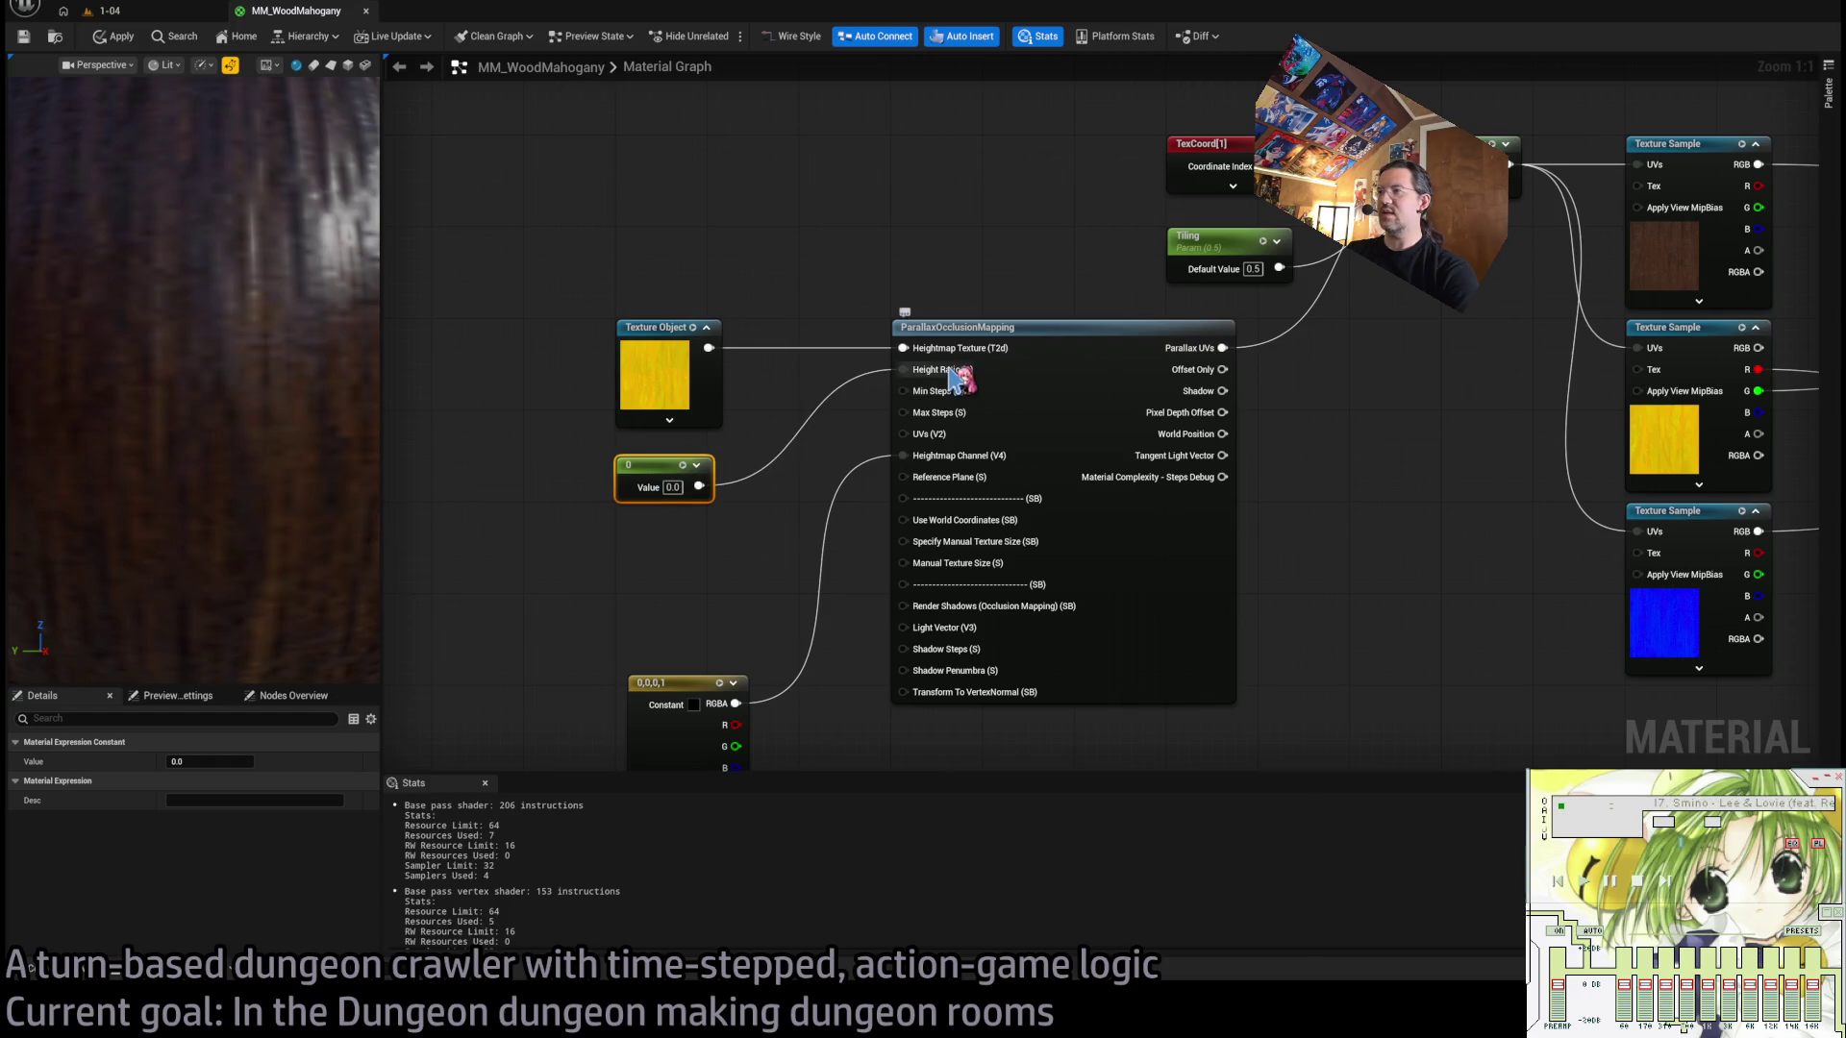
pyautogui.click(672, 487)
pyautogui.write('5')
pyautogui.press('Return')
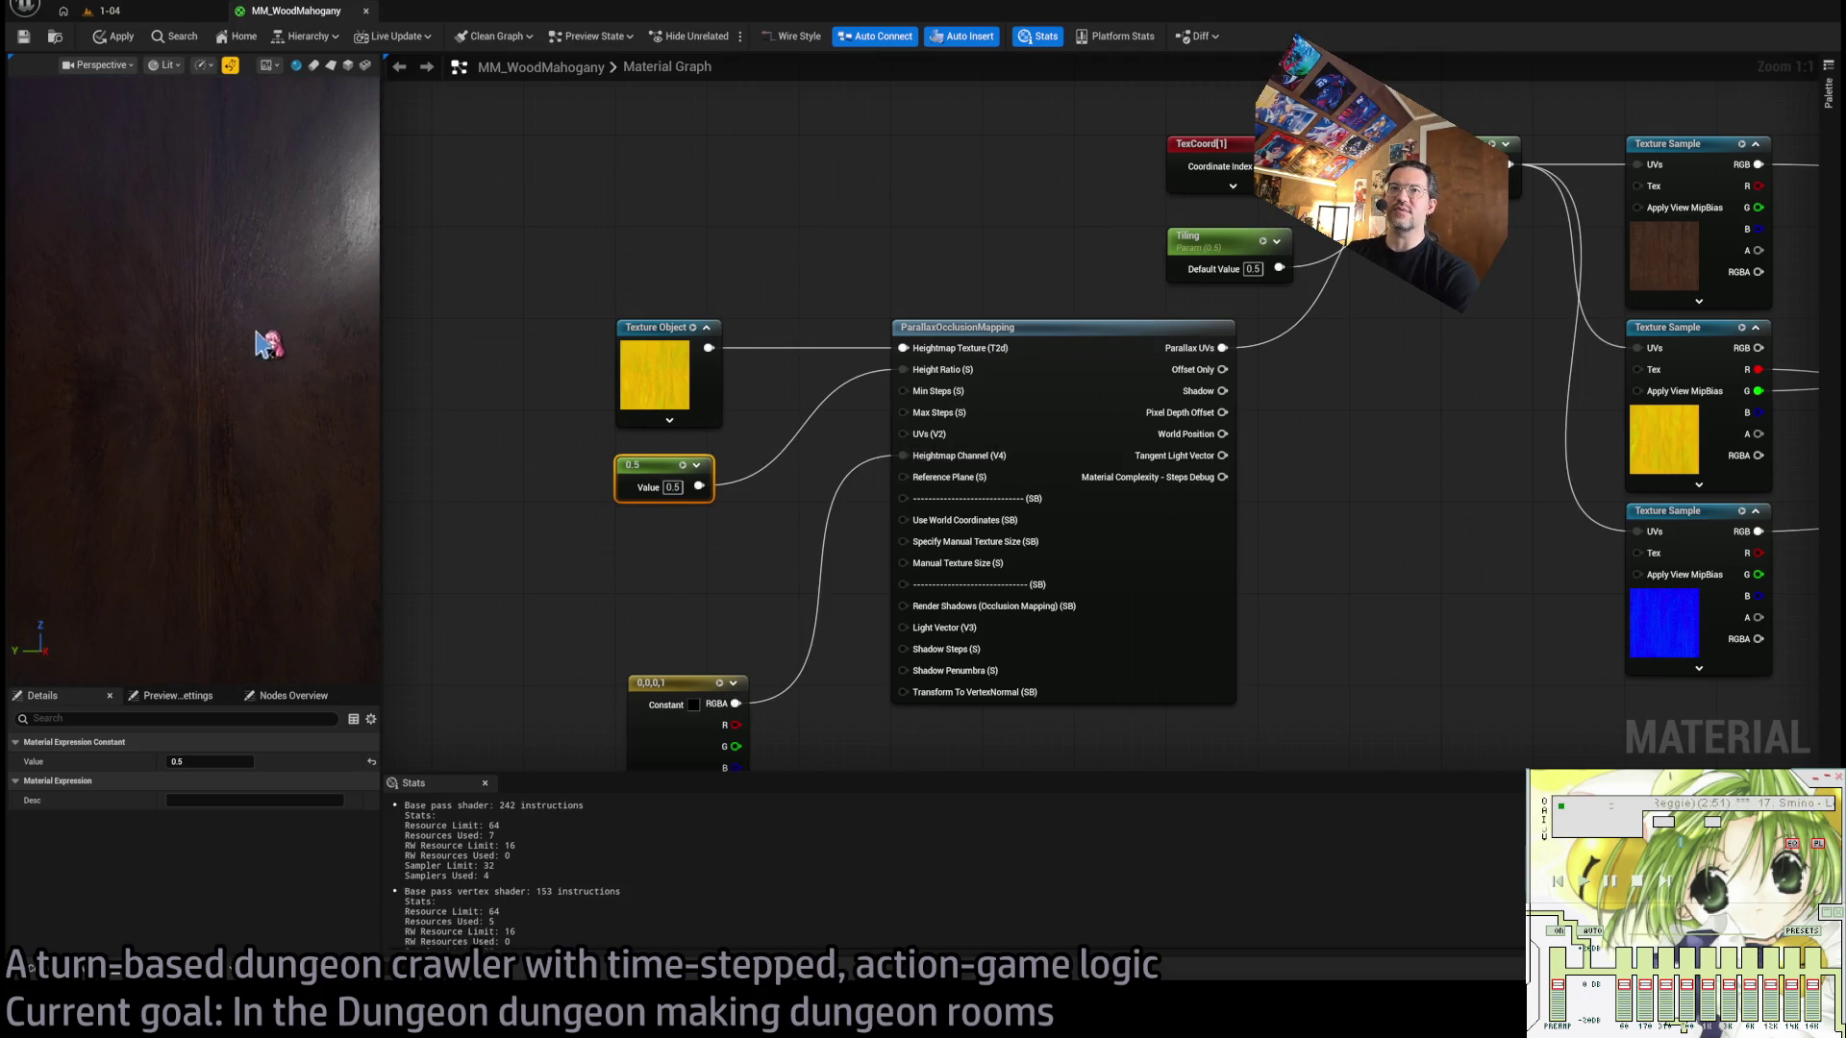
pyautogui.moveTo(269, 344)
pyautogui.mouseDown()
pyautogui.moveTo(366, 356)
pyautogui.moveTo(307, 231)
pyautogui.moveTo(327, 113)
pyautogui.mouseUp()
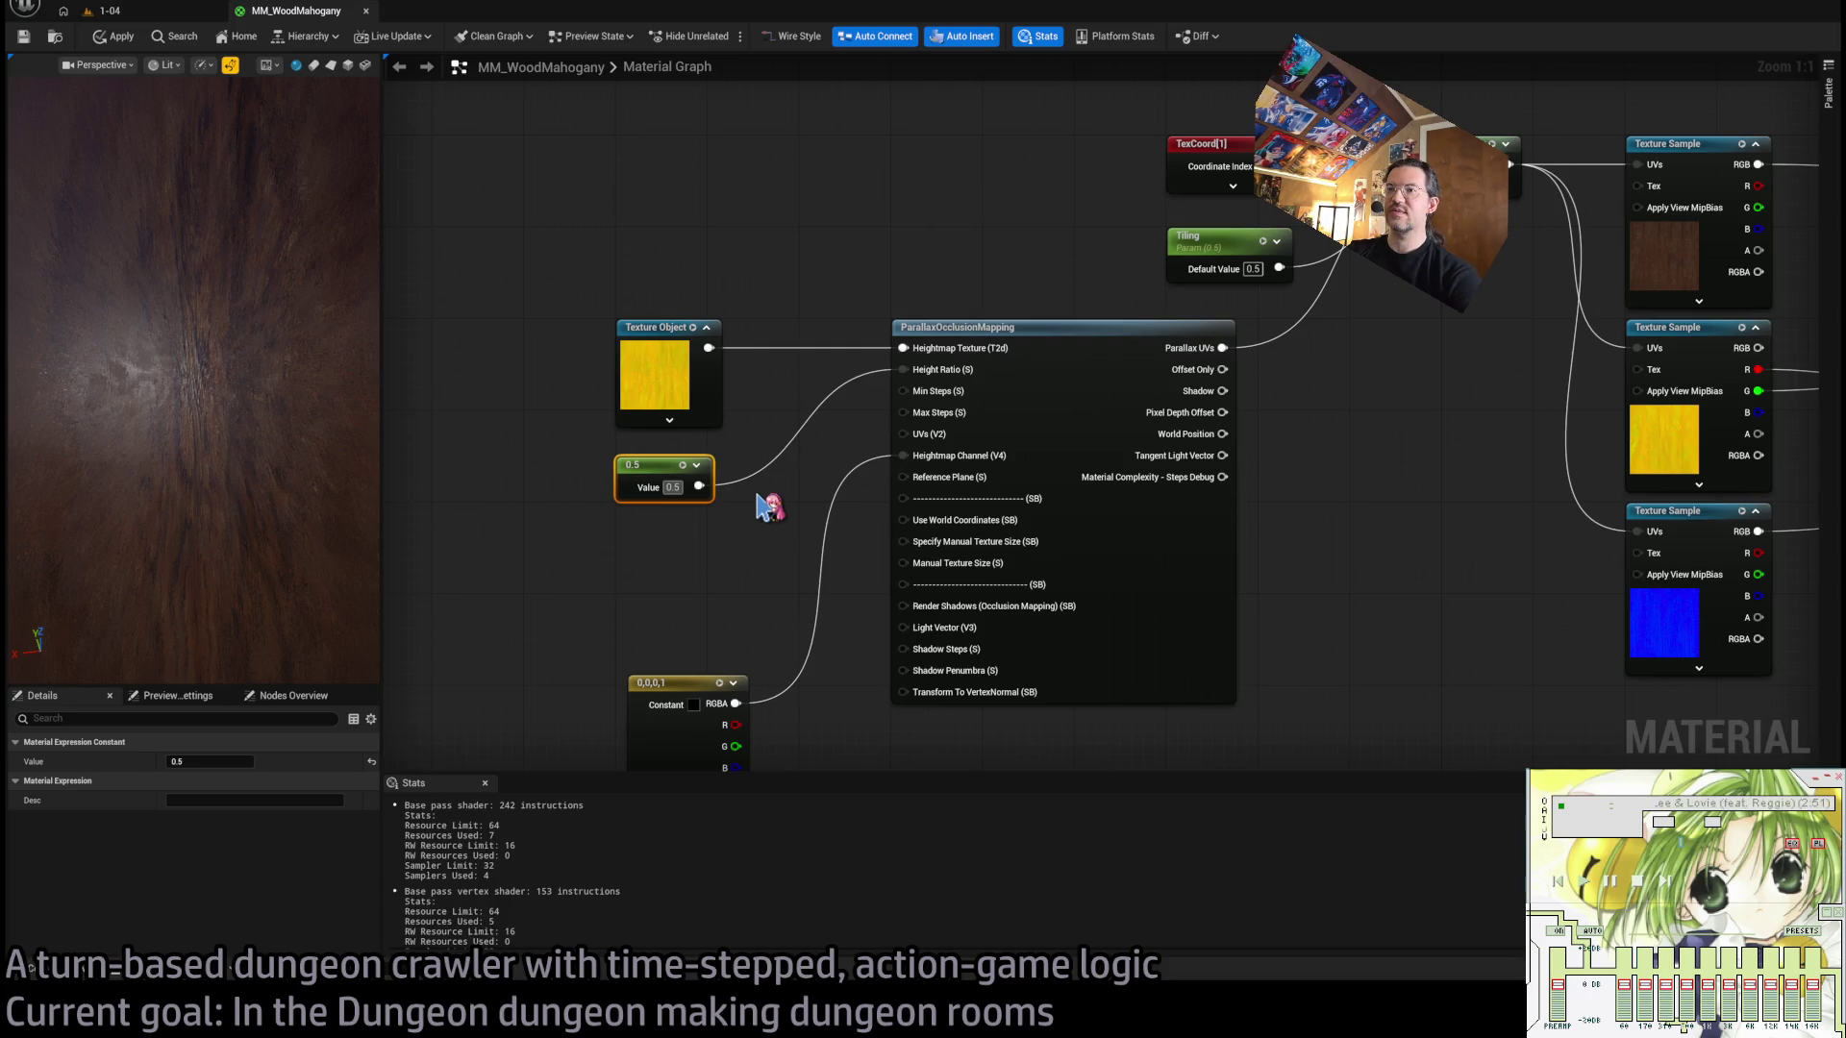
# Lower the Height Ratio constant to 0.05, then 0.025, checking the preview sphere each time.
pyautogui.write('0')
pyautogui.press('Return')
pyautogui.moveTo(374, 413); pyautogui.dragTo(115, 413)
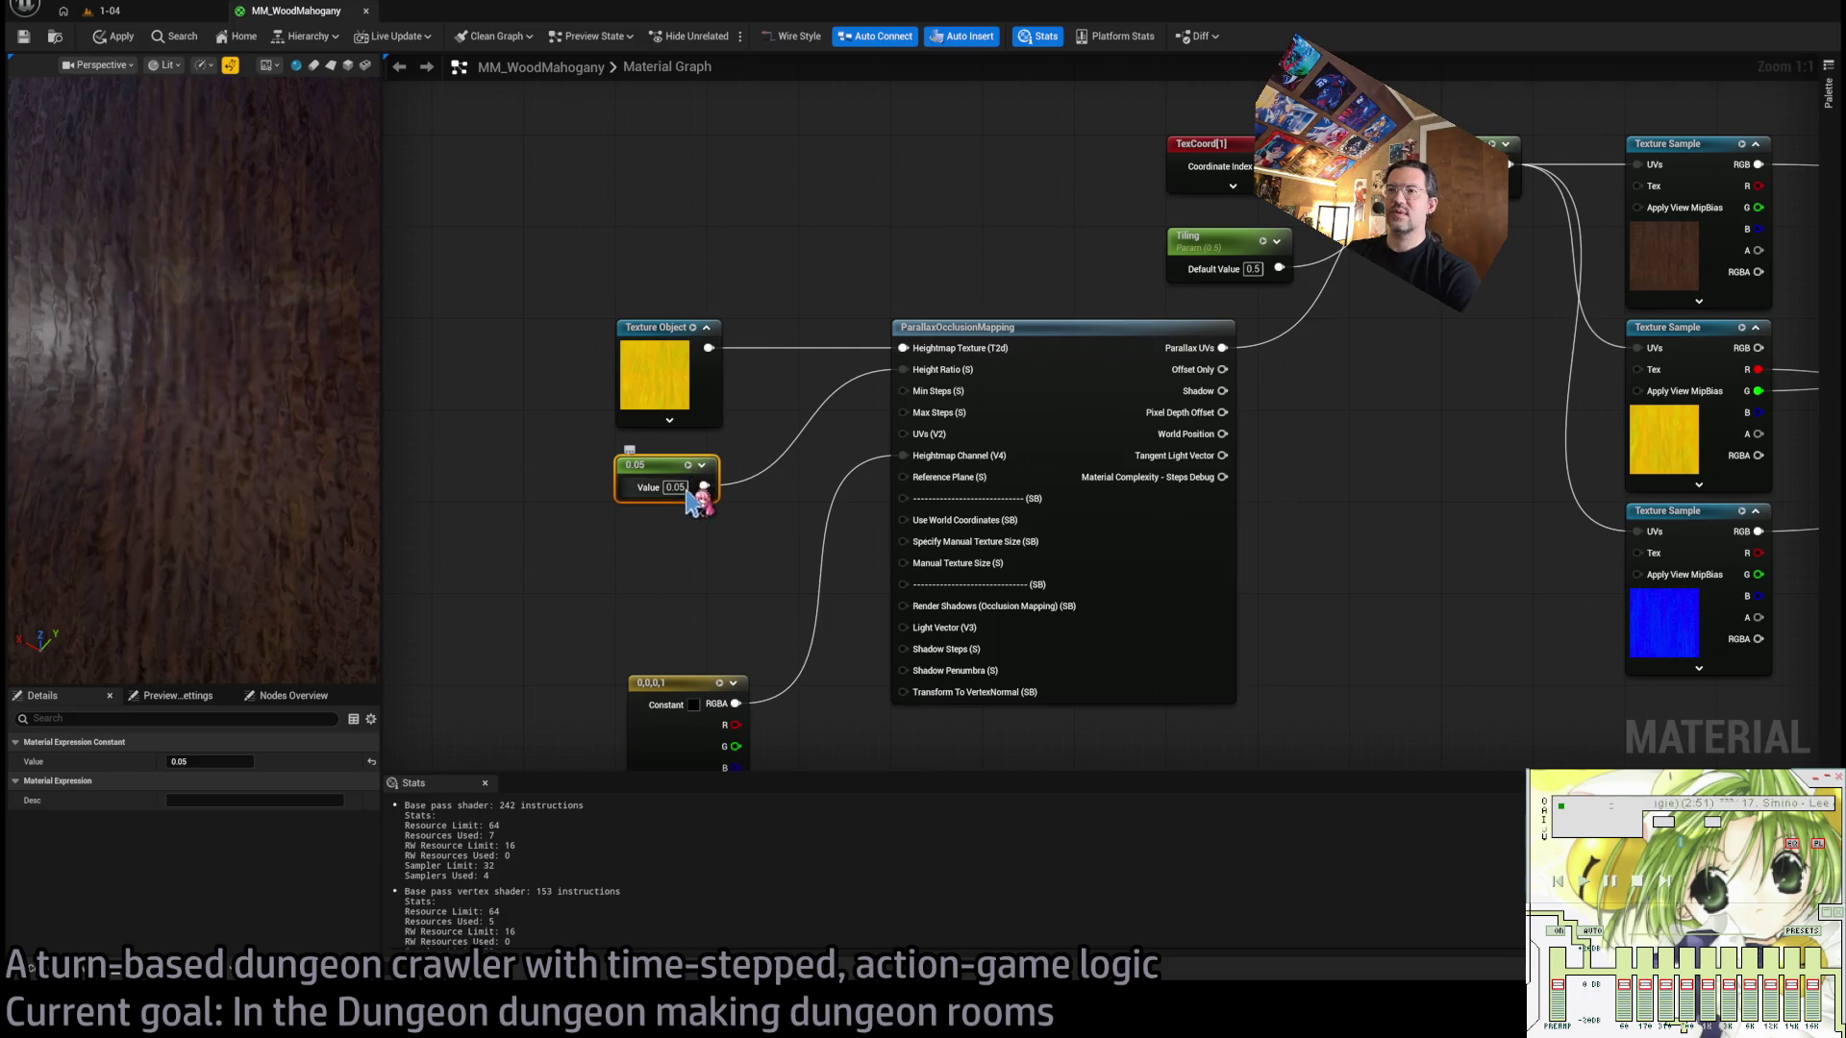
pyautogui.write('0.025')
pyautogui.press('Return')
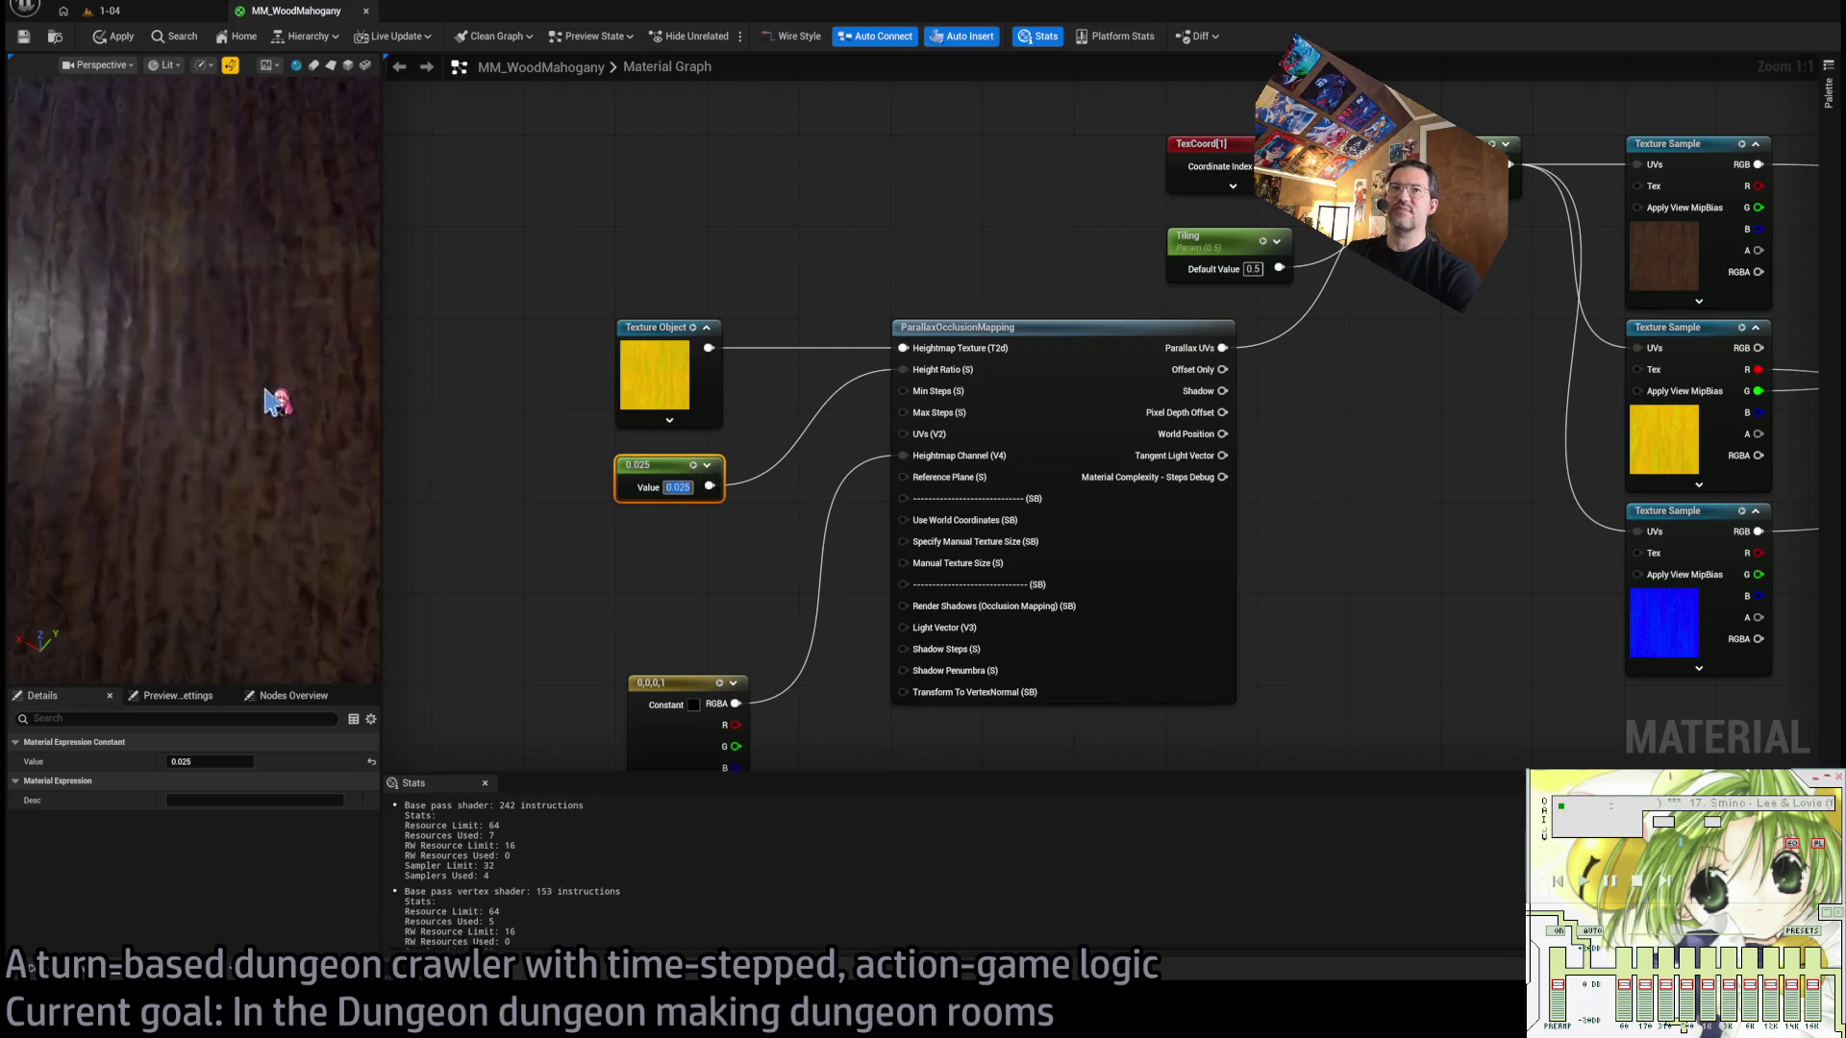
pyautogui.moveTo(276, 400)
pyautogui.mouseDown()
pyautogui.moveTo(103, 400)
pyautogui.moveTo(164, 384)
pyautogui.moveTo(164, 327)
pyautogui.mouseUp()
pyautogui.scroll(-5, 192, 385)
# Shift the Texture Object, 0.025 and vector constant nodes right and raise the vector constant.
pyautogui.scroll(-3, 1269, 424)
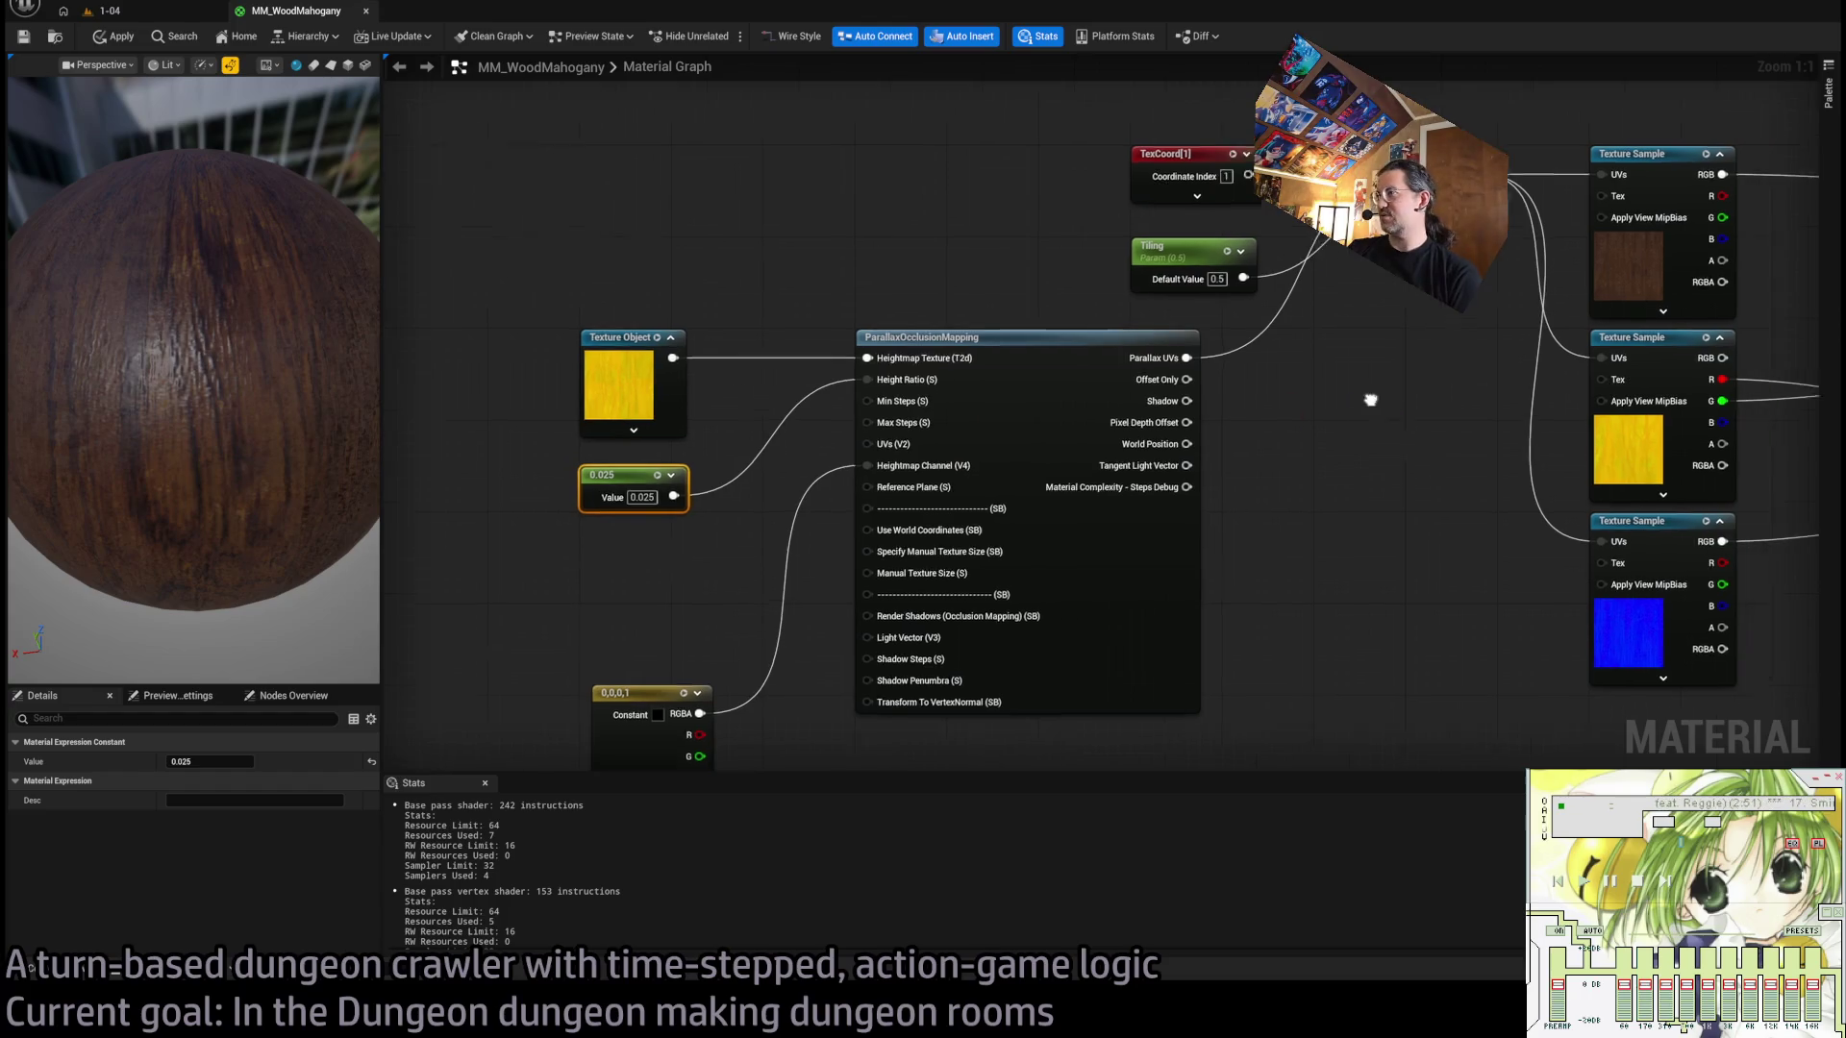
pyautogui.scroll(1, 1192, 414)
pyautogui.click(1063, 377)
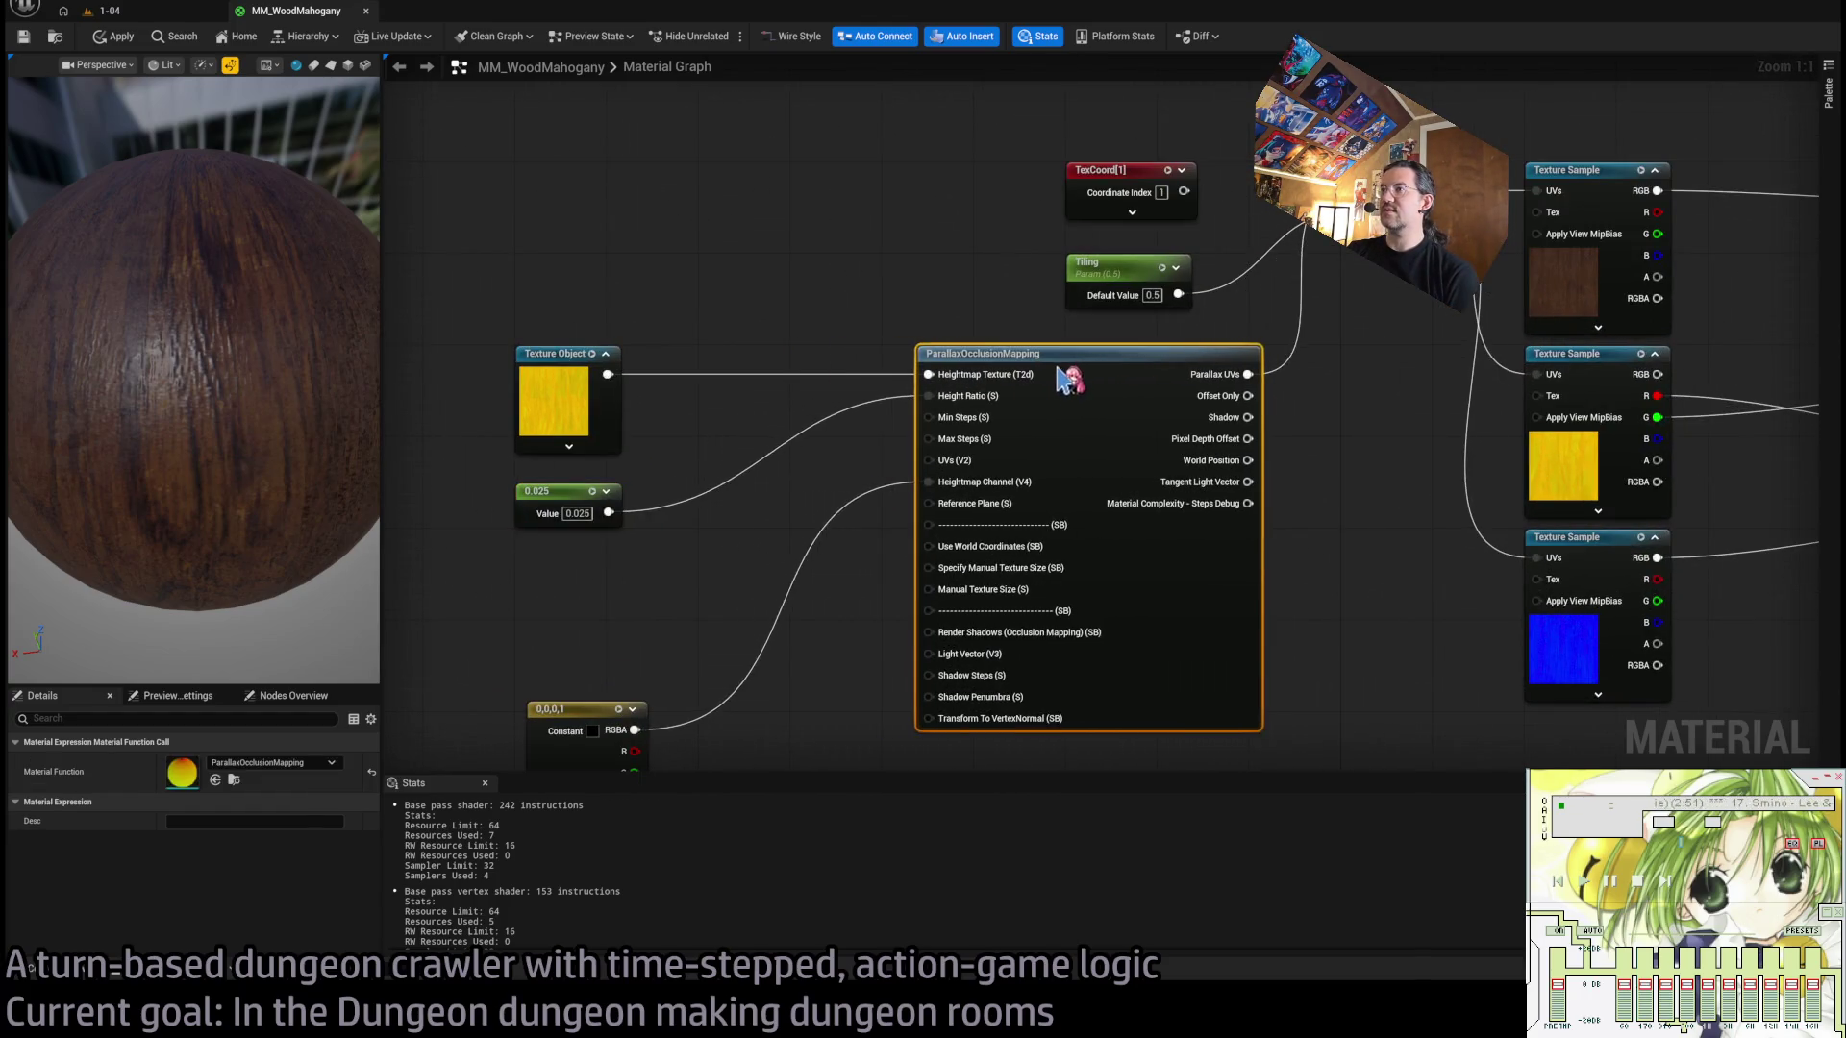
pyautogui.scroll(2, 1013, 362)
pyautogui.moveTo(740, 193); pyautogui.dragTo(548, 716)
pyautogui.moveTo(652, 221); pyautogui.dragTo(742, 223)
pyautogui.moveTo(770, 574); pyautogui.dragTo(770, 428)
pyautogui.press('Home')
pyautogui.click(1009, 409)
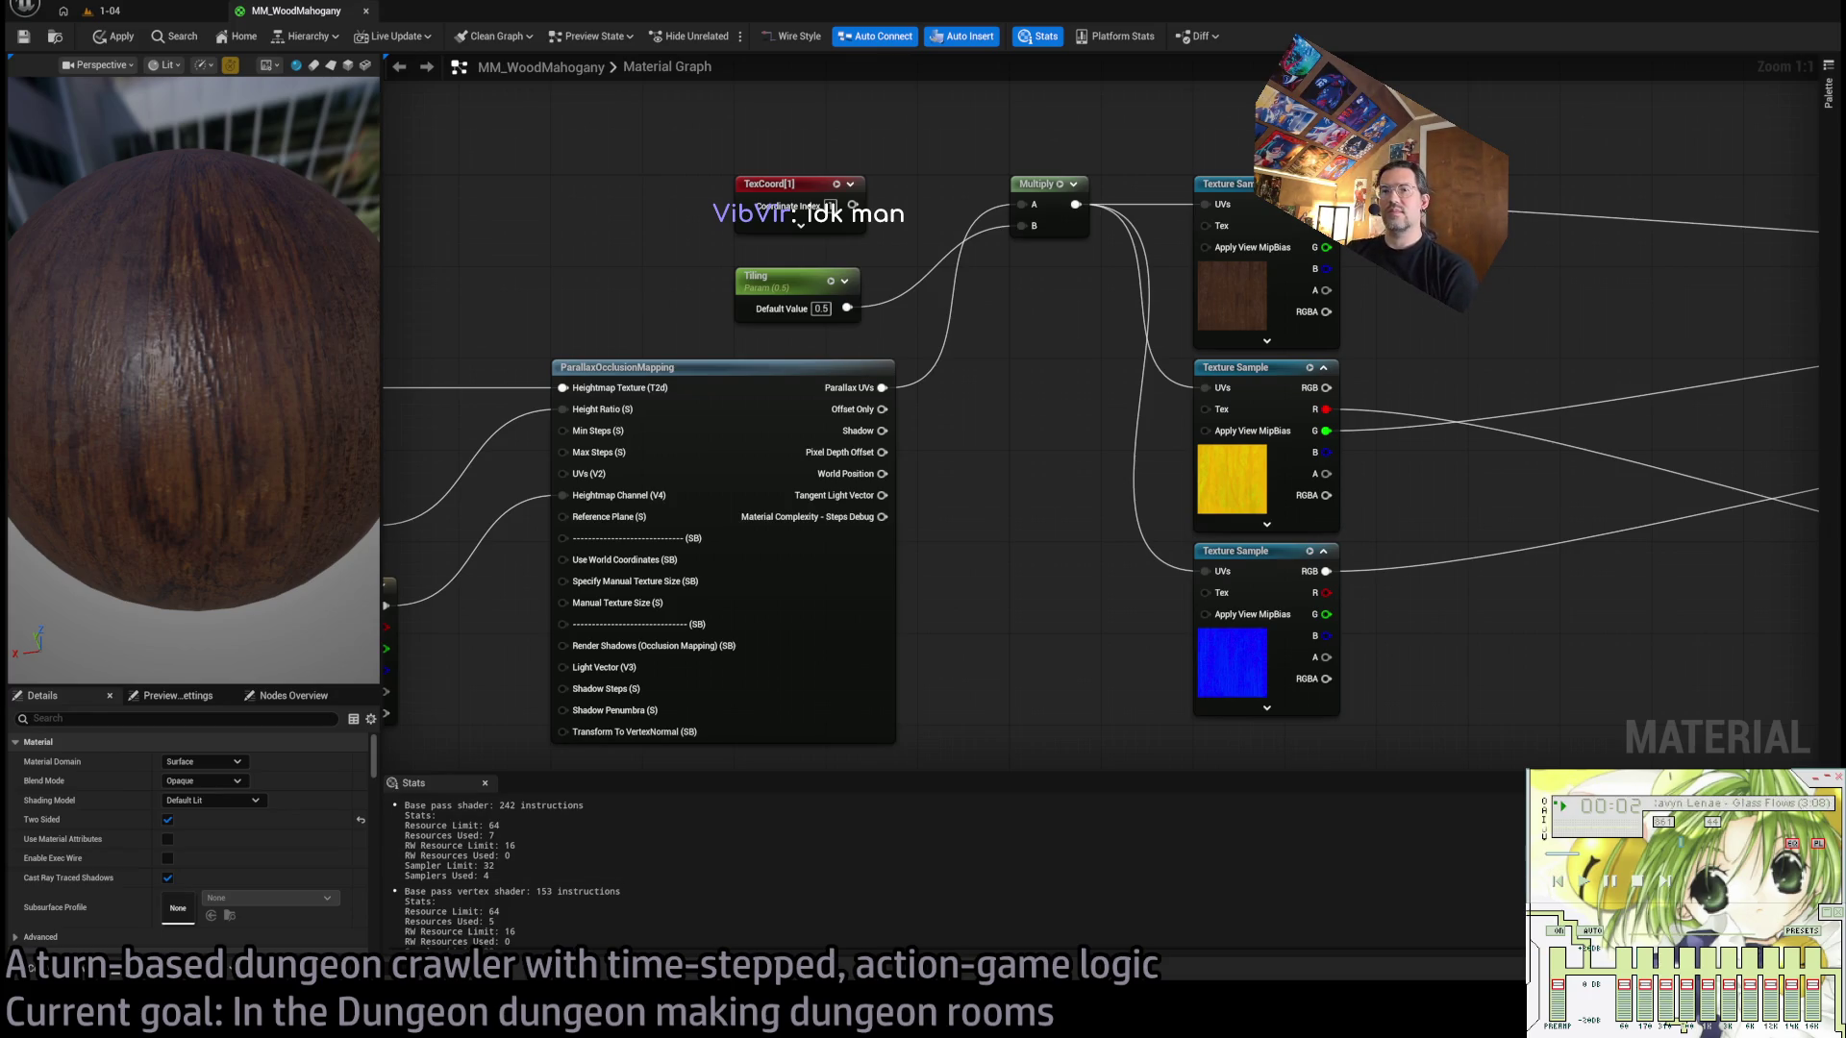
# Centre the whole graph, apply the MM_WoodMahogany changes and close the material editor.
pyautogui.scroll(-3, 753, 527)
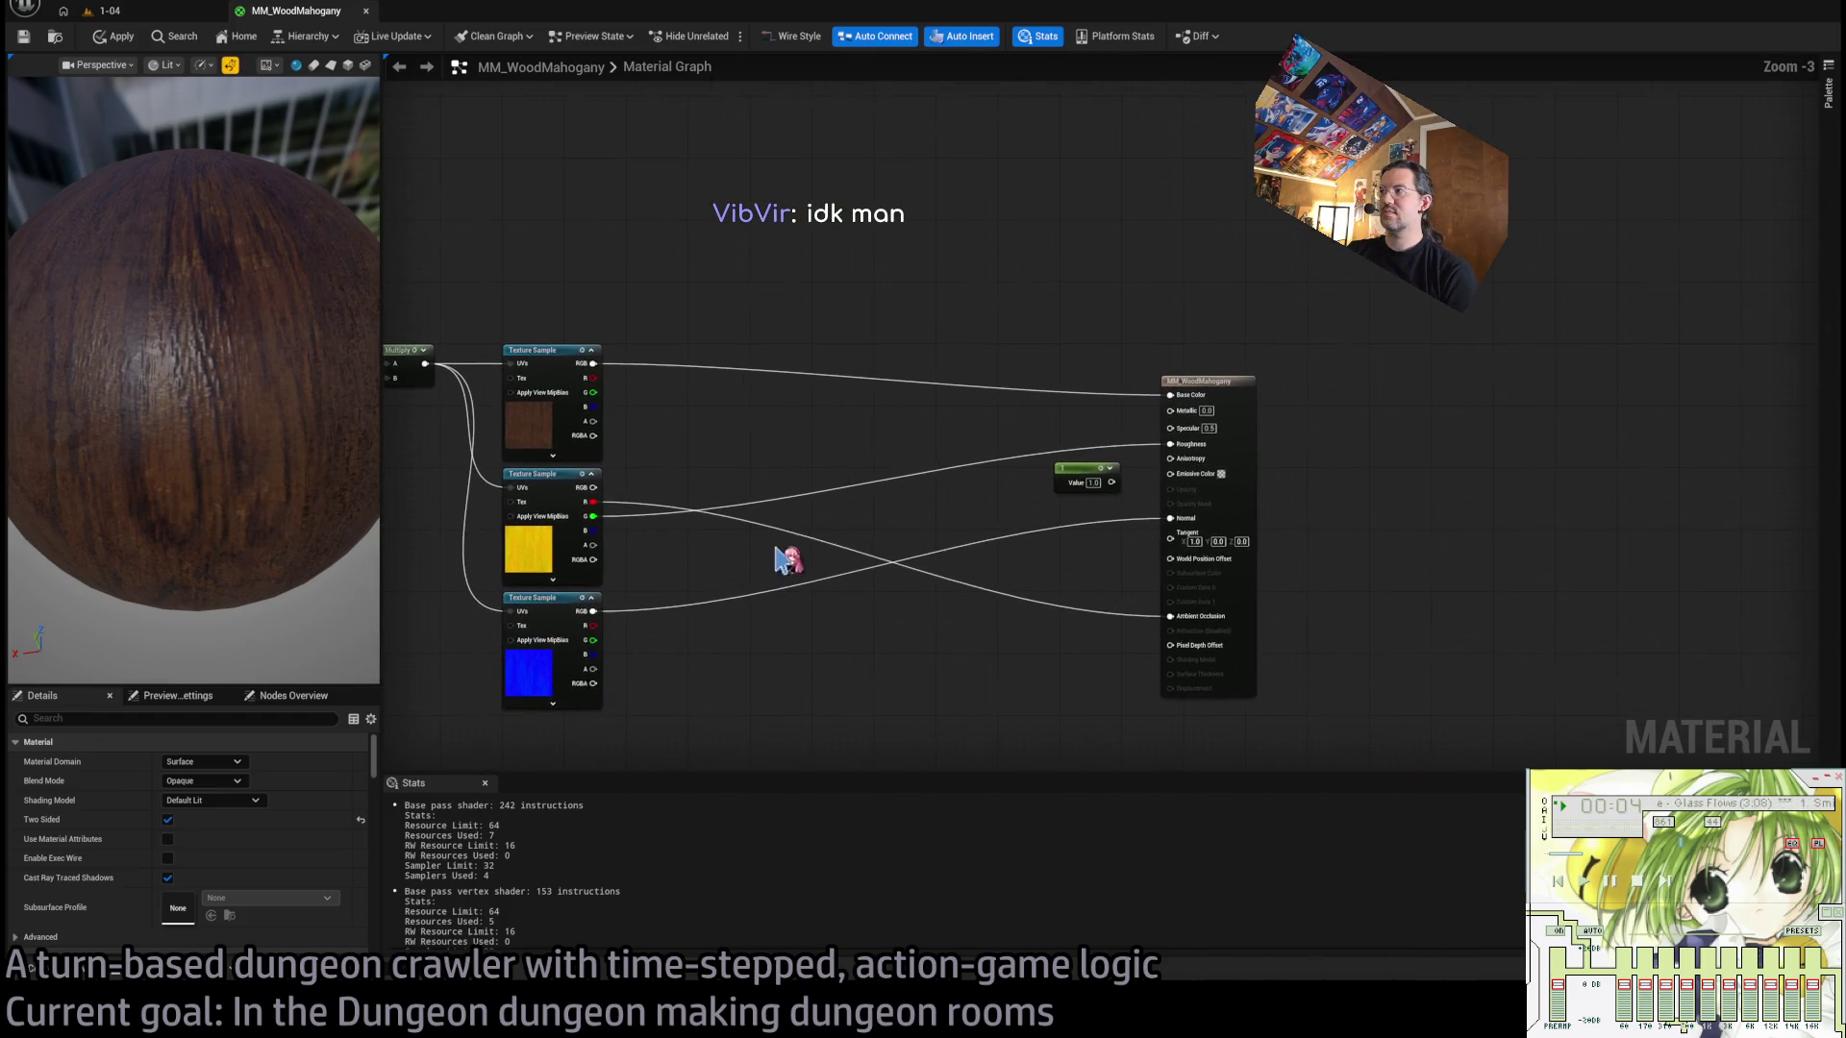
pyautogui.click(1082, 469)
pyautogui.click(734, 478)
pyautogui.scroll(-6, 989, 389)
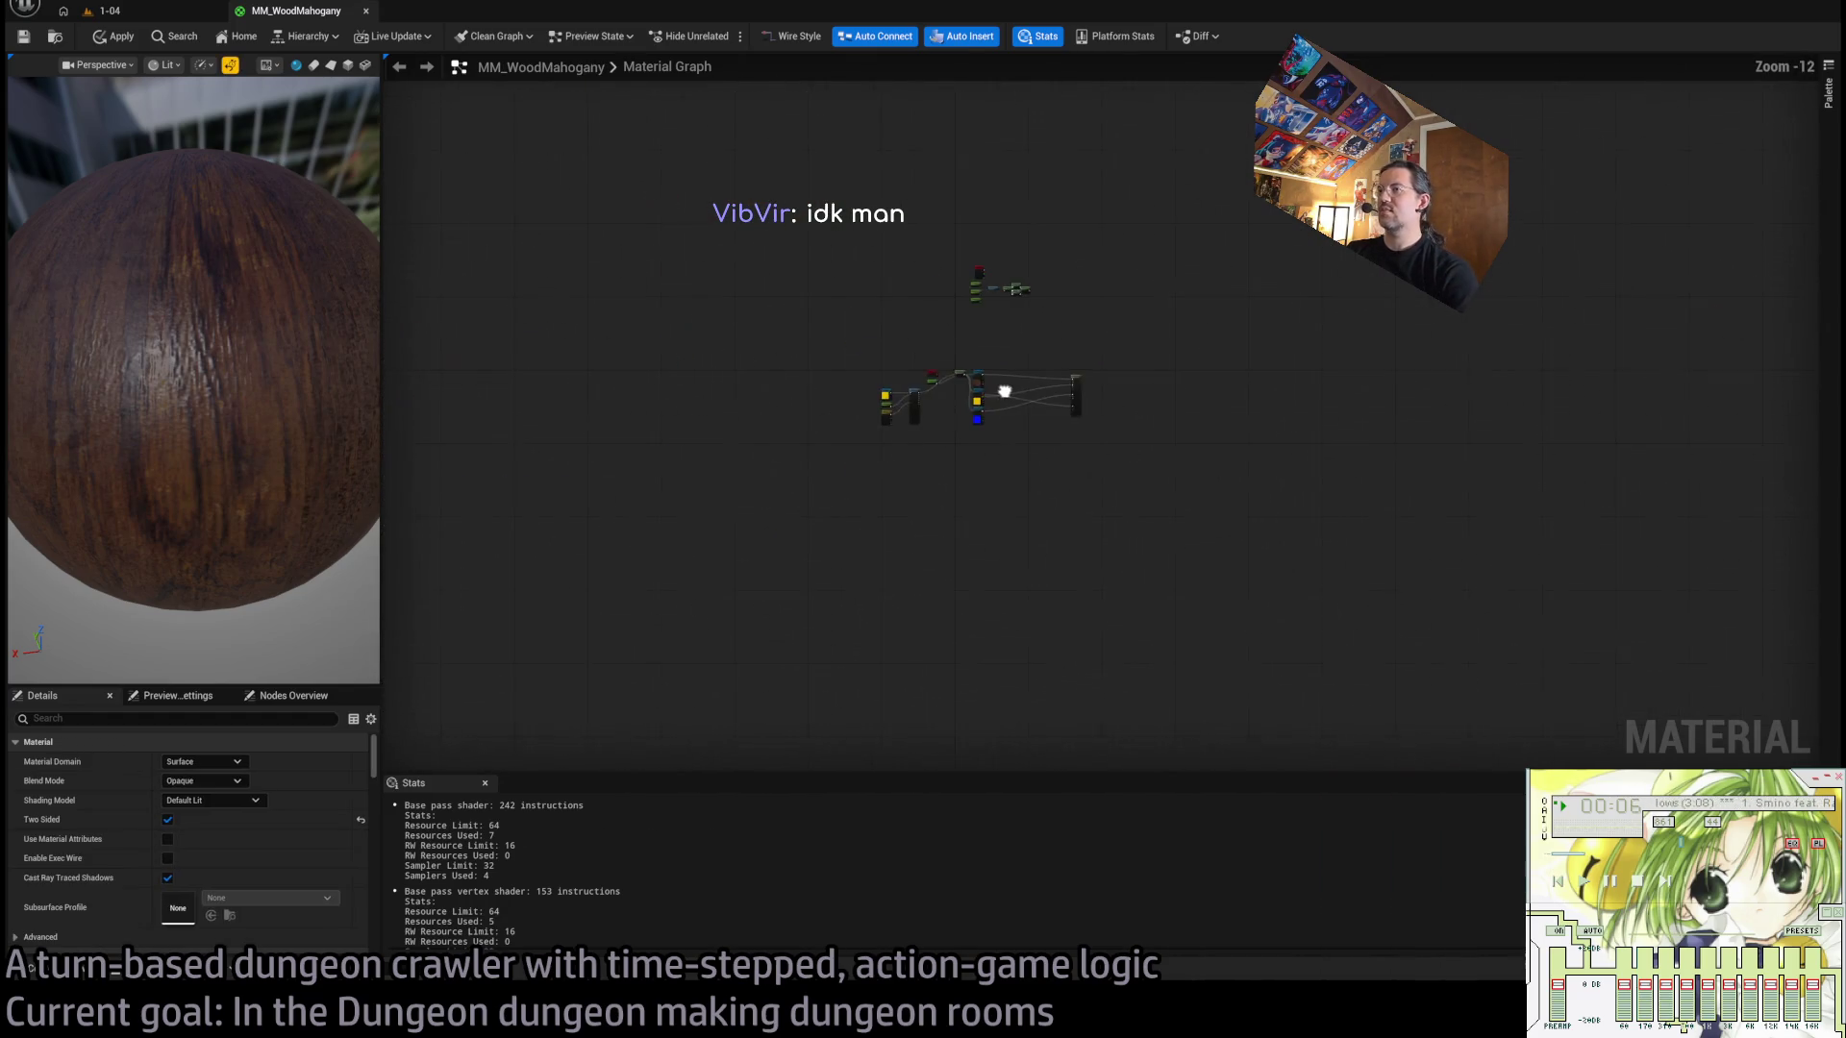
pyautogui.scroll(6, 998, 278)
pyautogui.moveTo(1310, 187); pyautogui.dragTo(671, 647)
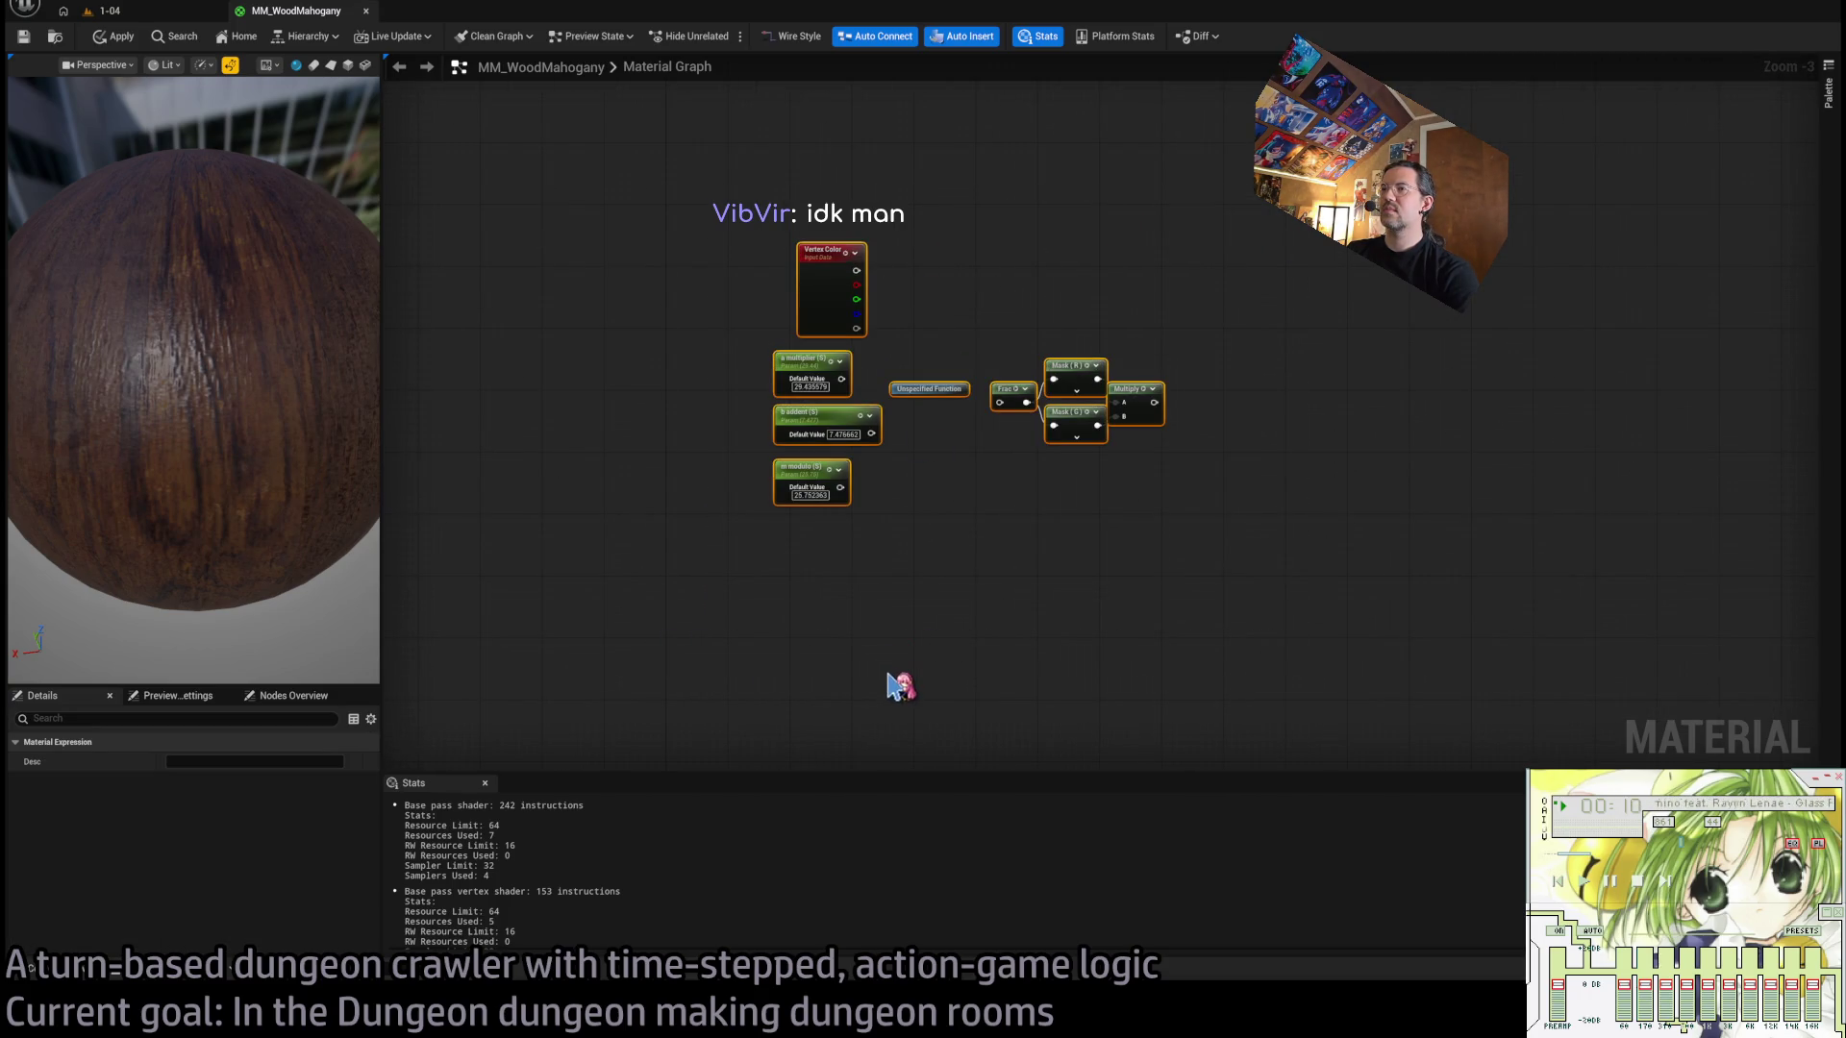
pyautogui.hotkey('ctrl', 'z')
pyautogui.hotkey('ctrl', 'z')
pyautogui.scroll(-2, 907, 490)
pyautogui.scroll(1, 1144, 288)
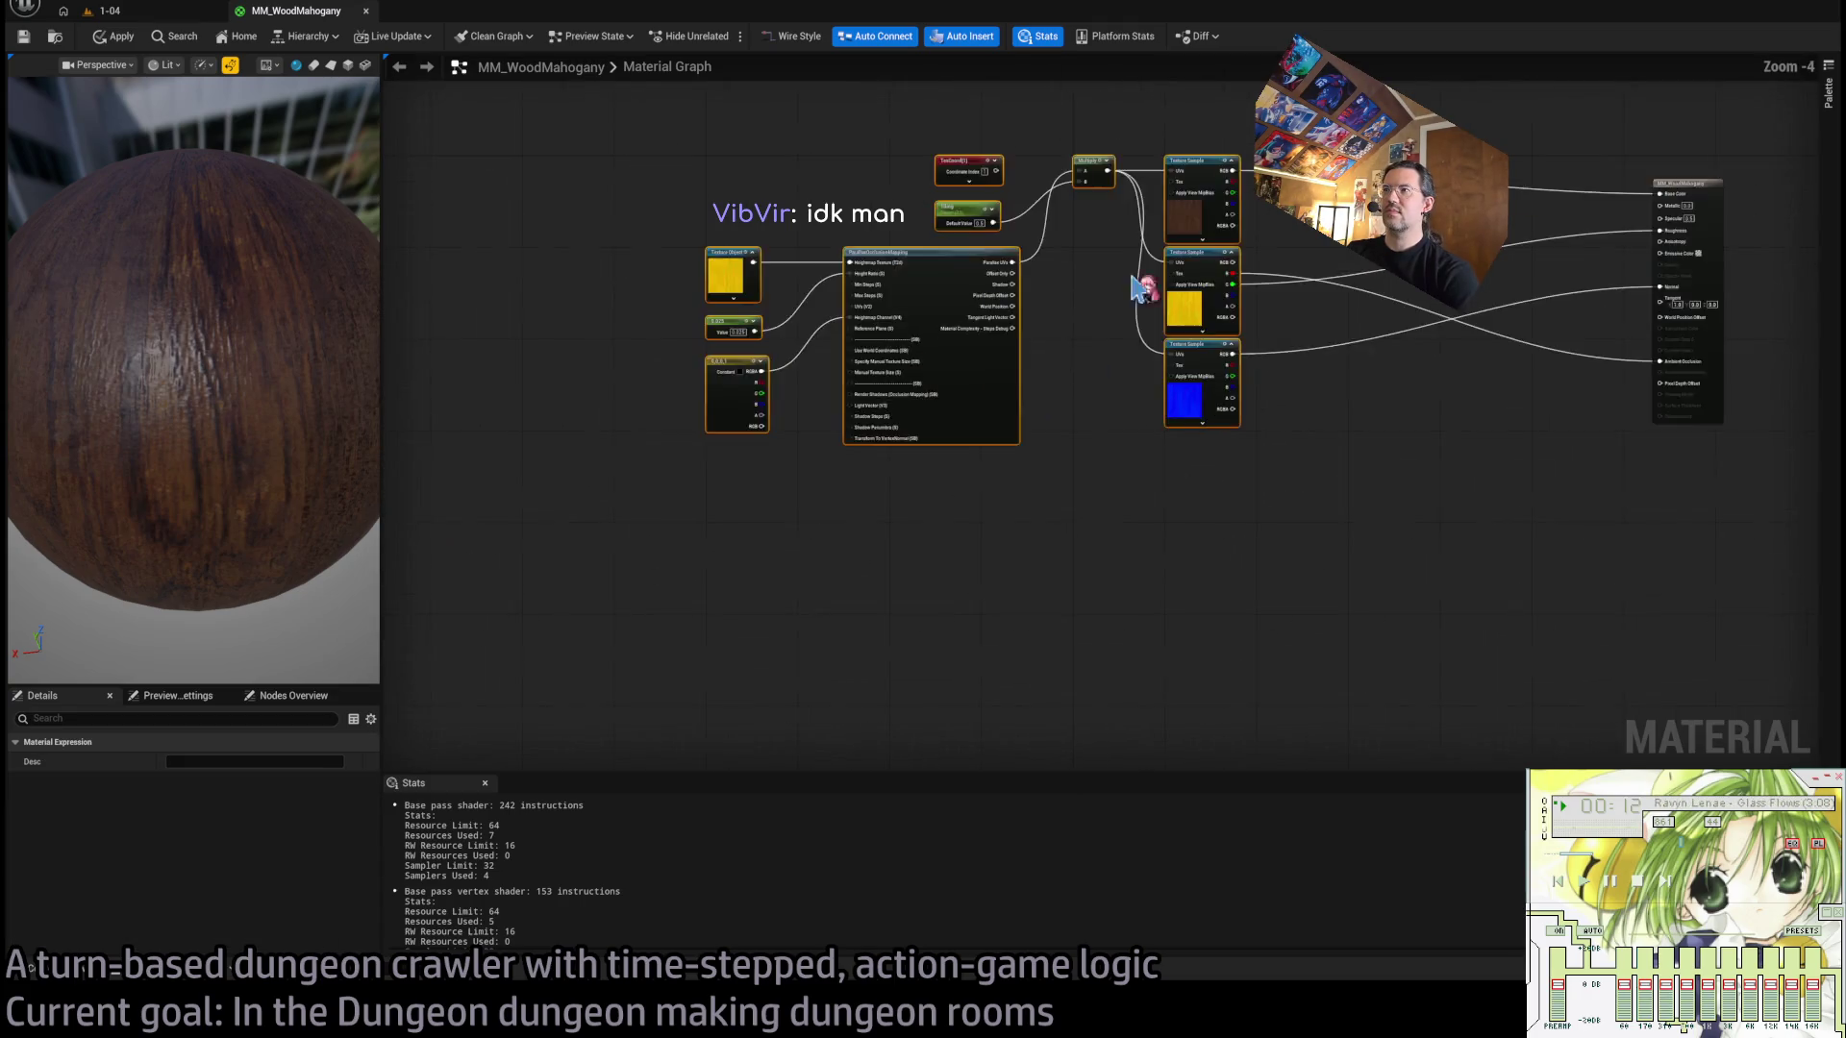
pyautogui.moveTo(1141, 288)
pyautogui.mouseDown()
pyautogui.moveTo(1066, 333)
pyautogui.moveTo(1300, 373)
pyautogui.mouseUp()
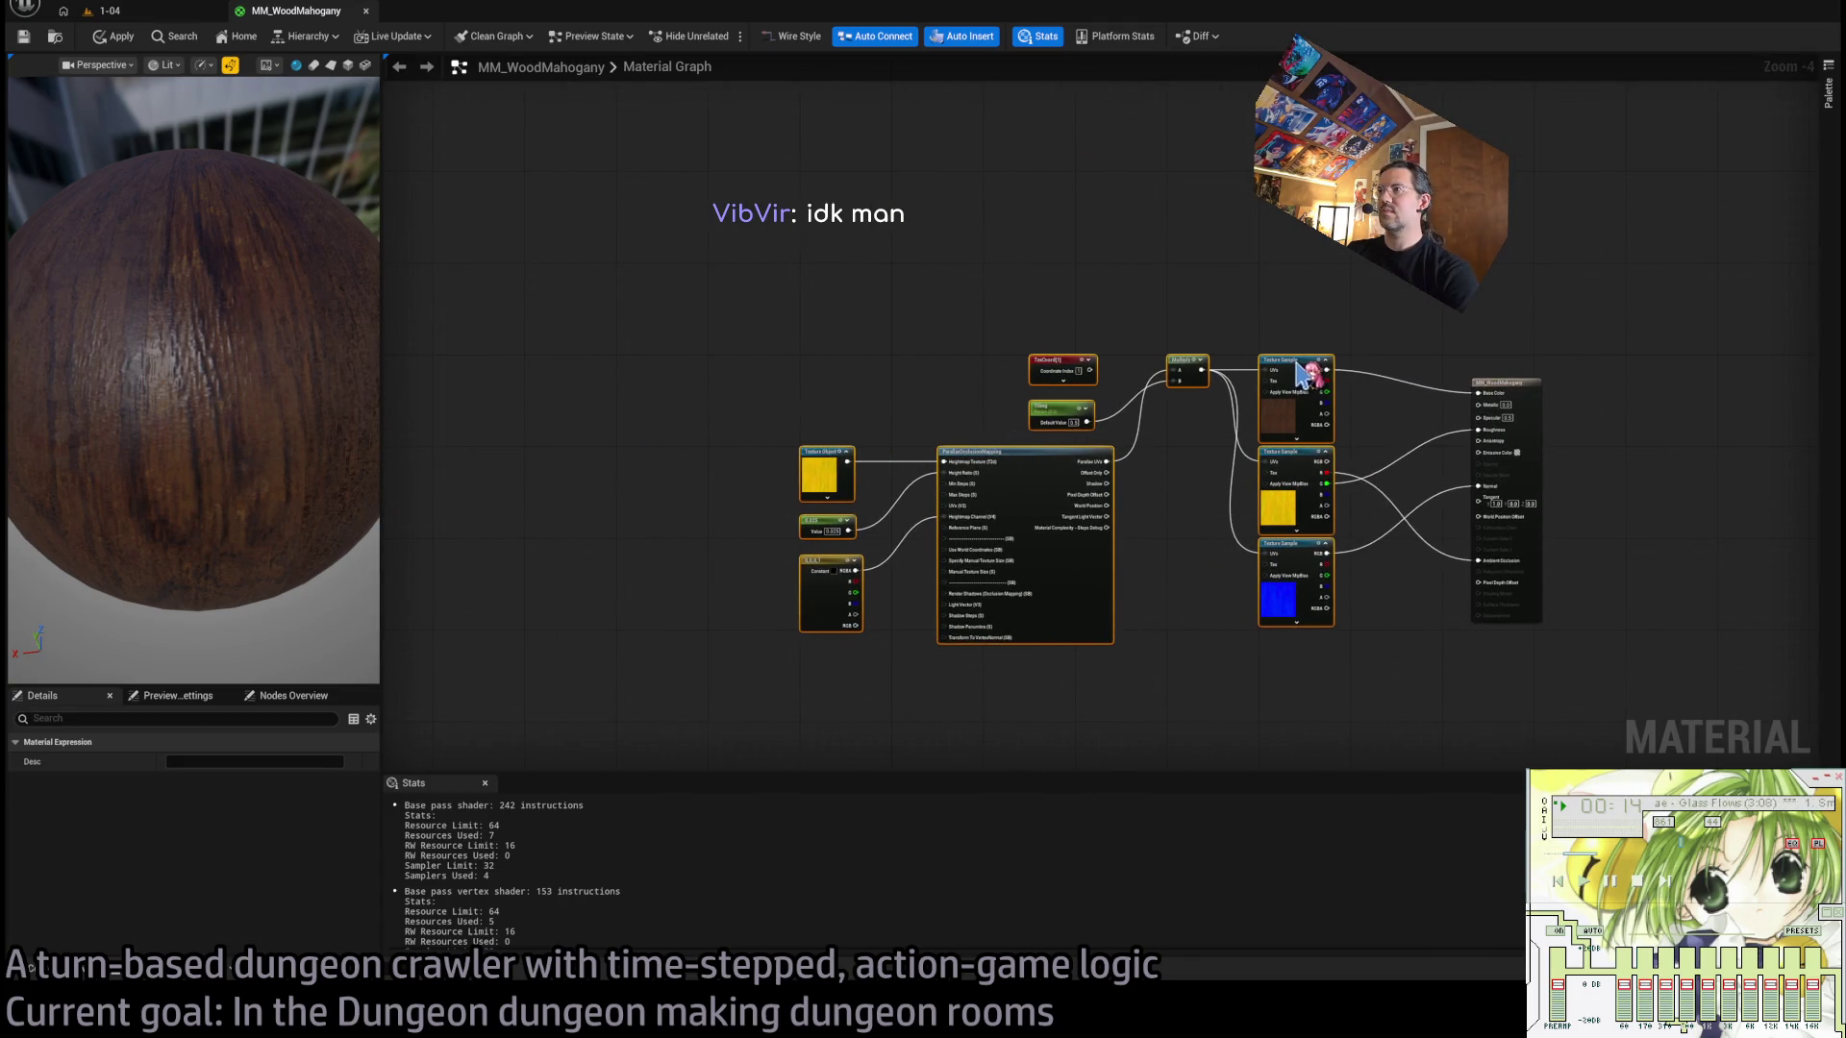
pyautogui.click(1118, 278)
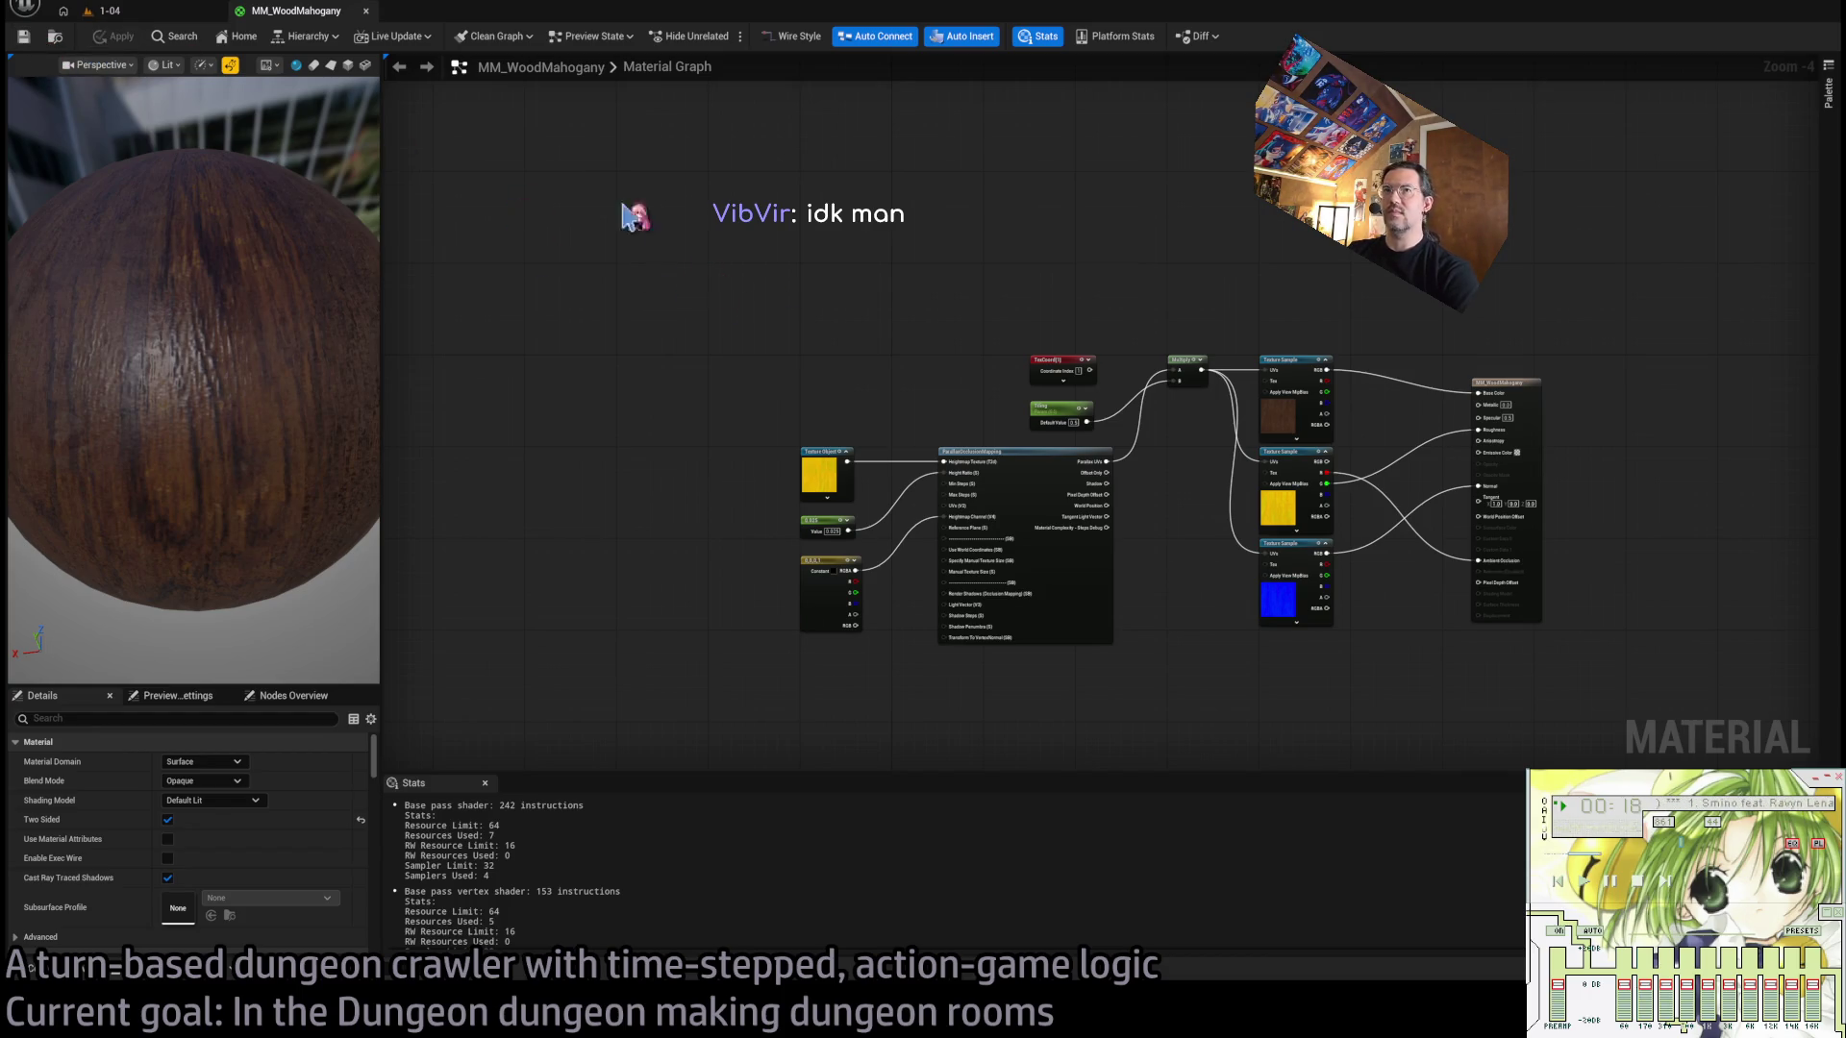
pyautogui.click(365, 11)
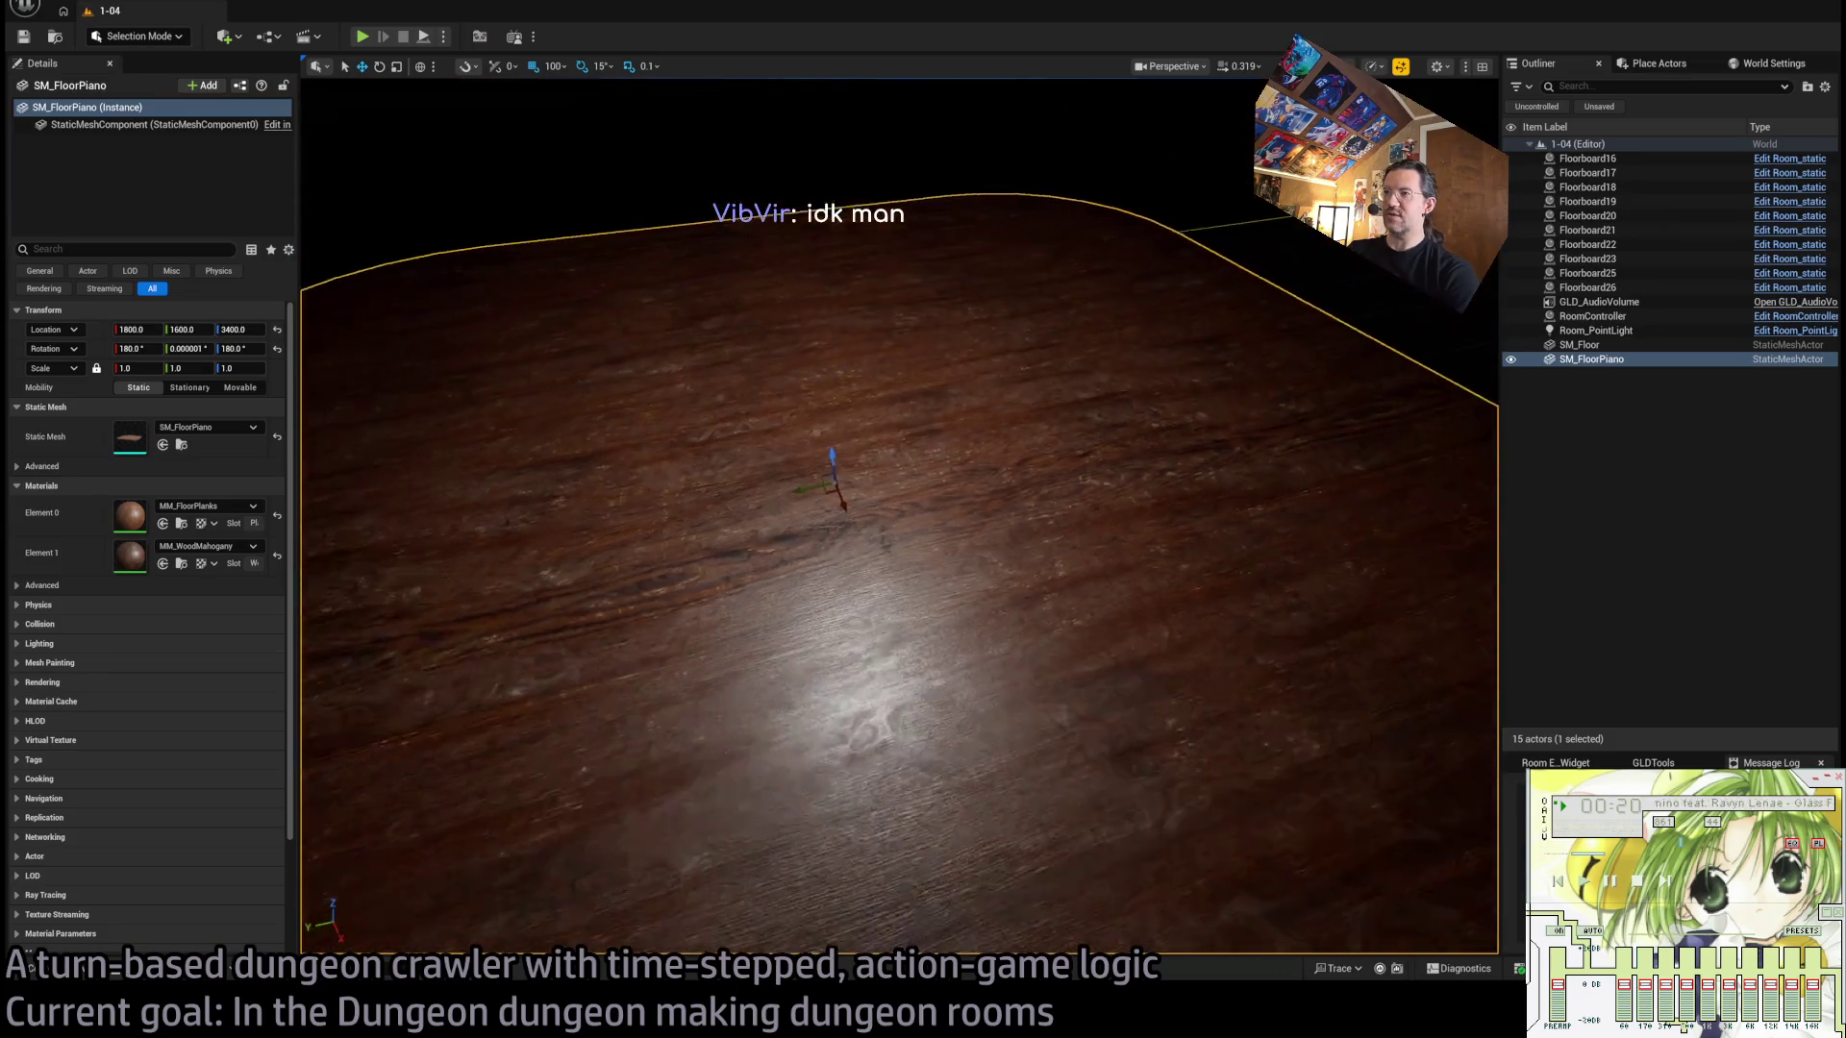
# Rotate SM_FloorPiano to about 180, 180, 0, check it at several zooms, and open the Content Drawer.
pyautogui.scroll(-5, 906, 408)
pyautogui.press('e')
pyautogui.moveTo(822, 396)
pyautogui.mouseDown()
pyautogui.moveTo(870, 423)
pyautogui.moveTo(824, 247)
pyautogui.mouseUp()
pyautogui.scroll(3, 1072, 166)
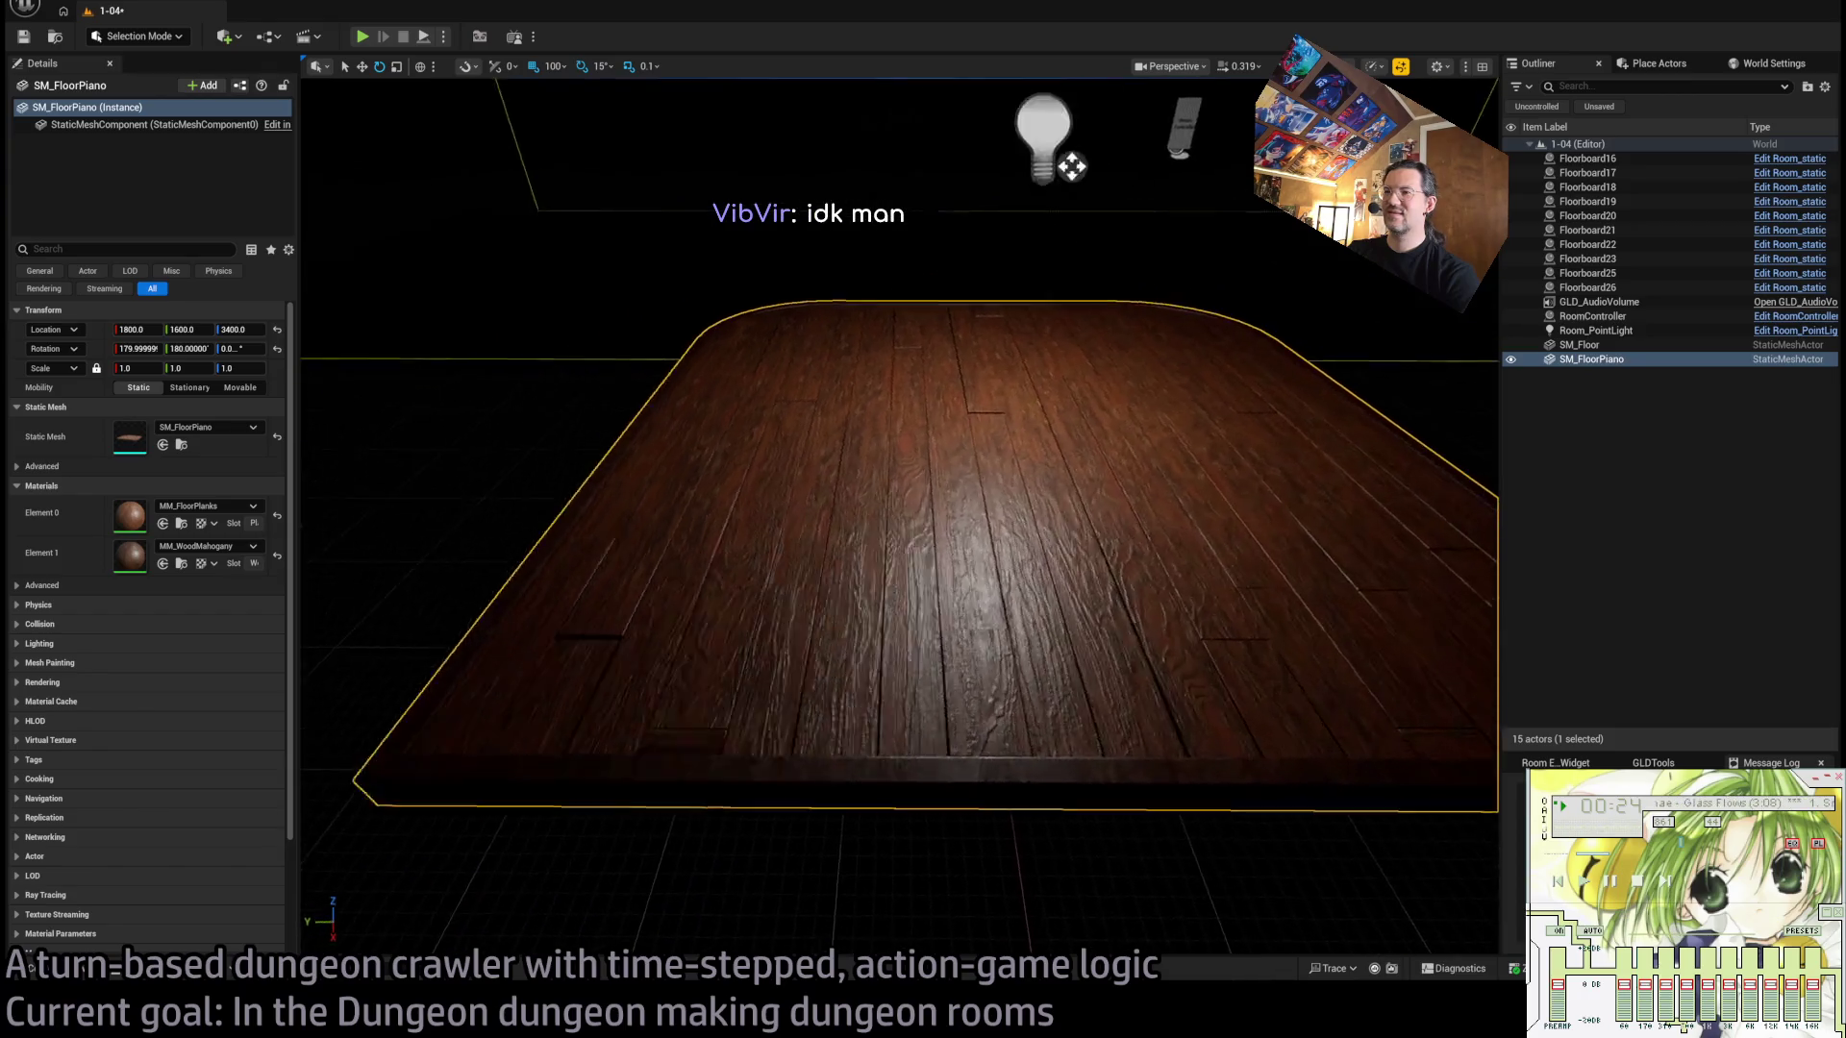
pyautogui.scroll(8, 1071, 166)
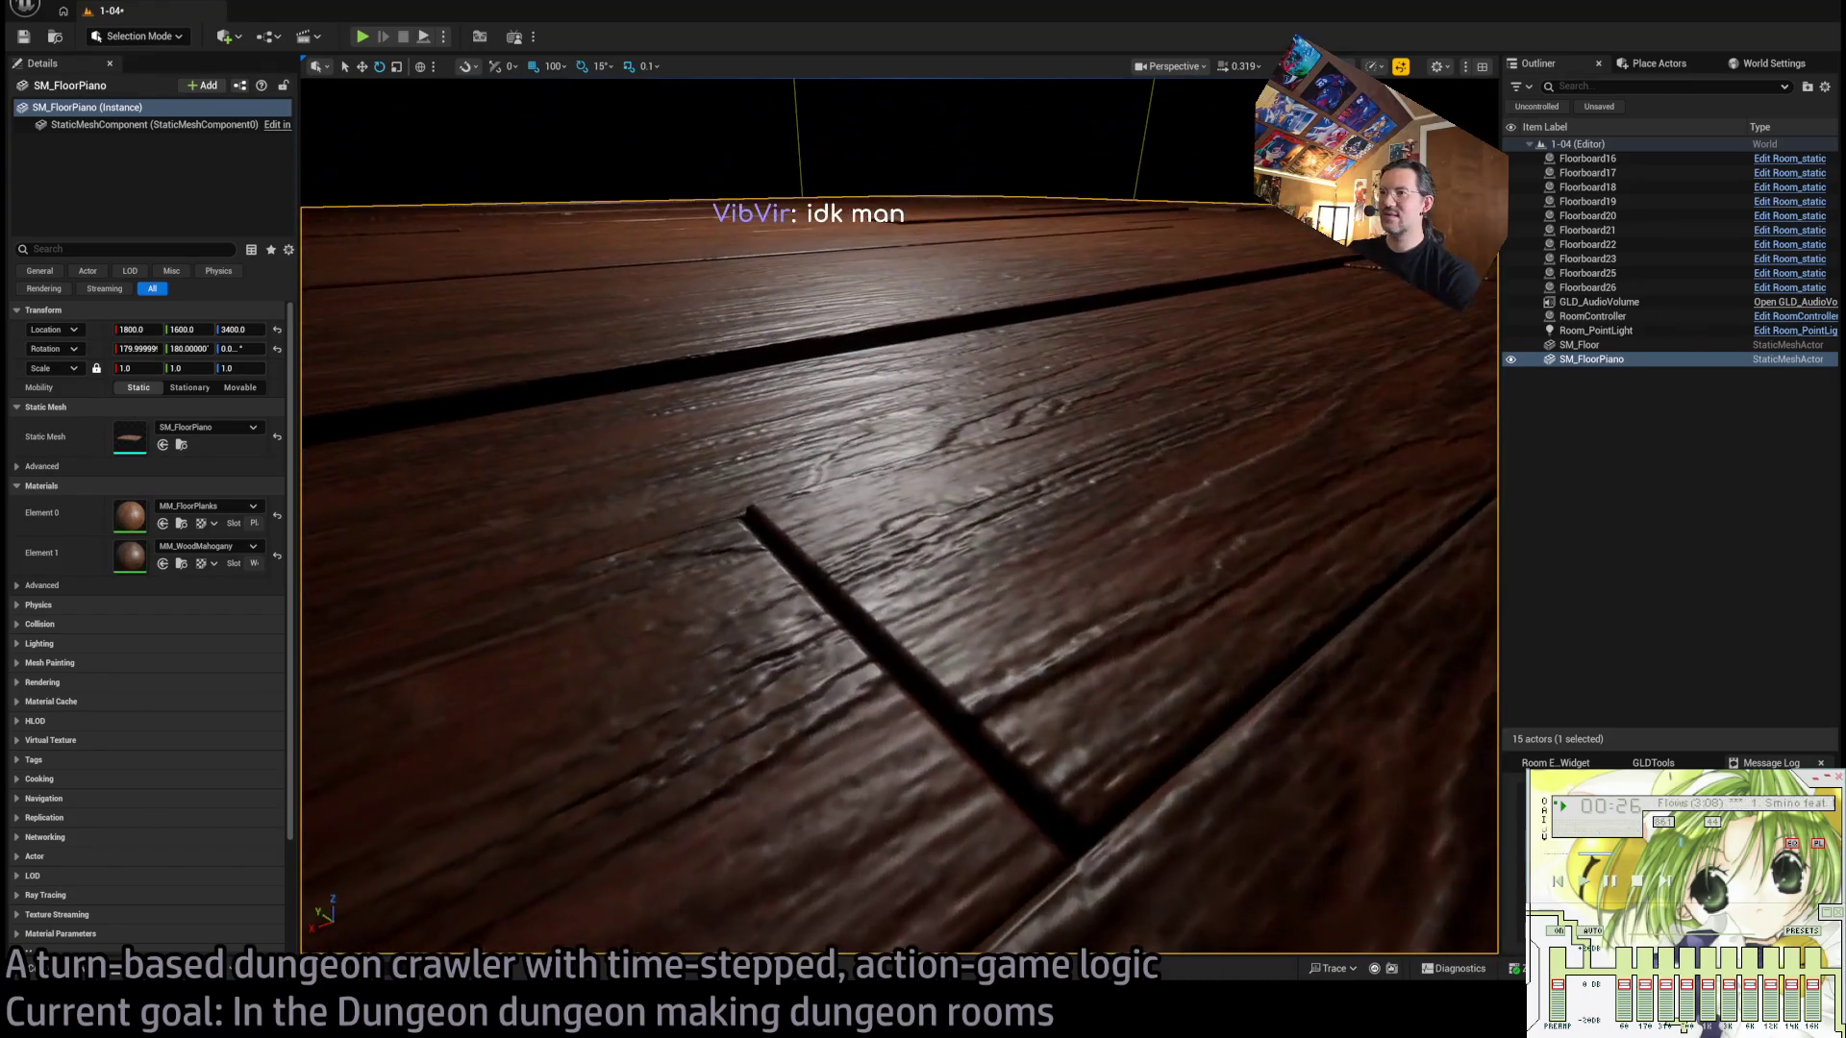
pyautogui.scroll(-5, 899, 516)
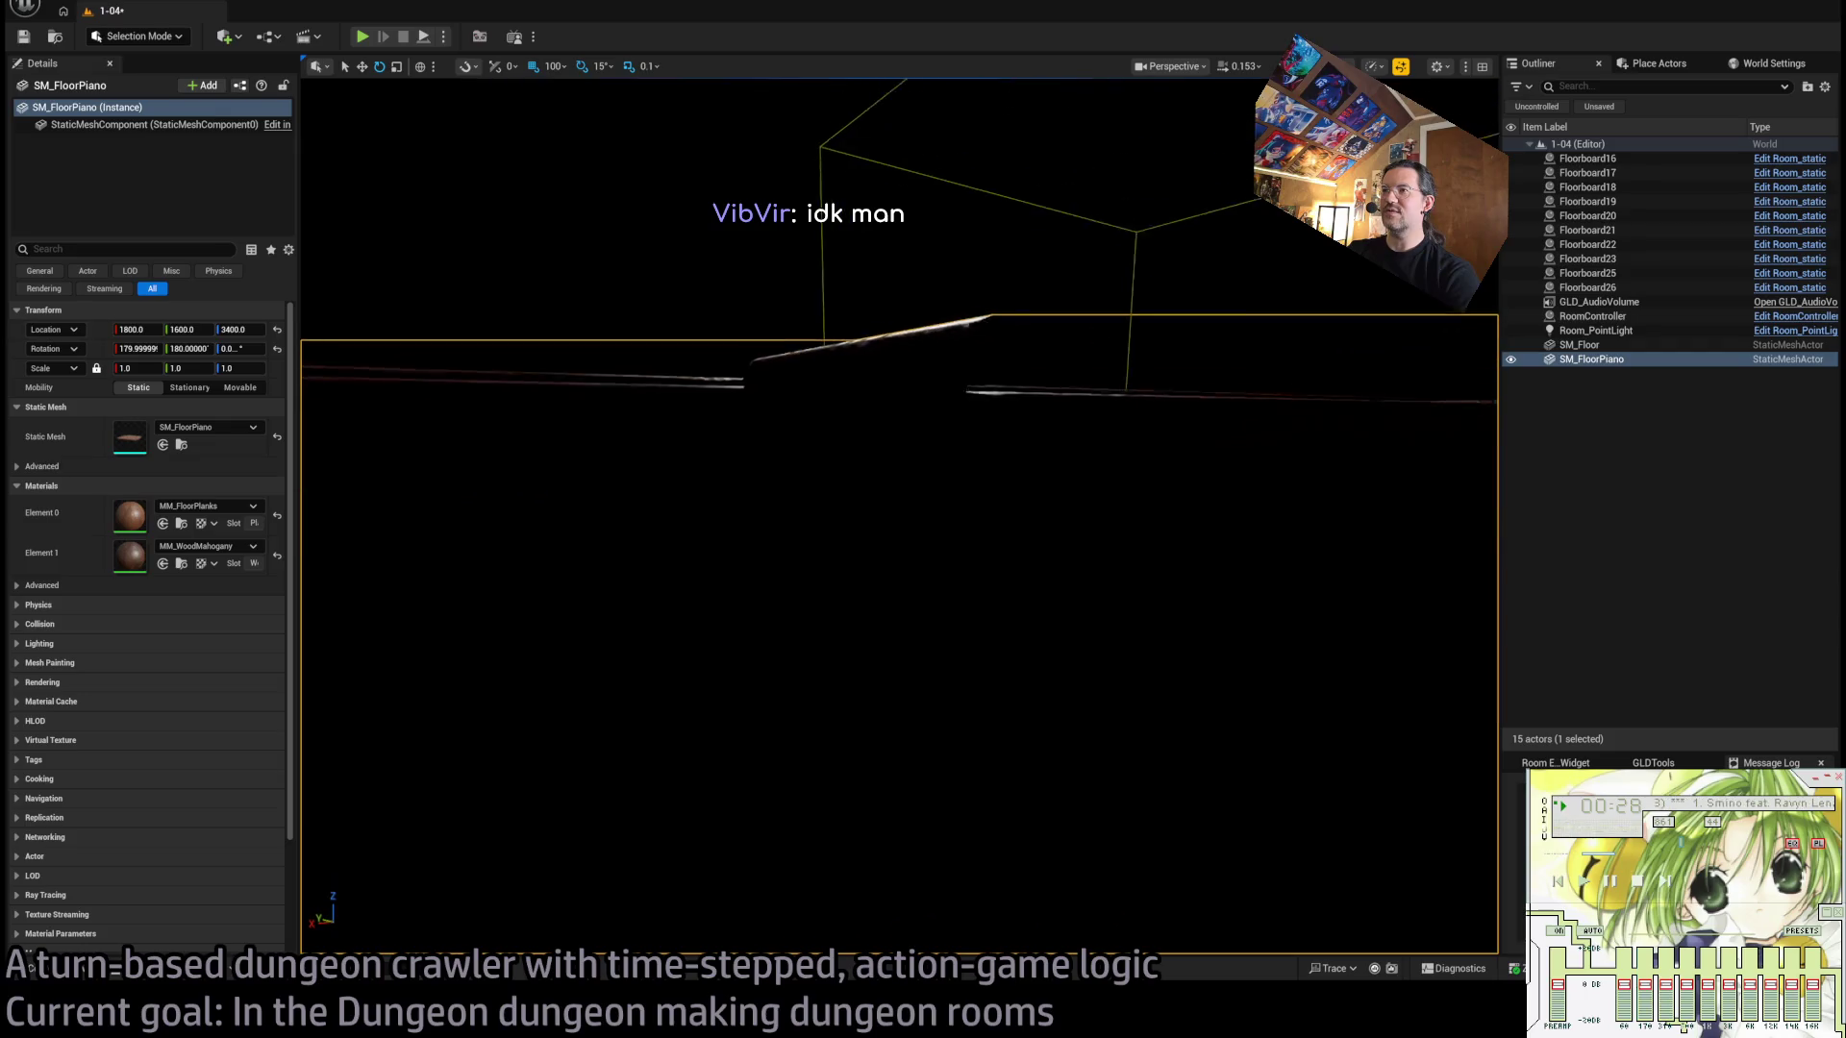
pyautogui.scroll(-4, 899, 516)
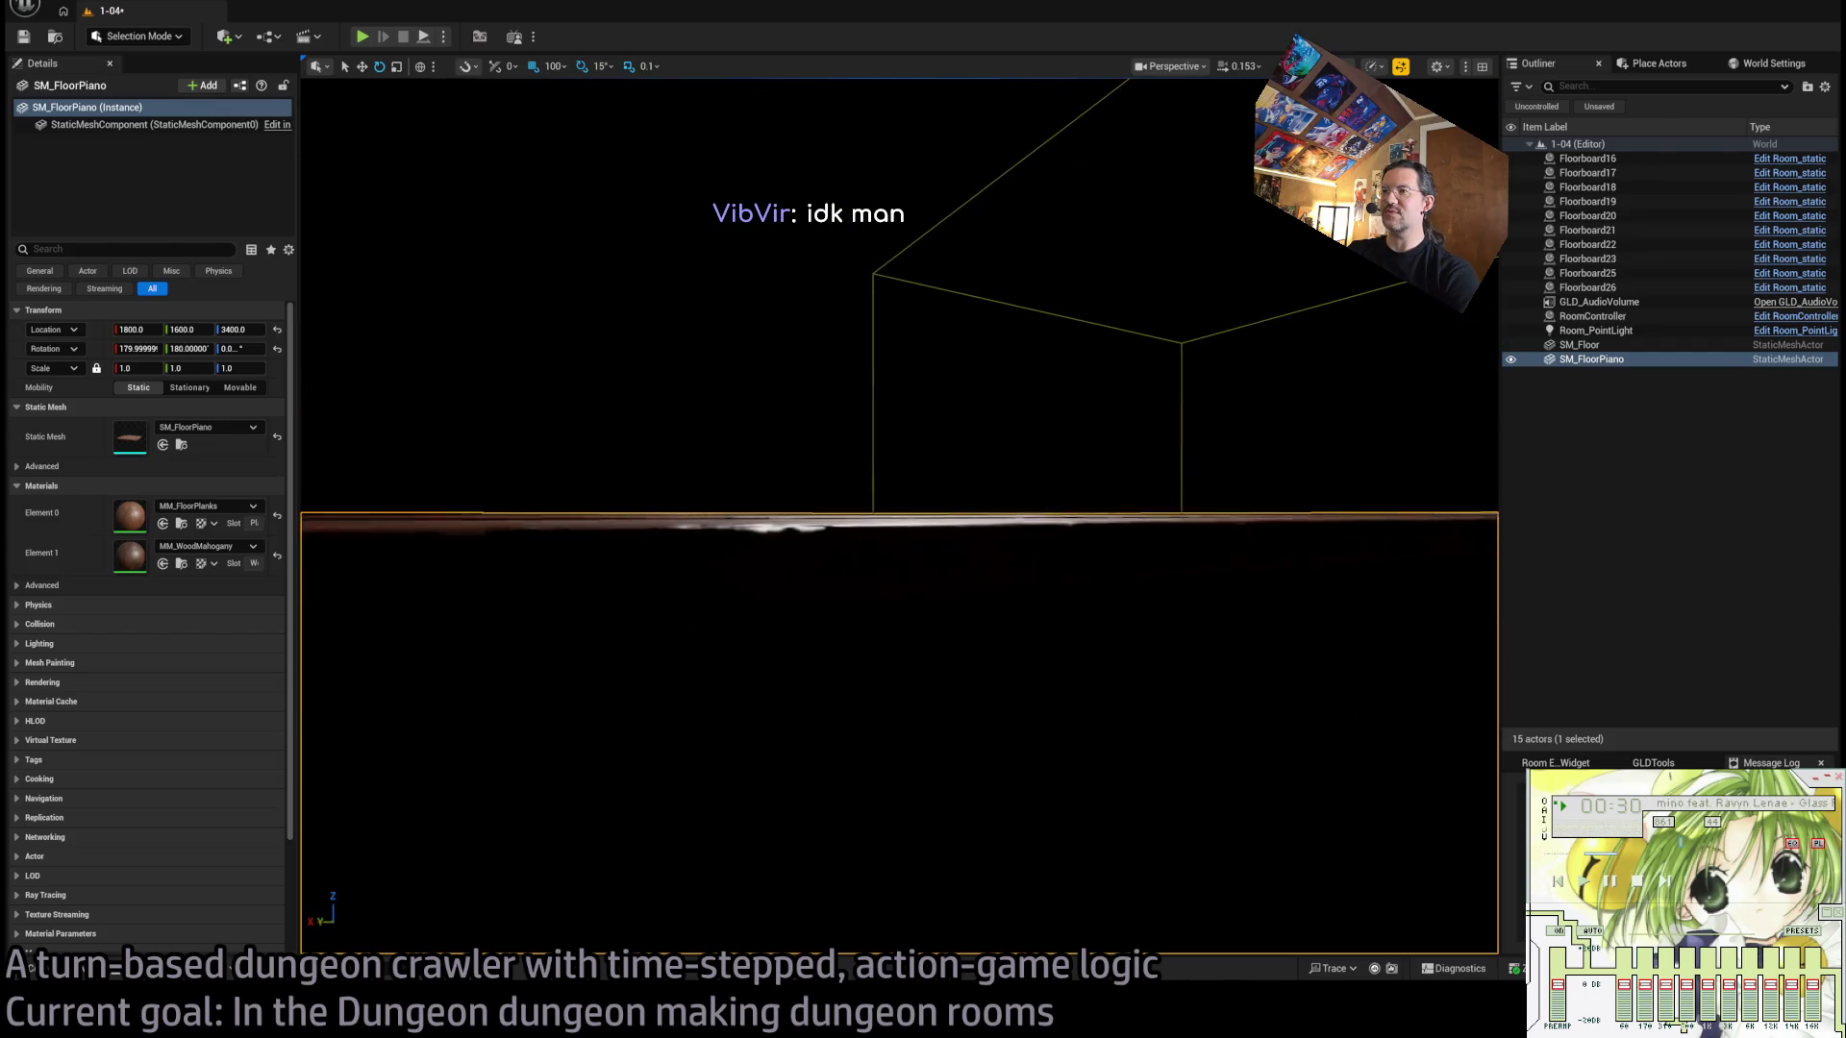
pyautogui.scroll(5, 909, 320)
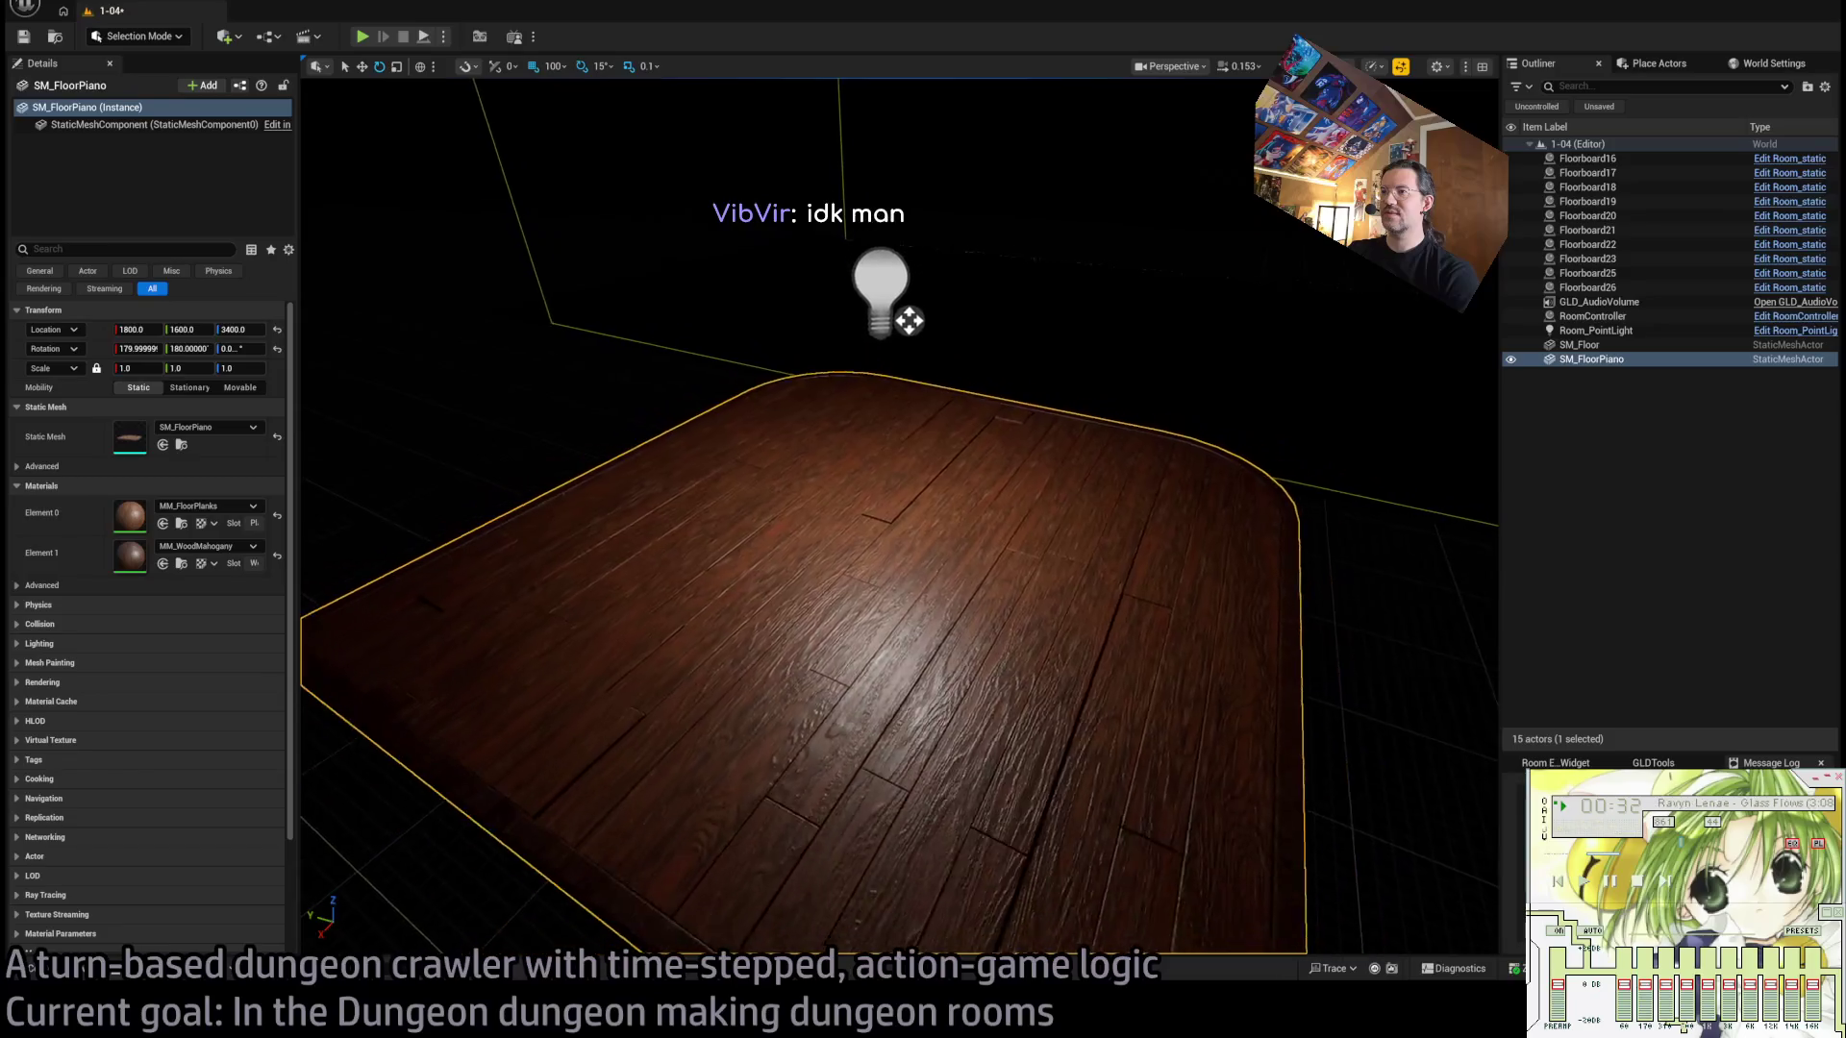
pyautogui.scroll(-3, 658, 507)
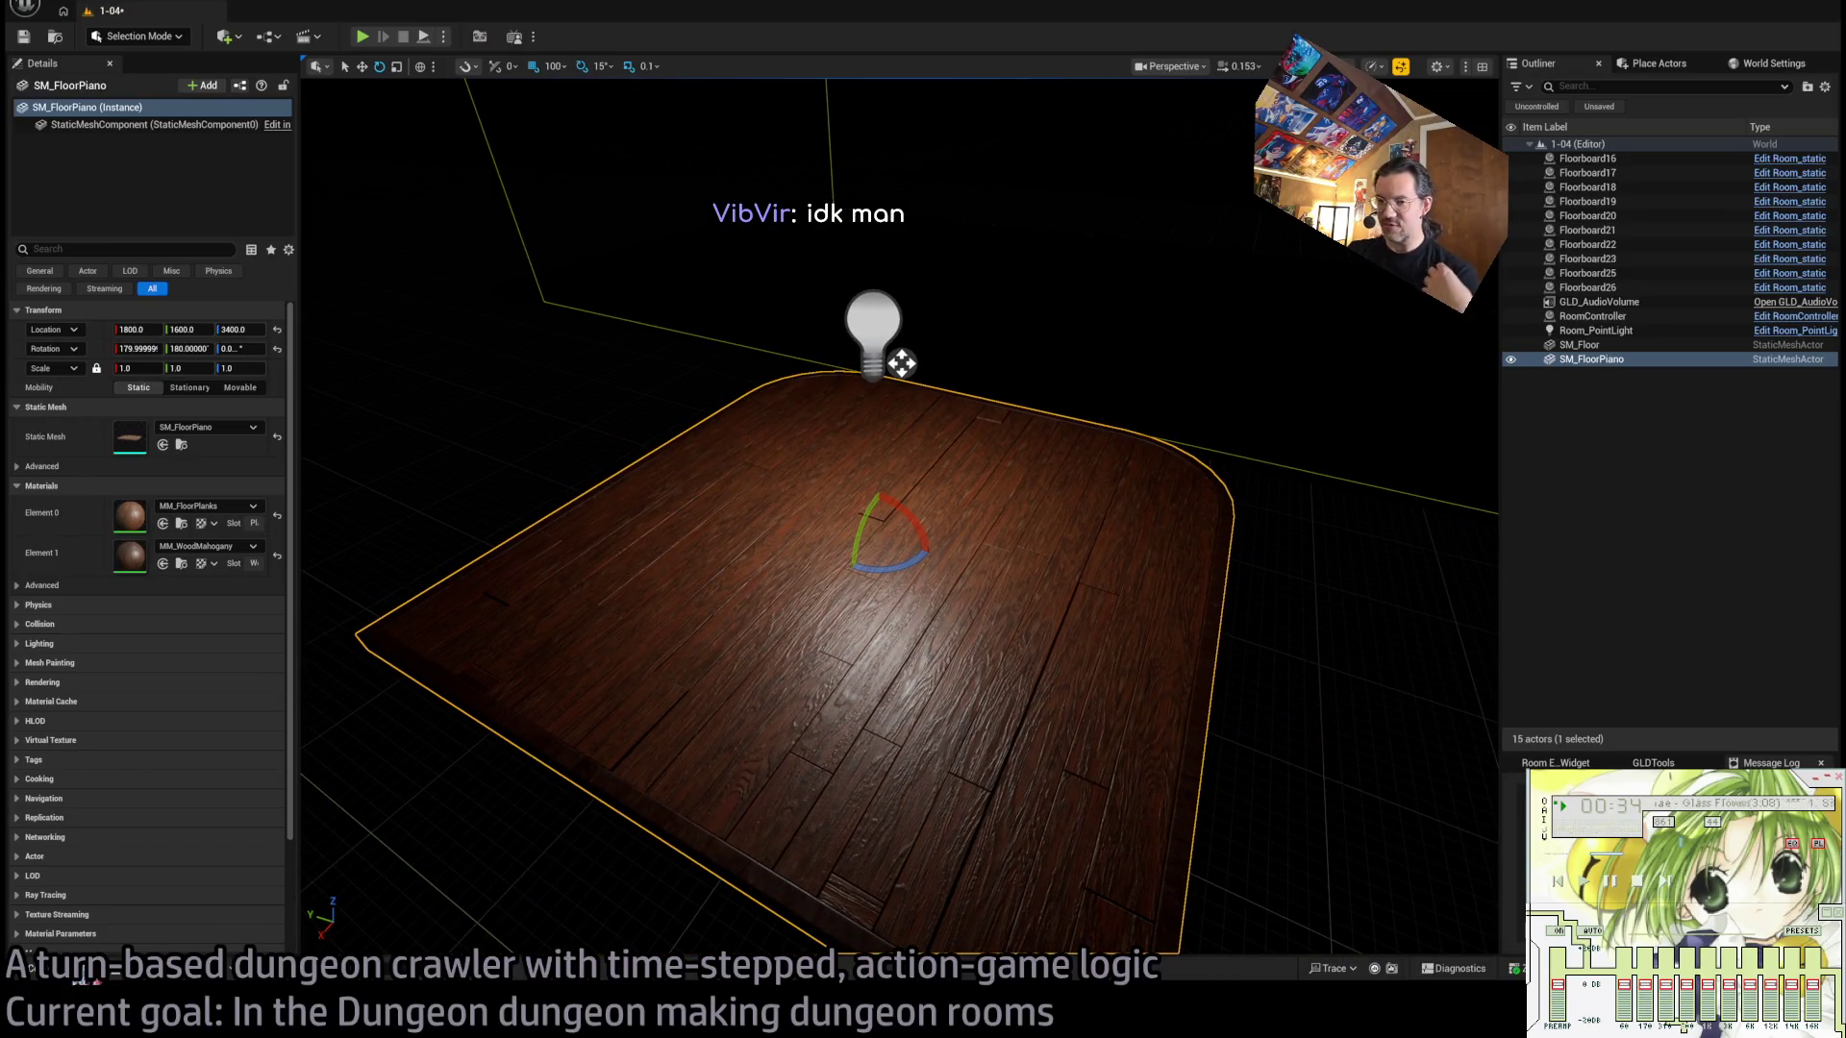
pyautogui.click(62, 972)
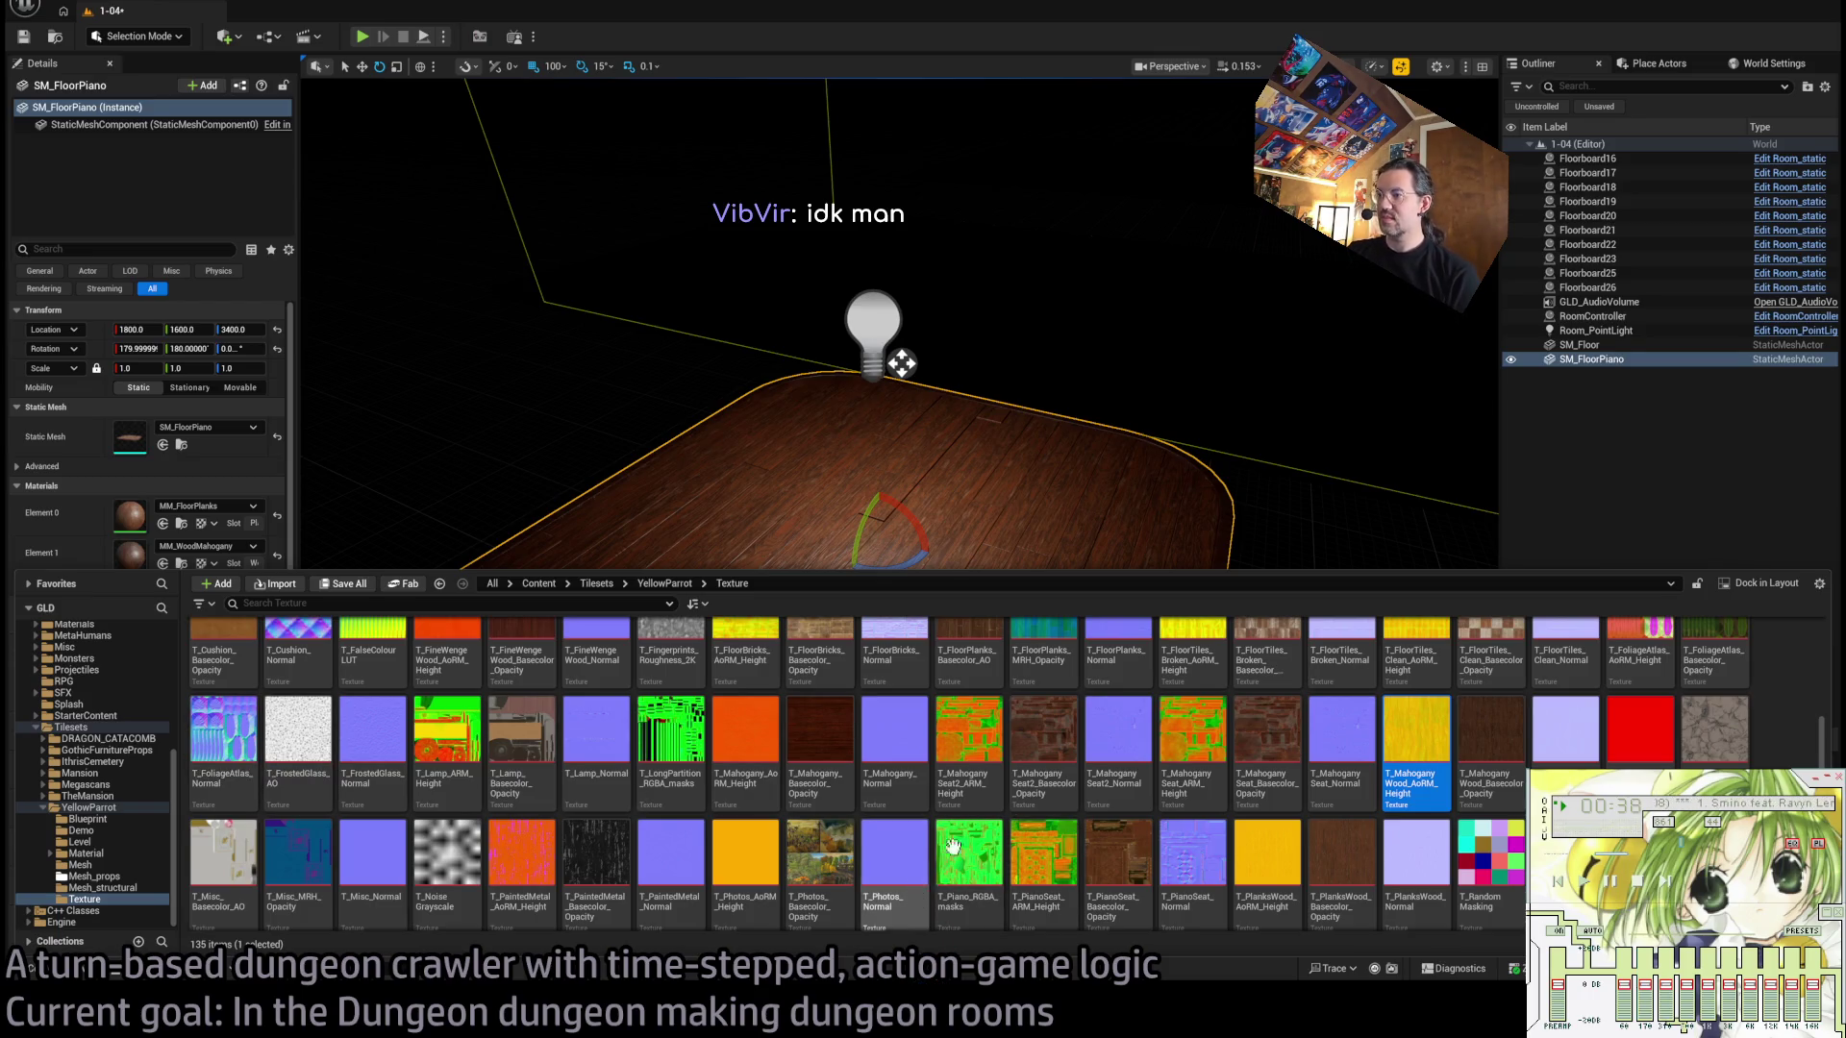
# Delete the SM_FloorPiano floor and look down over the empty floor strip.
pyautogui.click(1014, 484)
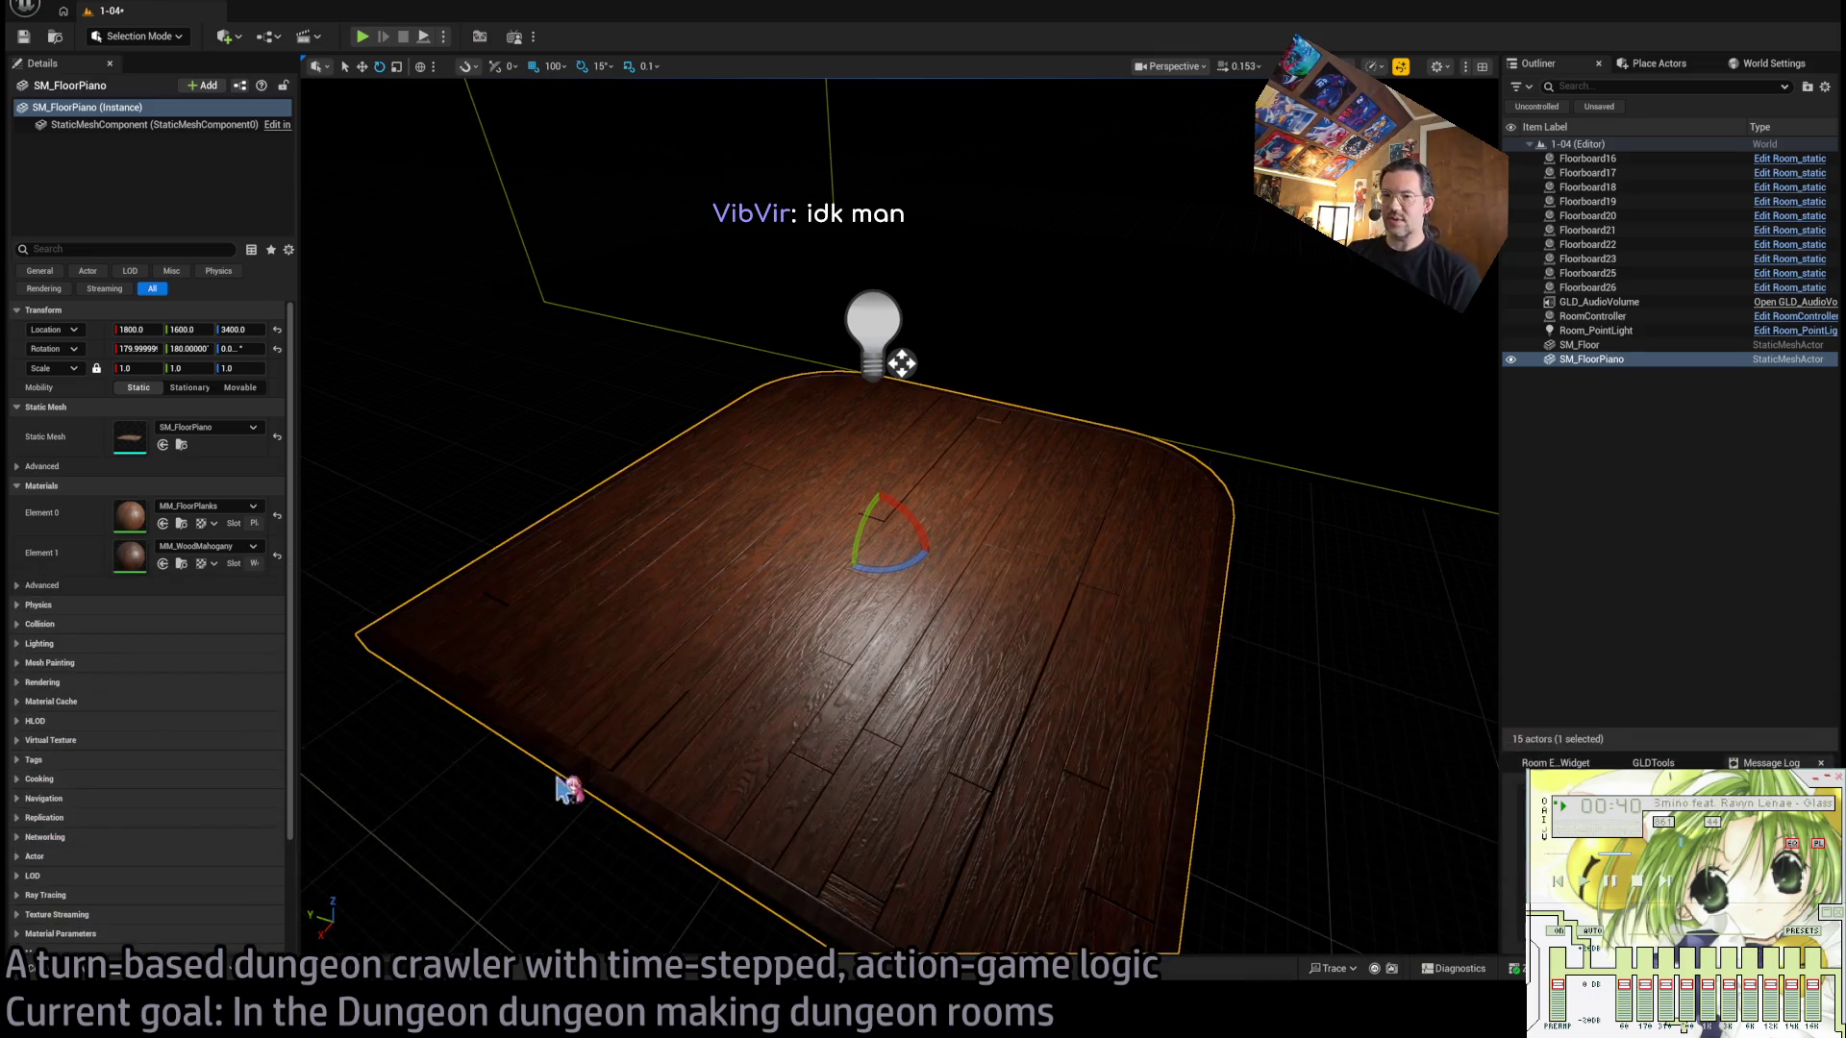
pyautogui.press('Delete')
pyautogui.hotkey('ctrl', 'space')
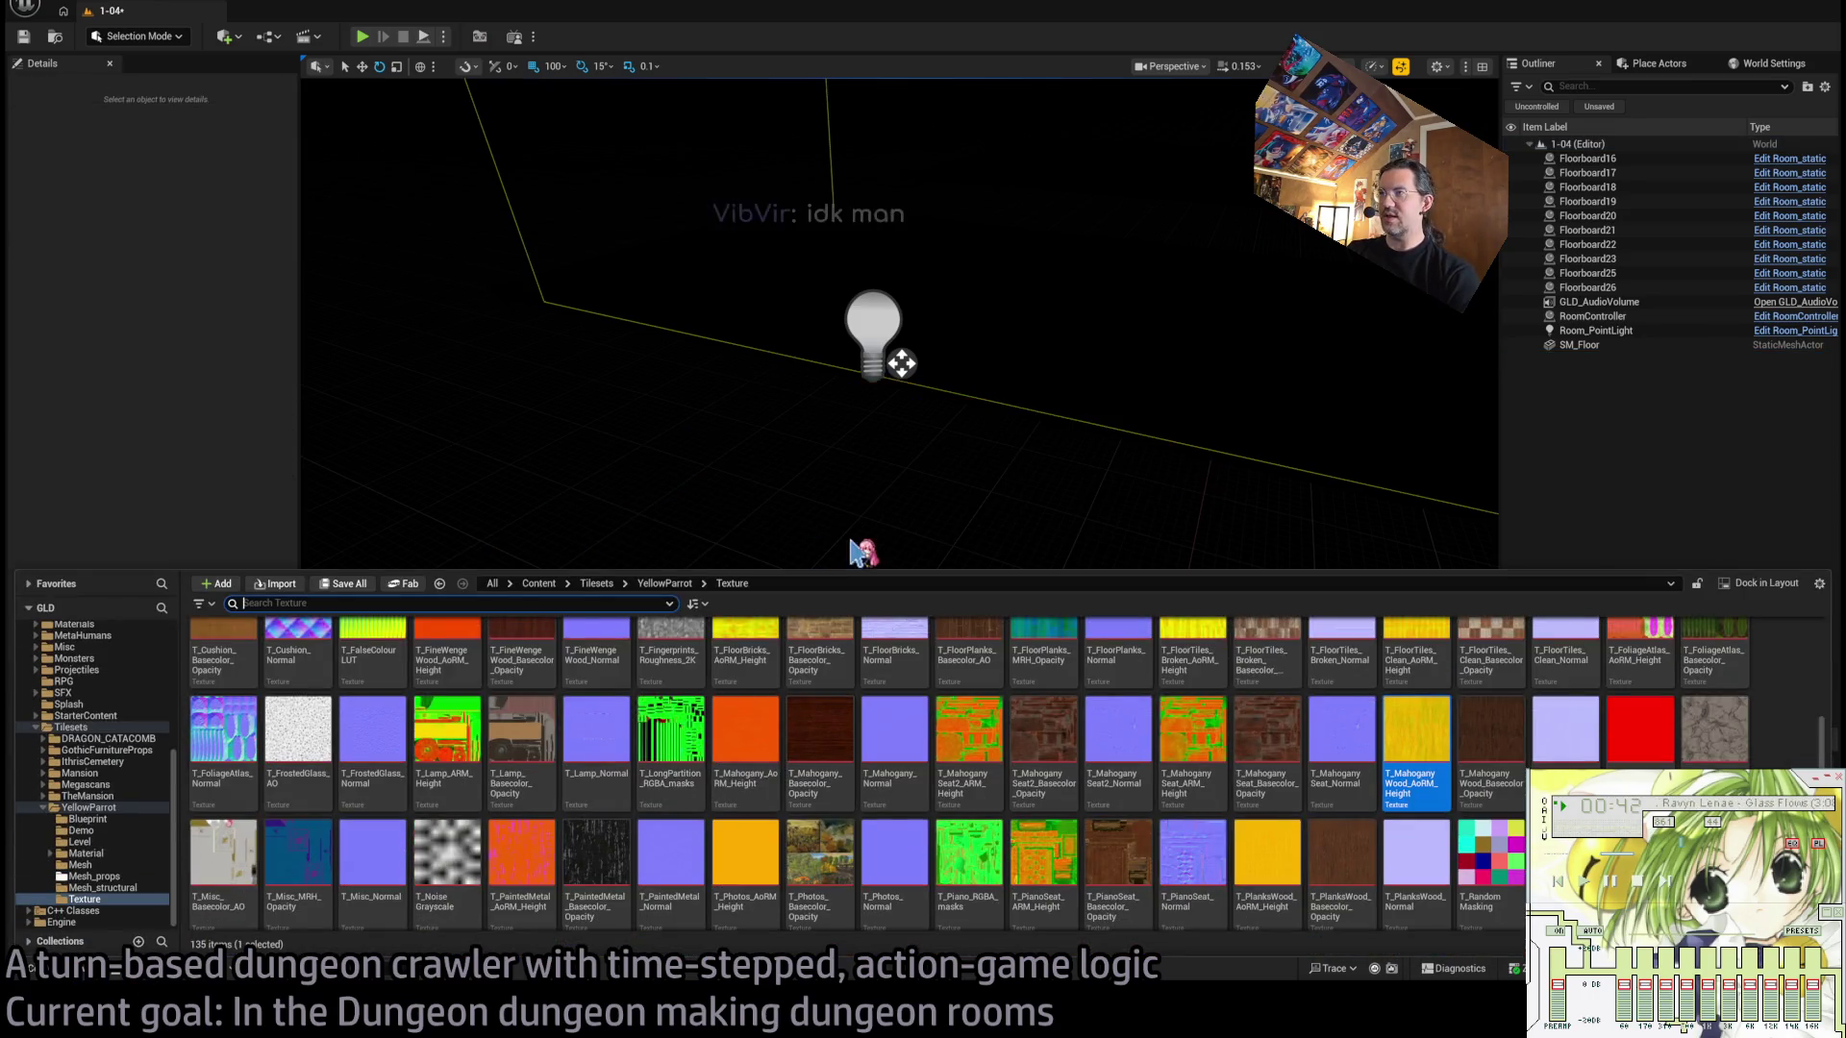
pyautogui.hotkey('ctrl', 'space')
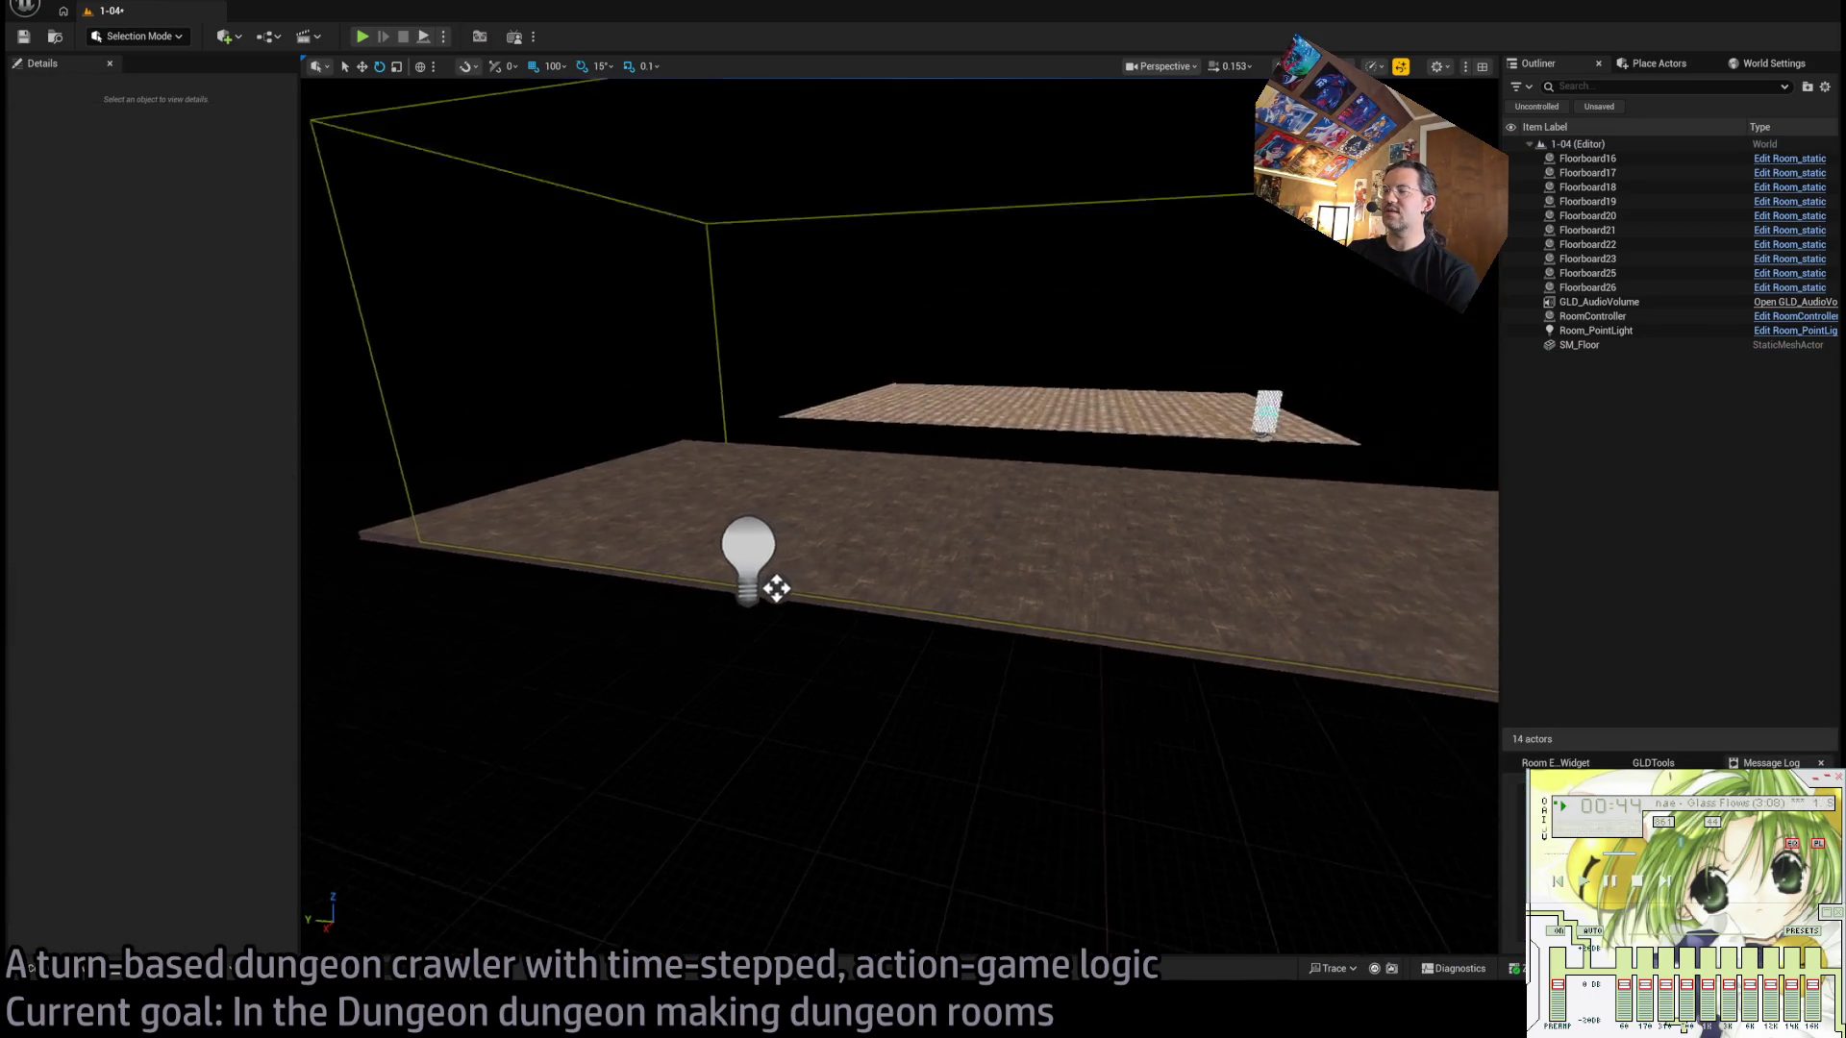
pyautogui.scroll(3, 899, 520)
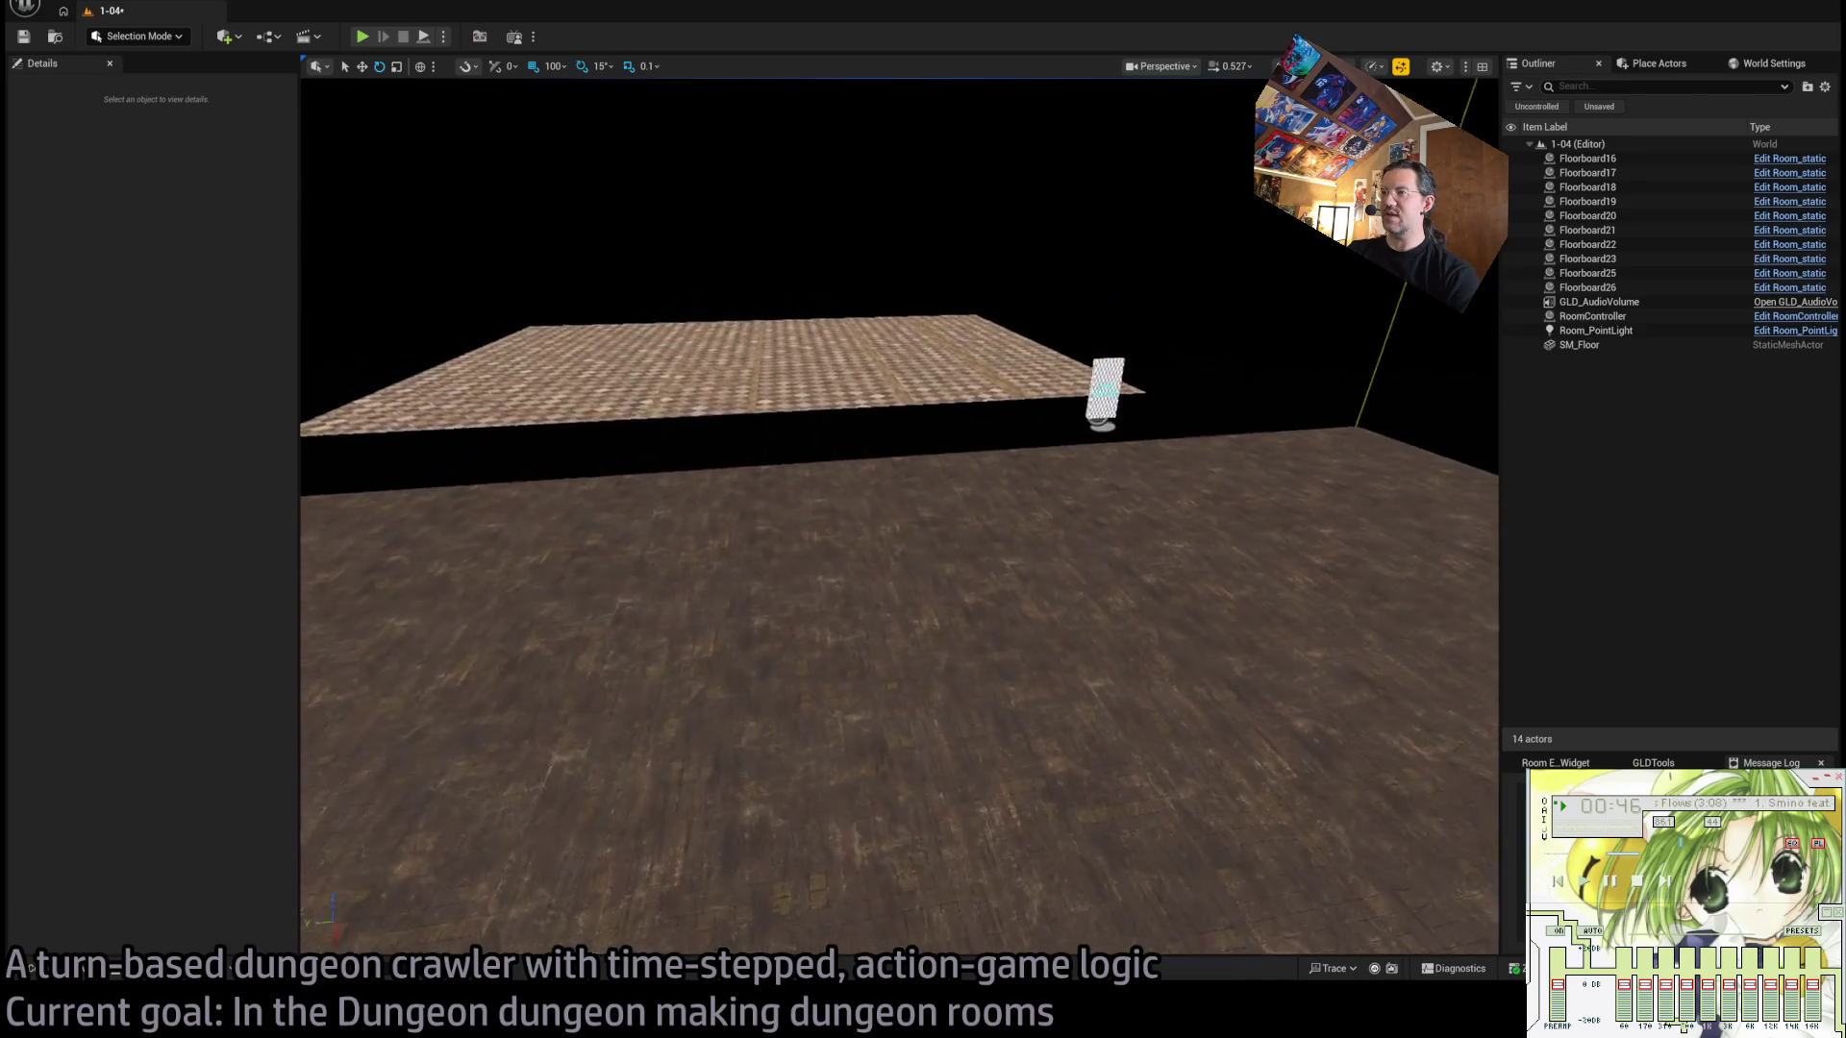
pyautogui.moveTo(899, 519); pyautogui.dragTo(899, 423)
# Browse to Tilesets > YellowParrot > Mesh > Mesh_structural and drag SM_Floor into the level.
pyautogui.hotkey('ctrl', 'space')
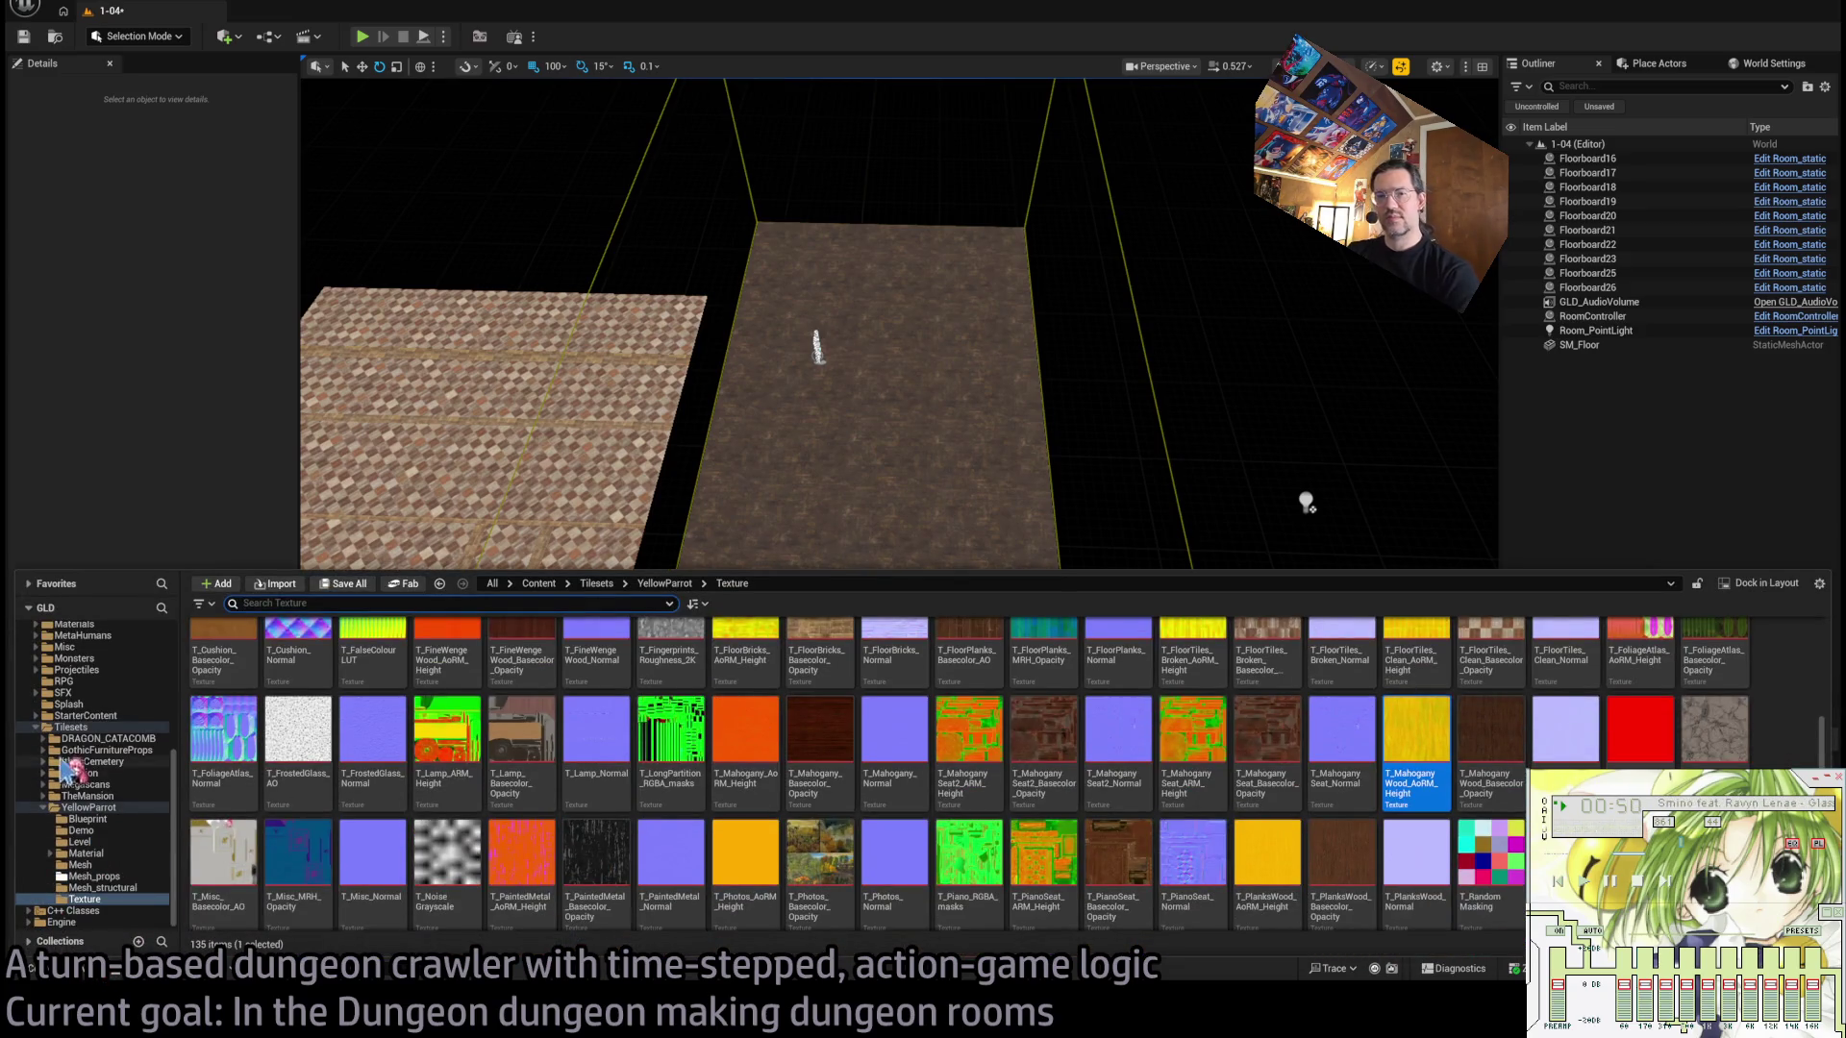
pyautogui.click(43, 727)
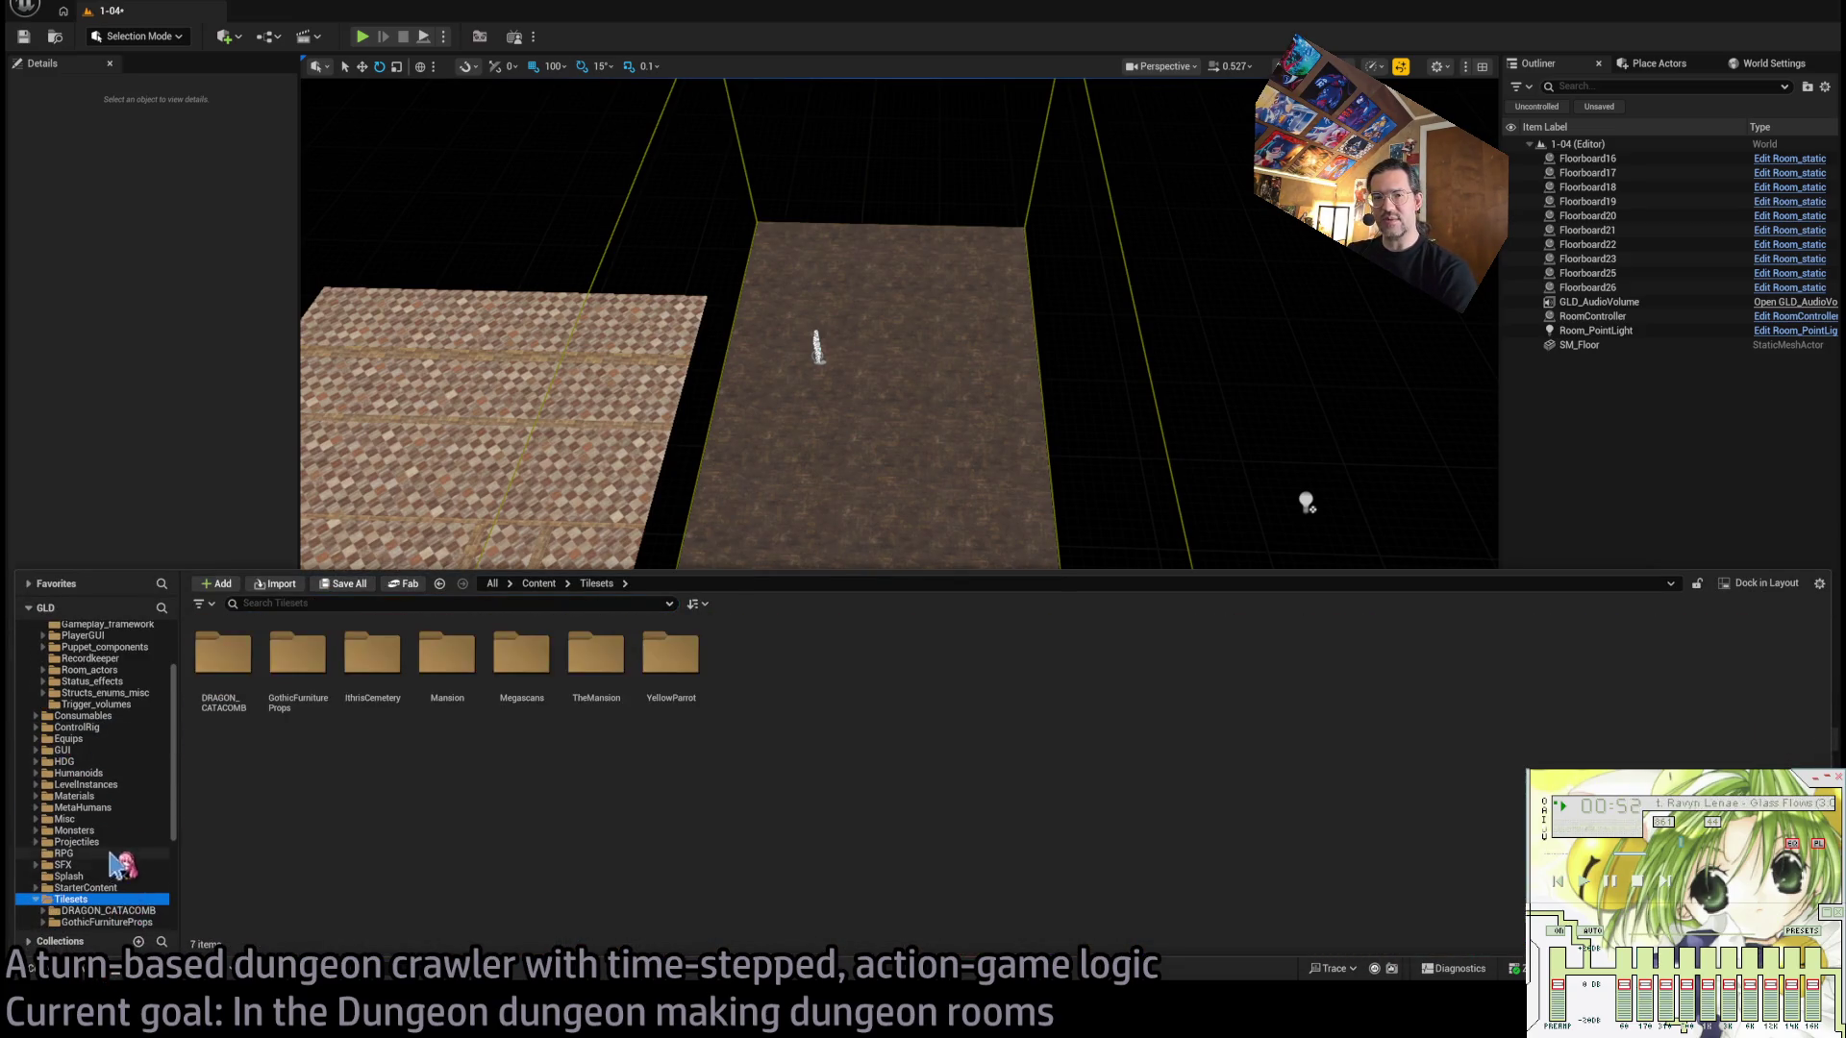
pyautogui.doubleClick(89, 843)
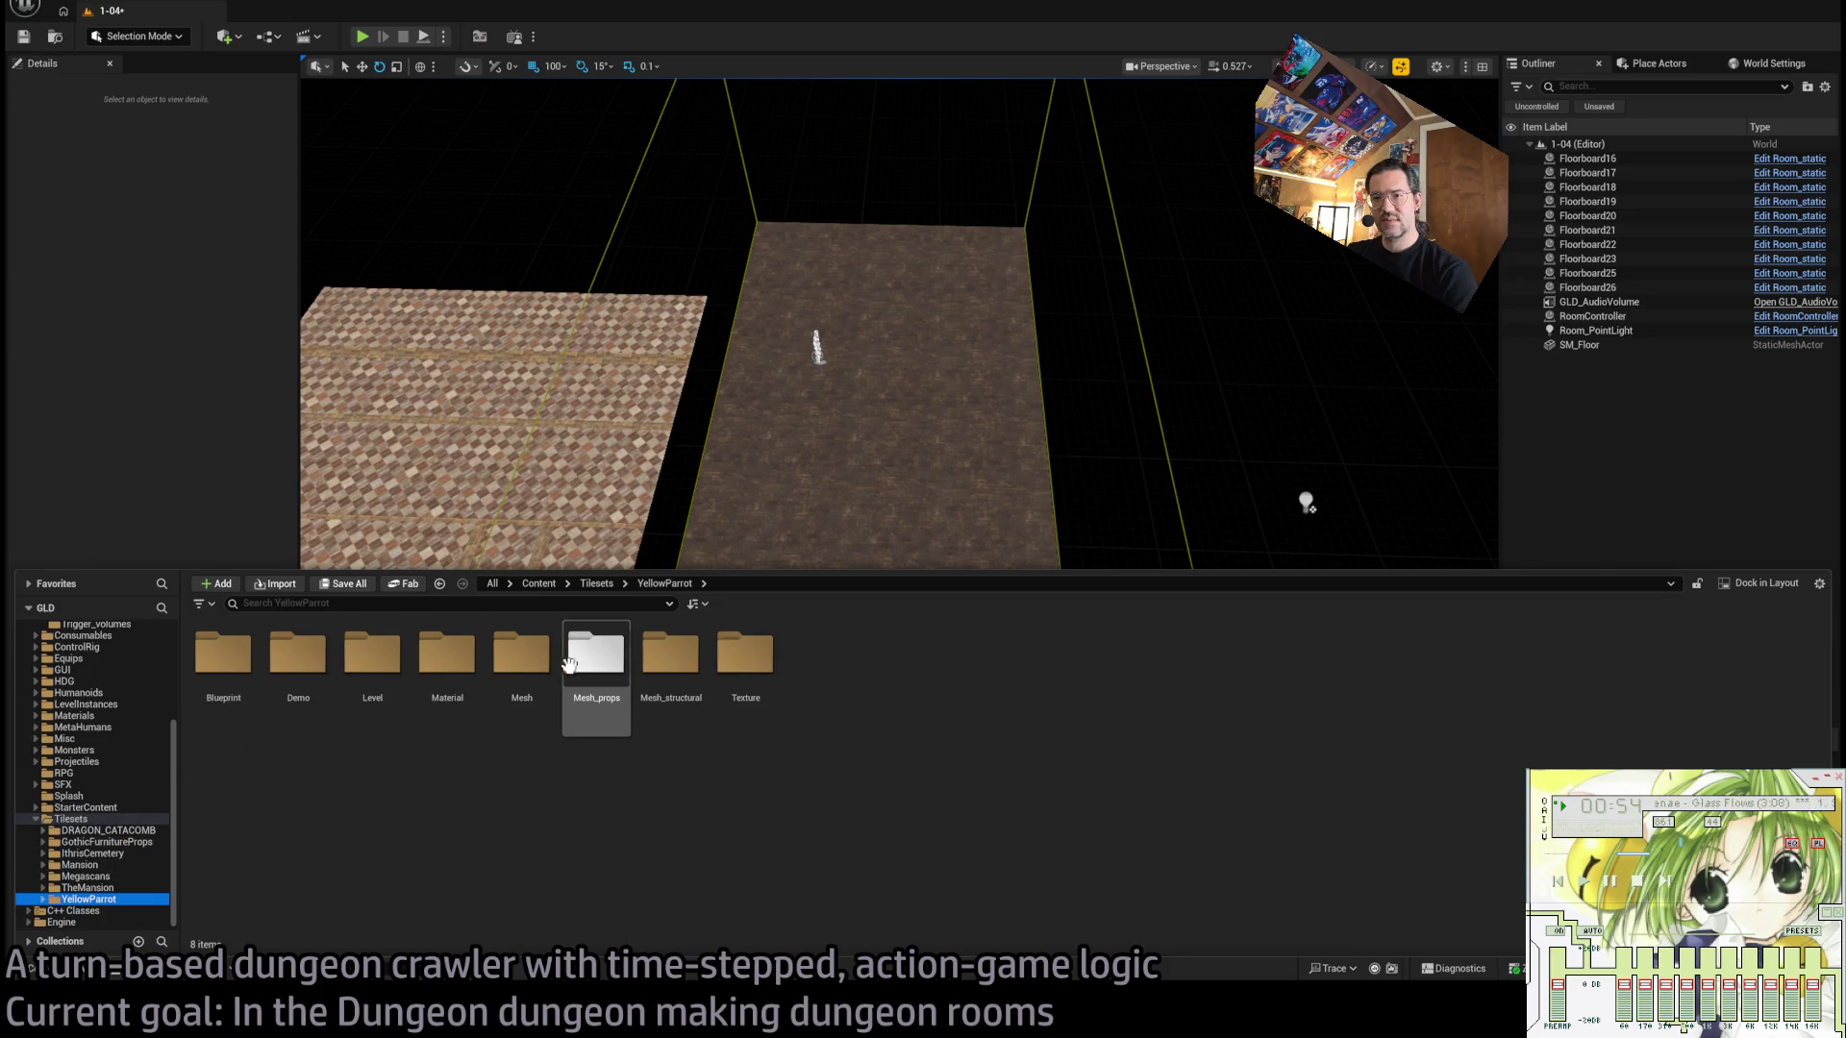
pyautogui.click(533, 661)
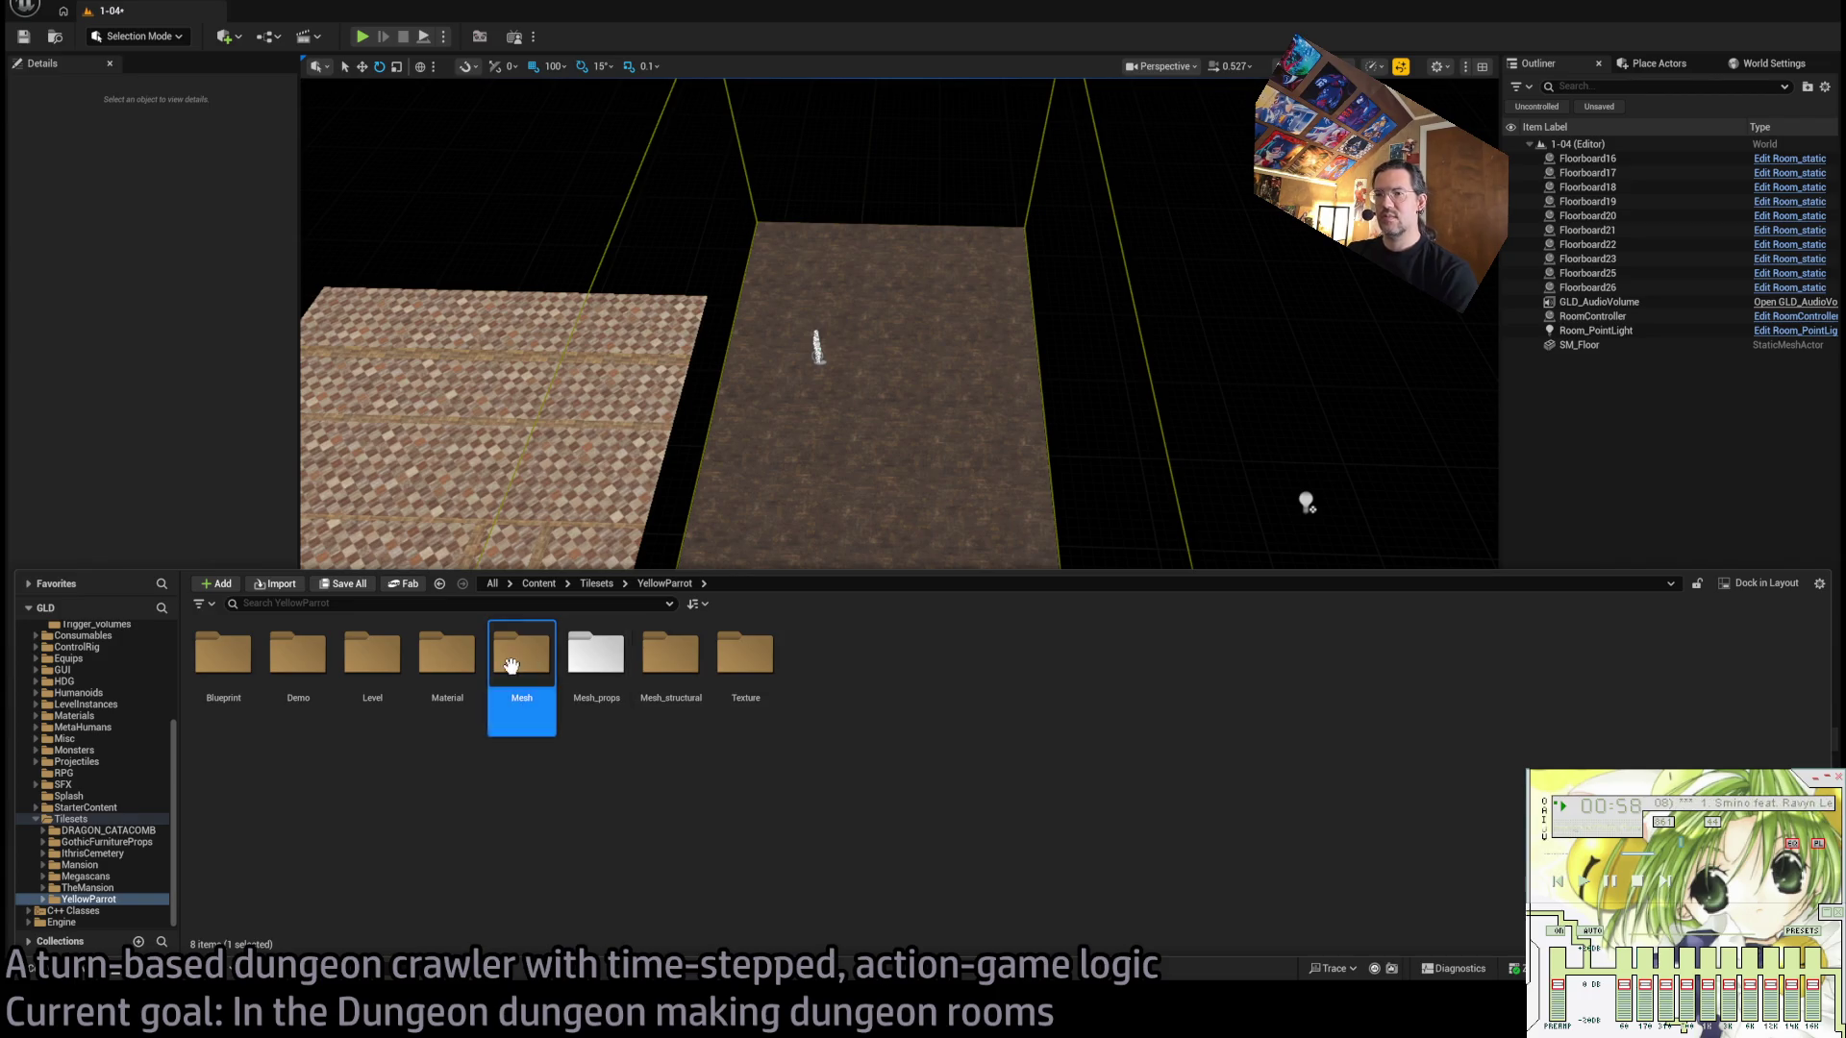
pyautogui.doubleClick(520, 709)
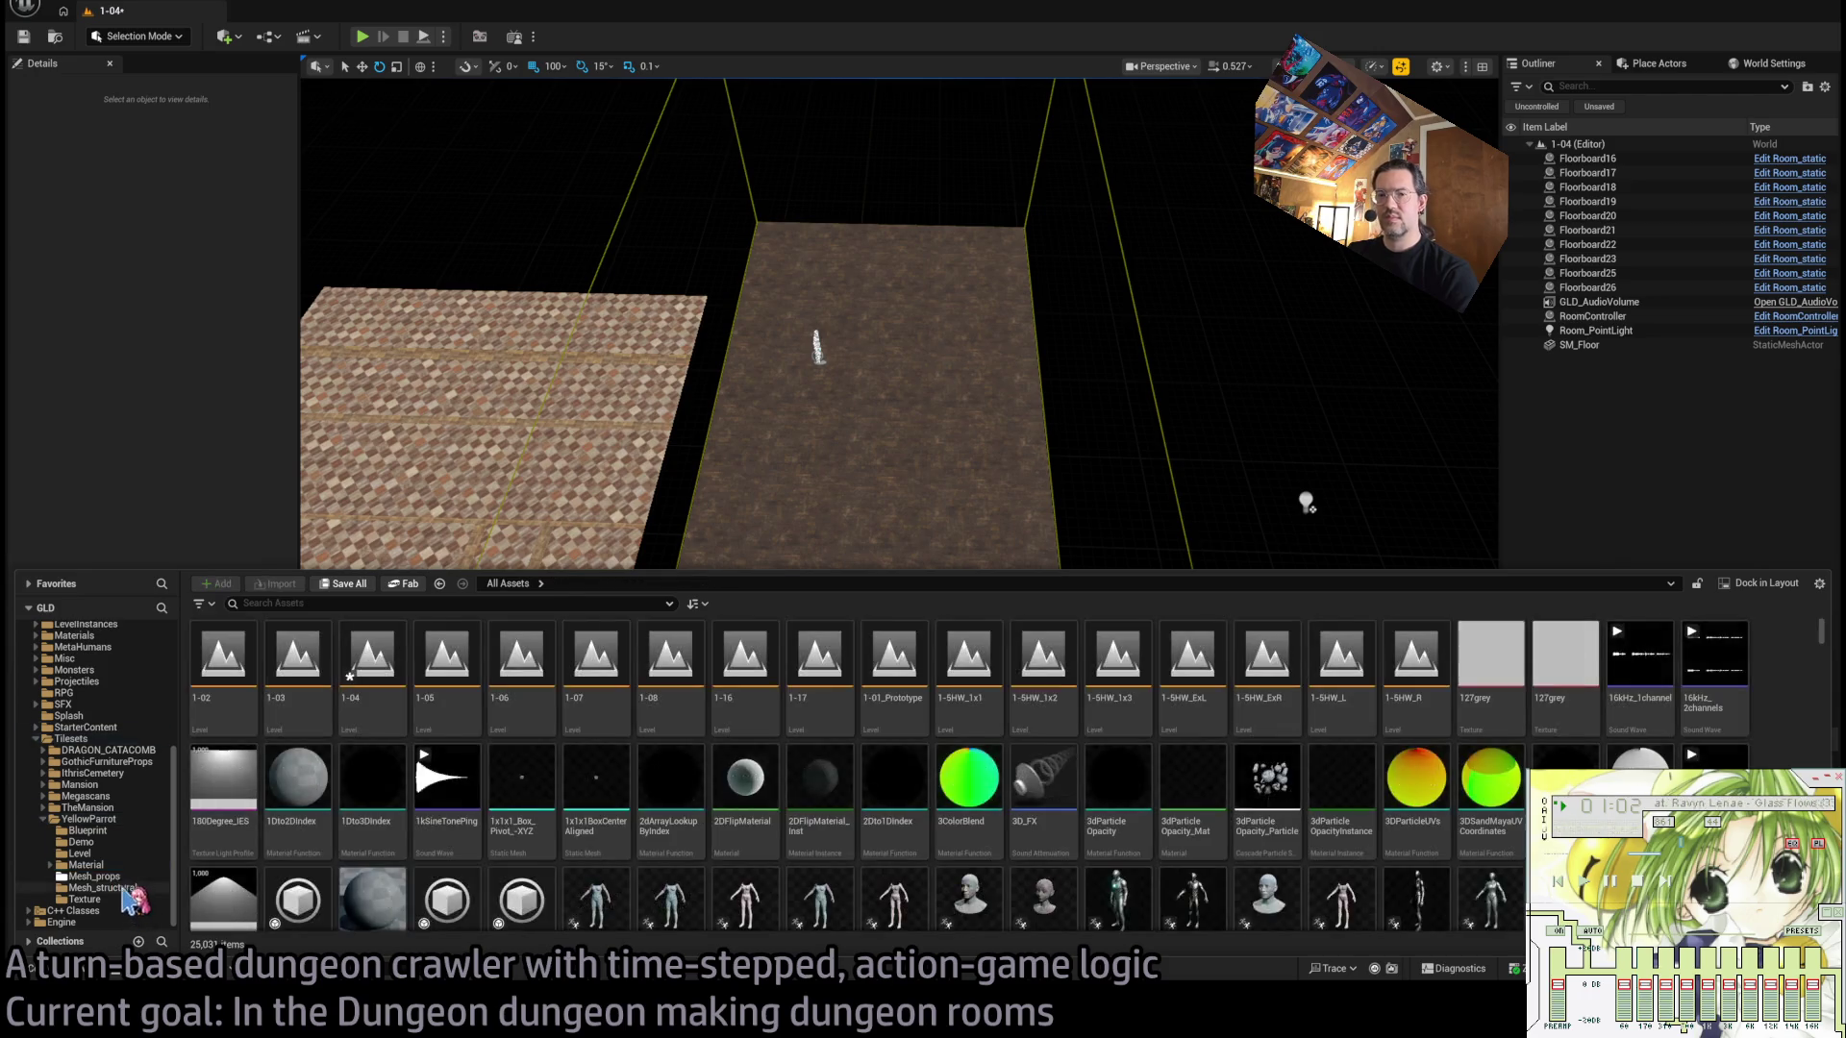
pyautogui.click(131, 890)
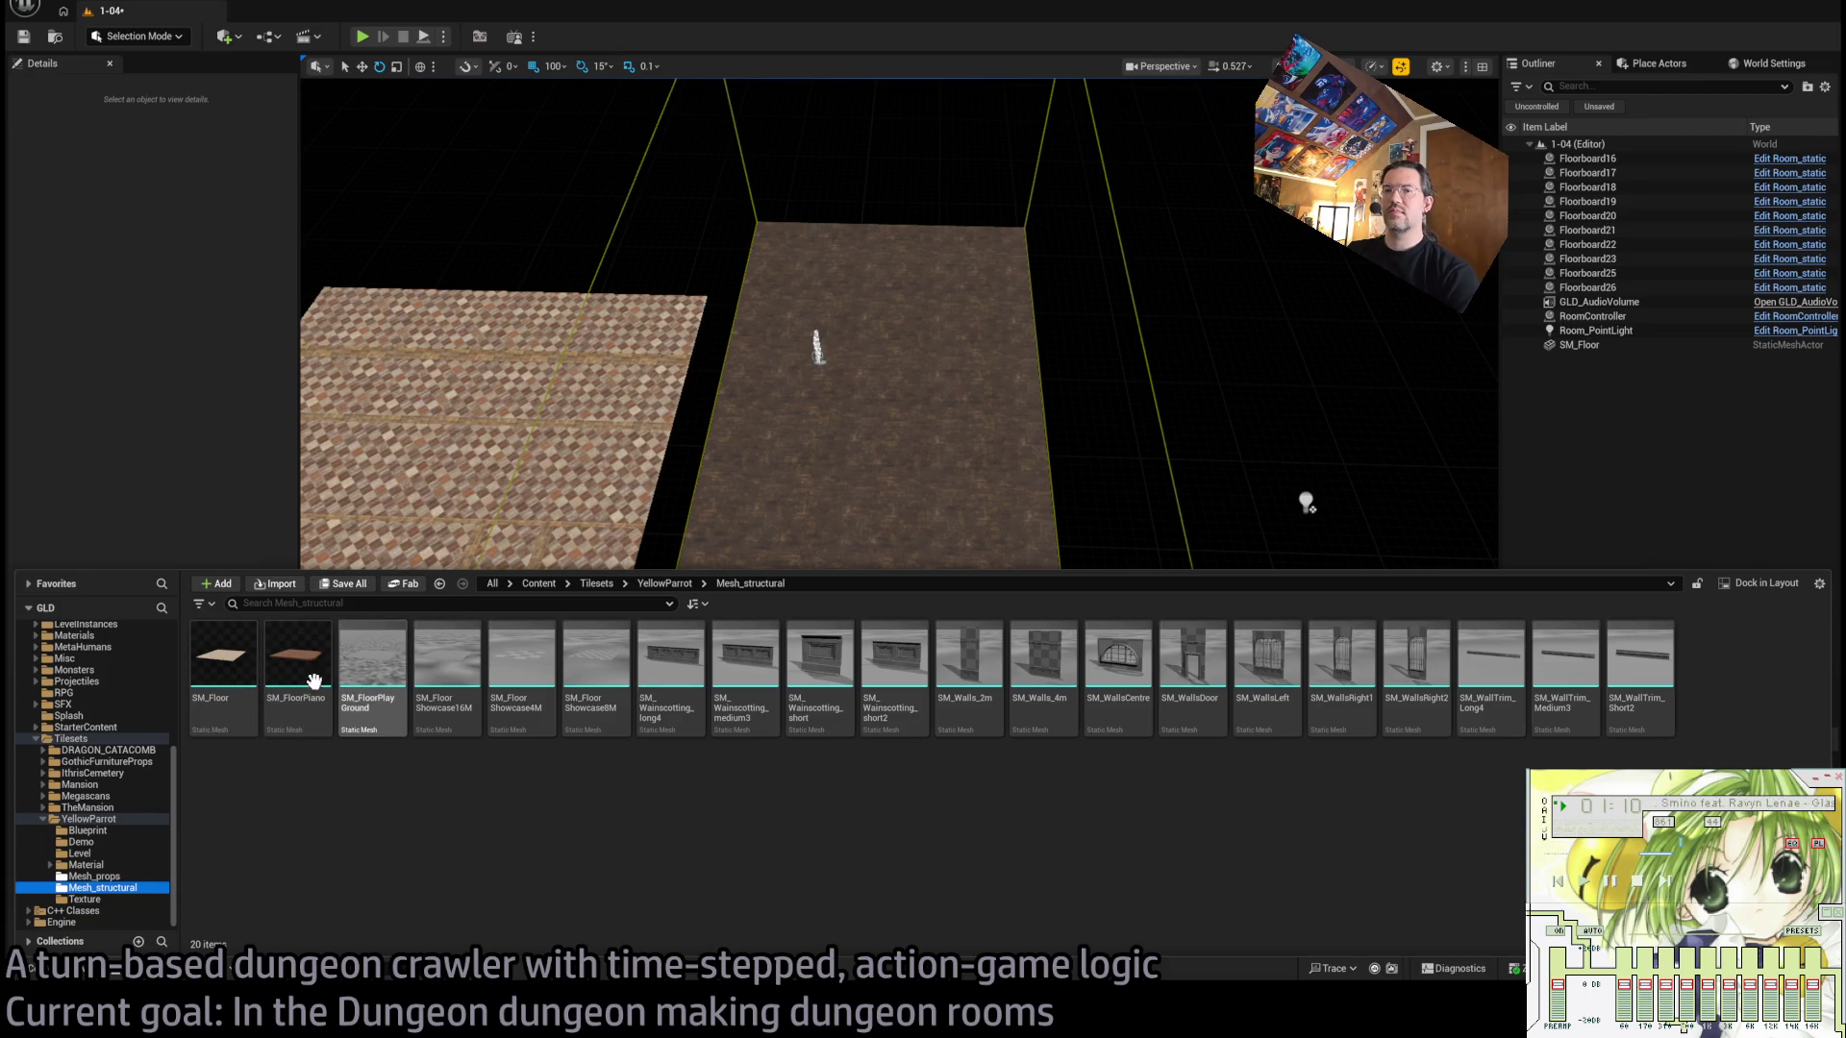
pyautogui.moveTo(223, 661)
pyautogui.mouseDown()
pyautogui.moveTo(627, 425)
pyautogui.moveTo(856, 536)
pyautogui.moveTo(72, 971)
pyautogui.mouseUp()
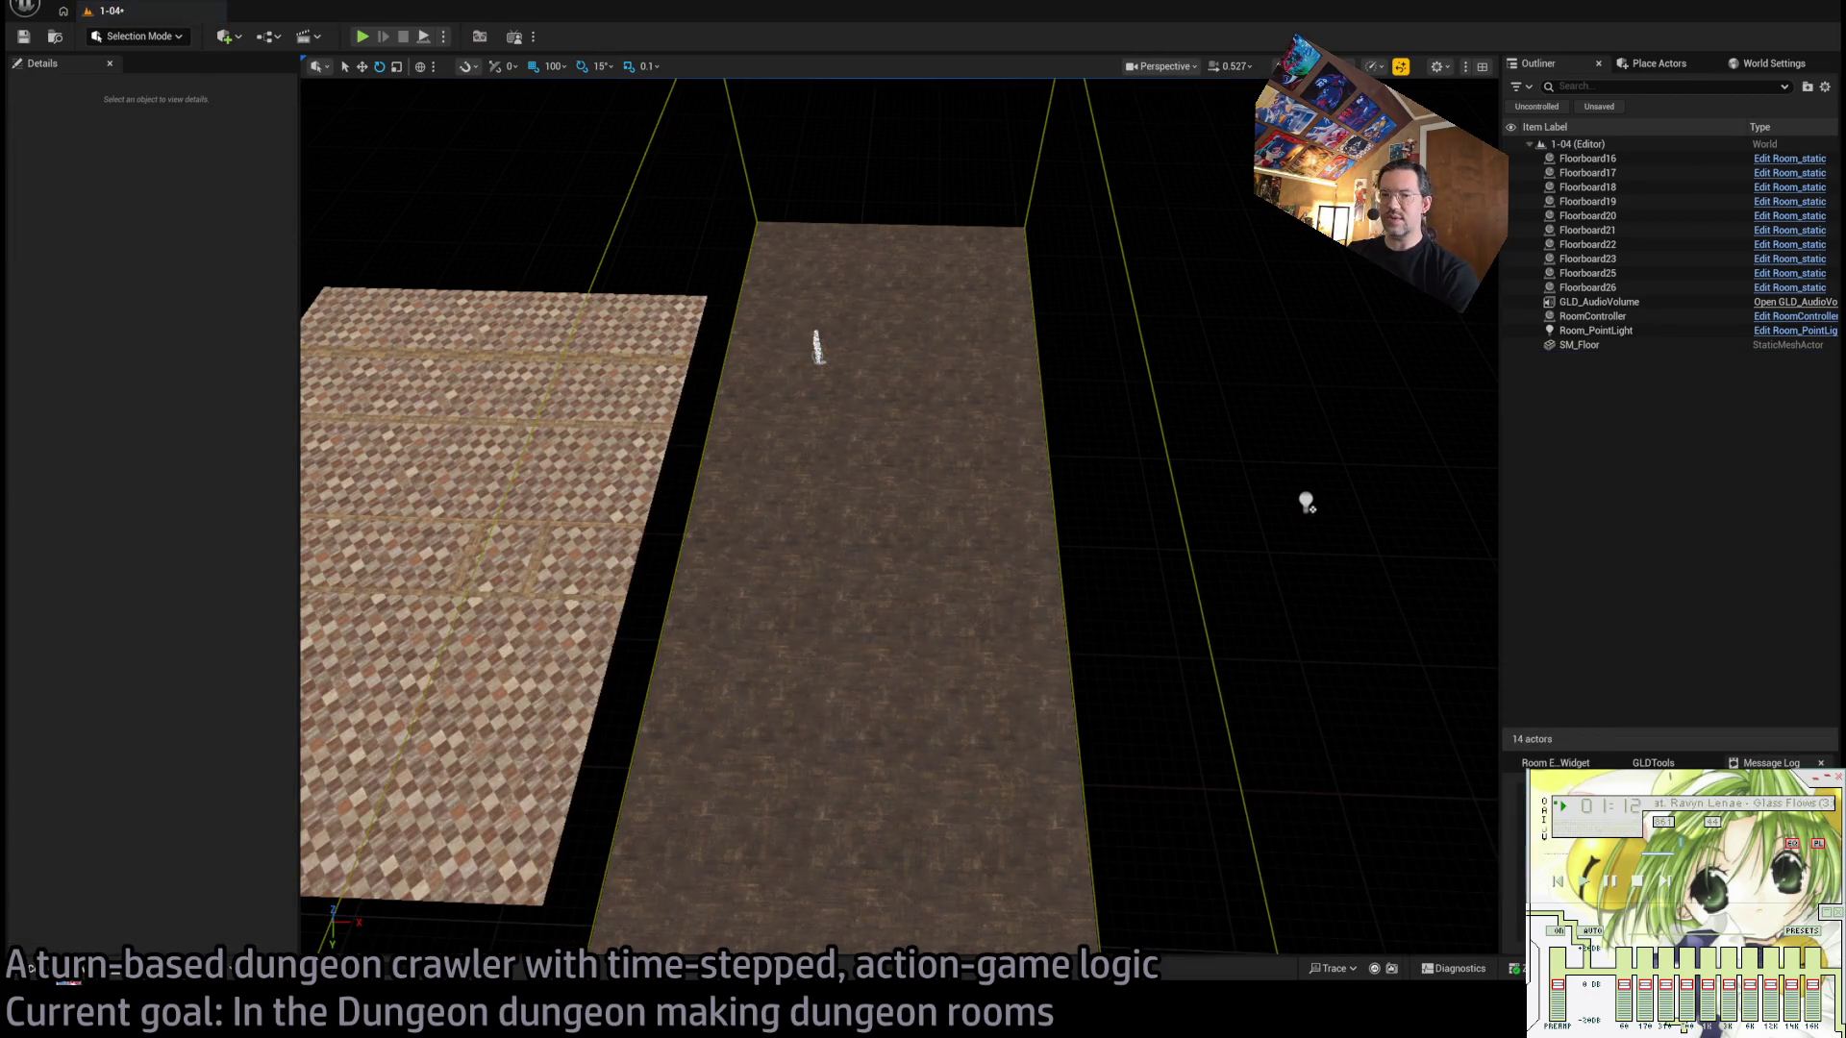
# Place an SM_FloorPlayGround floor as a test, then delete it.
pyautogui.click(72, 971)
pyautogui.moveTo(373, 721)
pyautogui.mouseDown()
pyautogui.moveTo(793, 397)
pyautogui.moveTo(989, 535)
pyautogui.moveTo(846, 462)
pyautogui.mouseUp()
pyautogui.press('Delete')
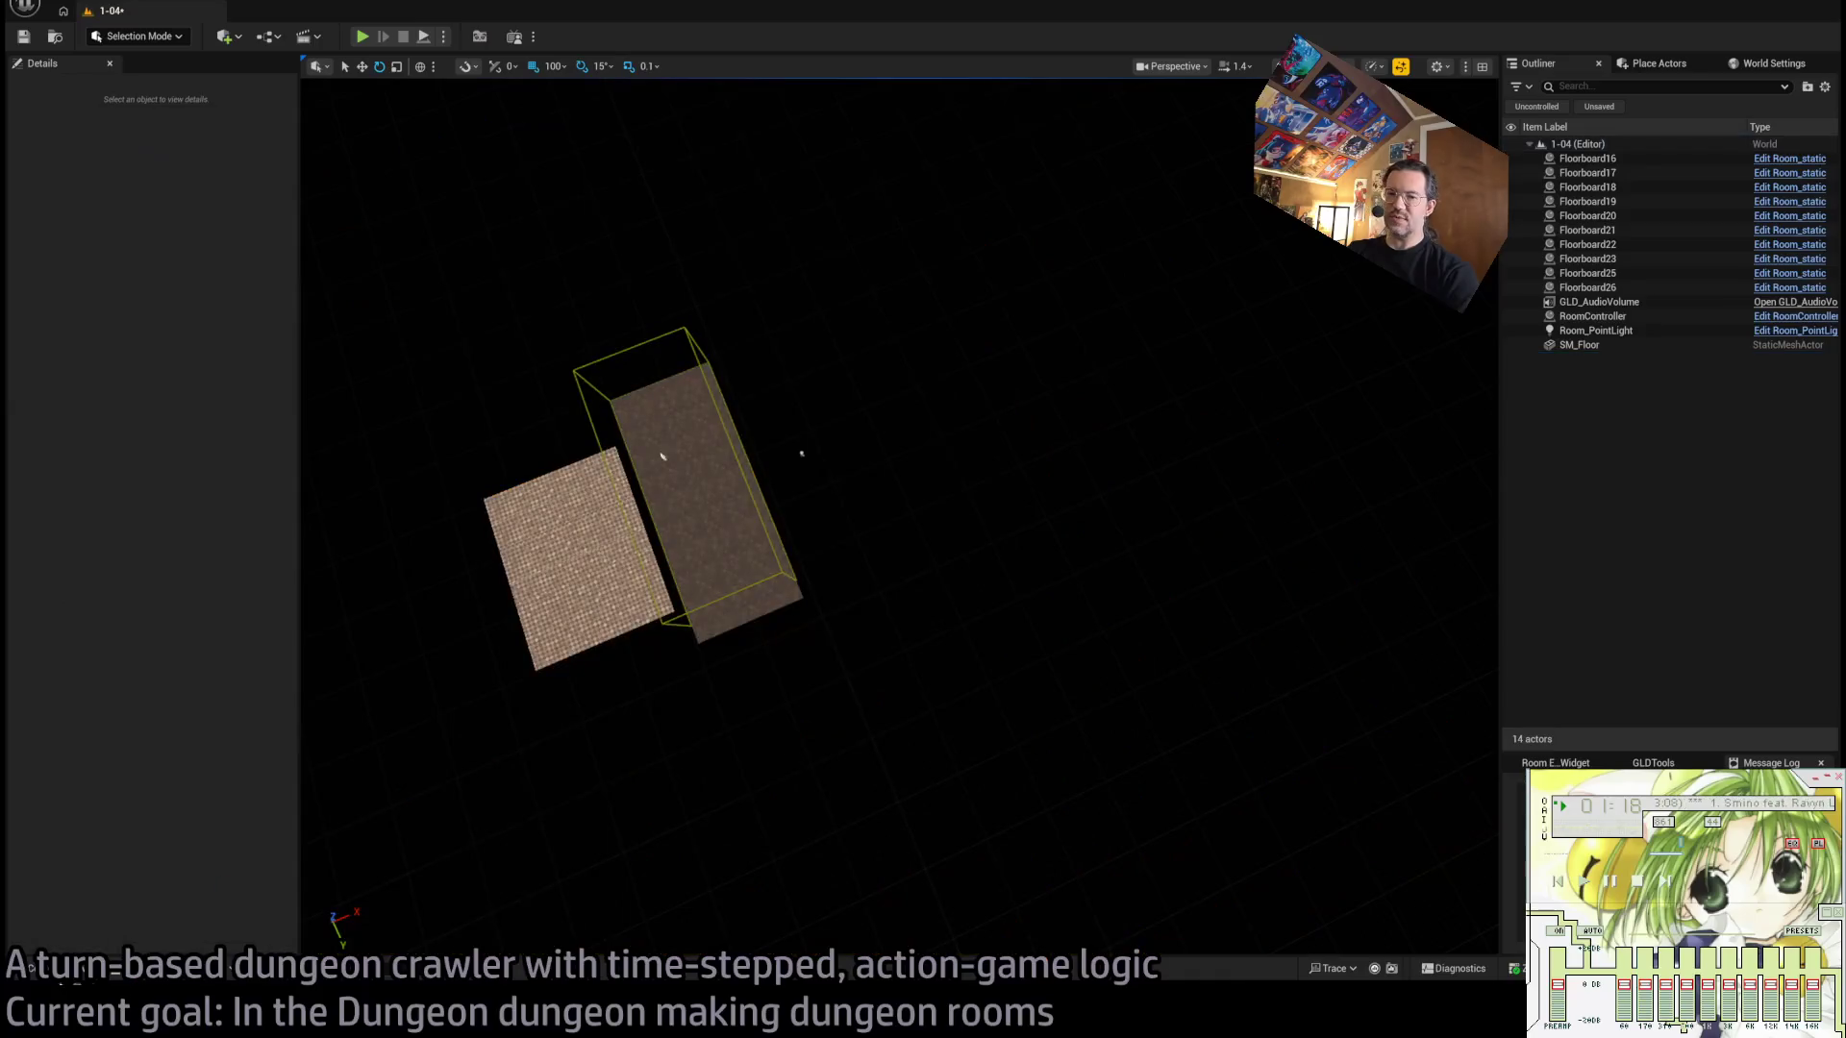
# Place SM_FloorShowcase16M in the level and raise it to height 3200.
pyautogui.hotkey('ctrl', 'space')
pyautogui.moveTo(466, 692)
pyautogui.mouseDown()
pyautogui.moveTo(897, 587)
pyautogui.moveTo(846, 569)
pyautogui.mouseUp()
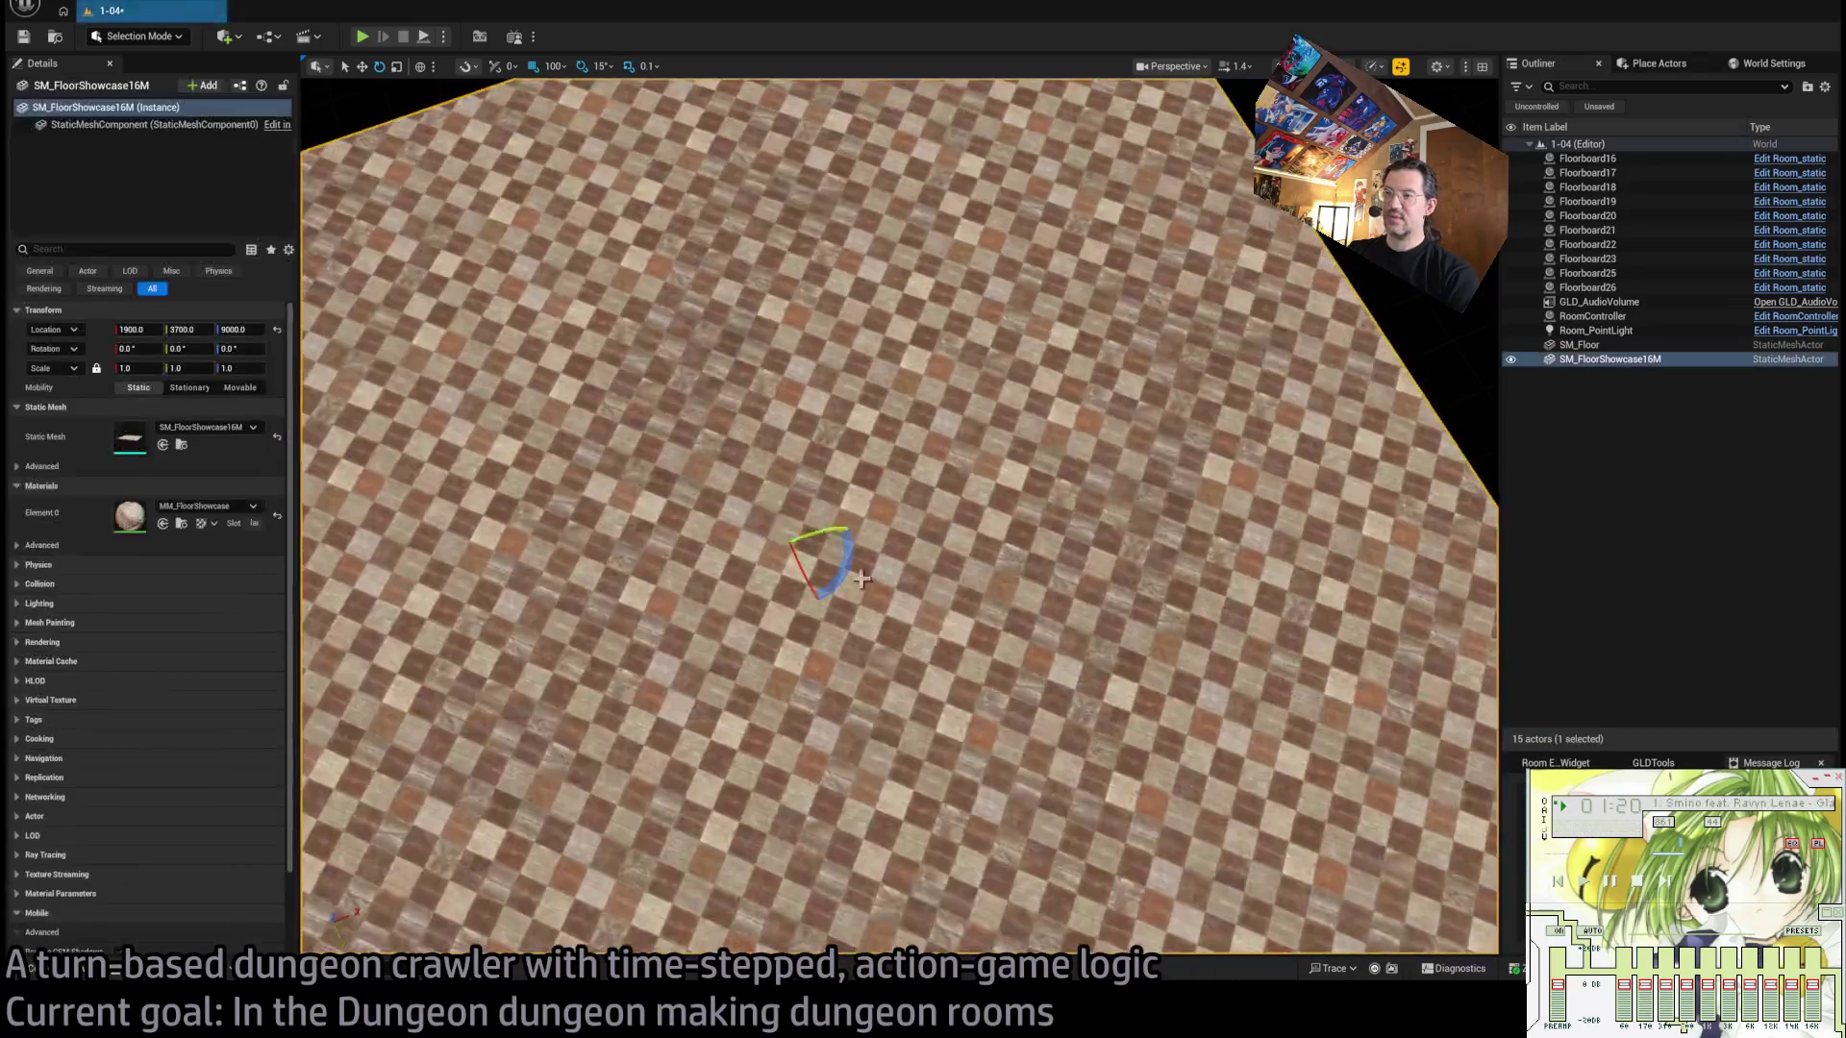
pyautogui.scroll(-5, 846, 372)
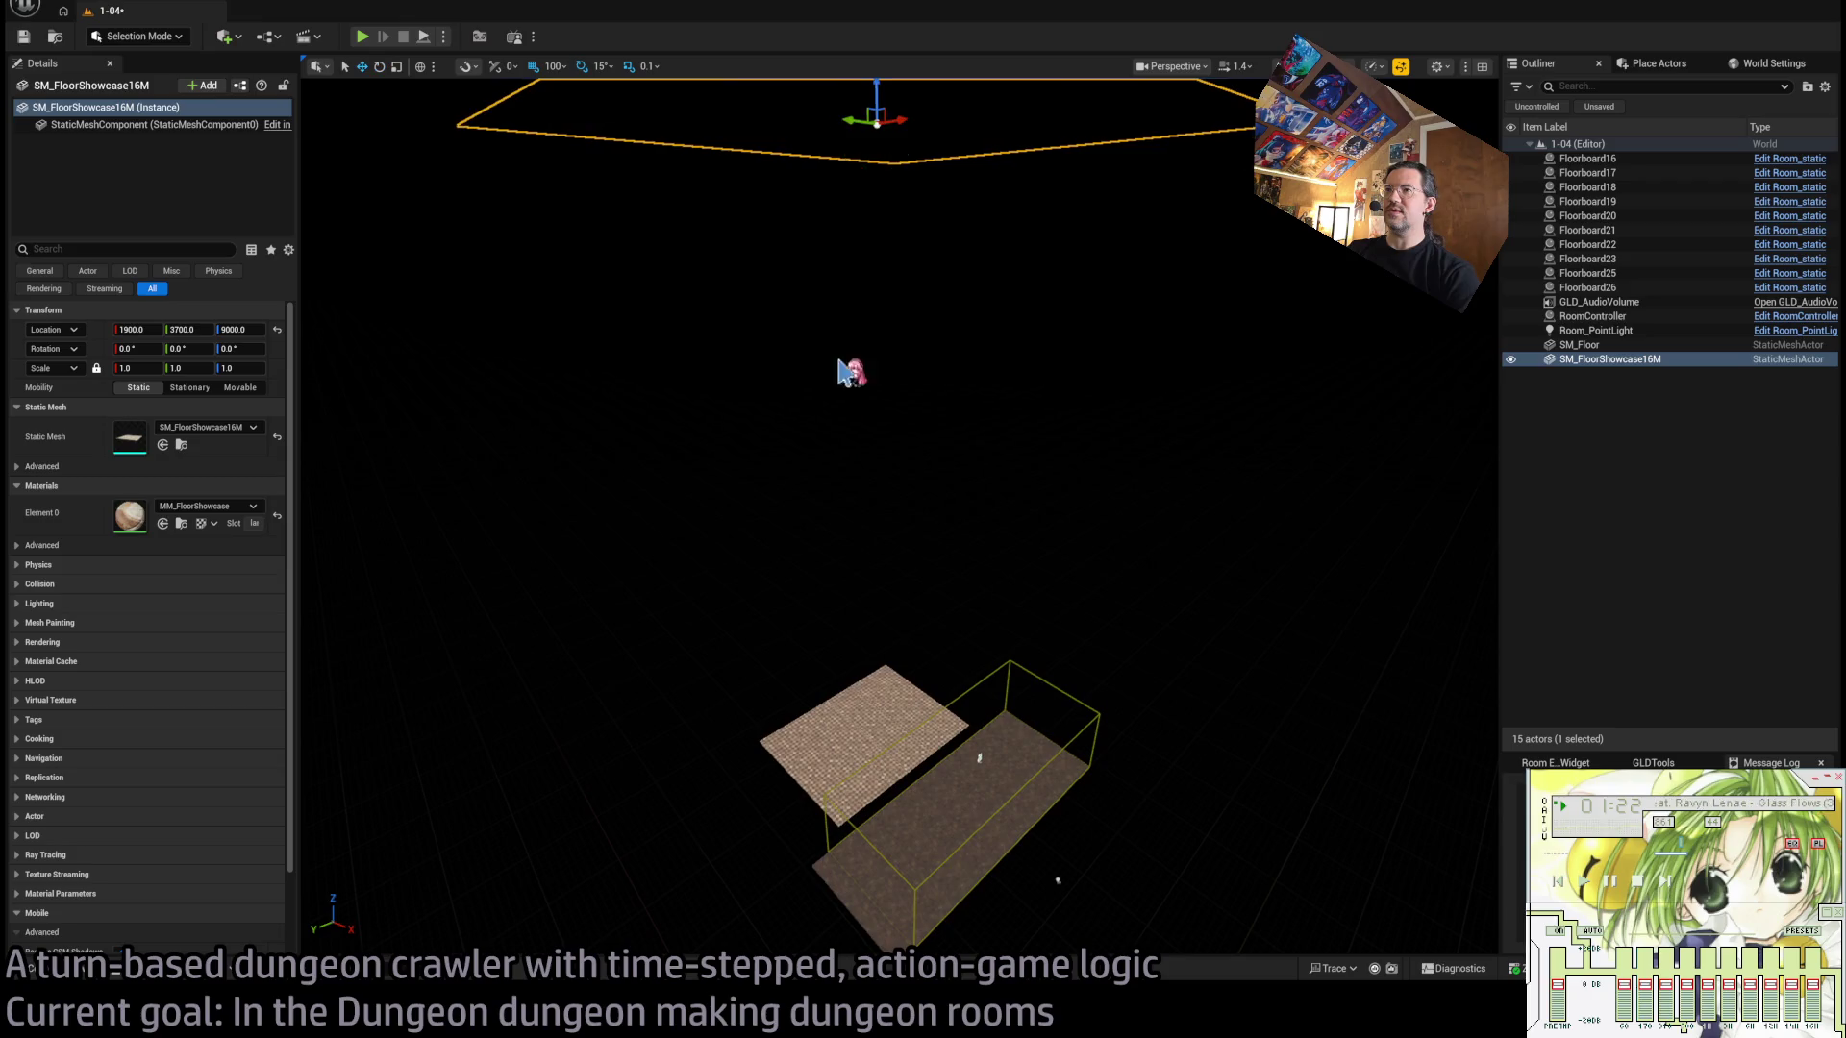
pyautogui.click(237, 329)
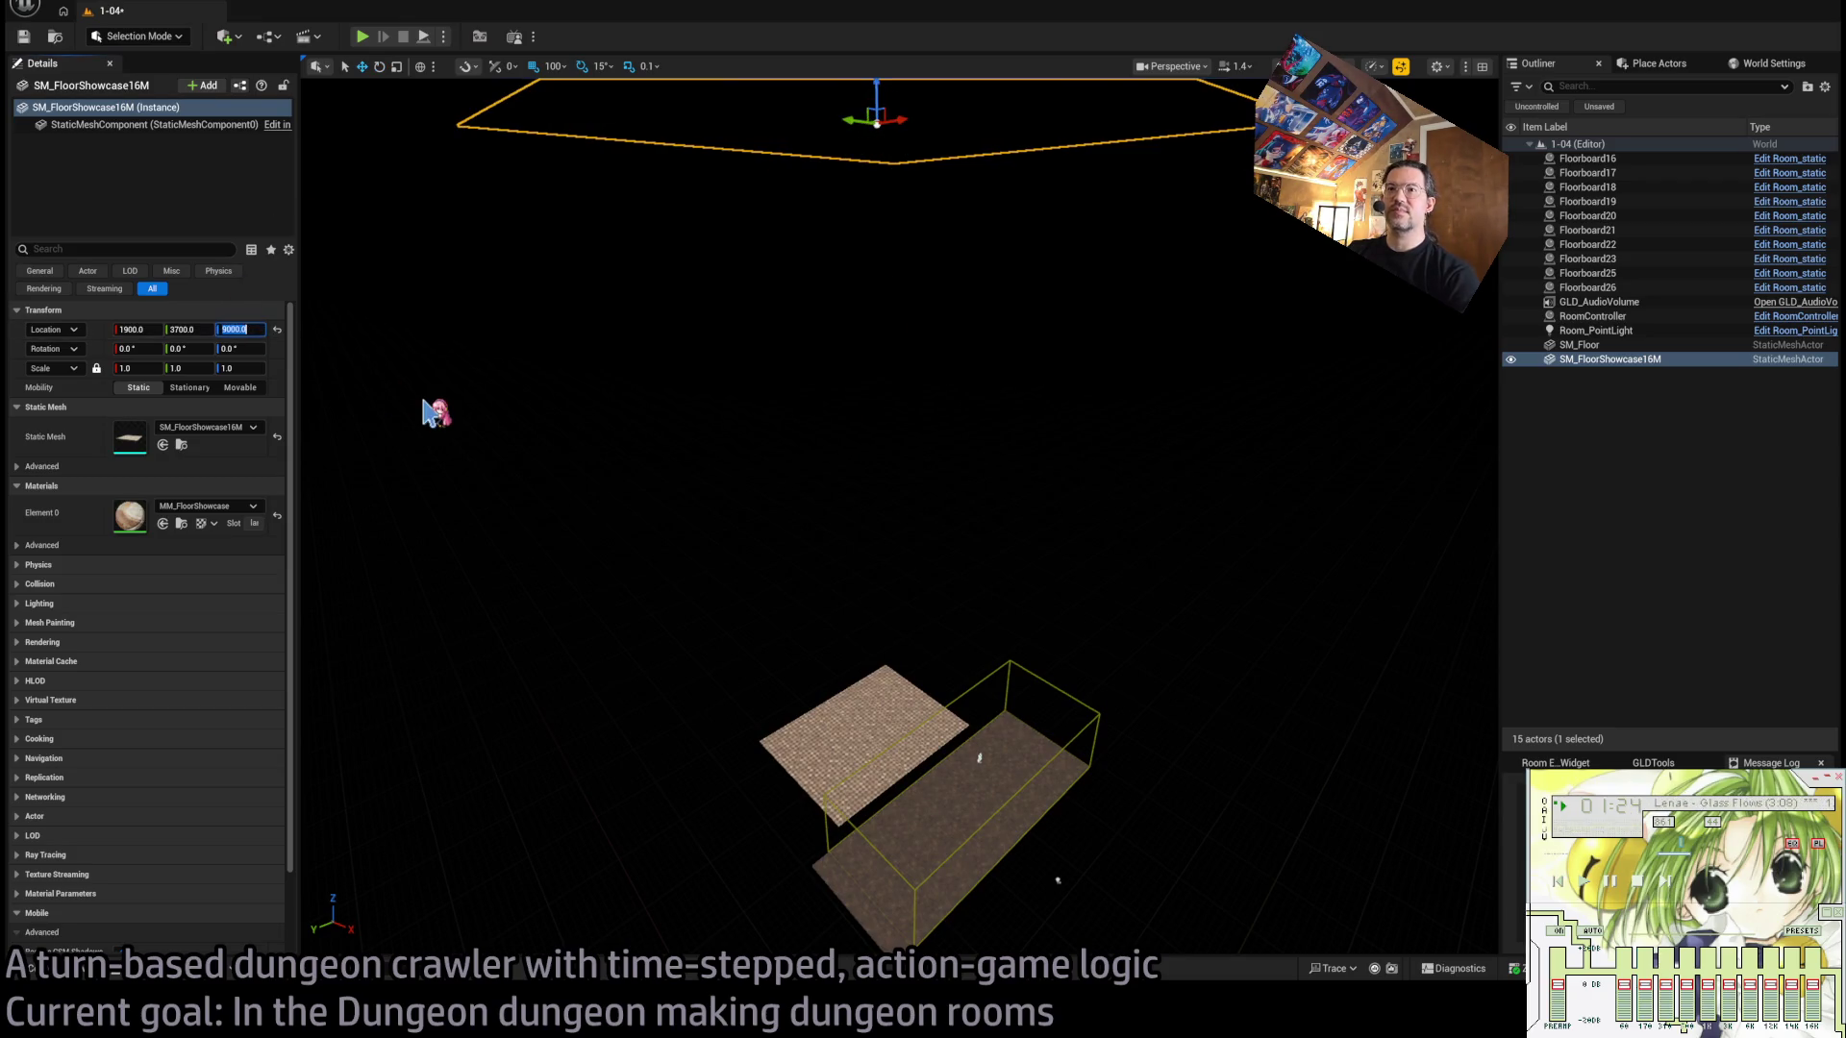
pyautogui.write('0200')
pyautogui.press('Return')
pyautogui.press('f')
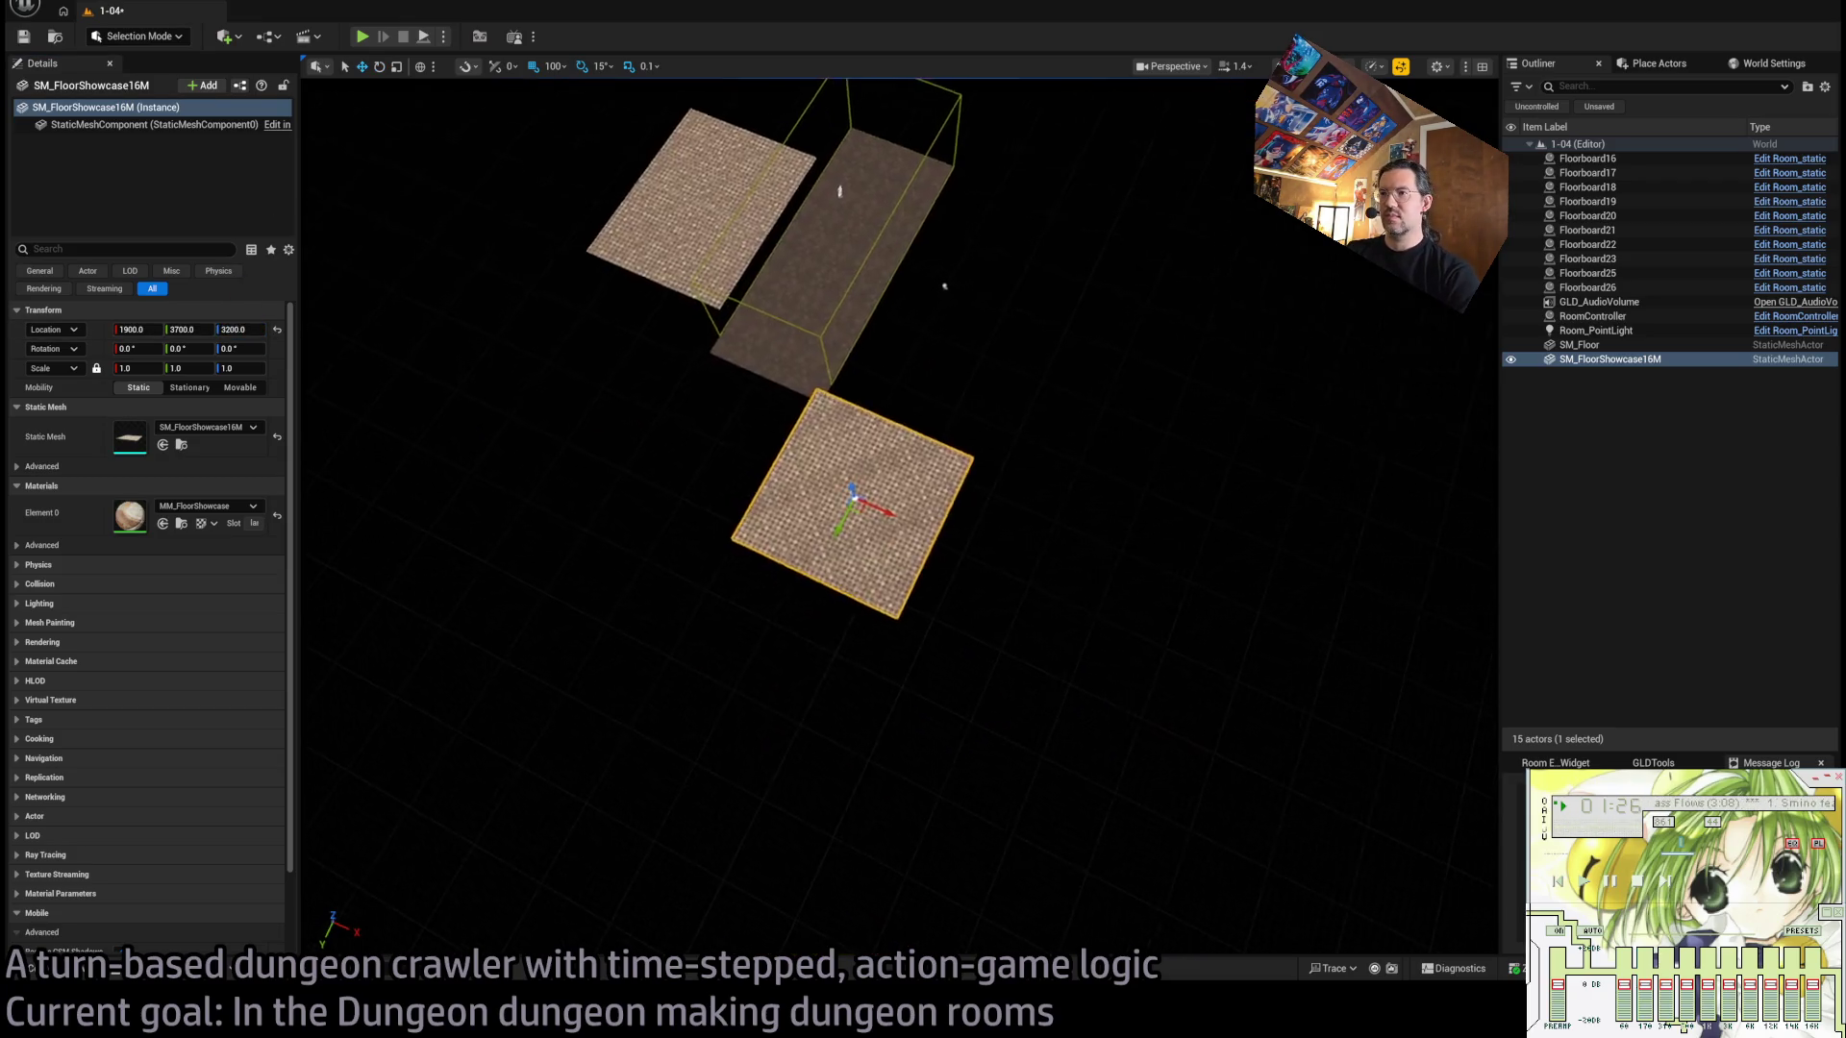
pyautogui.scroll(6, 952, 403)
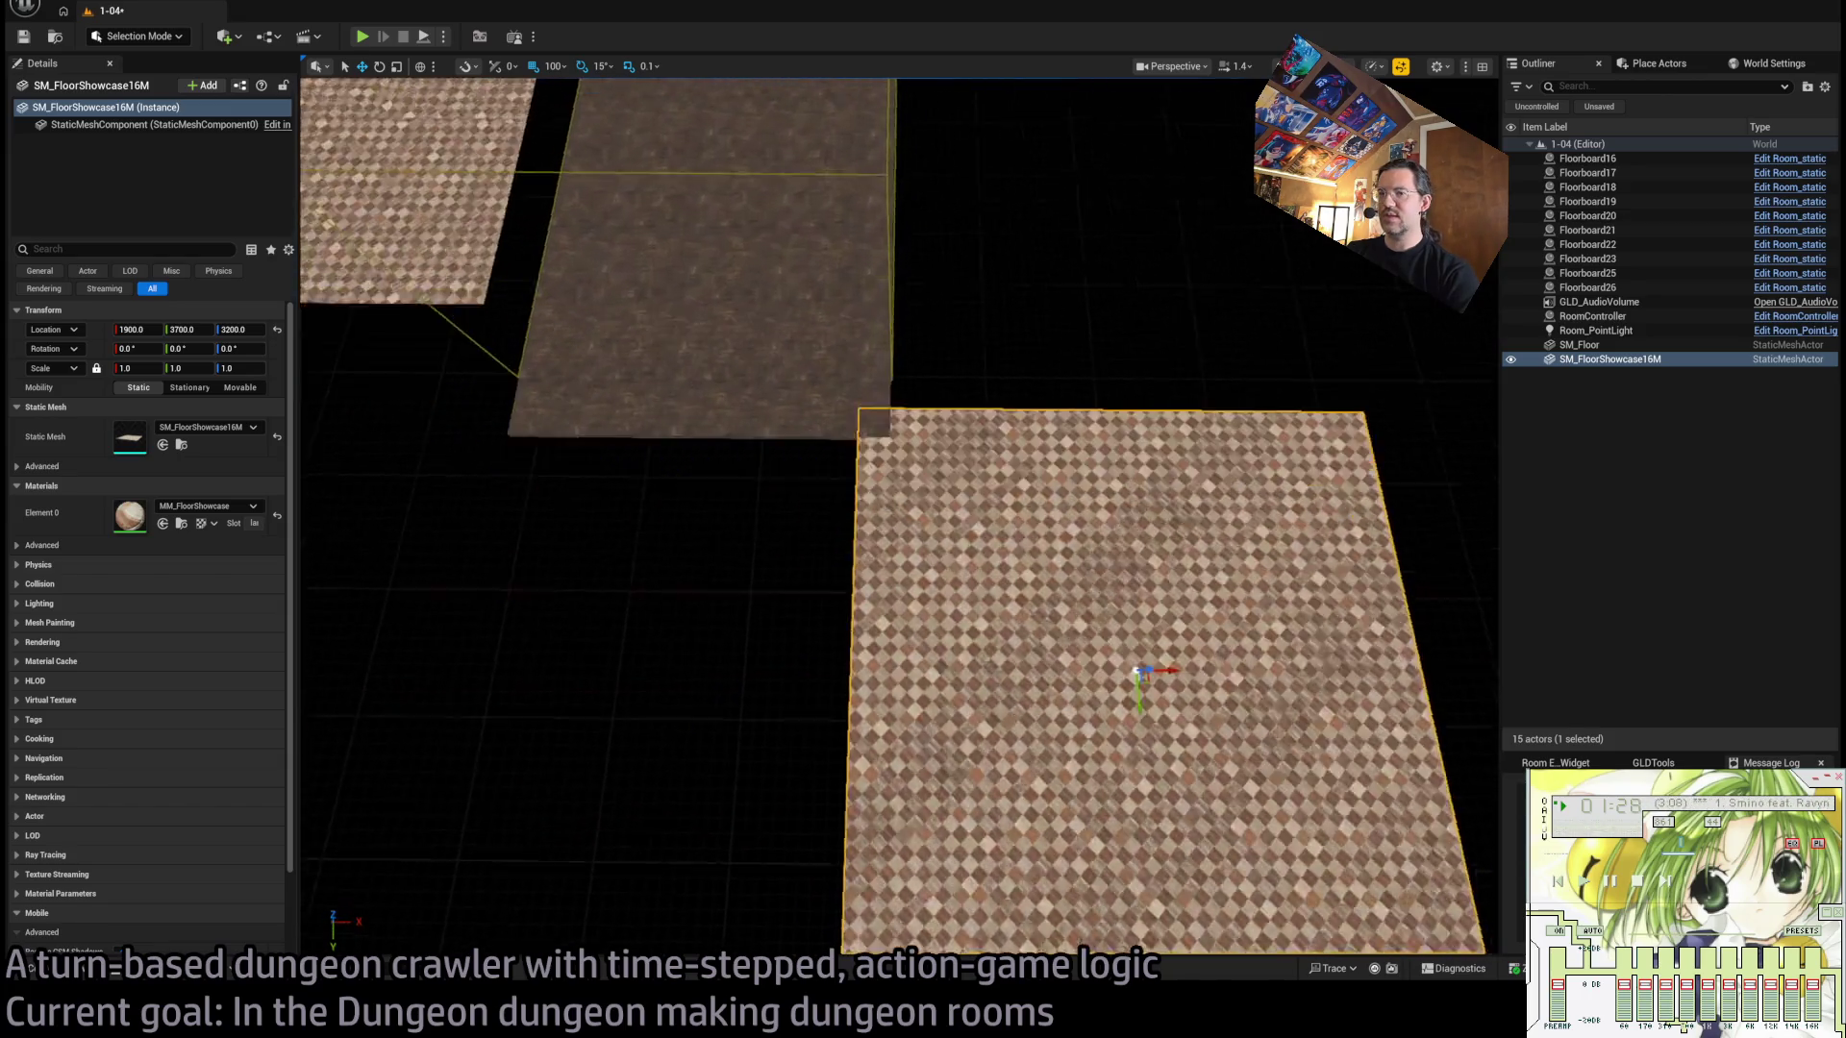
# Swap the 16M floor for an SM_FloorShowcase4M tile at height 3200, removing the duplicate tile.
pyautogui.click(28, 966)
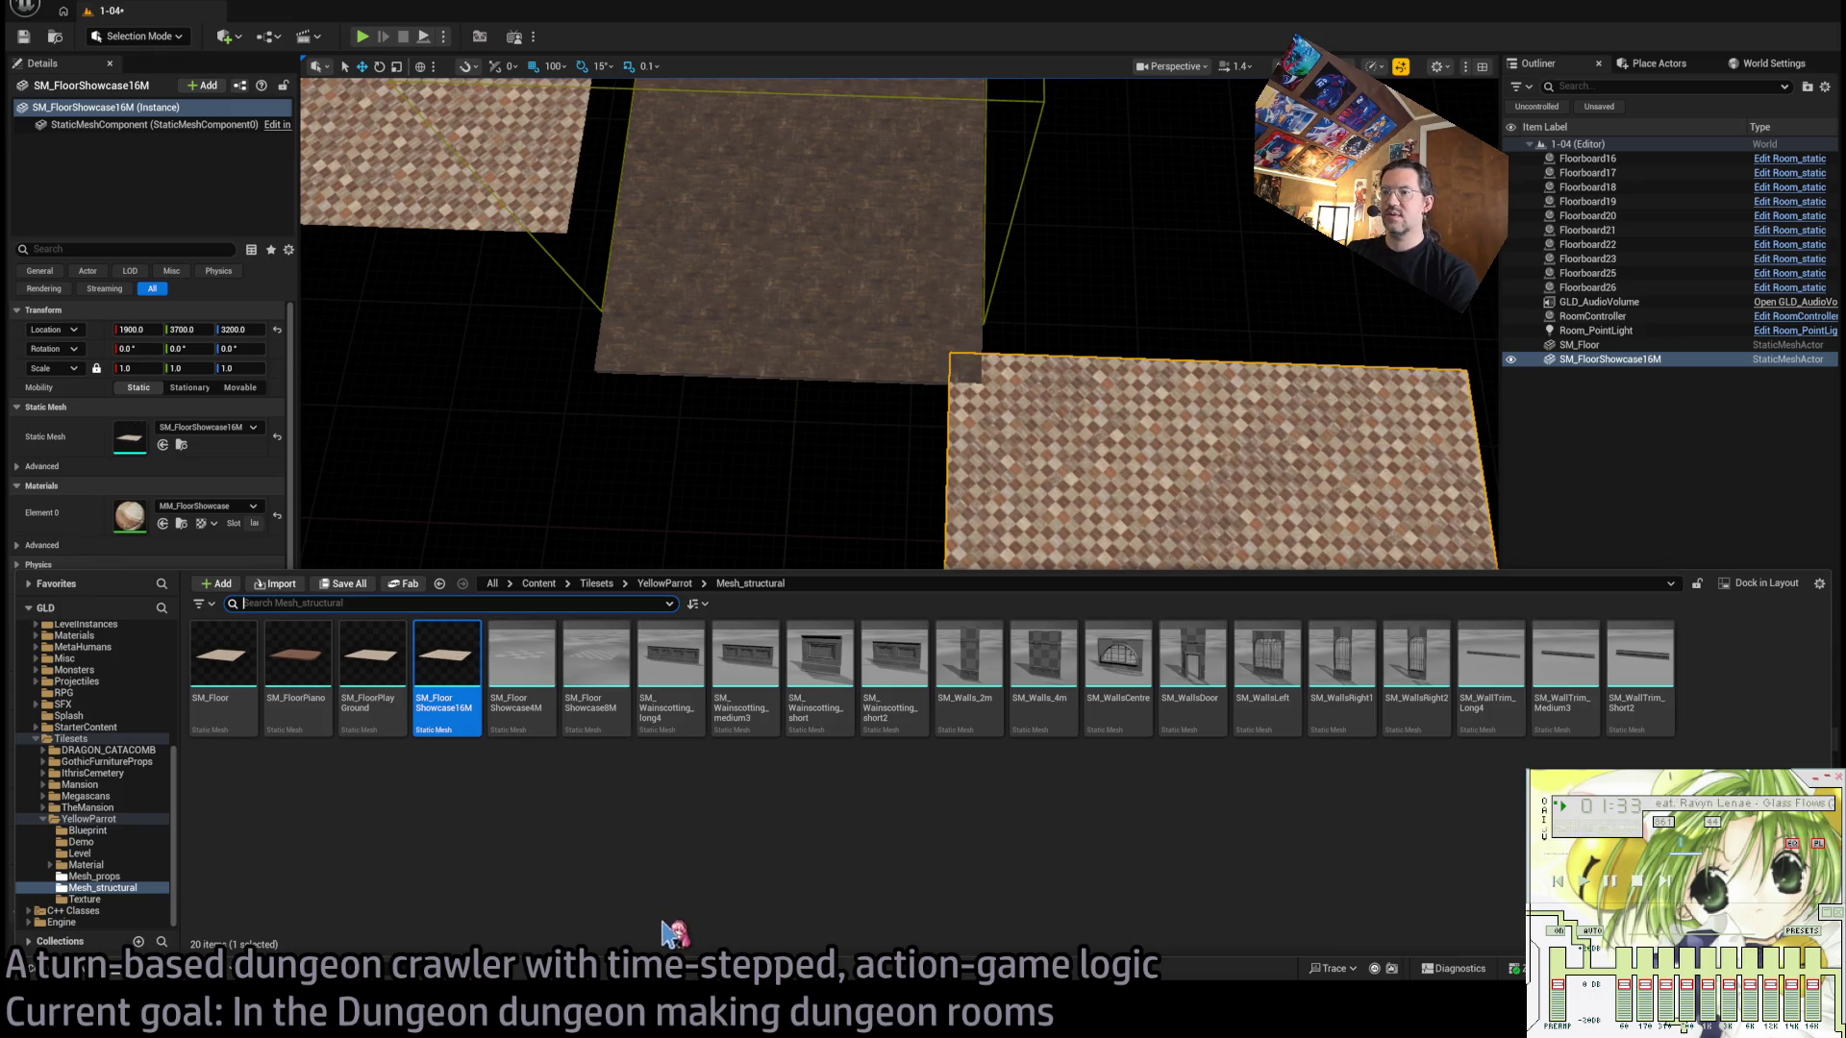
pyautogui.moveTo(577, 835)
pyautogui.mouseDown()
pyautogui.moveTo(452, 673)
pyautogui.moveTo(692, 625)
pyautogui.moveTo(655, 707)
pyautogui.mouseUp()
pyautogui.hotkey('ctrl', 'z')
pyautogui.moveTo(235, 327); pyautogui.dragTo(298, 333)
pyautogui.moveTo(756, 529)
pyautogui.mouseDown()
pyautogui.moveTo(757, 495)
pyautogui.moveTo(853, 751)
pyautogui.moveTo(972, 710)
pyautogui.mouseUp()
pyautogui.scroll(5, 972, 709)
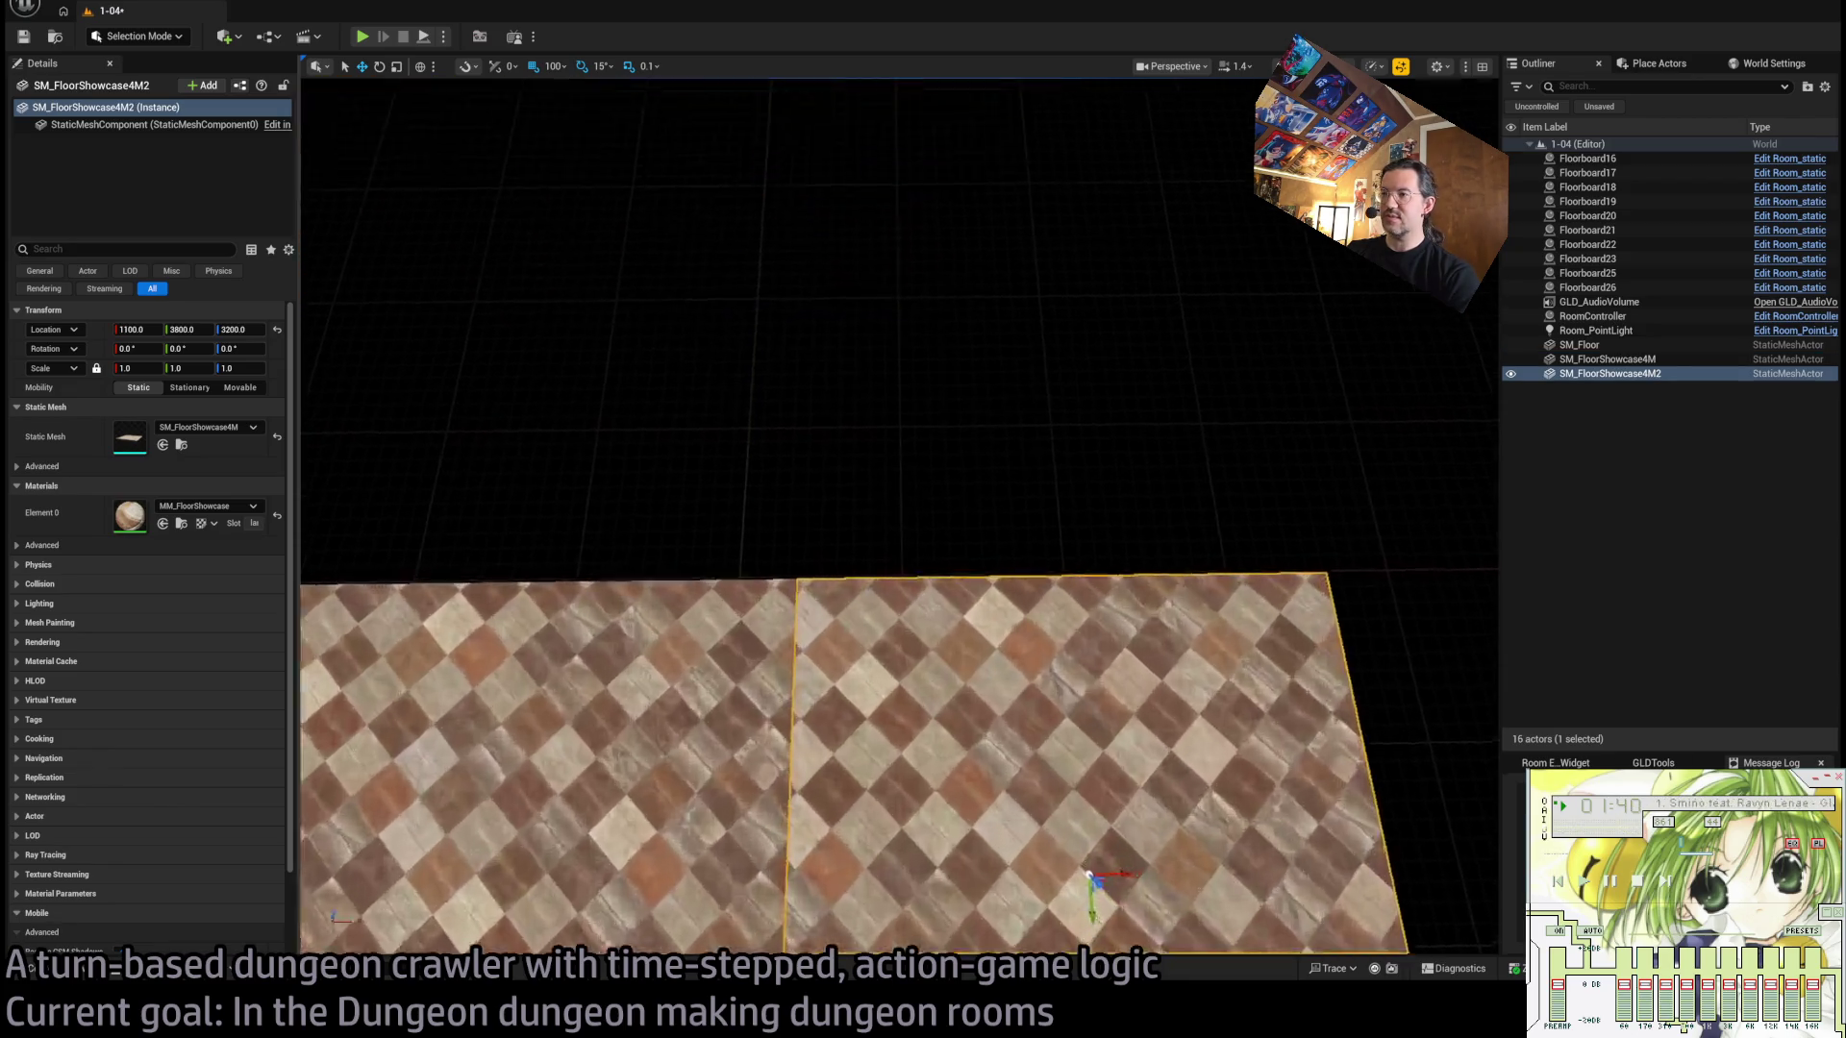
pyautogui.scroll(-5, 914, 761)
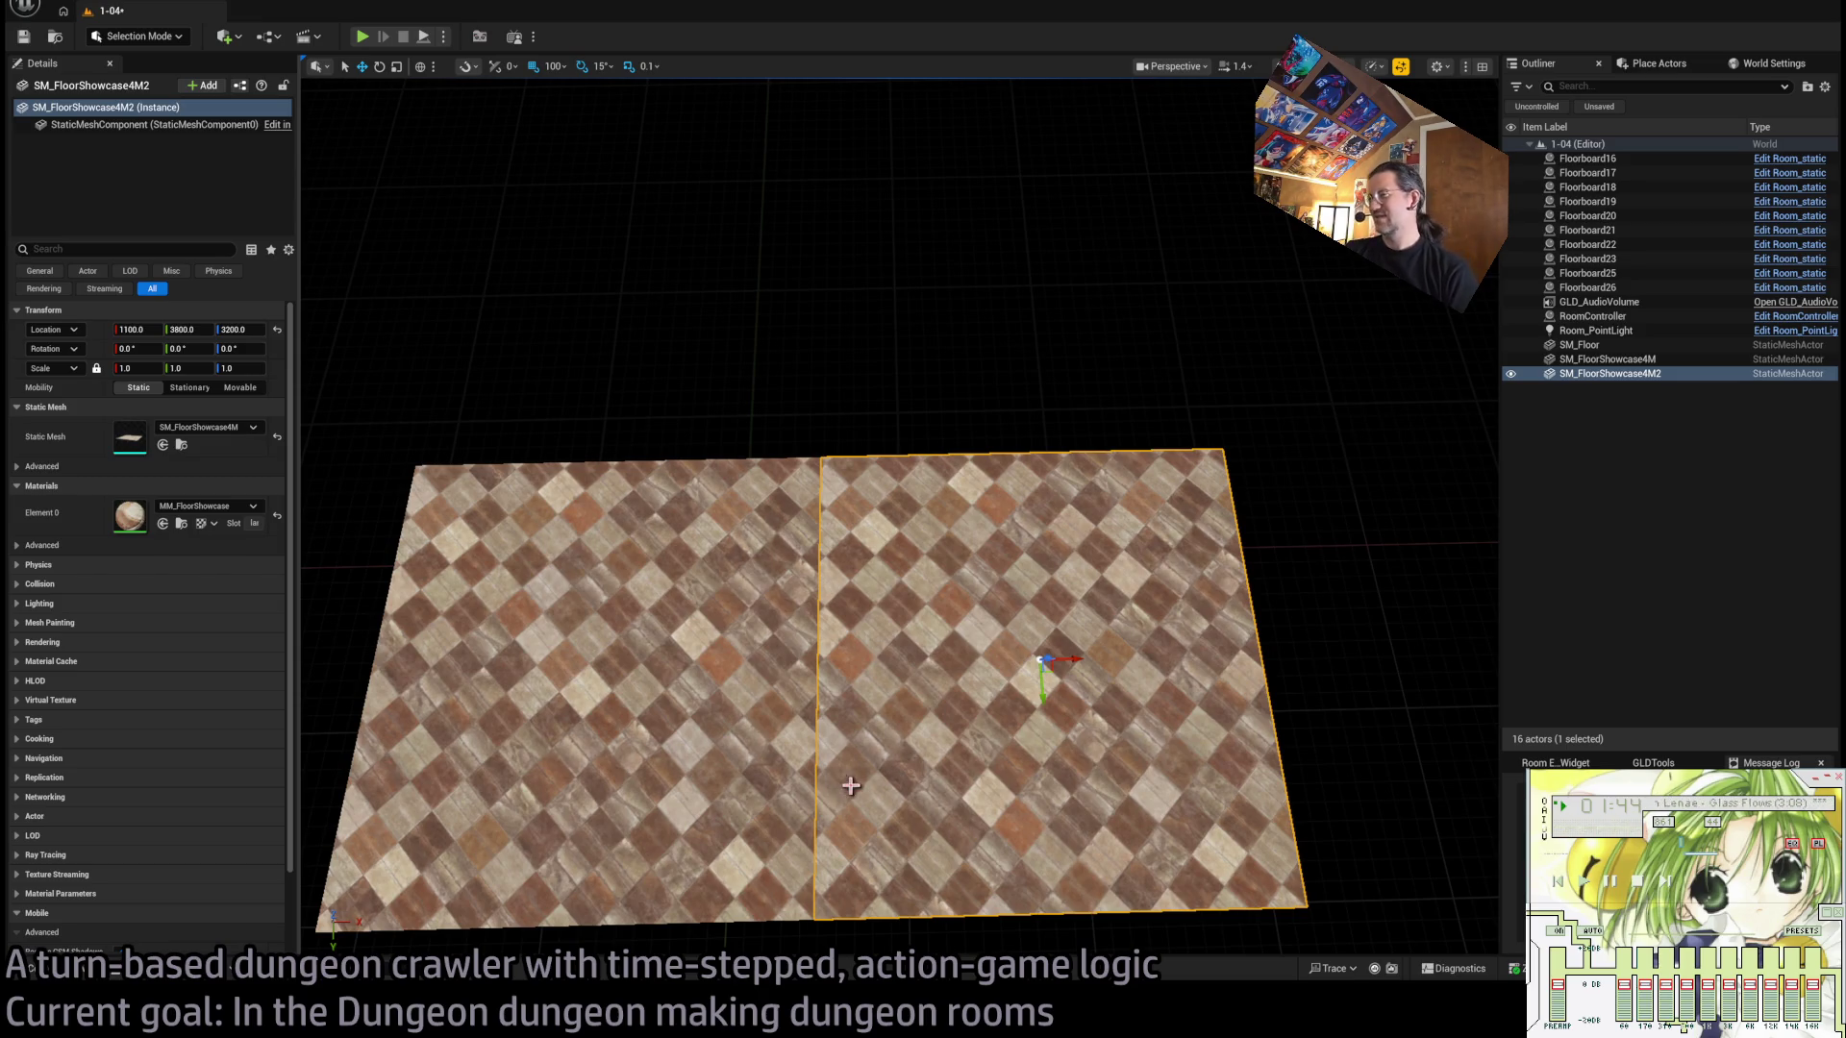
pyautogui.click(758, 736)
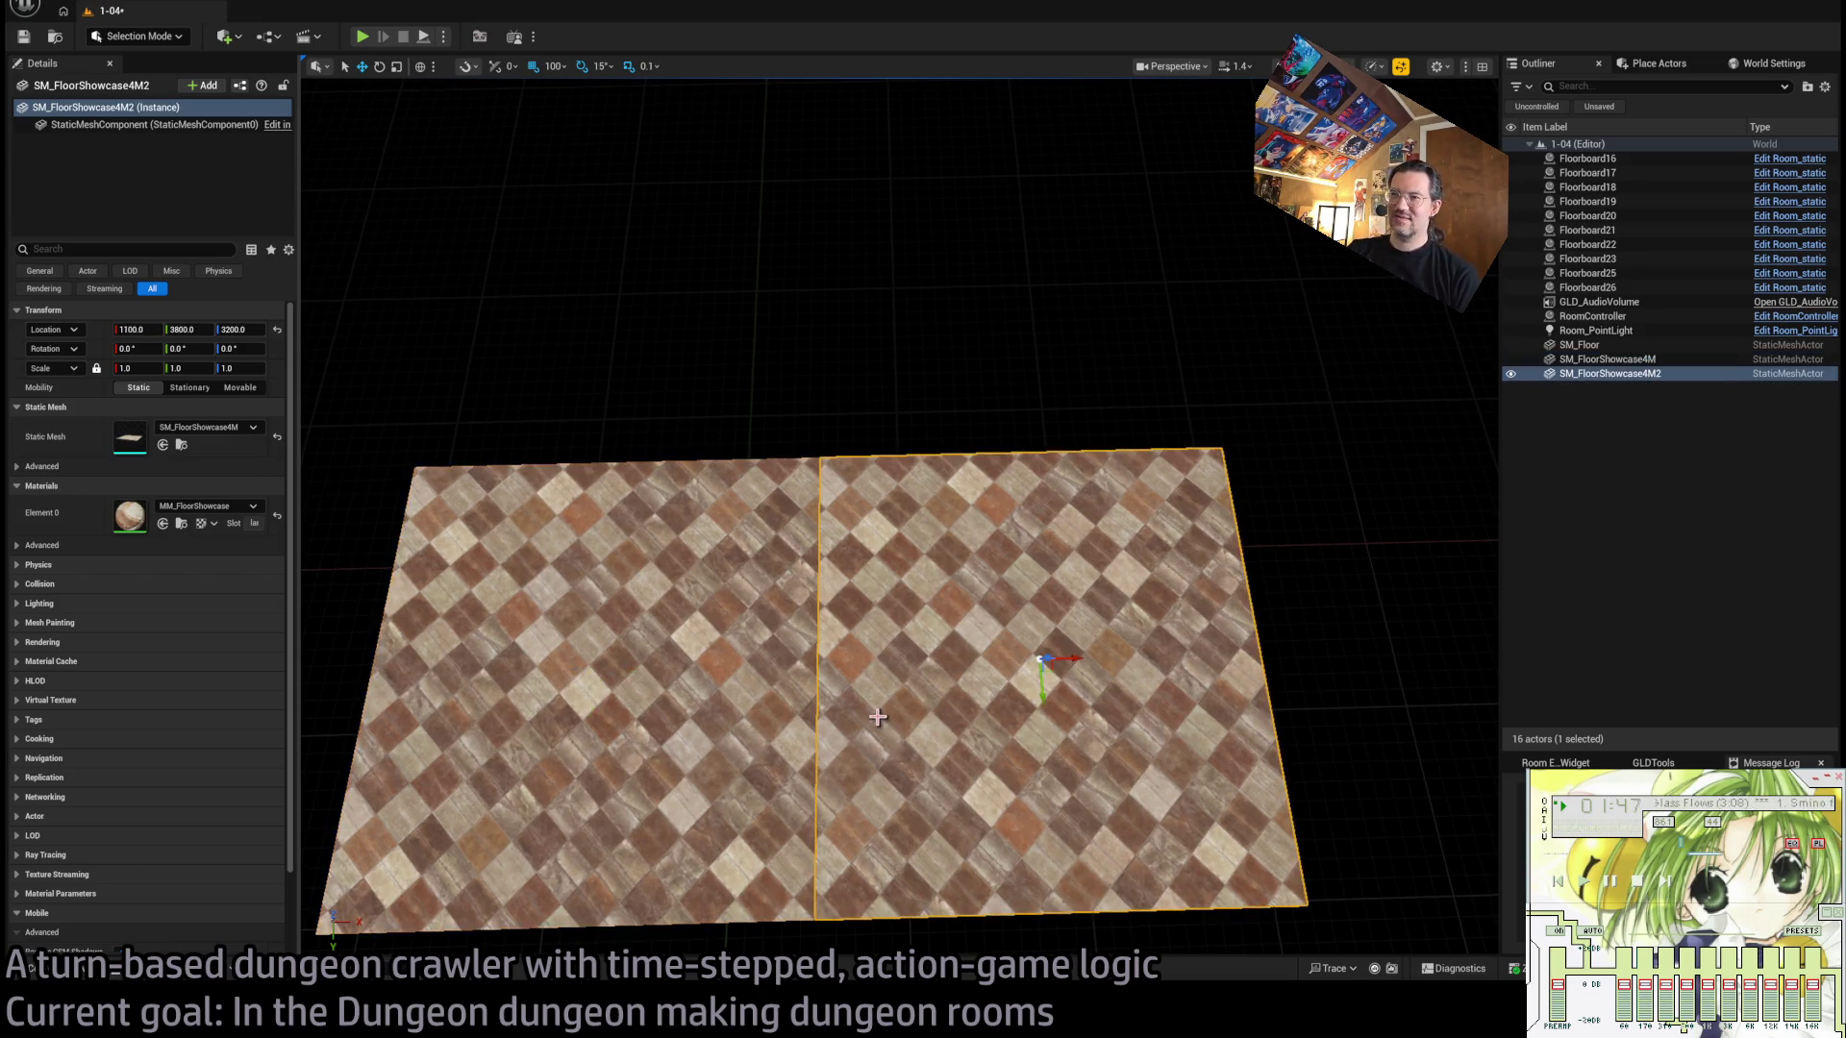
pyautogui.hotkey('ctrl', 'z')
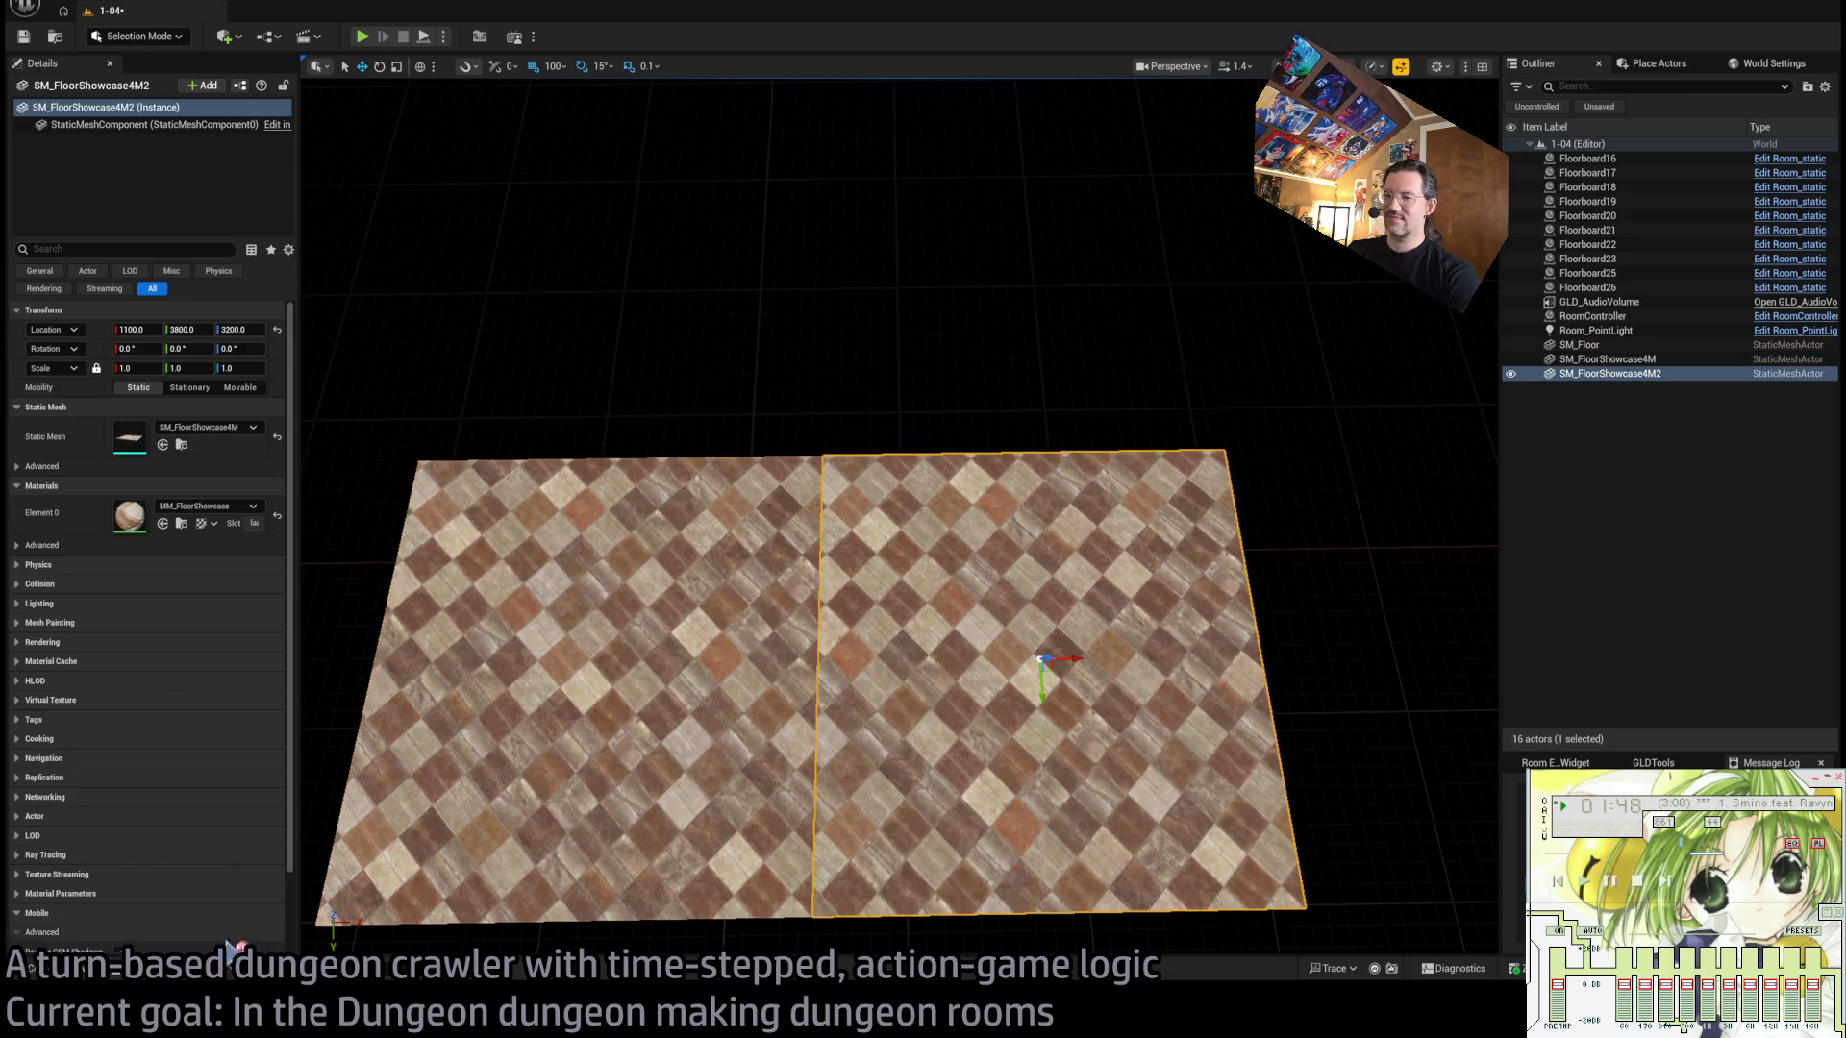
pyautogui.hotkey('ctrl', 'z')
# Place SM_FloorShowcase8M into the level at height 3200.
pyautogui.hotkey('ctrl', 'space')
pyautogui.click(599, 711)
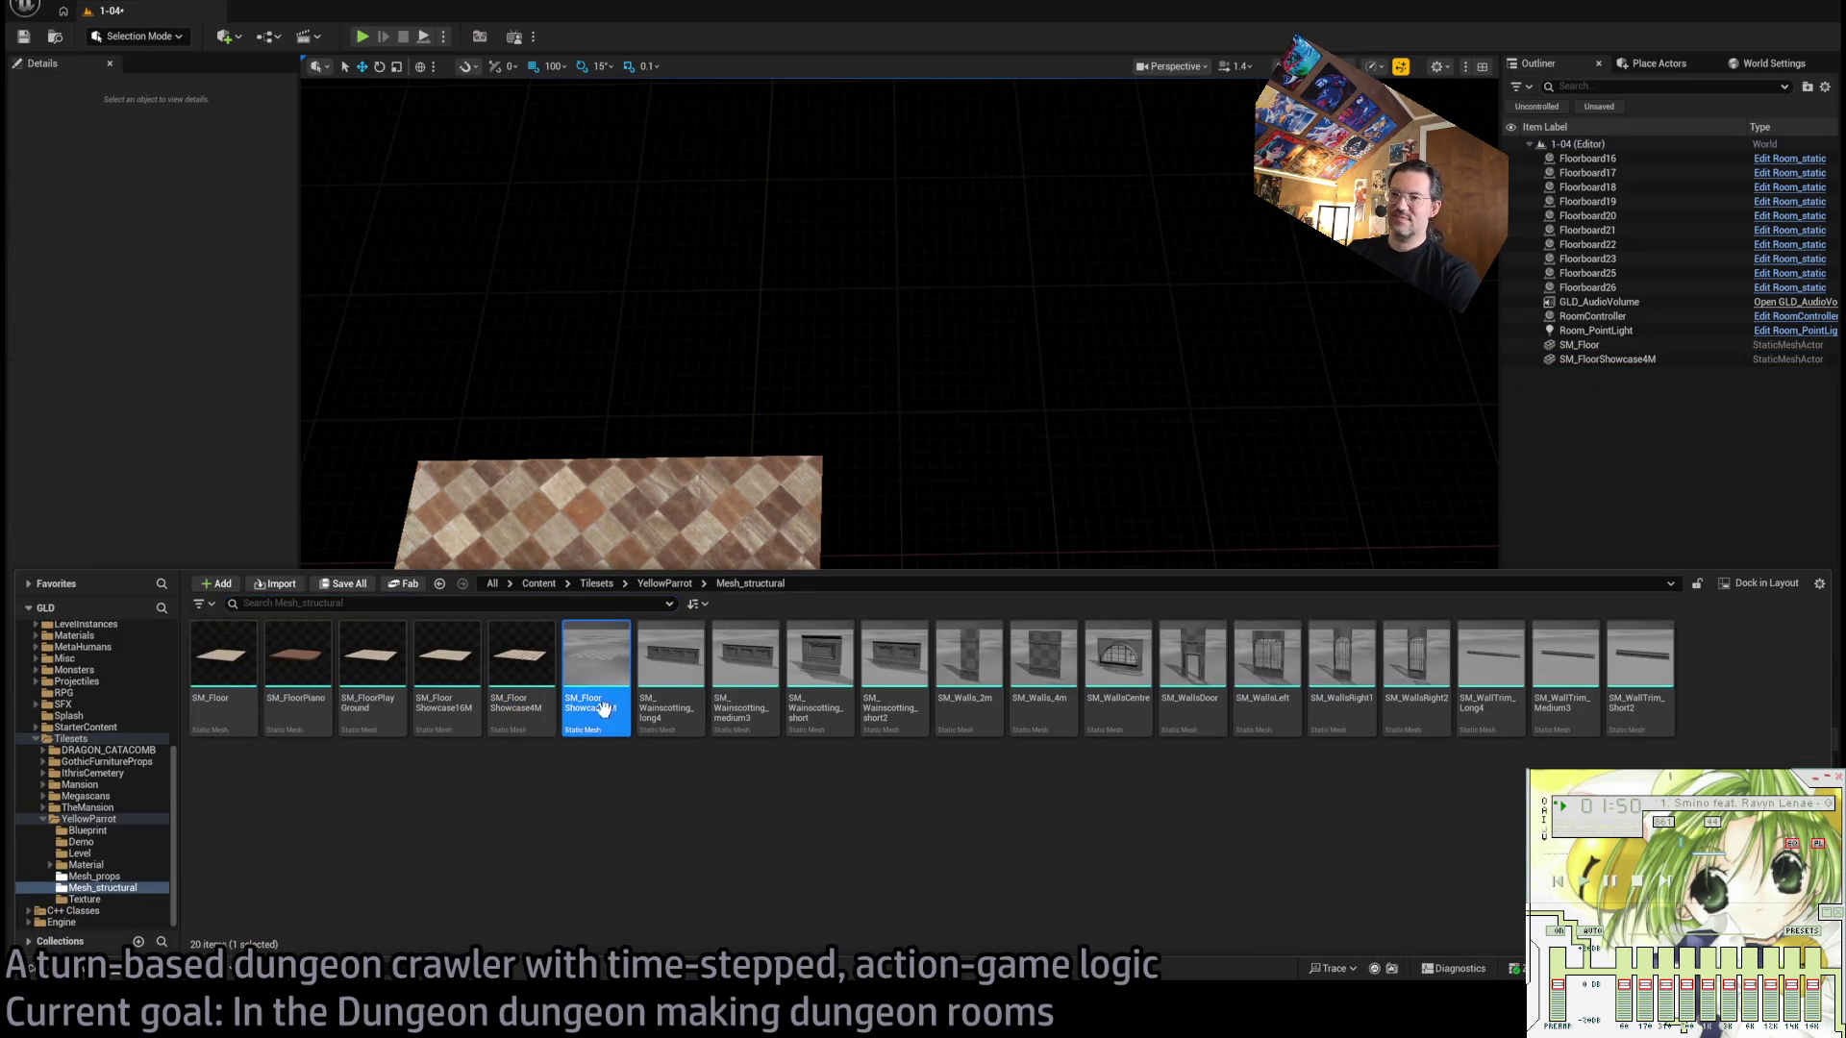
pyautogui.moveTo(621, 681)
pyautogui.mouseDown()
pyautogui.moveTo(1171, 615)
pyautogui.moveTo(1210, 661)
pyautogui.mouseUp()
pyautogui.write('32')
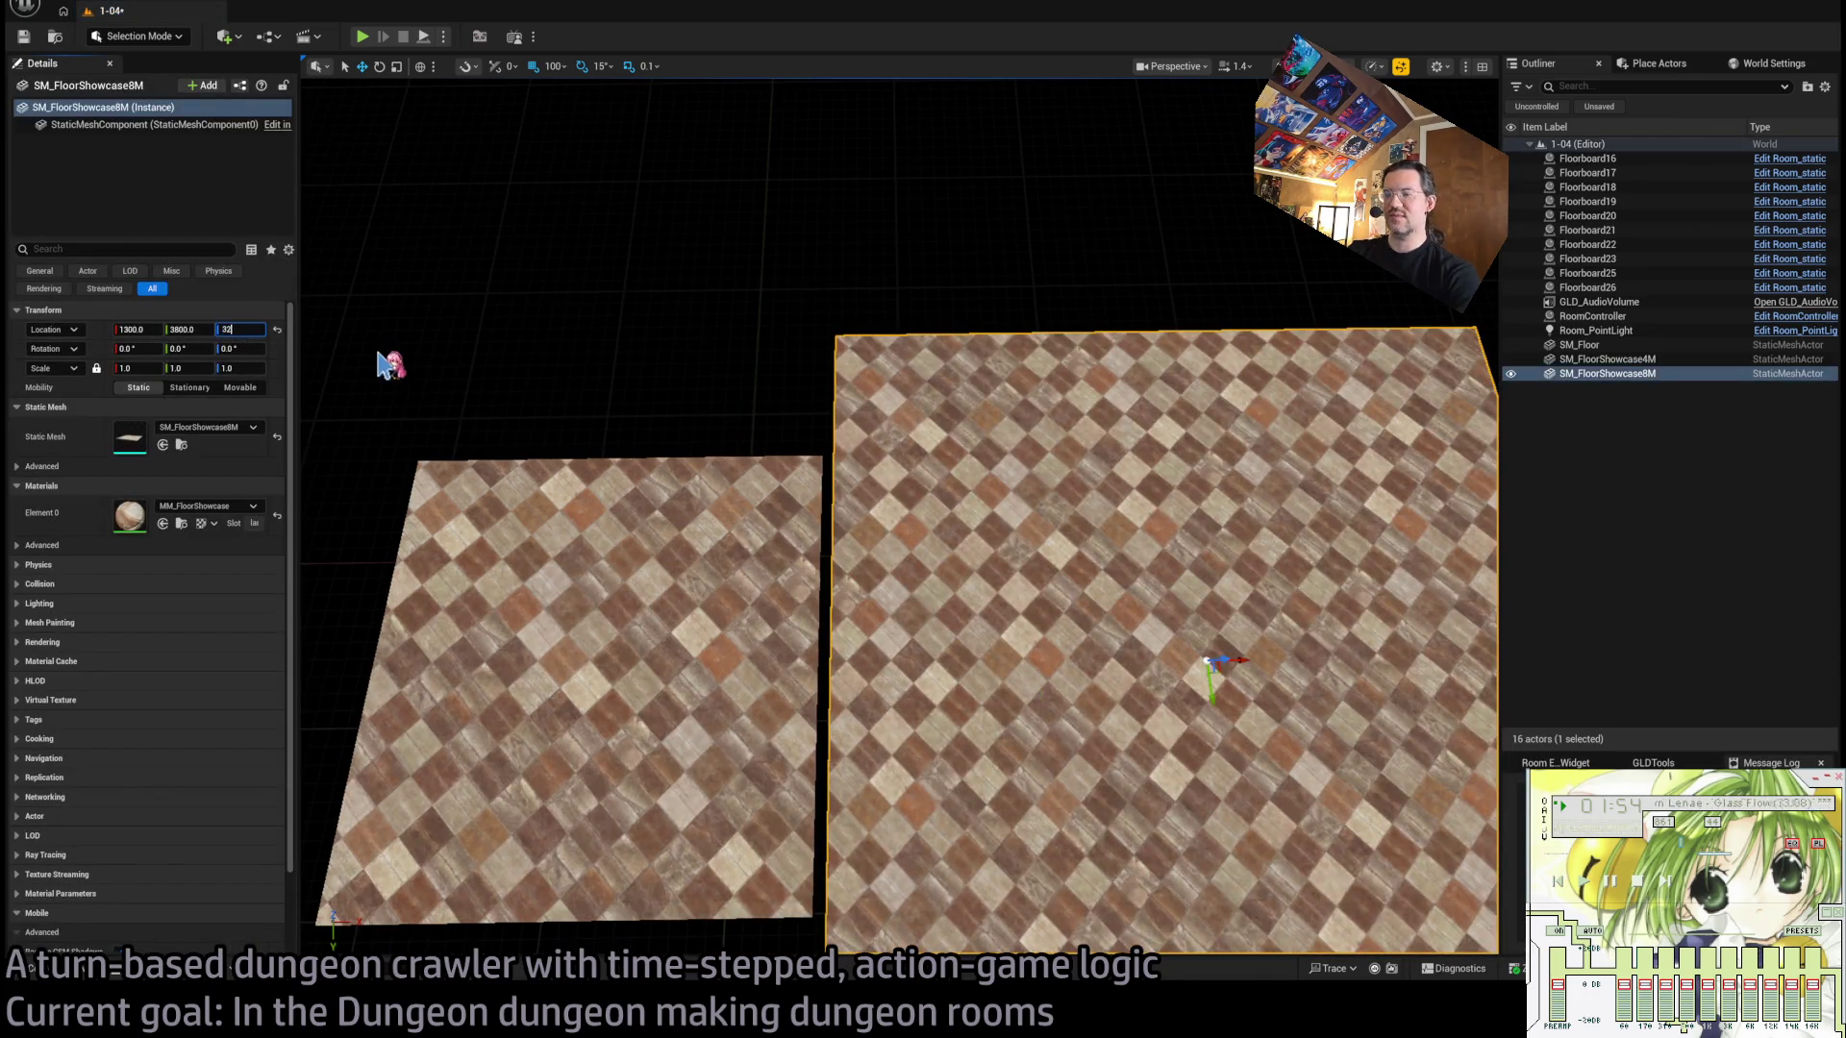
pyautogui.write('00')
pyautogui.press('Return')
# Duplicate the 8M tile right beside the original and deselect everything.
pyautogui.scroll(-5, 774, 574)
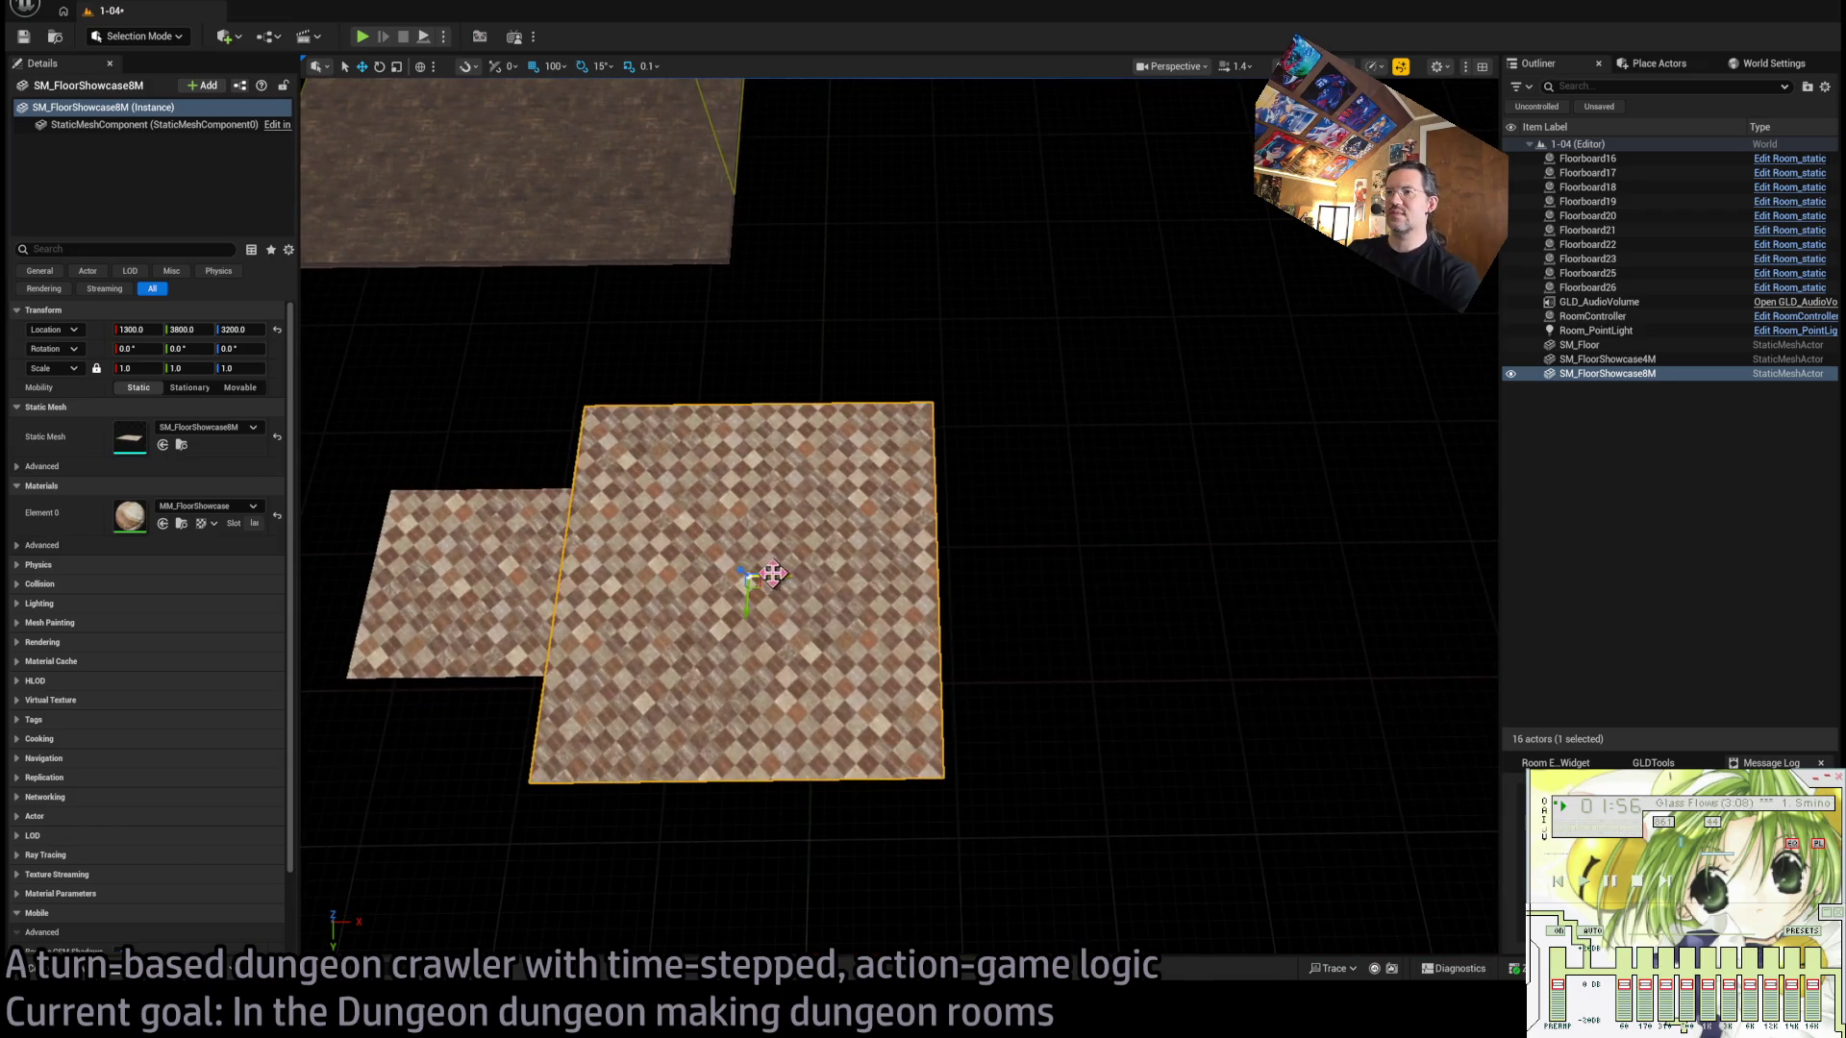
pyautogui.moveTo(773, 574)
pyautogui.keyDown('alt'); pyautogui.mouseDown()
pyautogui.moveTo(1186, 577)
pyautogui.moveTo(1121, 609)
pyautogui.mouseUp(); pyautogui.keyUp('alt')
pyautogui.click(971, 876)
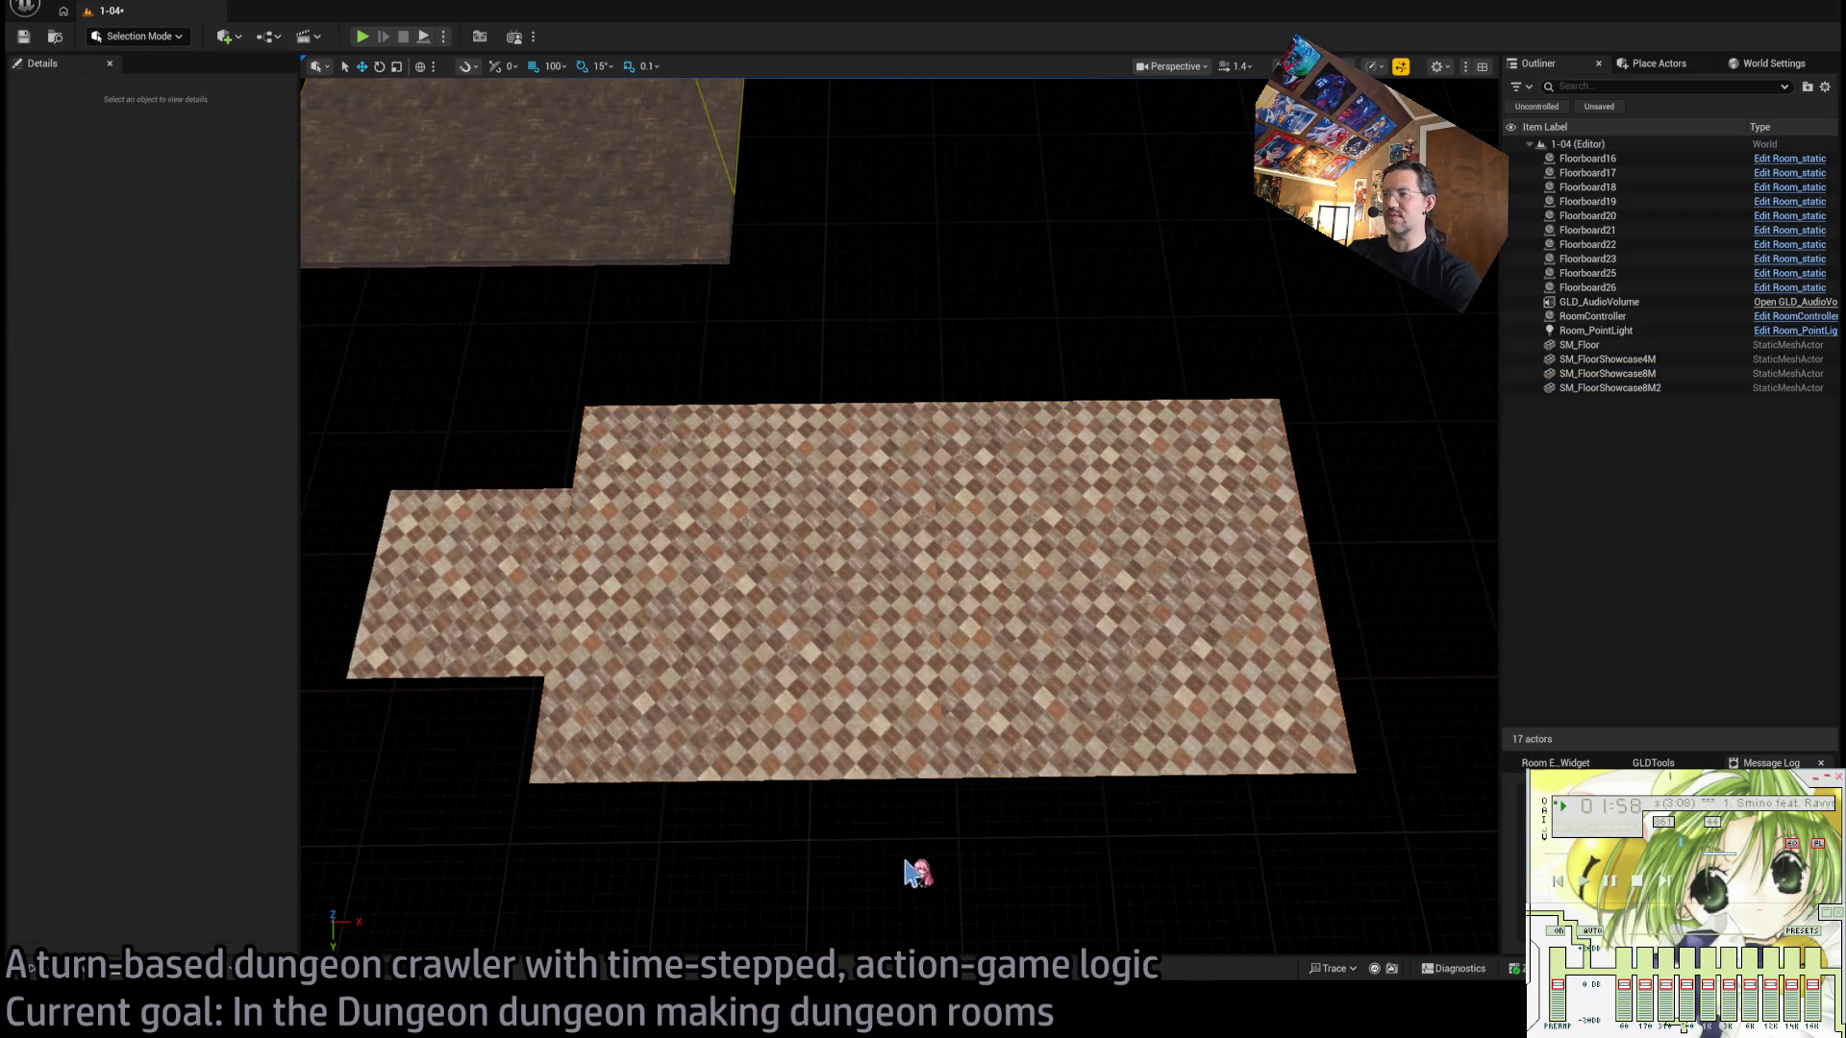
pyautogui.scroll(10, 914, 872)
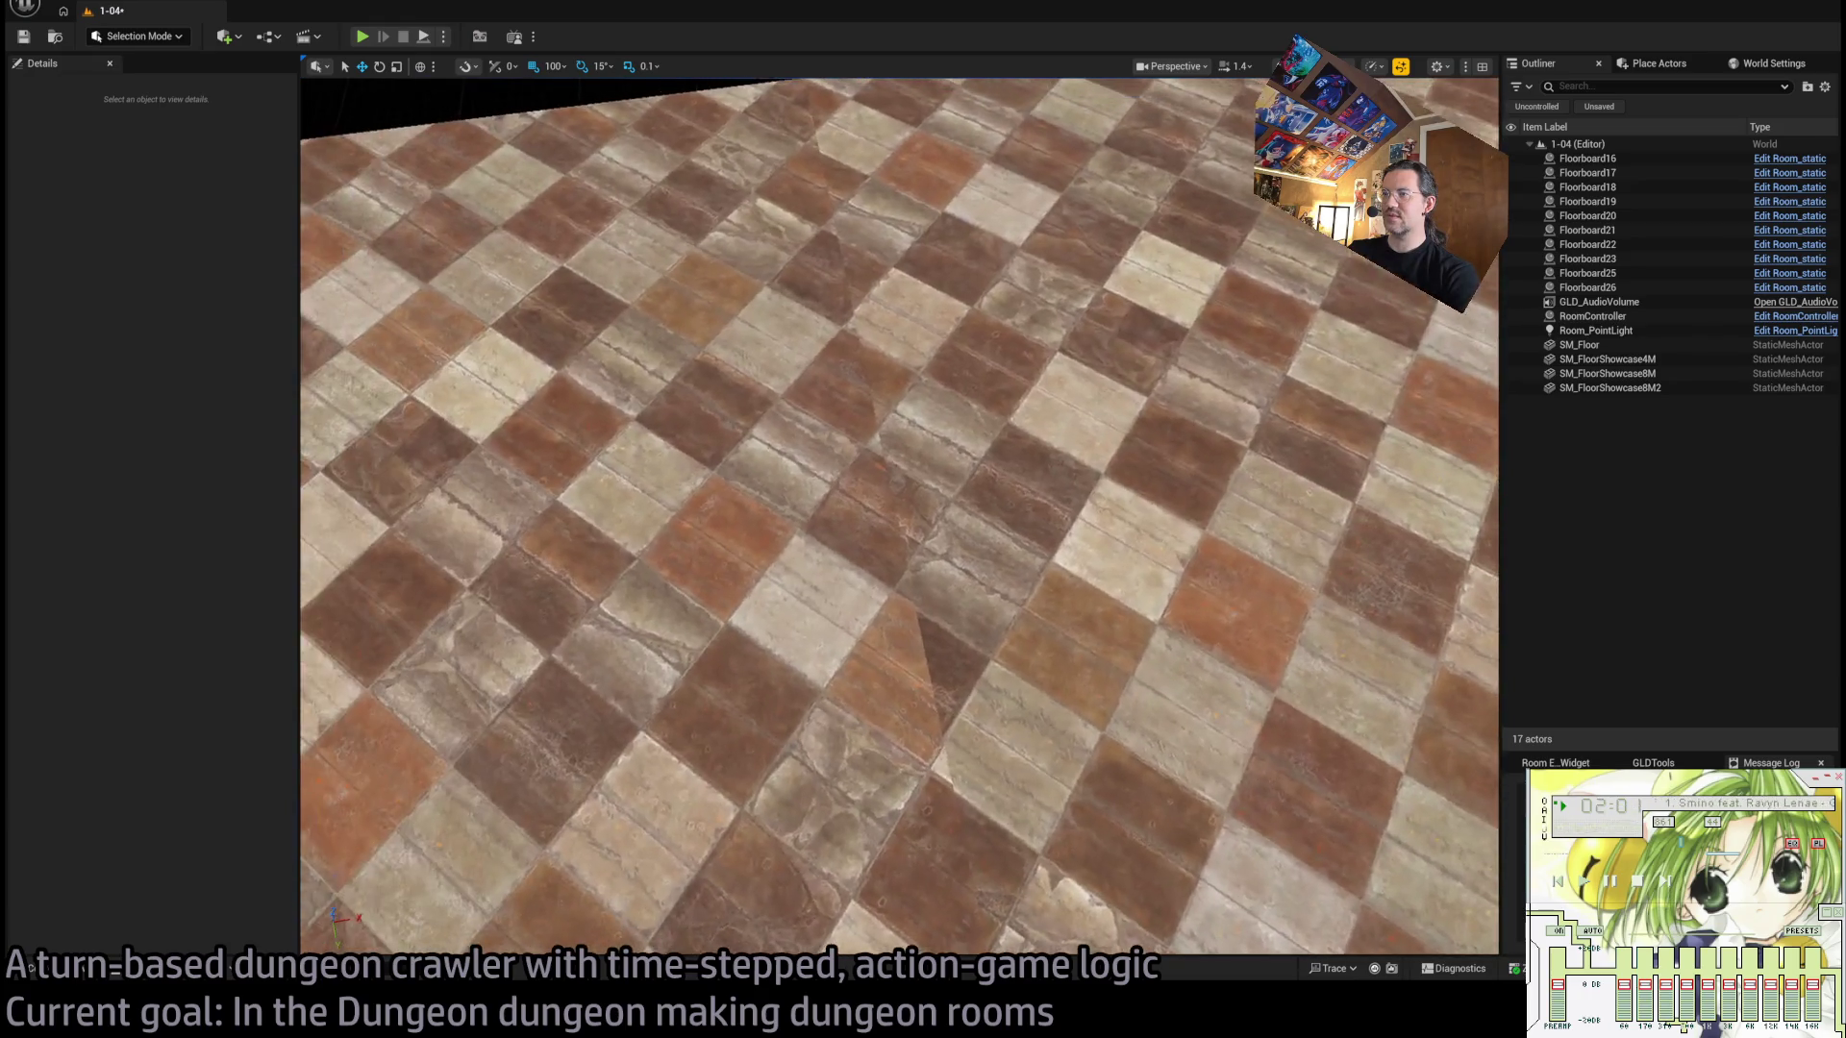
pyautogui.scroll(-10, 899, 516)
# Delete the SM_FloorShowcase4M tile and both 8M checkered tiles.
pyautogui.click(596, 615)
pyautogui.press('Delete')
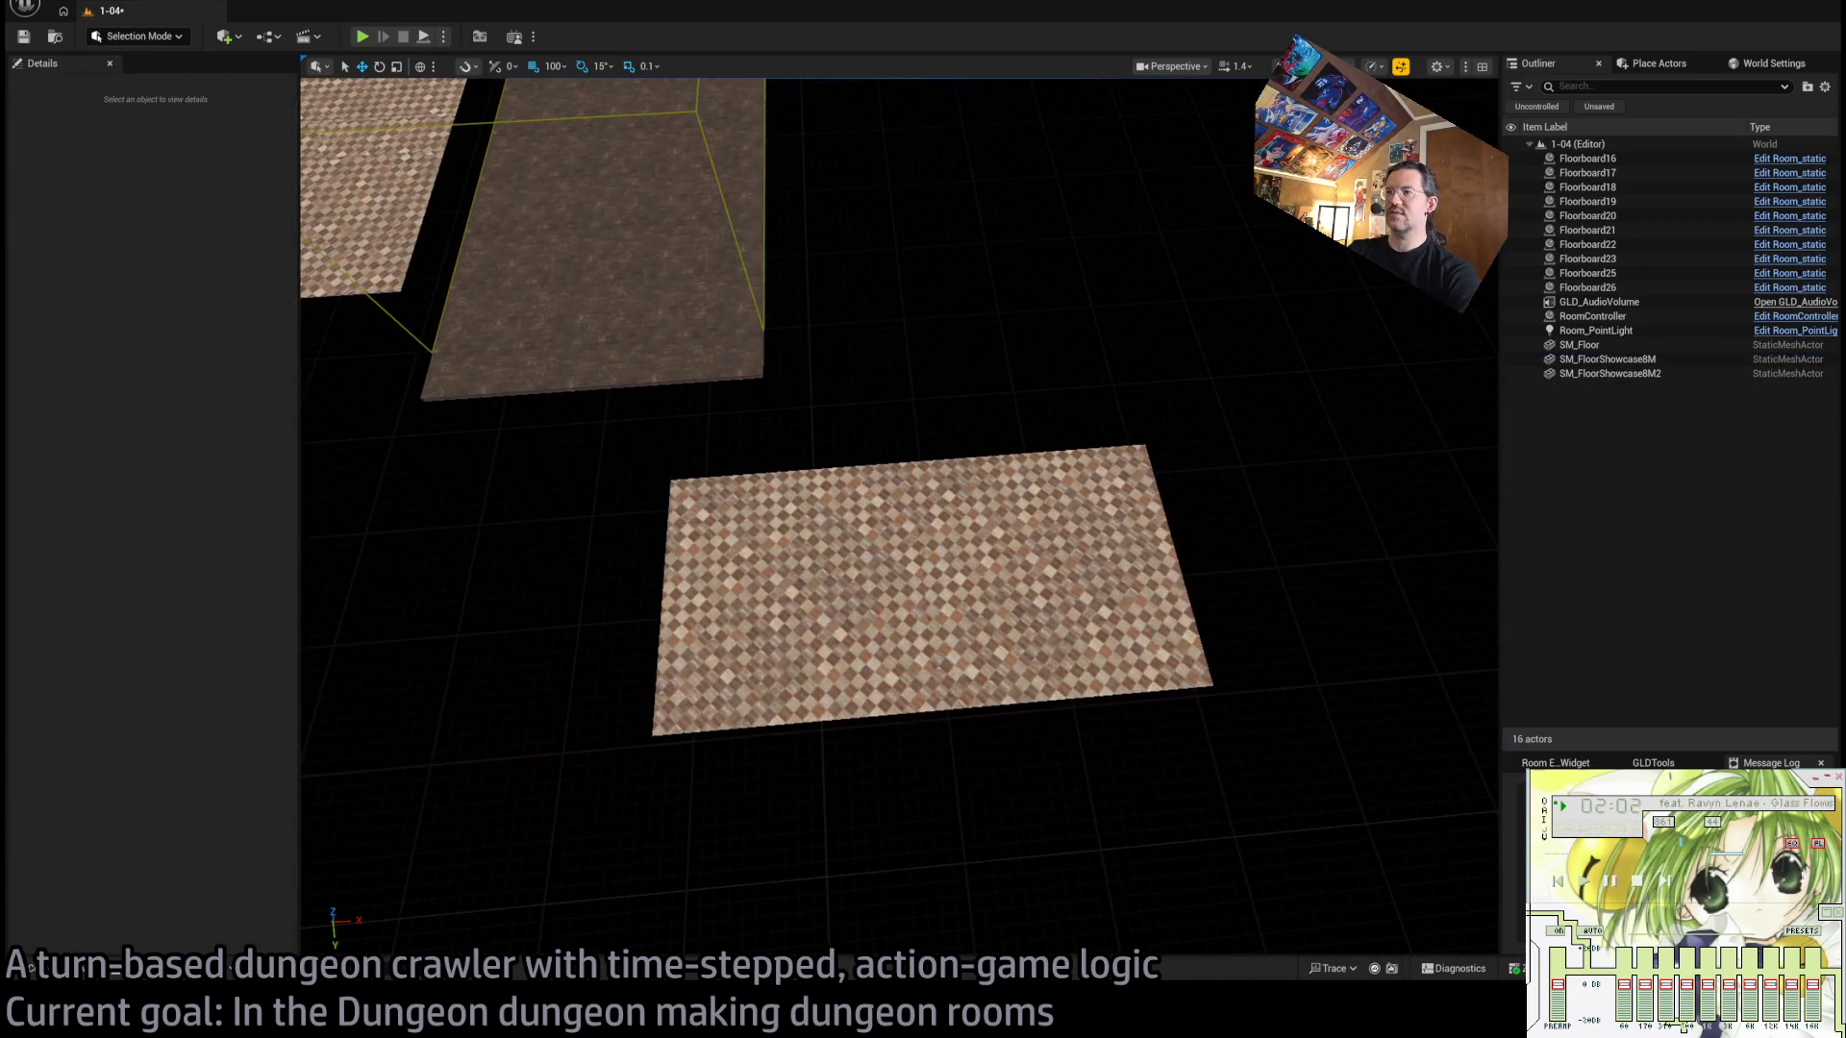
pyautogui.click(1058, 577)
pyautogui.press('Delete')
pyautogui.click(803, 602)
pyautogui.press('Delete')
# Browse the content drawer to the YellowParrot Material and Mesh_structural folders.
pyautogui.click(86, 971)
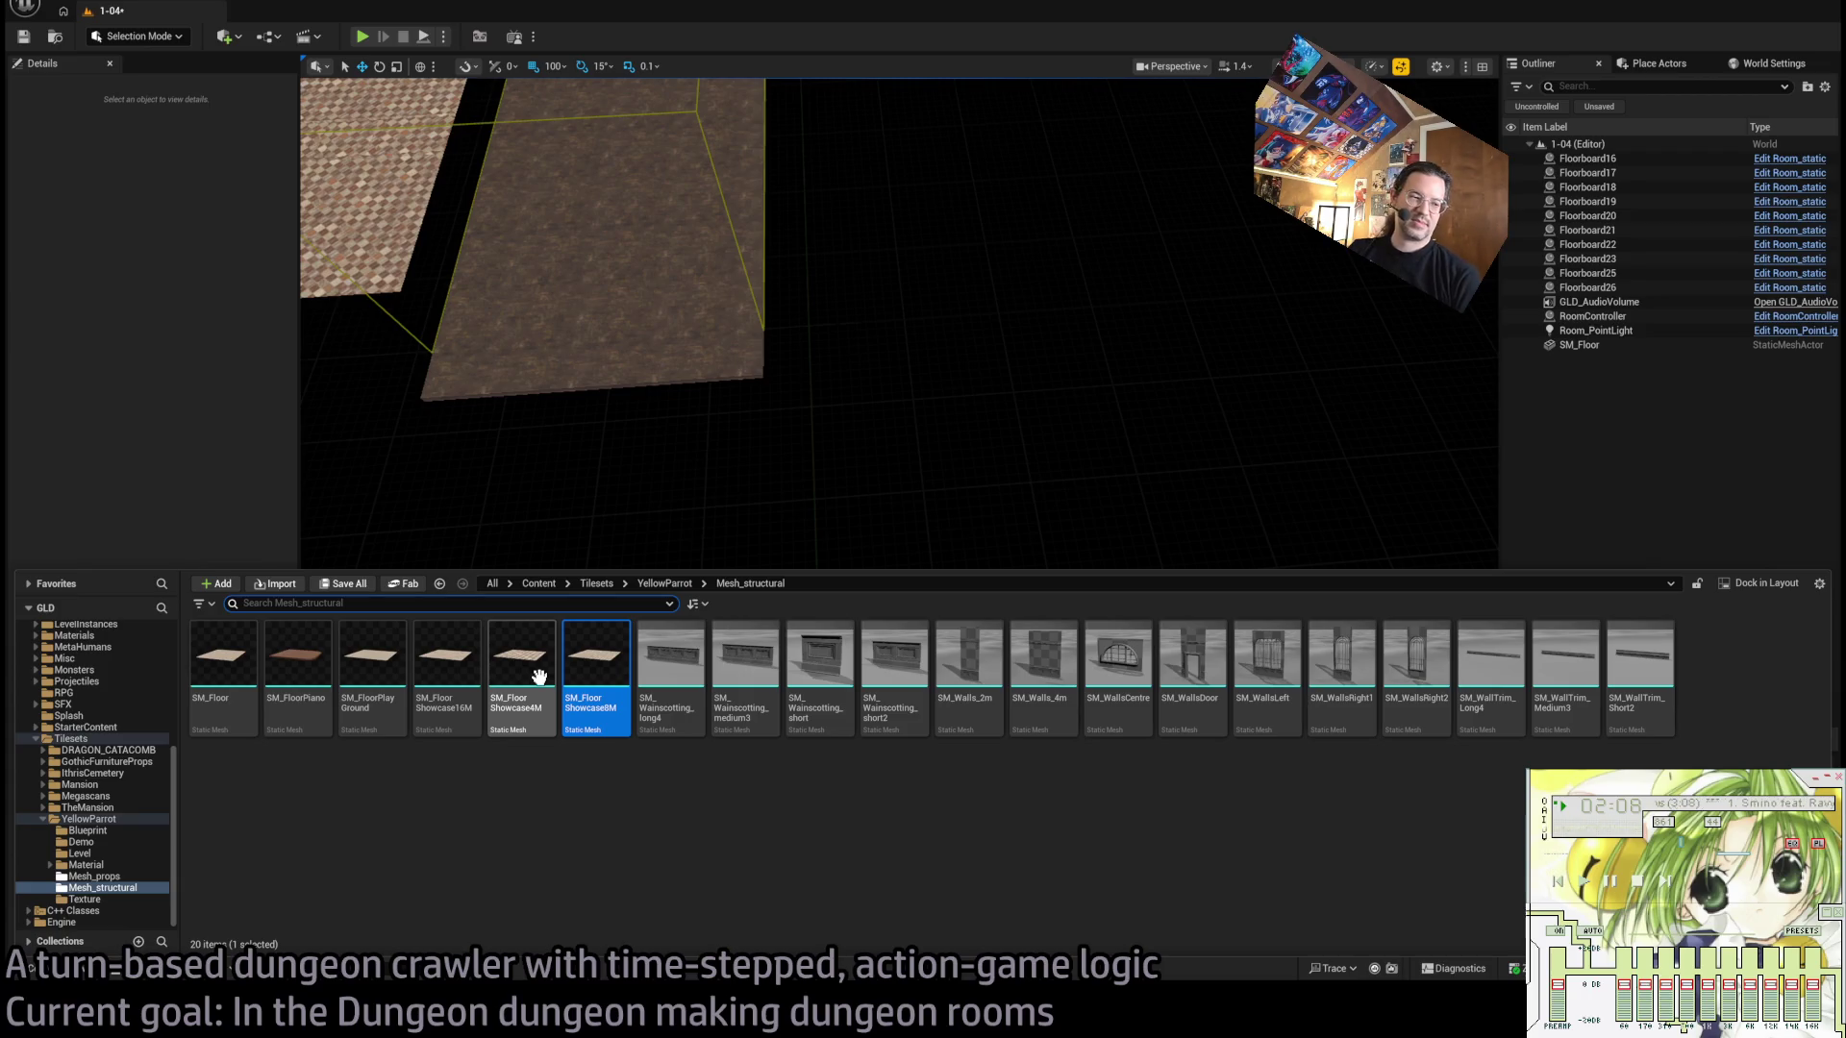
pyautogui.click(538, 677)
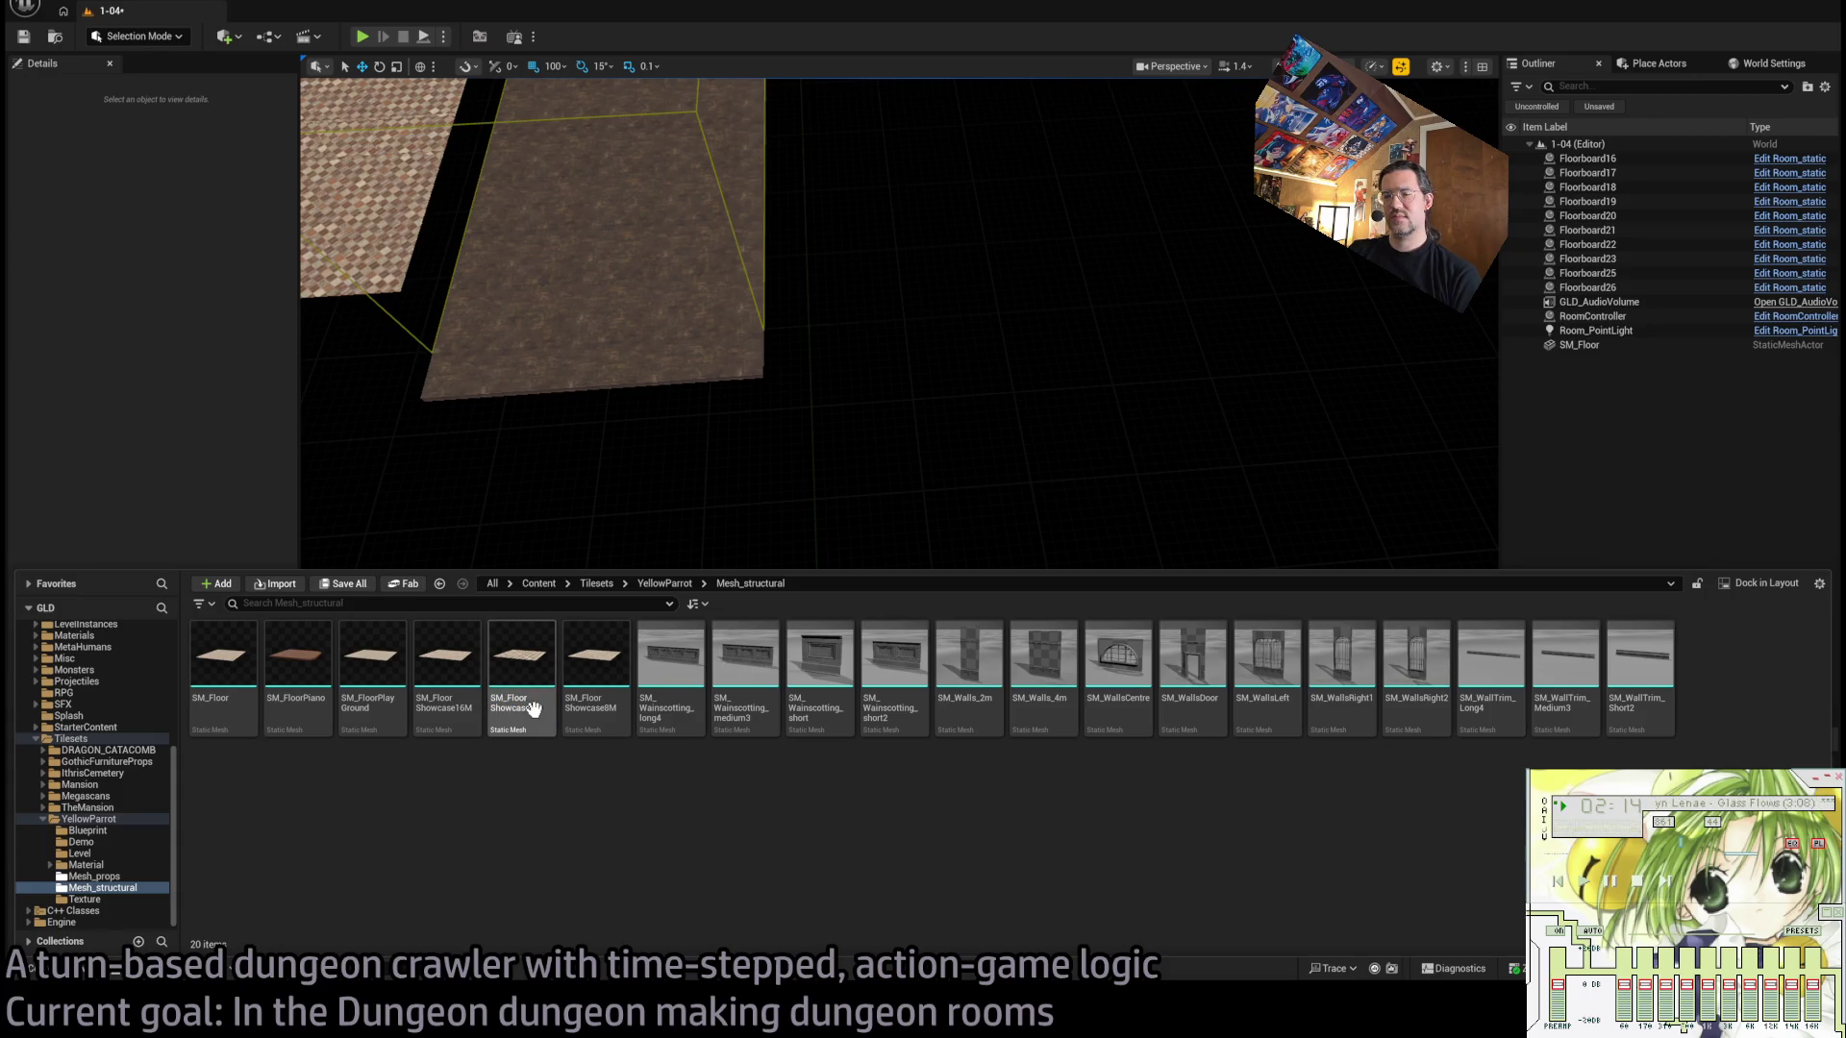
pyautogui.click(499, 846)
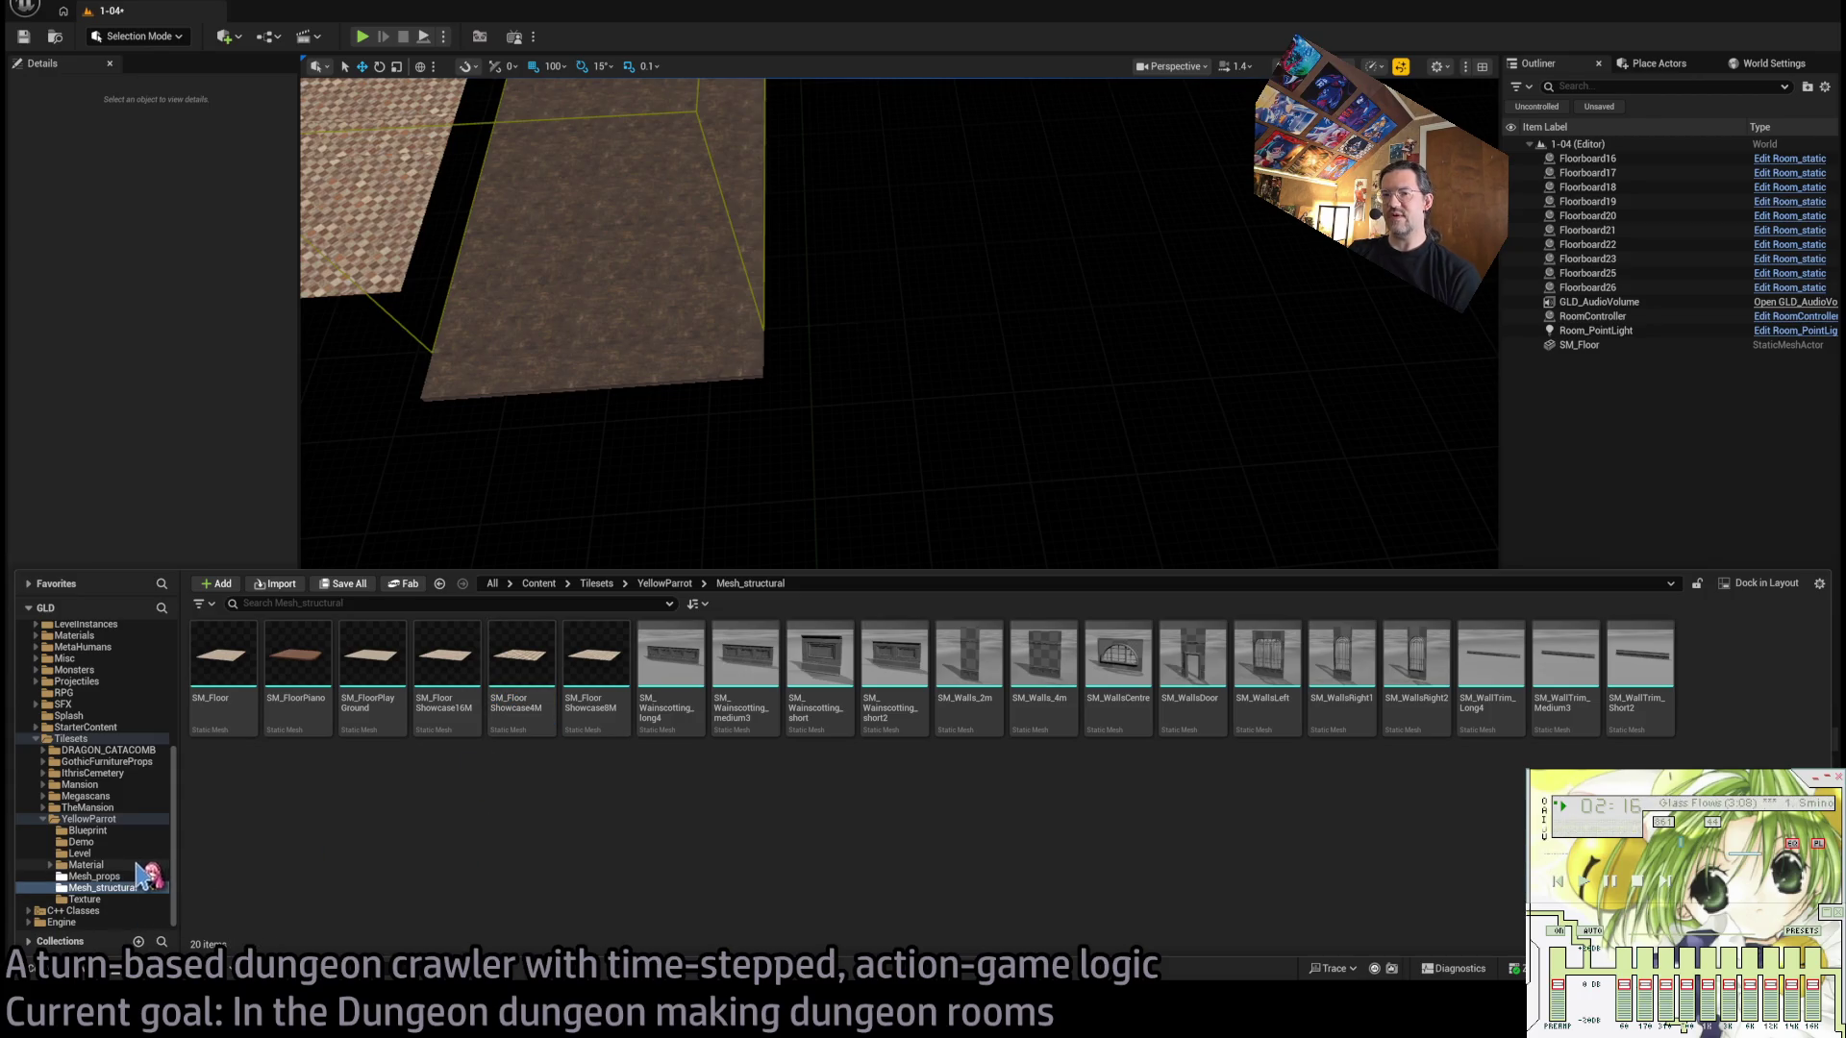
pyautogui.click(132, 865)
pyautogui.click(135, 888)
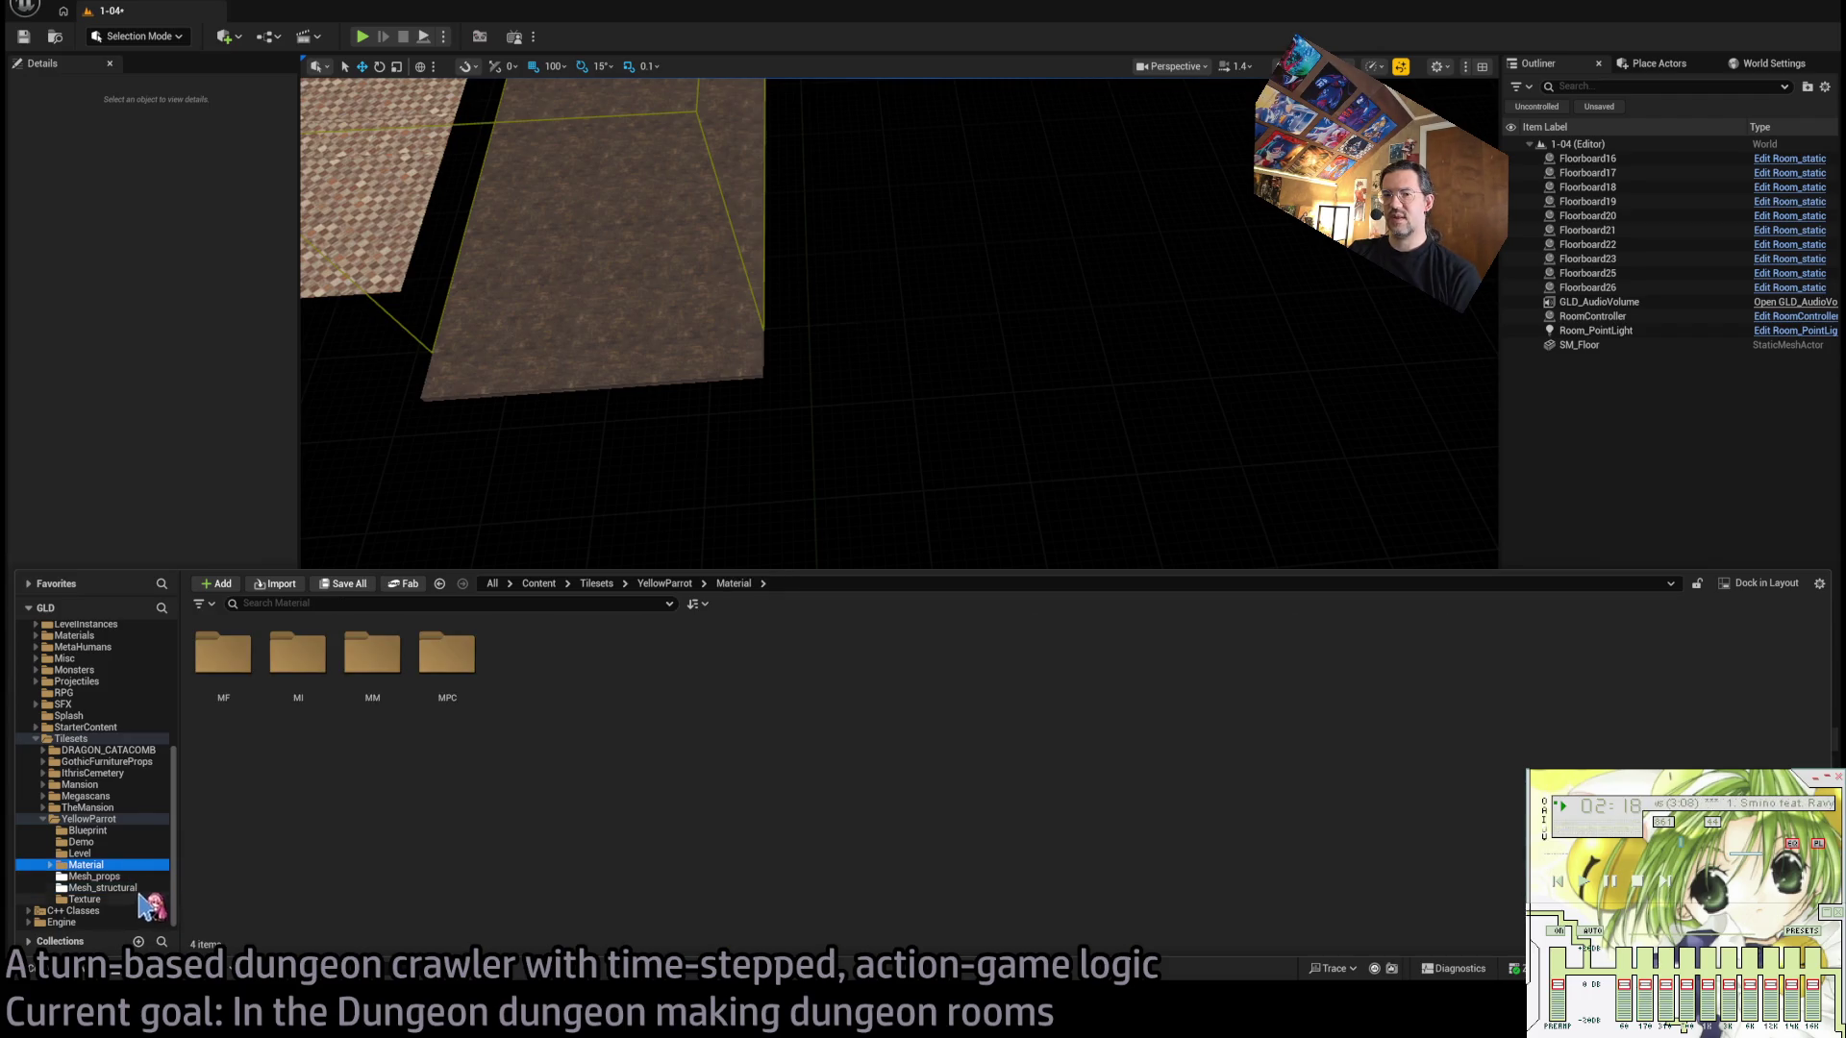
# Pan the MM_FloorShowcase graph to inspect its UV Processing tiling and rotation nodes.
pyautogui.doubleClick(532, 681)
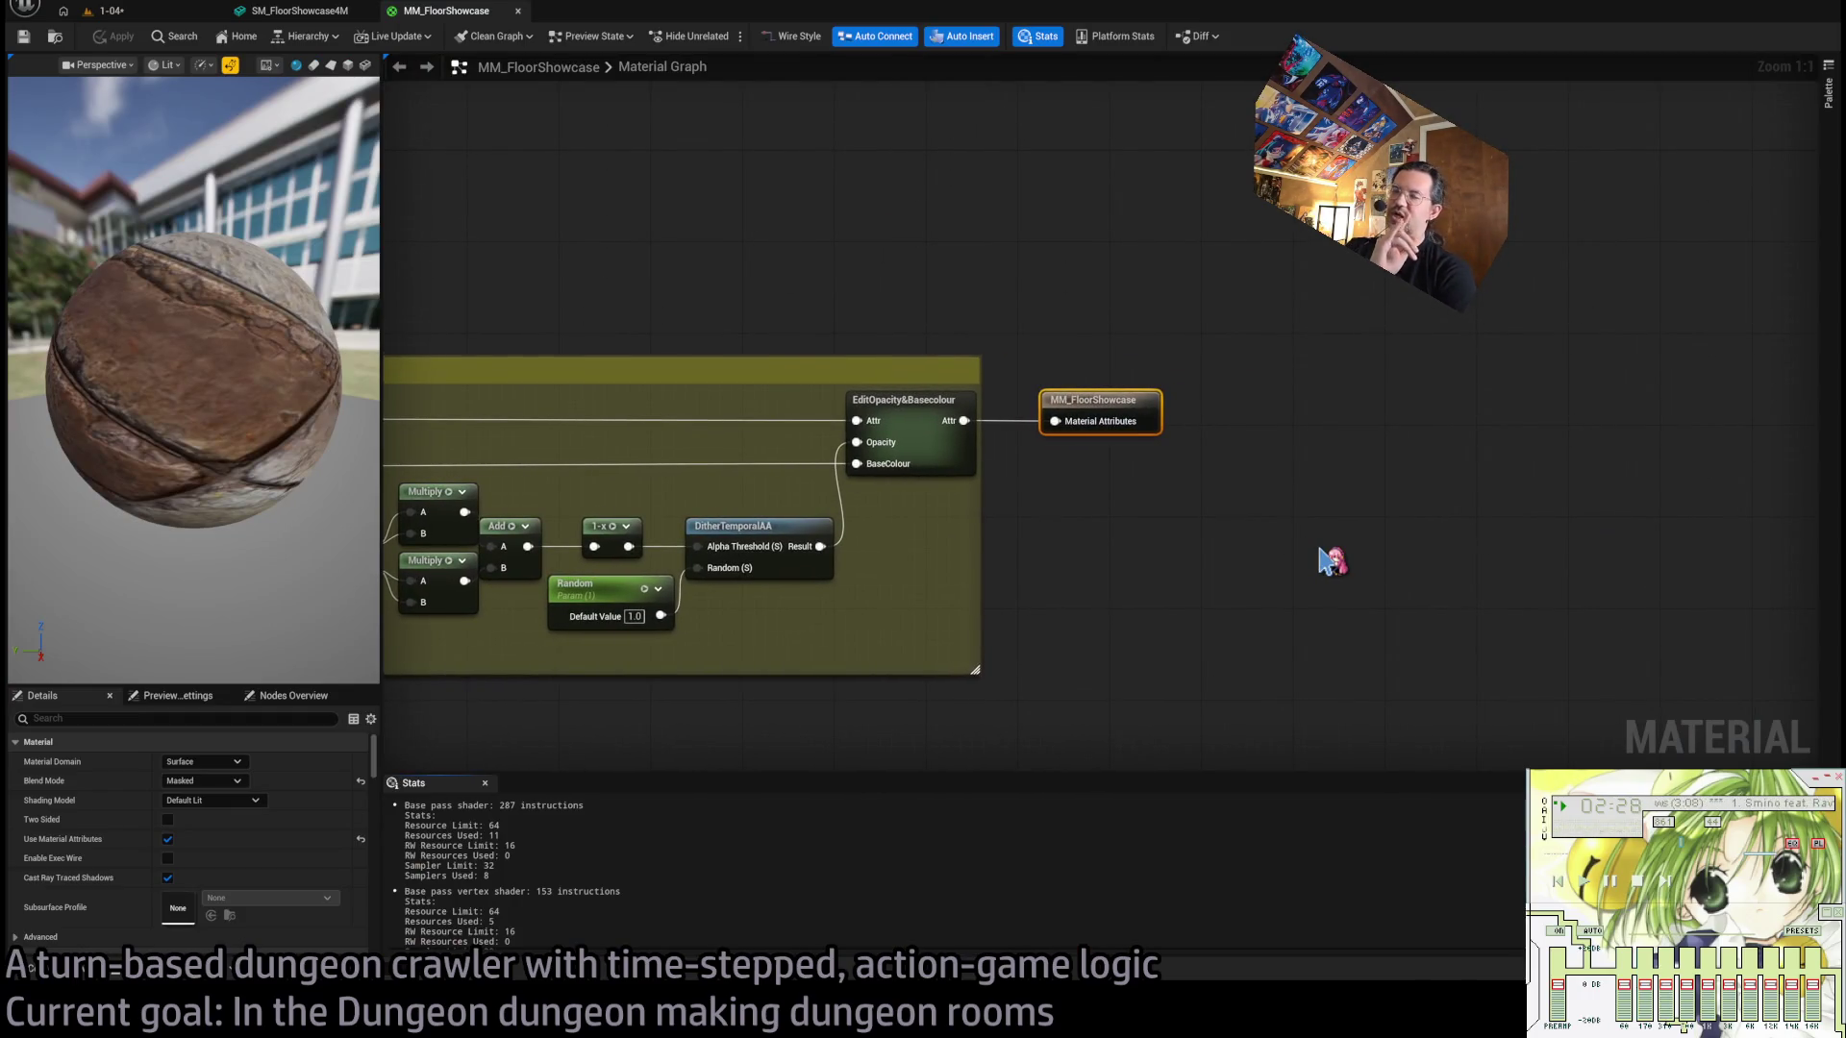
pyautogui.scroll(-8, 1250, 544)
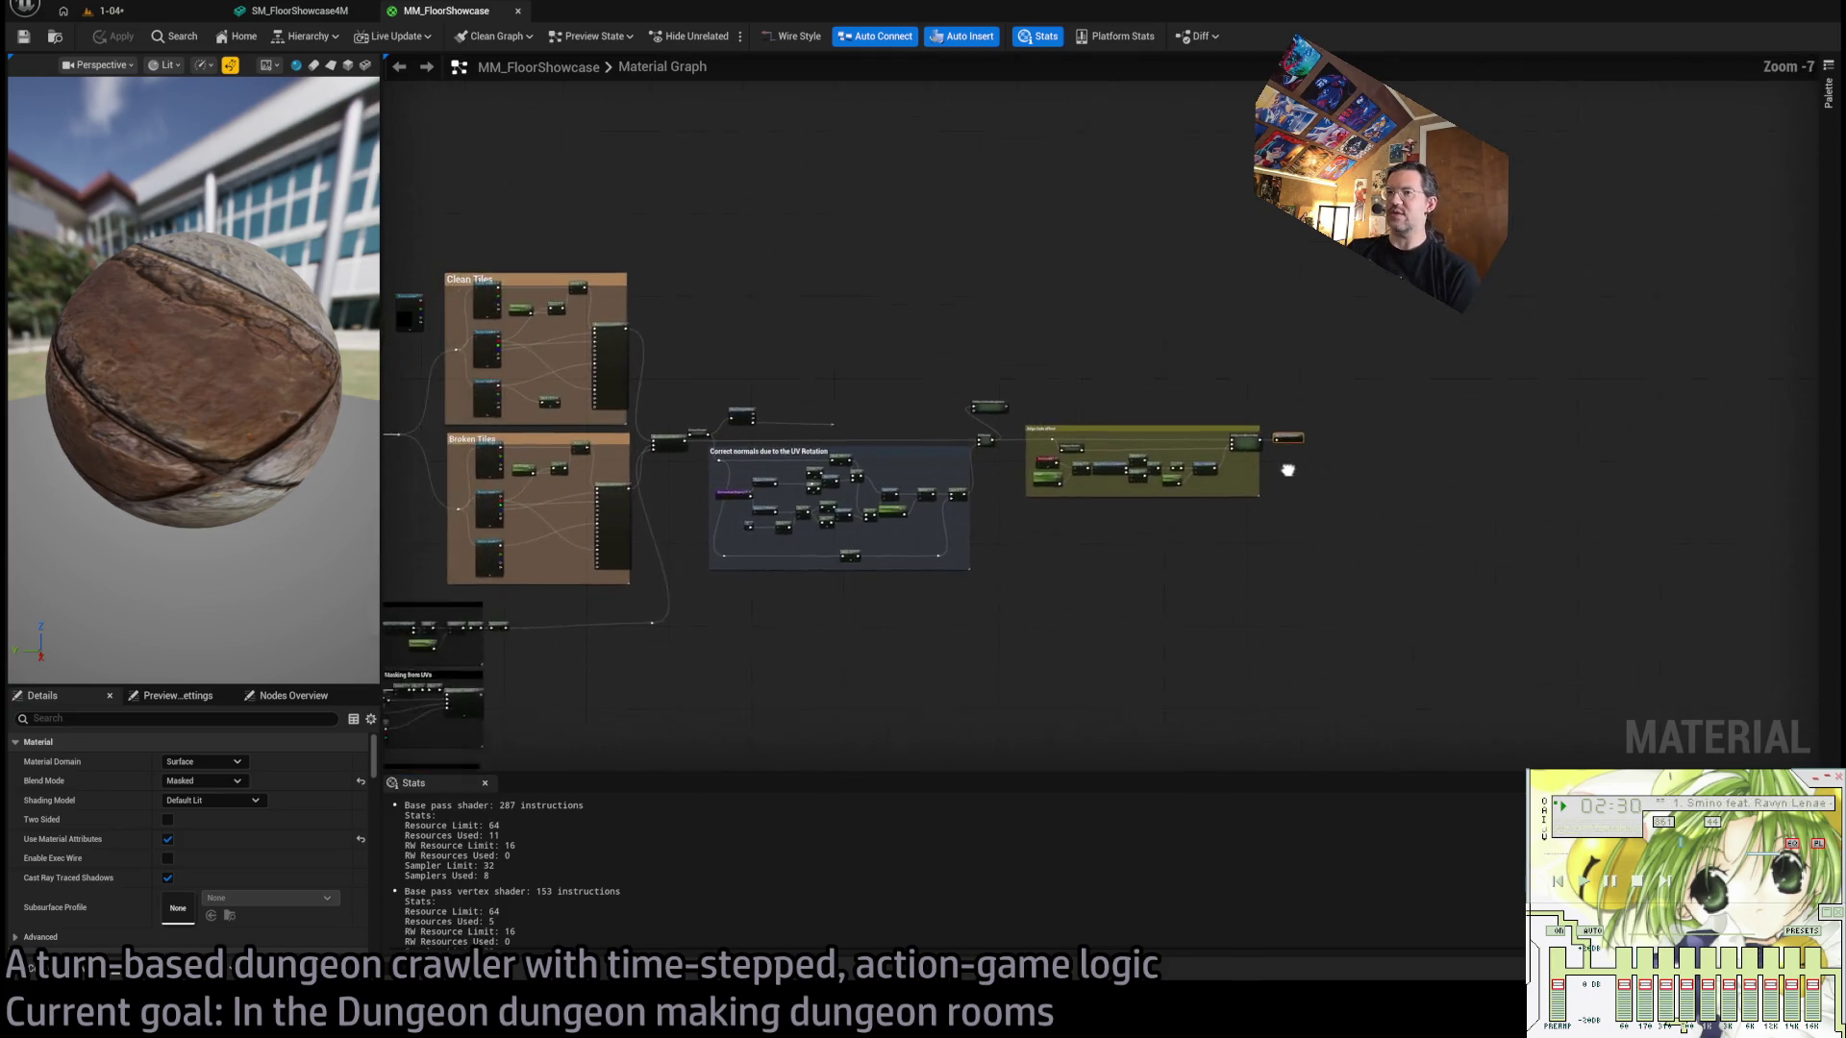
pyautogui.scroll(4, 741, 415)
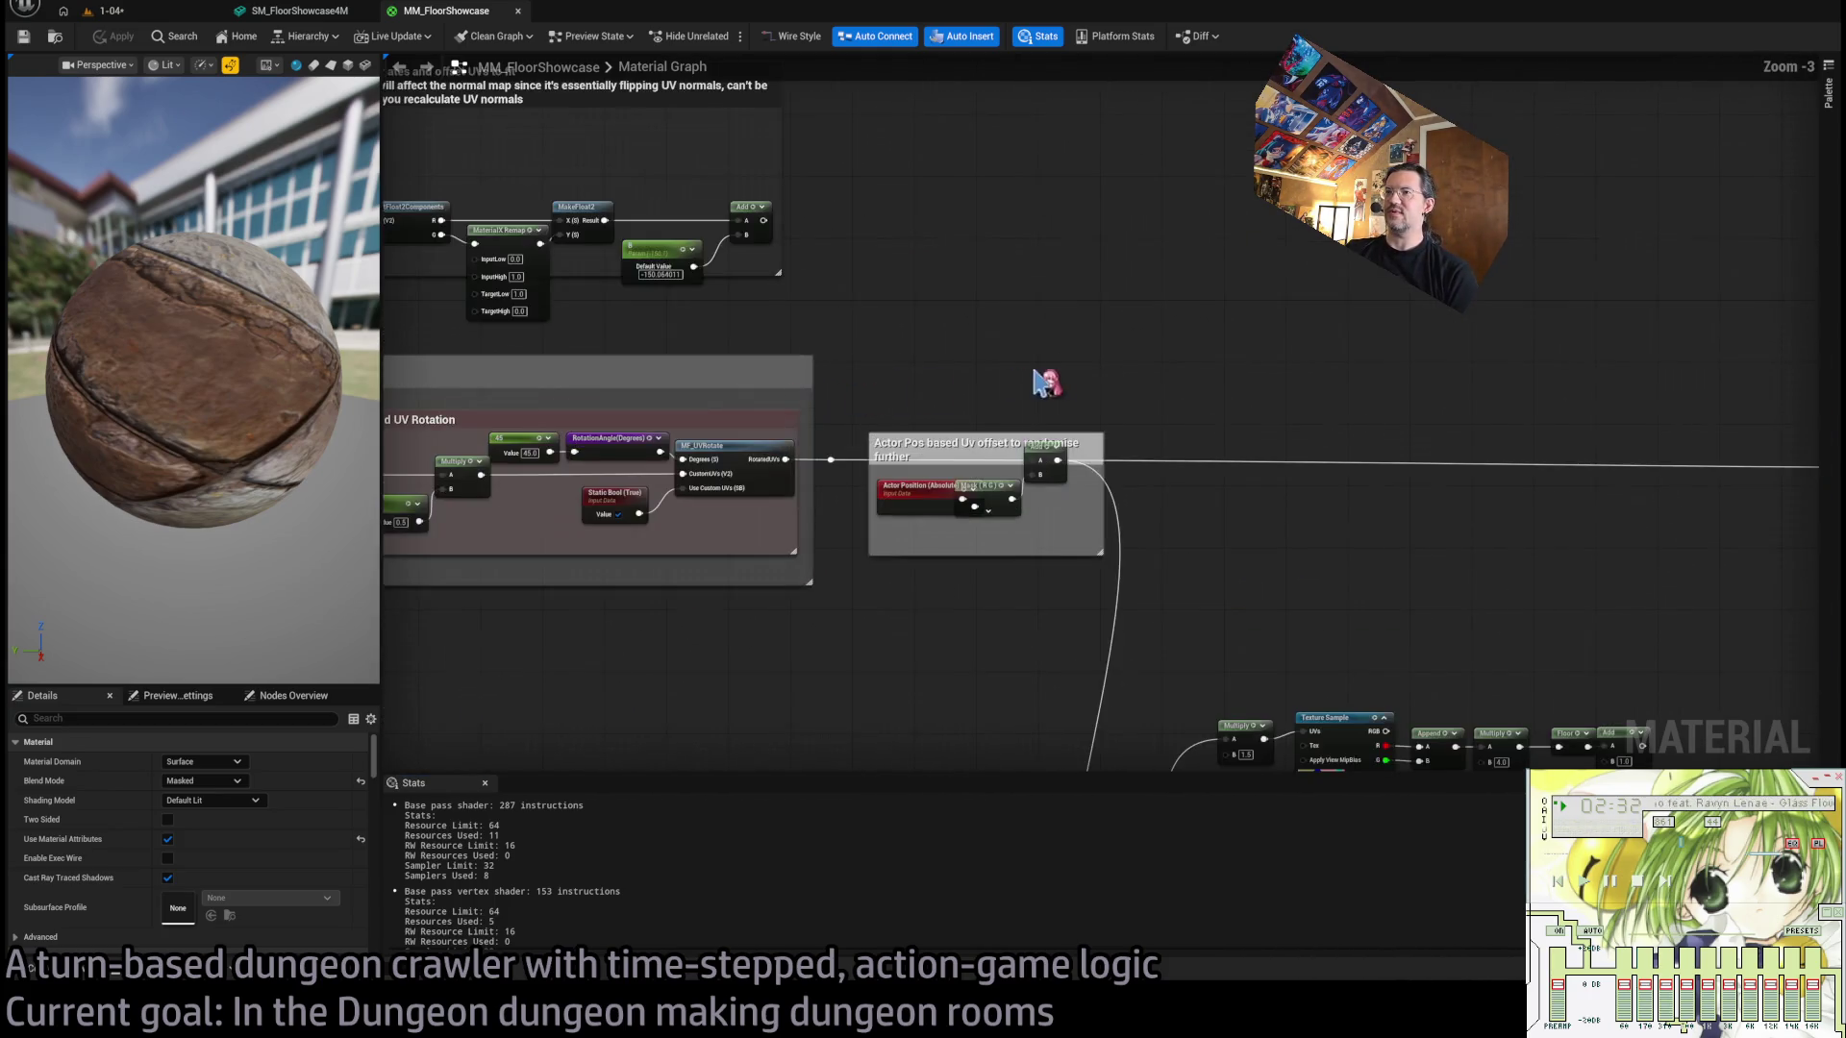
pyautogui.scroll(-1, 1355, 524)
pyautogui.scroll(2, 995, 471)
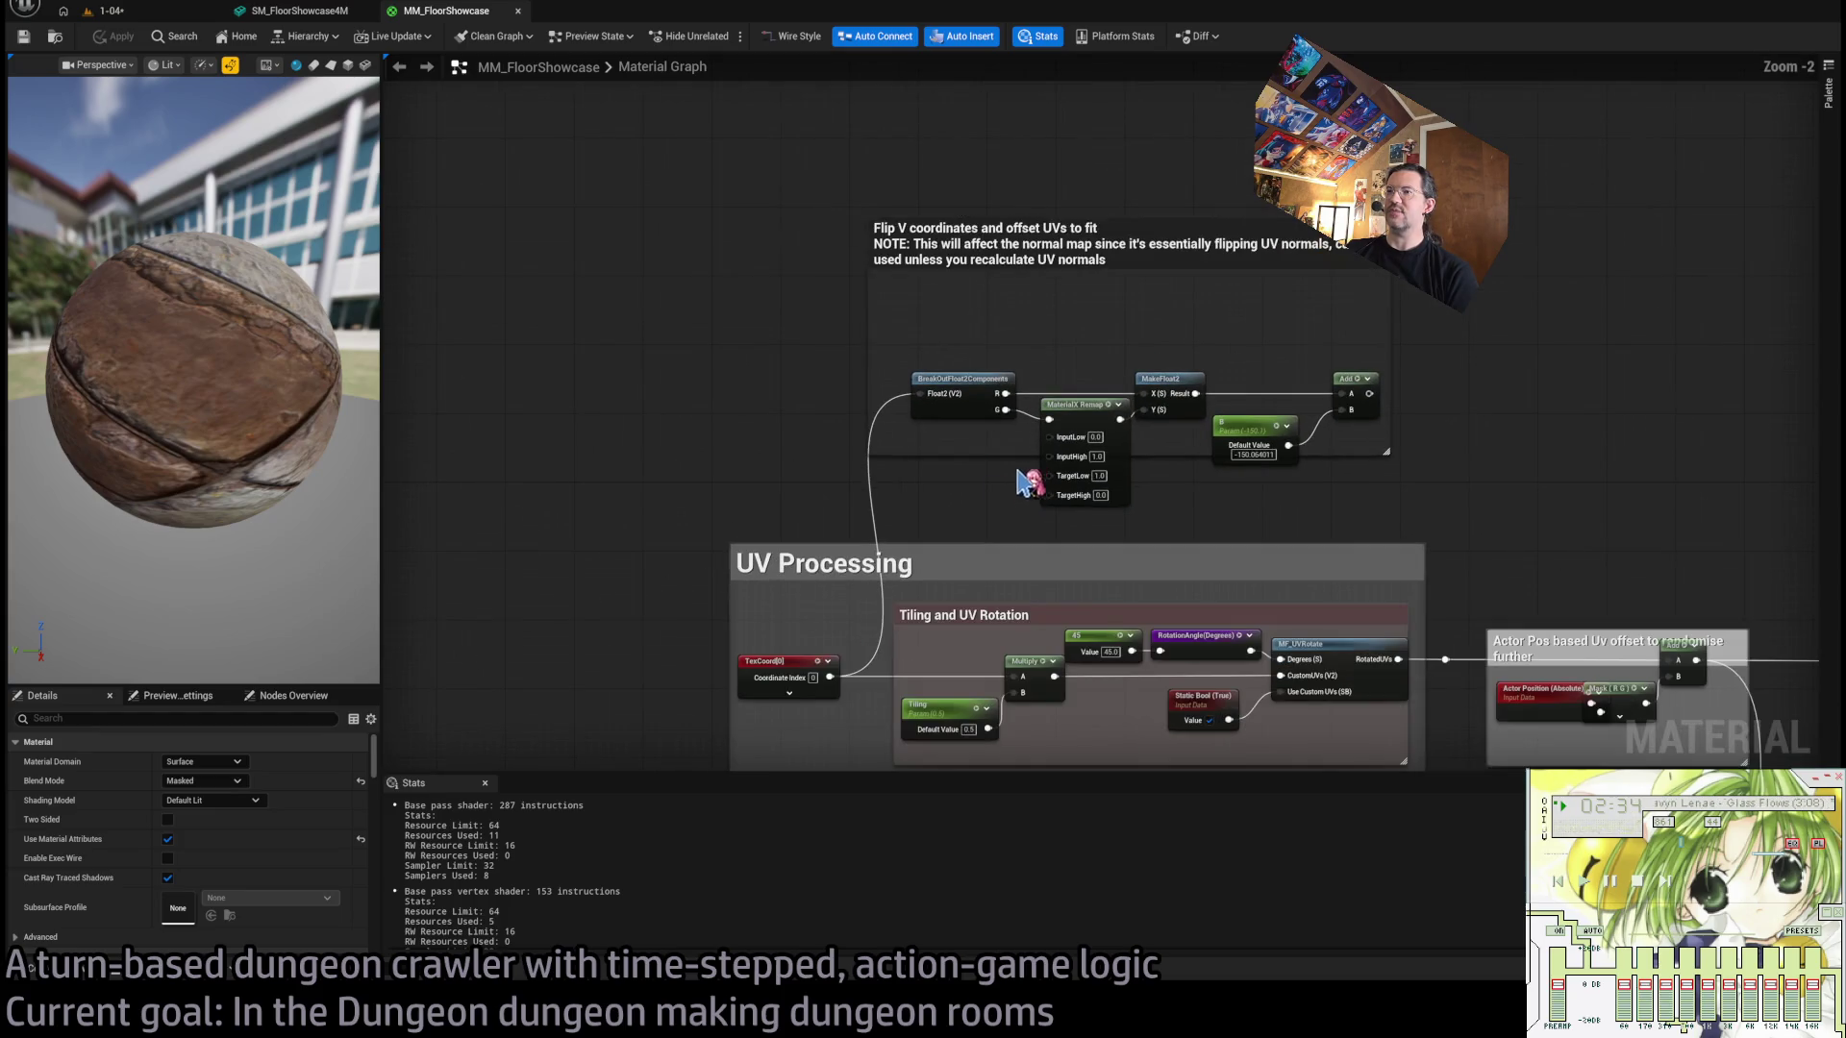
pyautogui.moveTo(833, 511); pyautogui.dragTo(723, 376)
pyautogui.scroll(2, 842, 566)
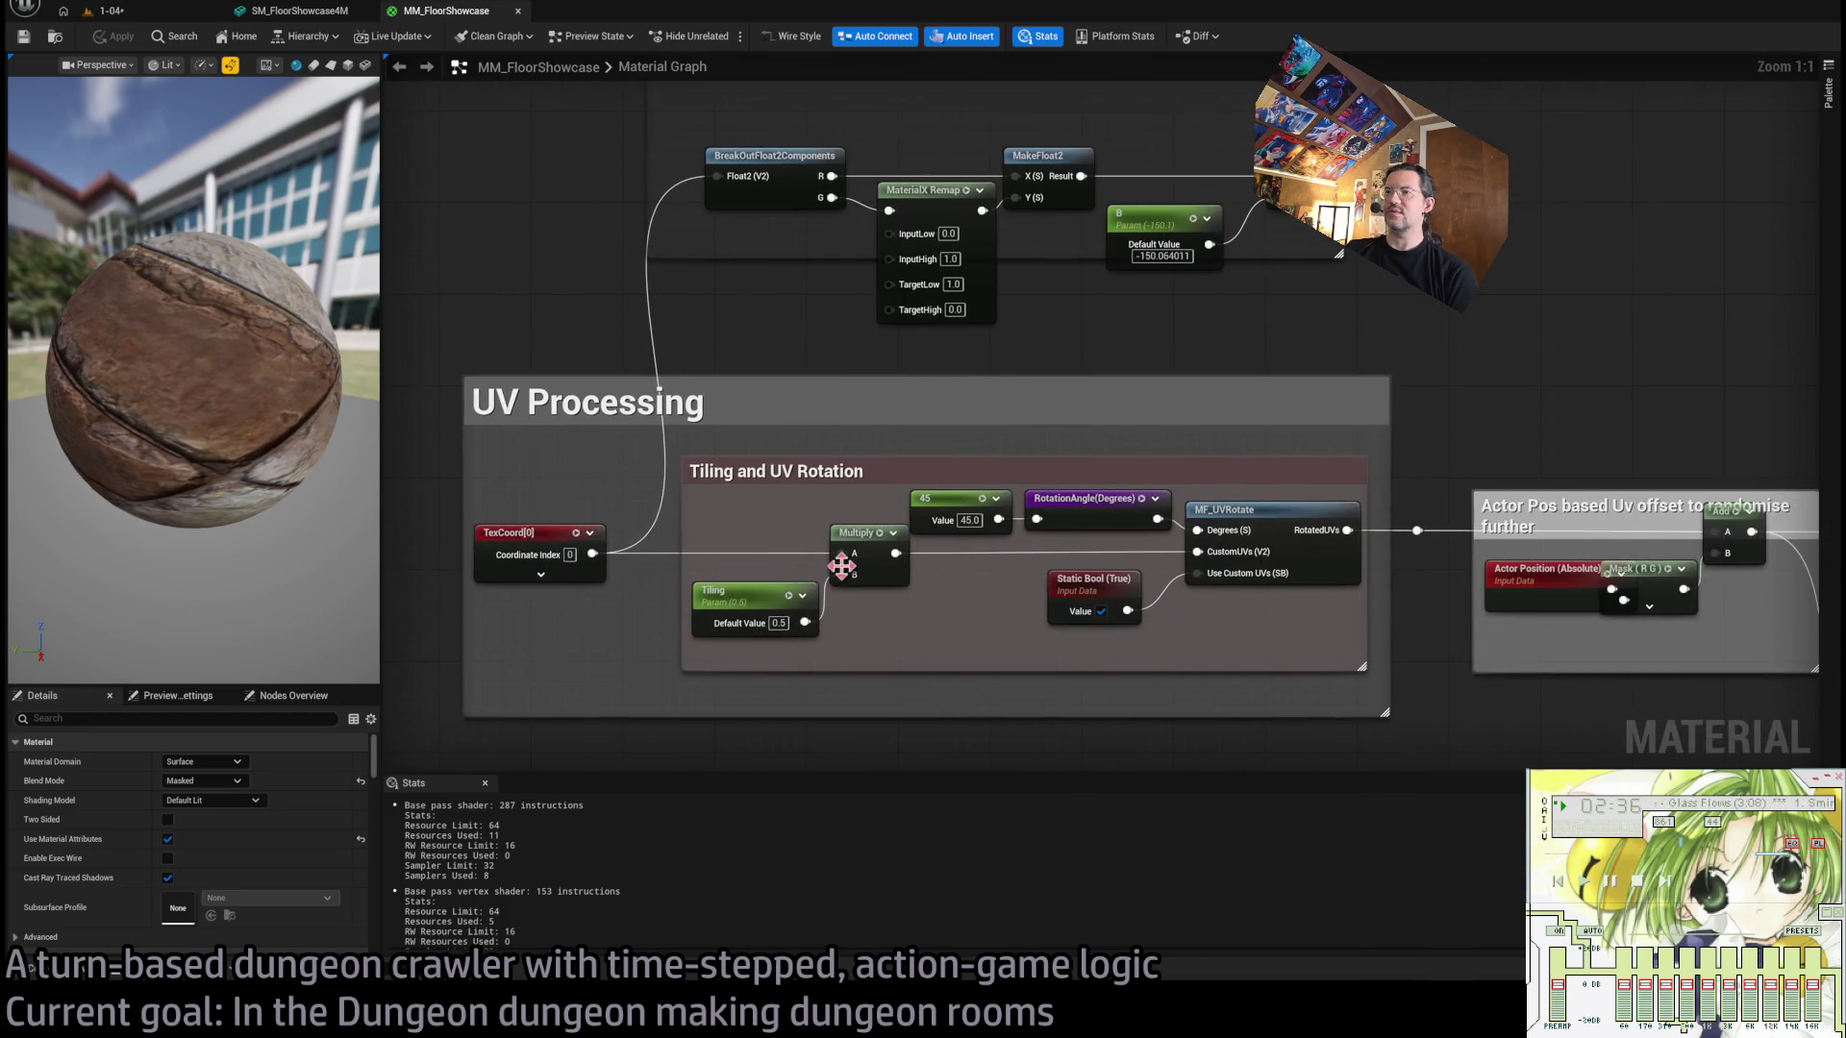
pyautogui.moveTo(928, 634); pyautogui.dragTo(824, 514)
# Open a Find Results search of the material graph and bring up the content drawer.
pyautogui.scroll(-2, 1038, 574)
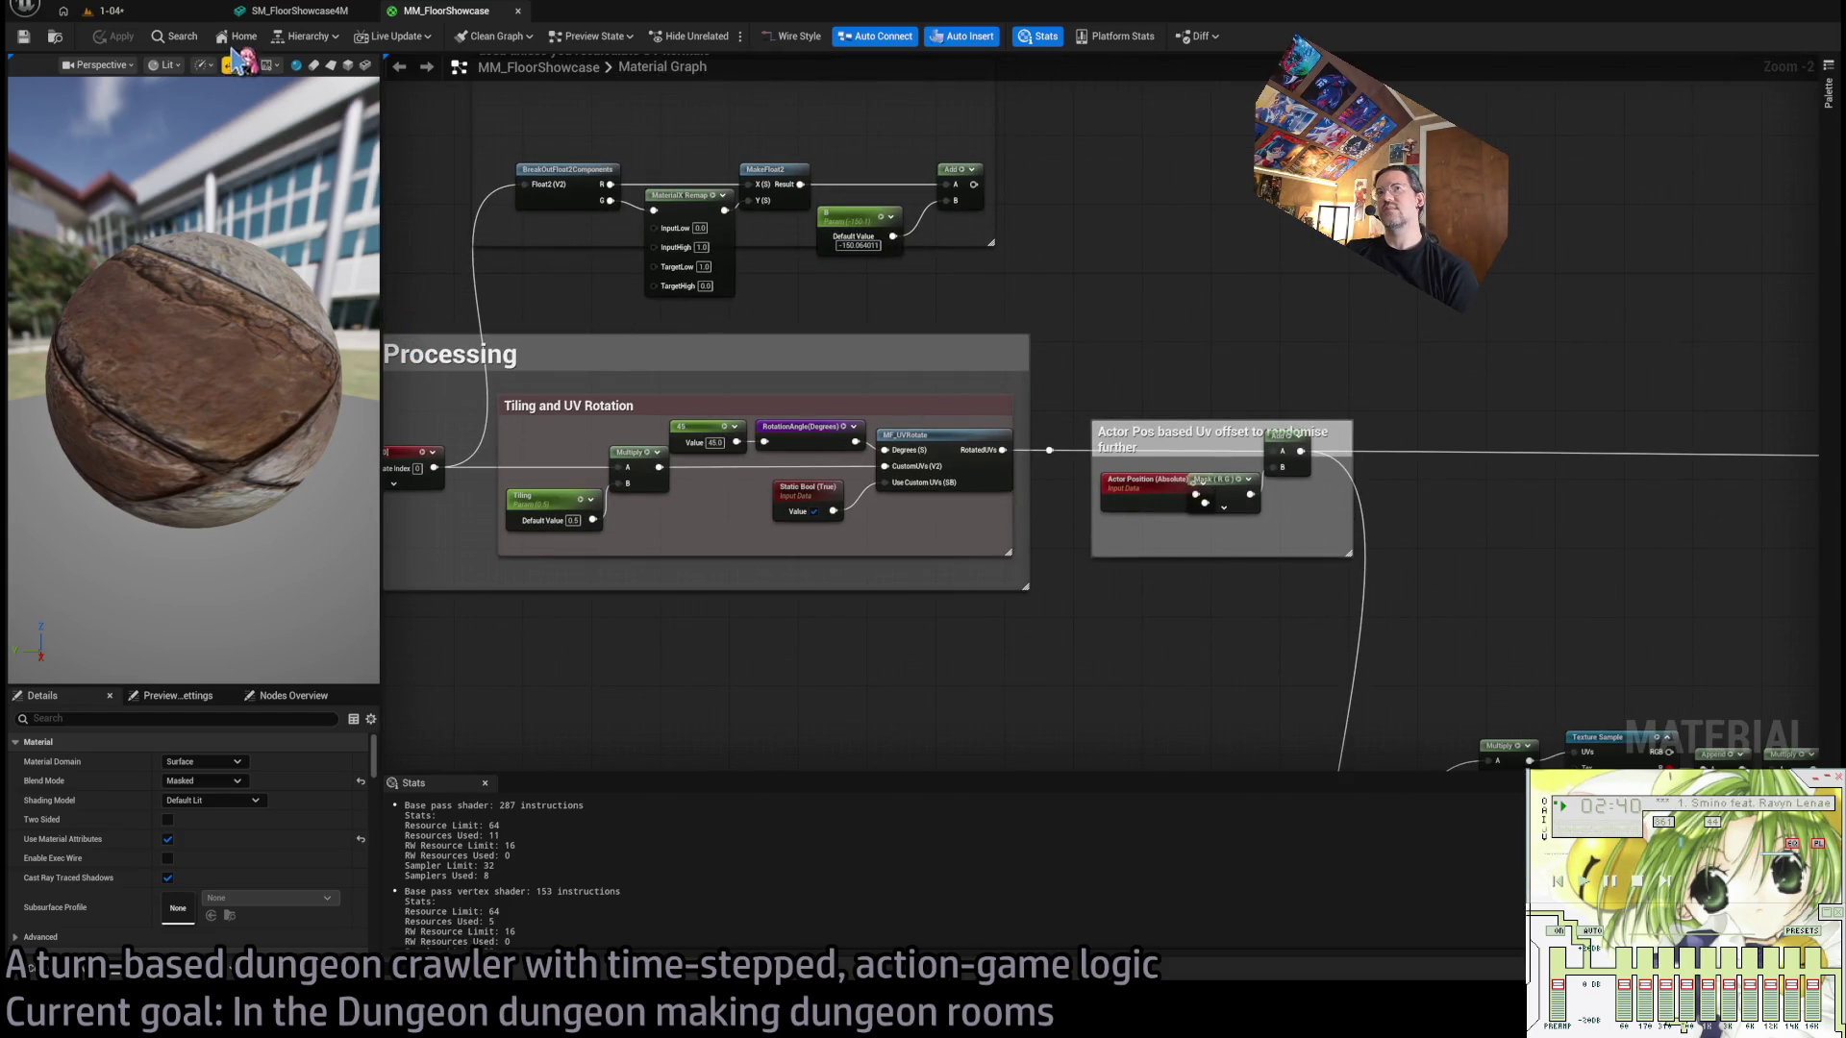
pyautogui.hotkey('ctrl', 'f')
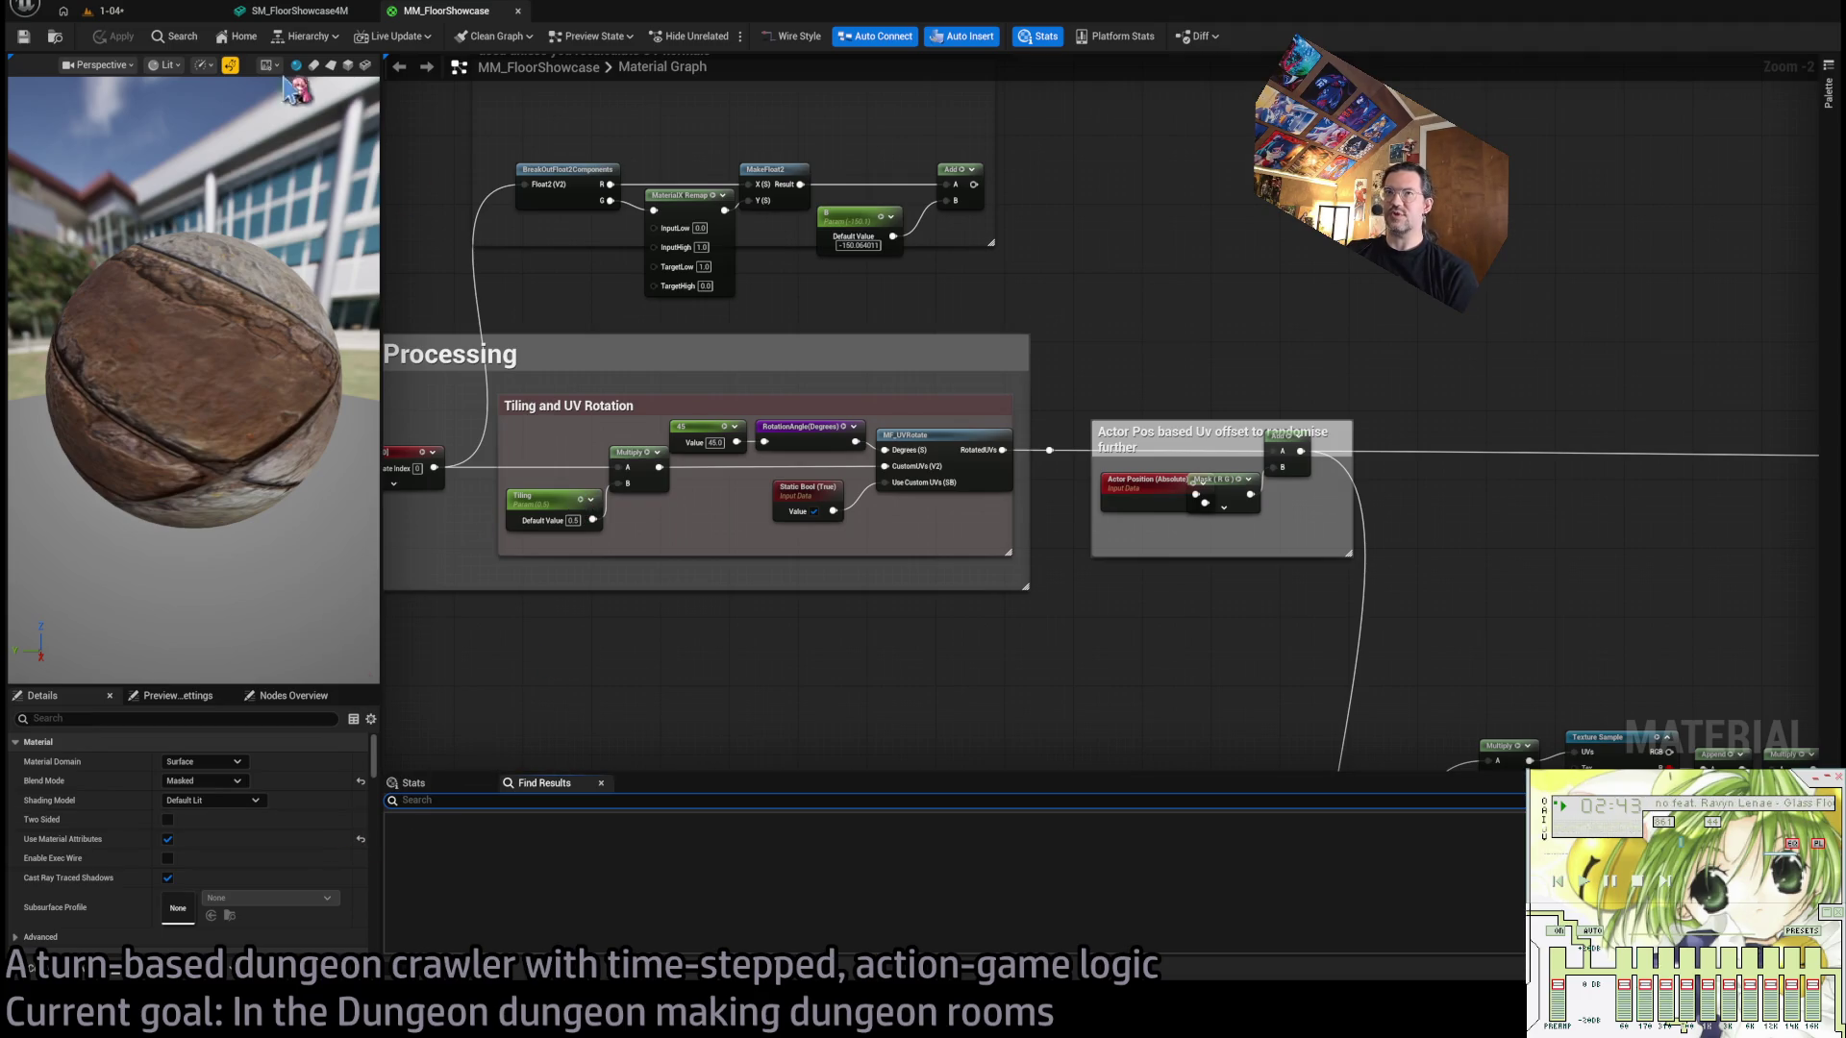
pyautogui.hotkey('ctrl', 'space')
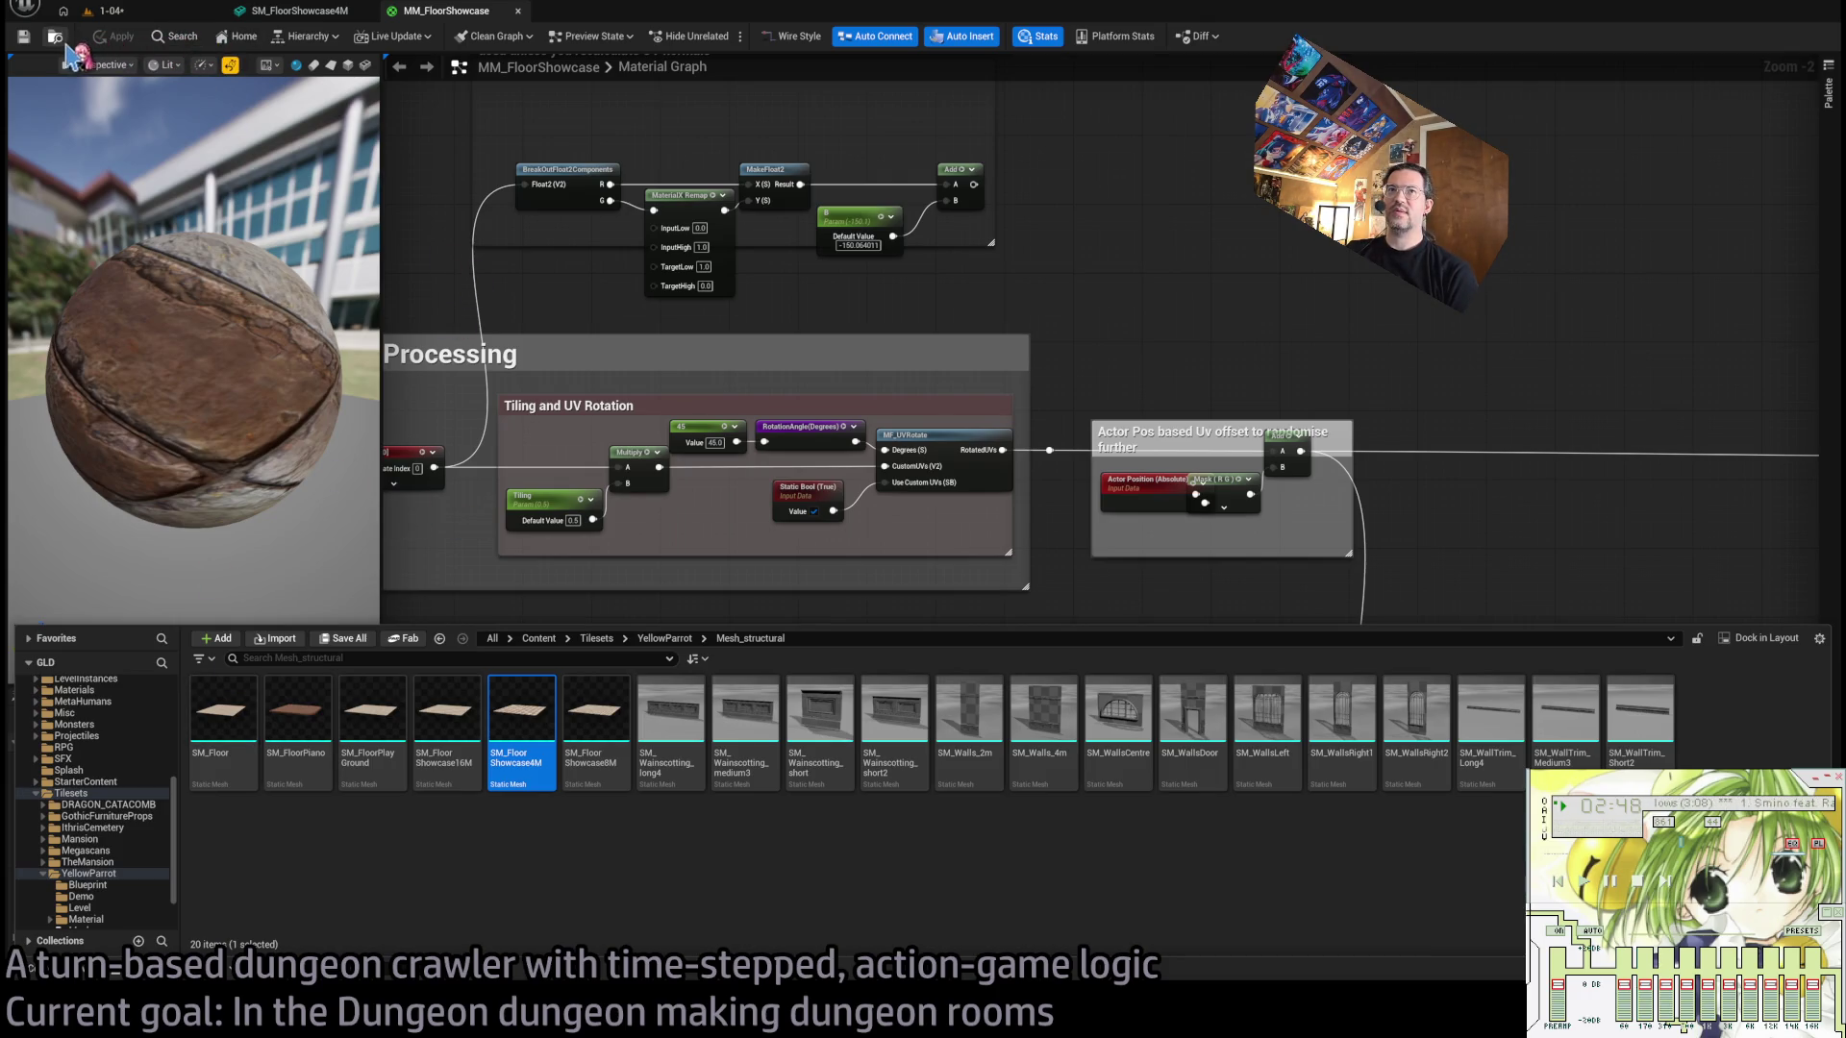
# Jump to MM_FloorShowcase in the Material/MM folder via Browse to Asset, then close the drawer.
pyautogui.click(58, 39)
pyautogui.scroll(-1, 1785, 738)
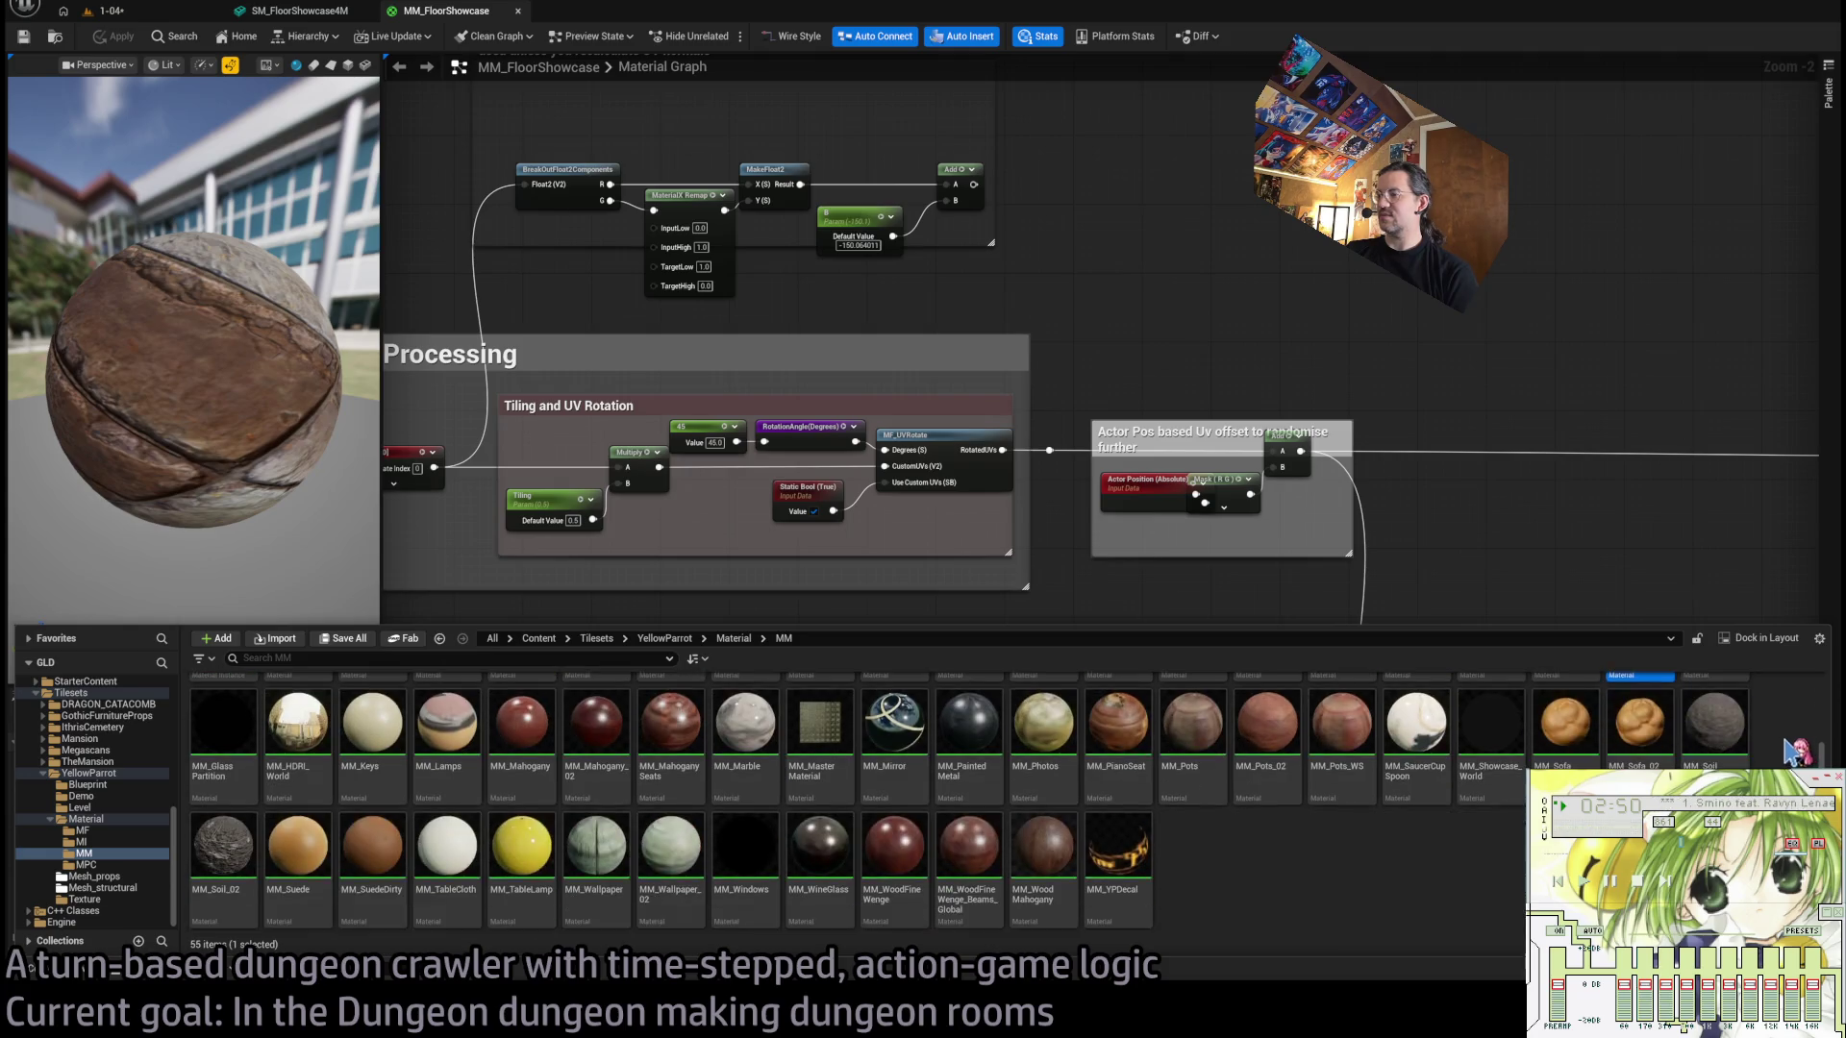
pyautogui.scroll(1, 1790, 748)
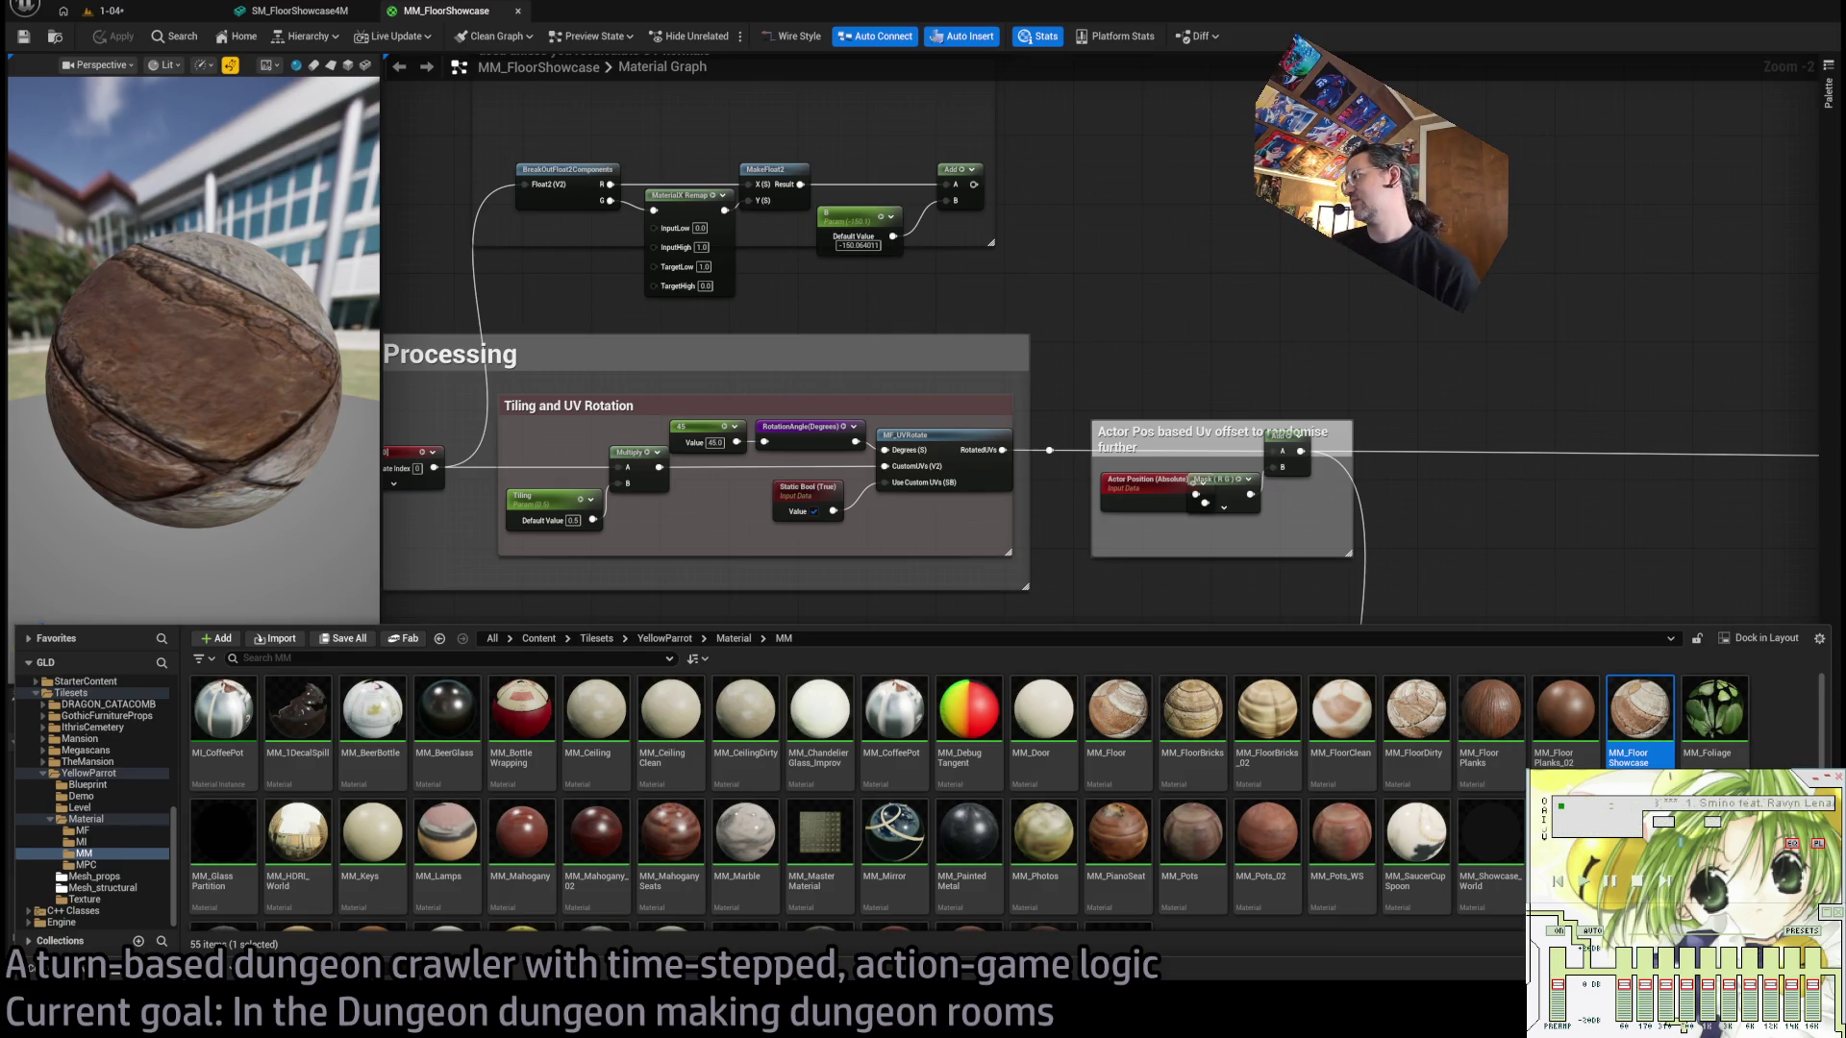
pyautogui.hotkey('ctrl', 'space')
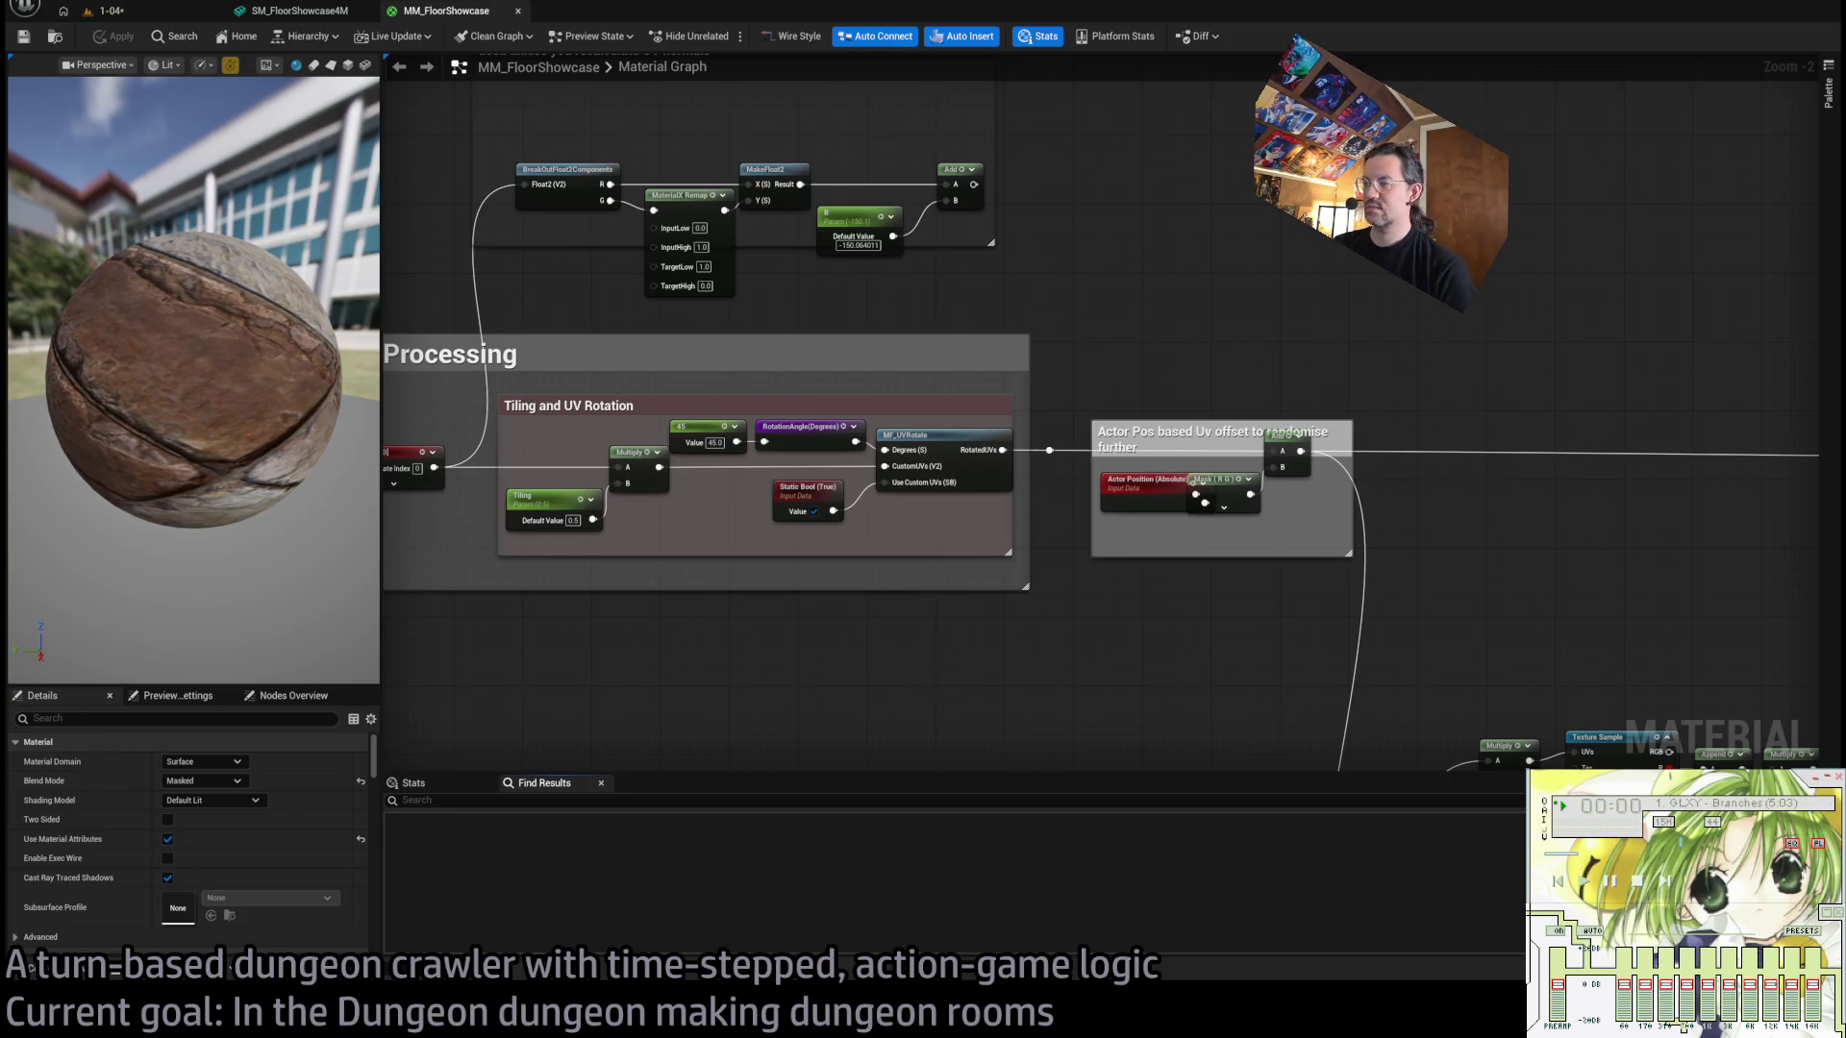
# Open the MM folder in the content drawer and duplicate MM_FloorShowcase.
pyautogui.hotkey('ctrl', 'alt', 'Down')
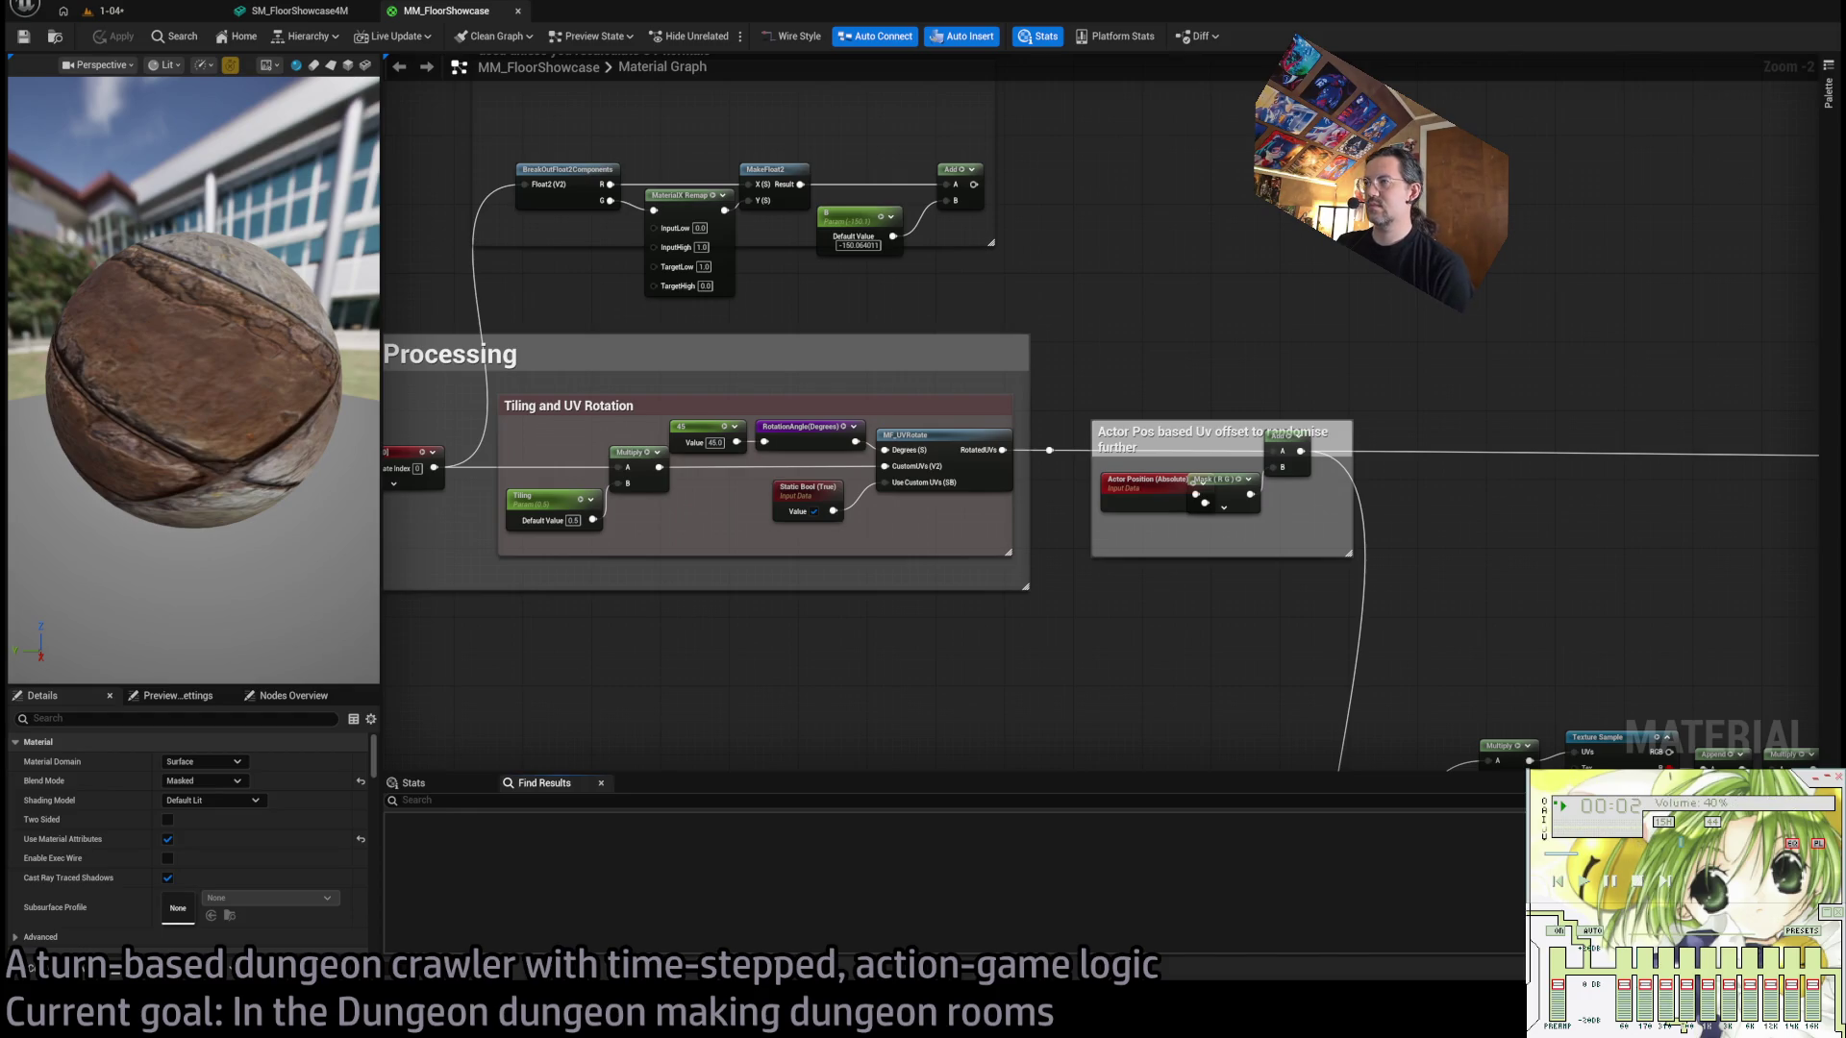
pyautogui.scroll(-1, 904, 442)
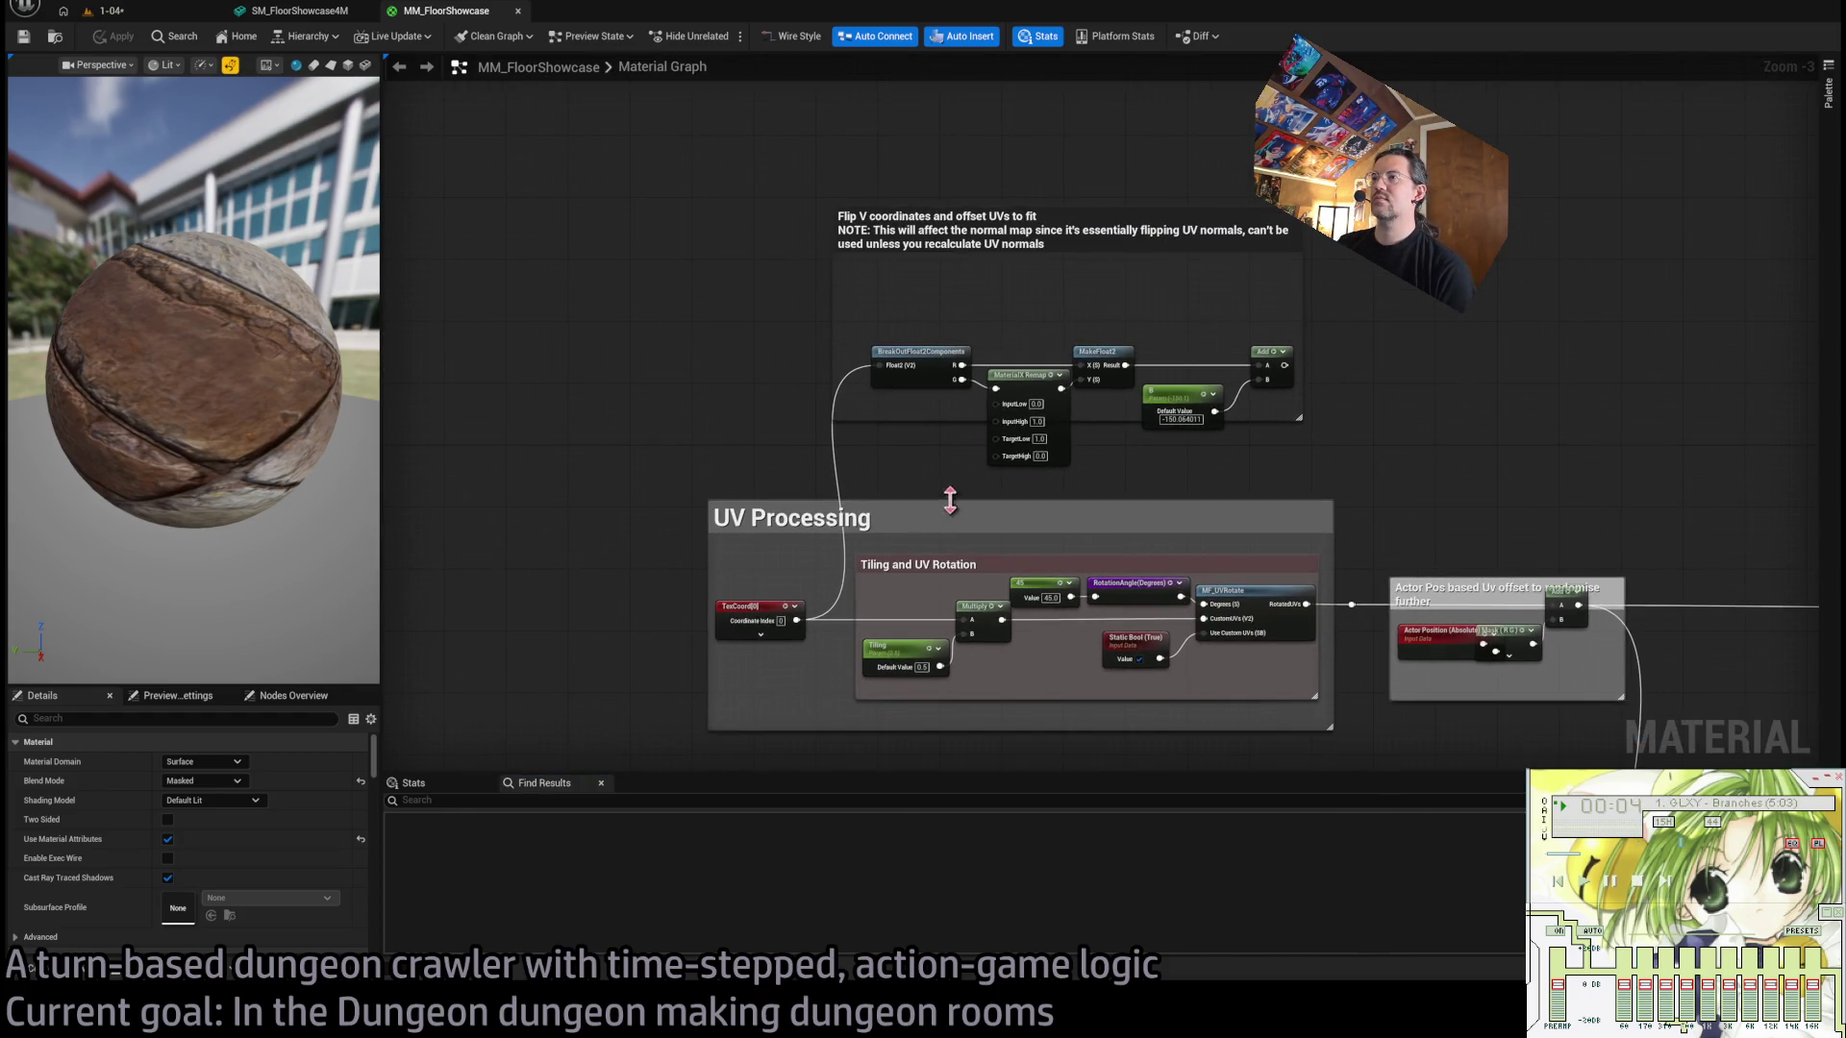
pyautogui.scroll(-1, 788, 332)
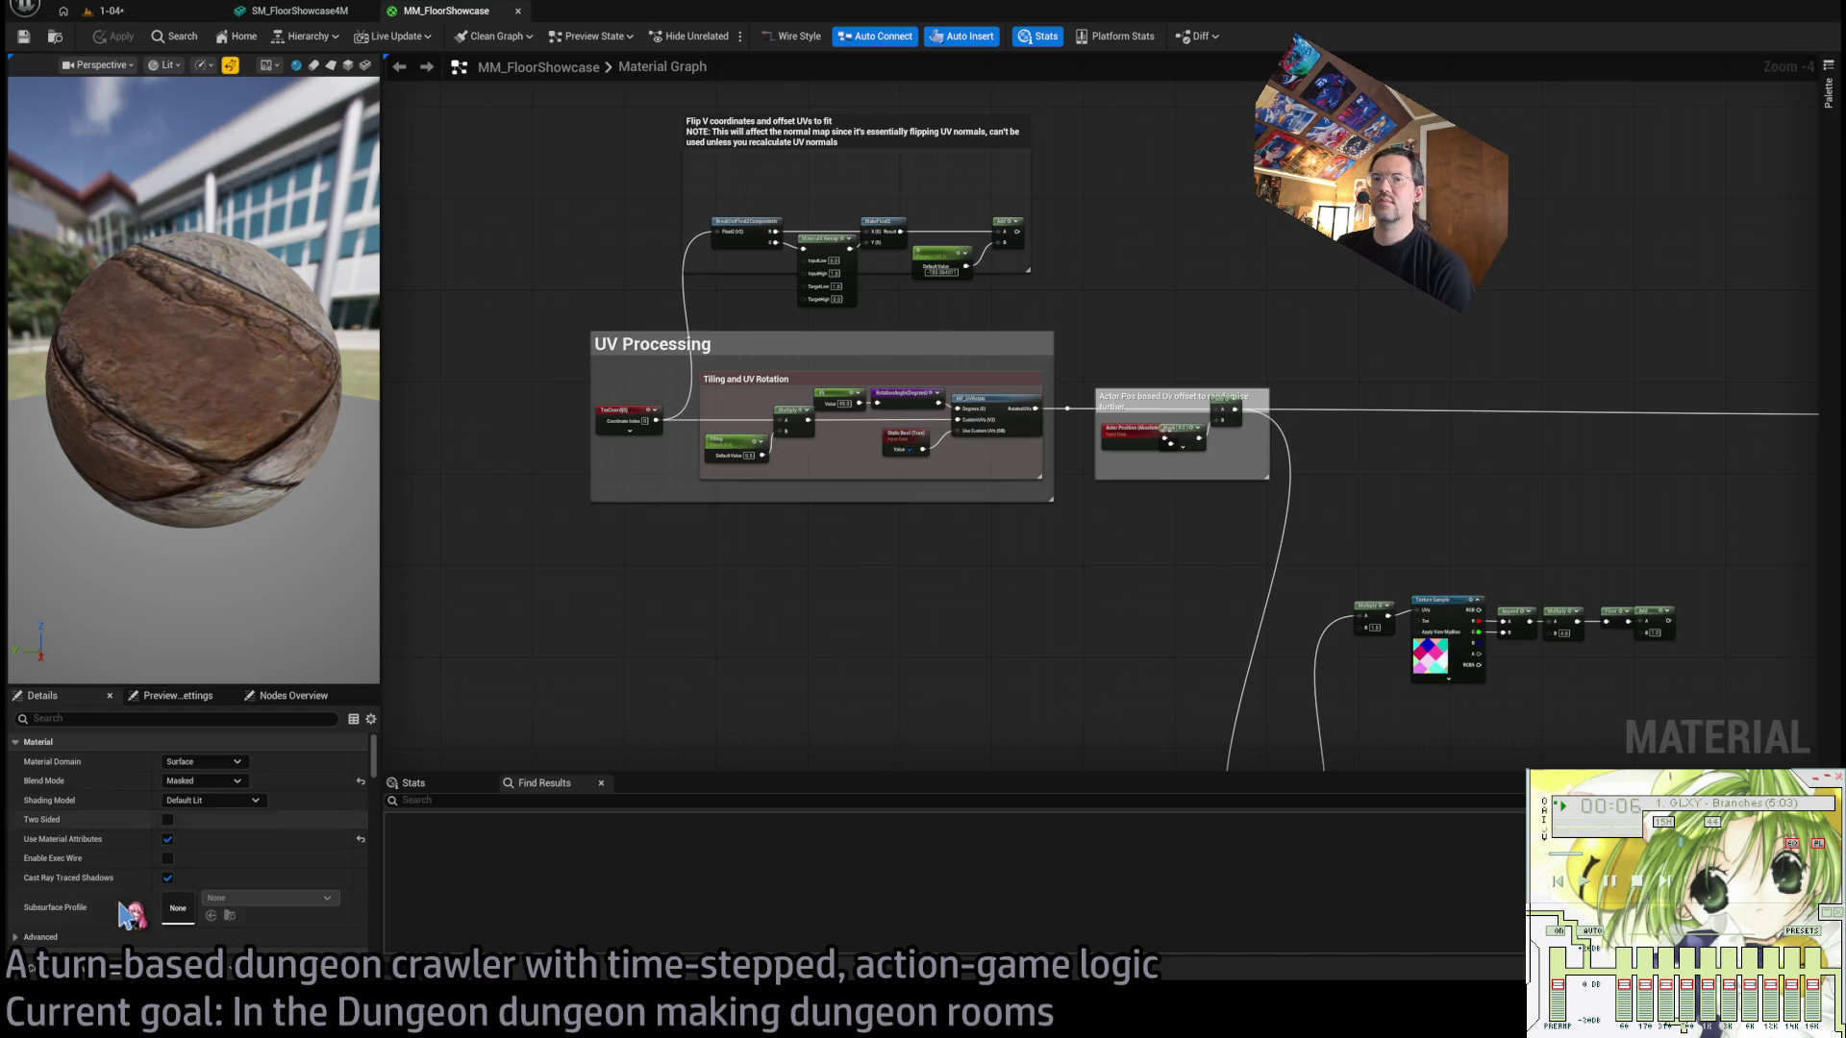
pyautogui.hotkey('ctrl', 'space')
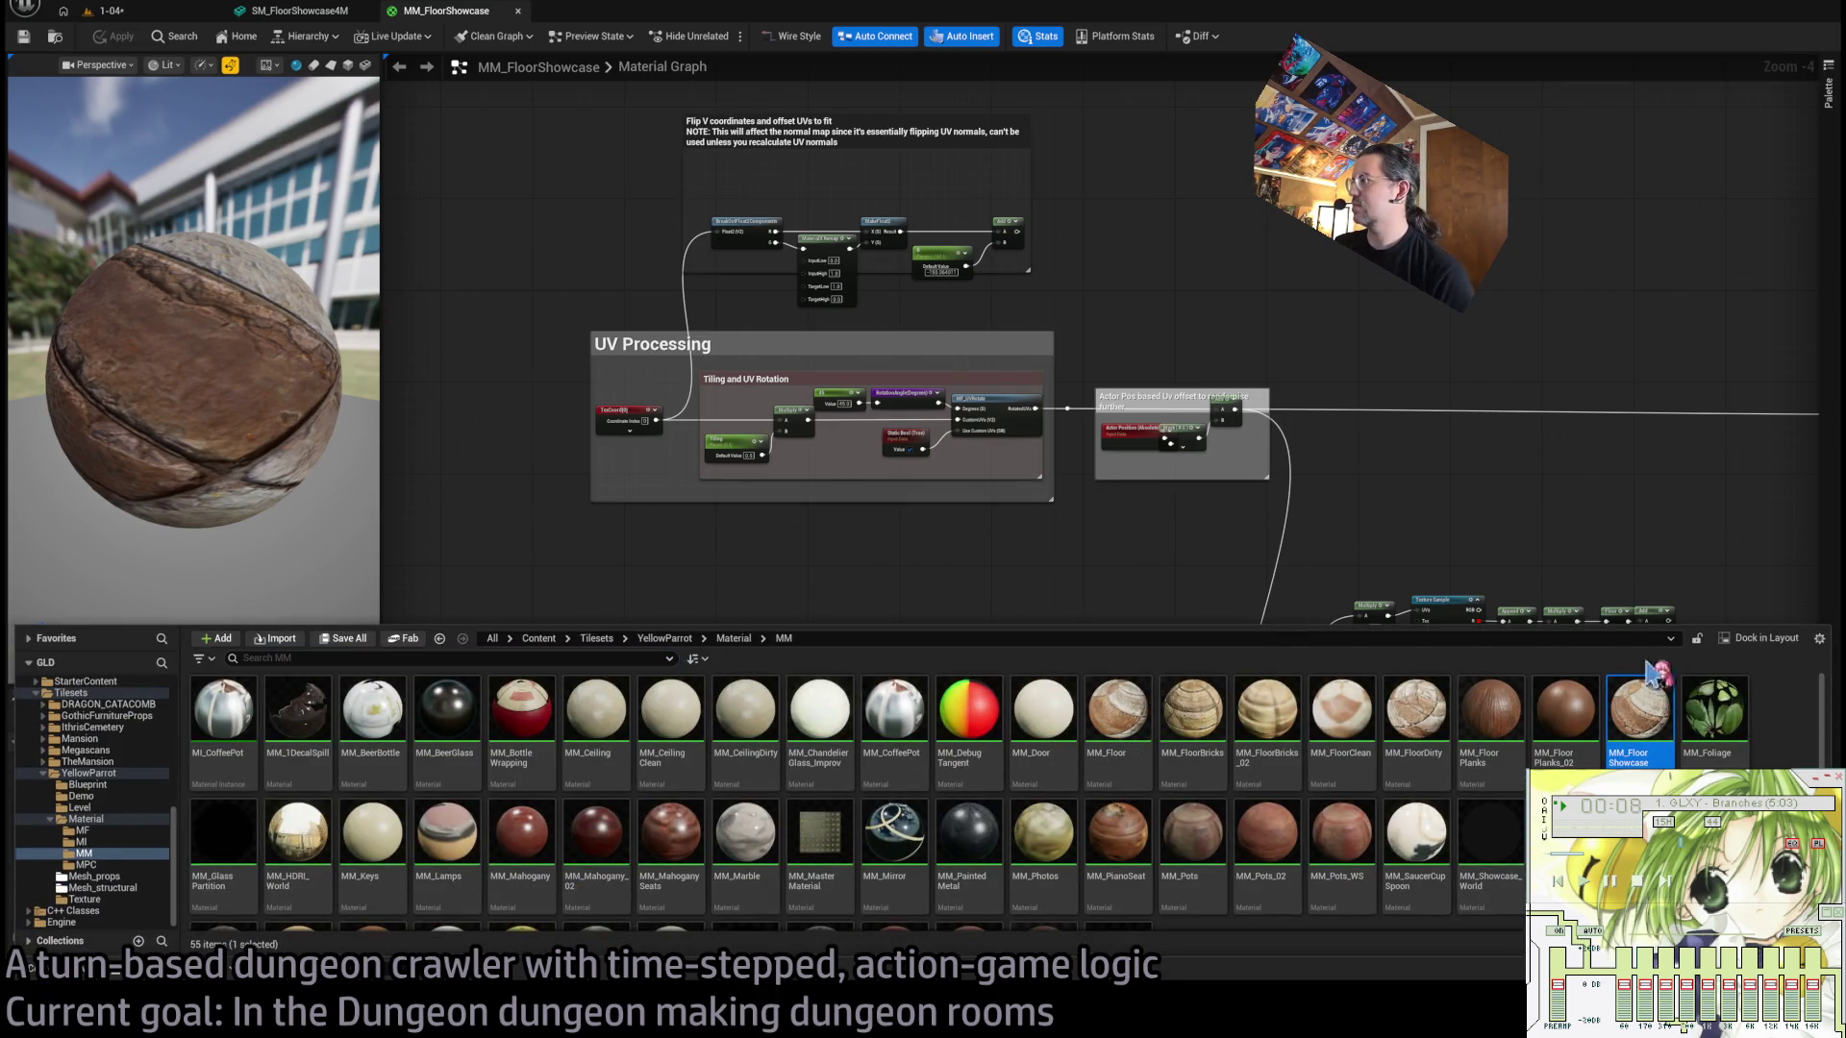
pyautogui.hotkey('ctrl', 'd')
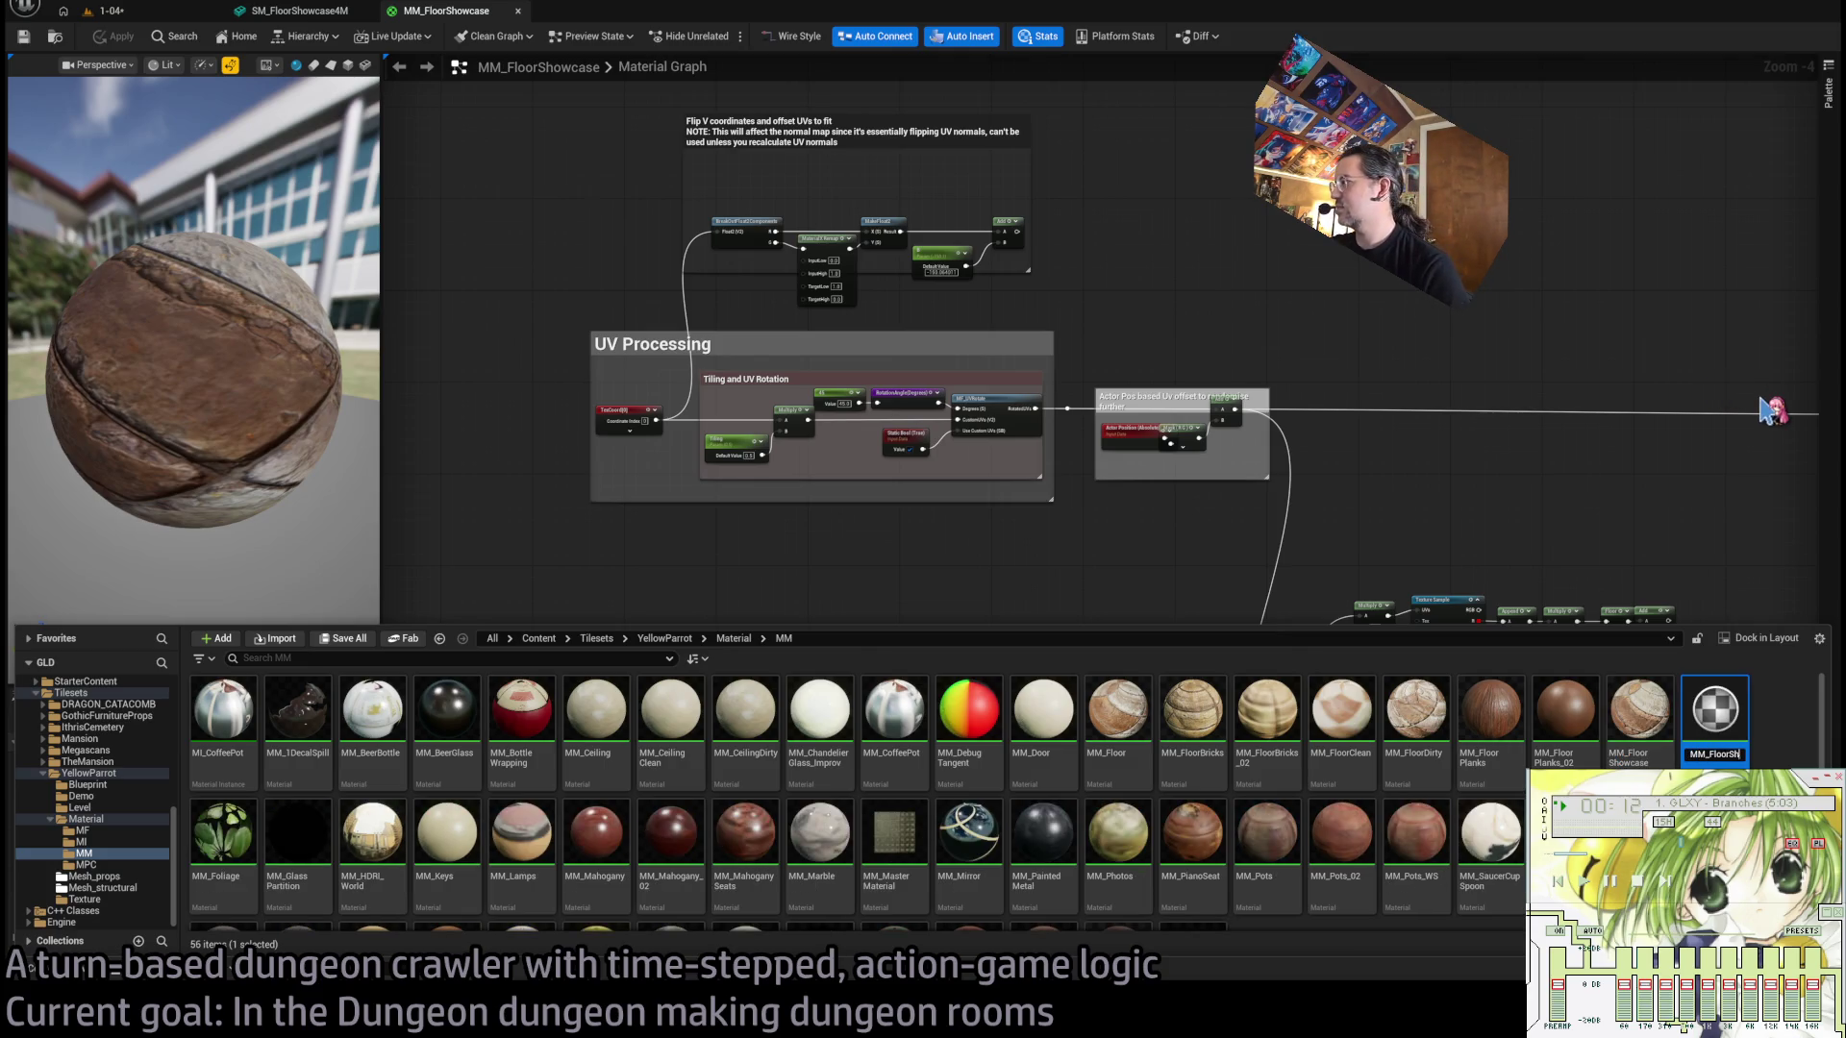
# Discard the MM_Floor copy and return to the 1-04 level viewport.
pyautogui.write('MM_Floor')
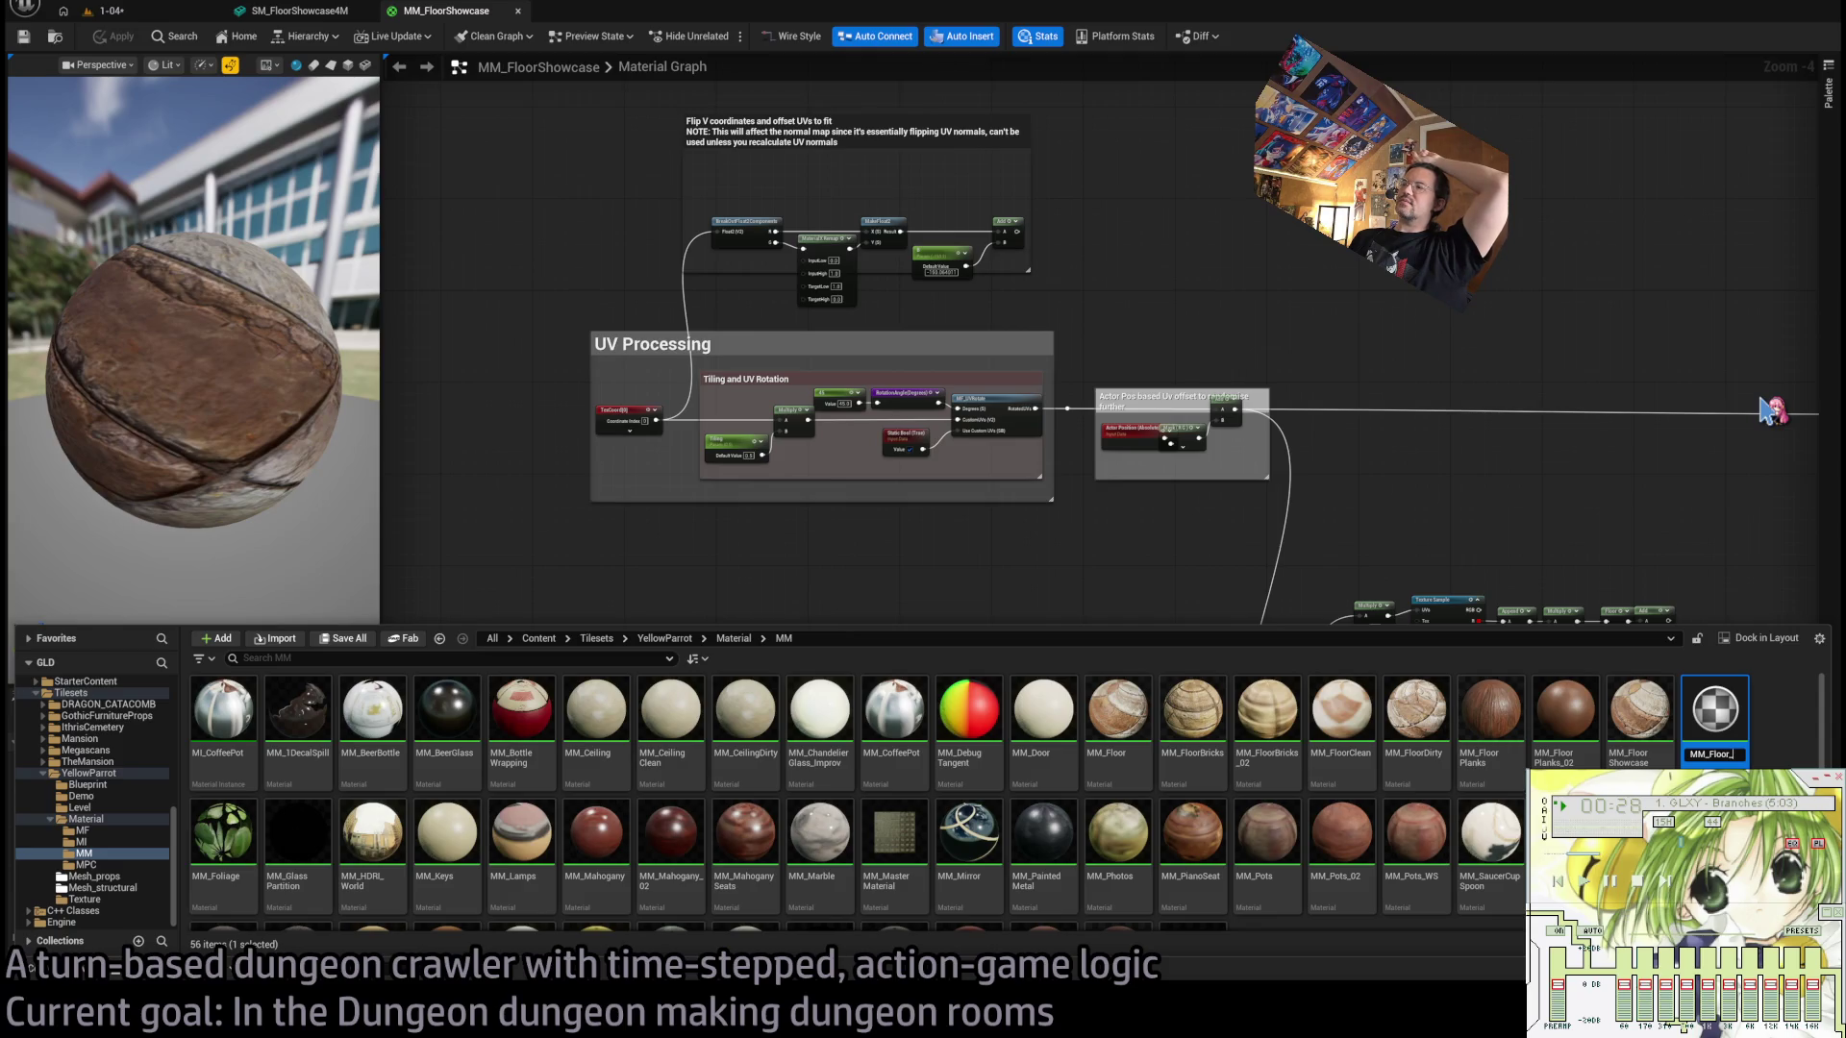
pyautogui.press('Escape')
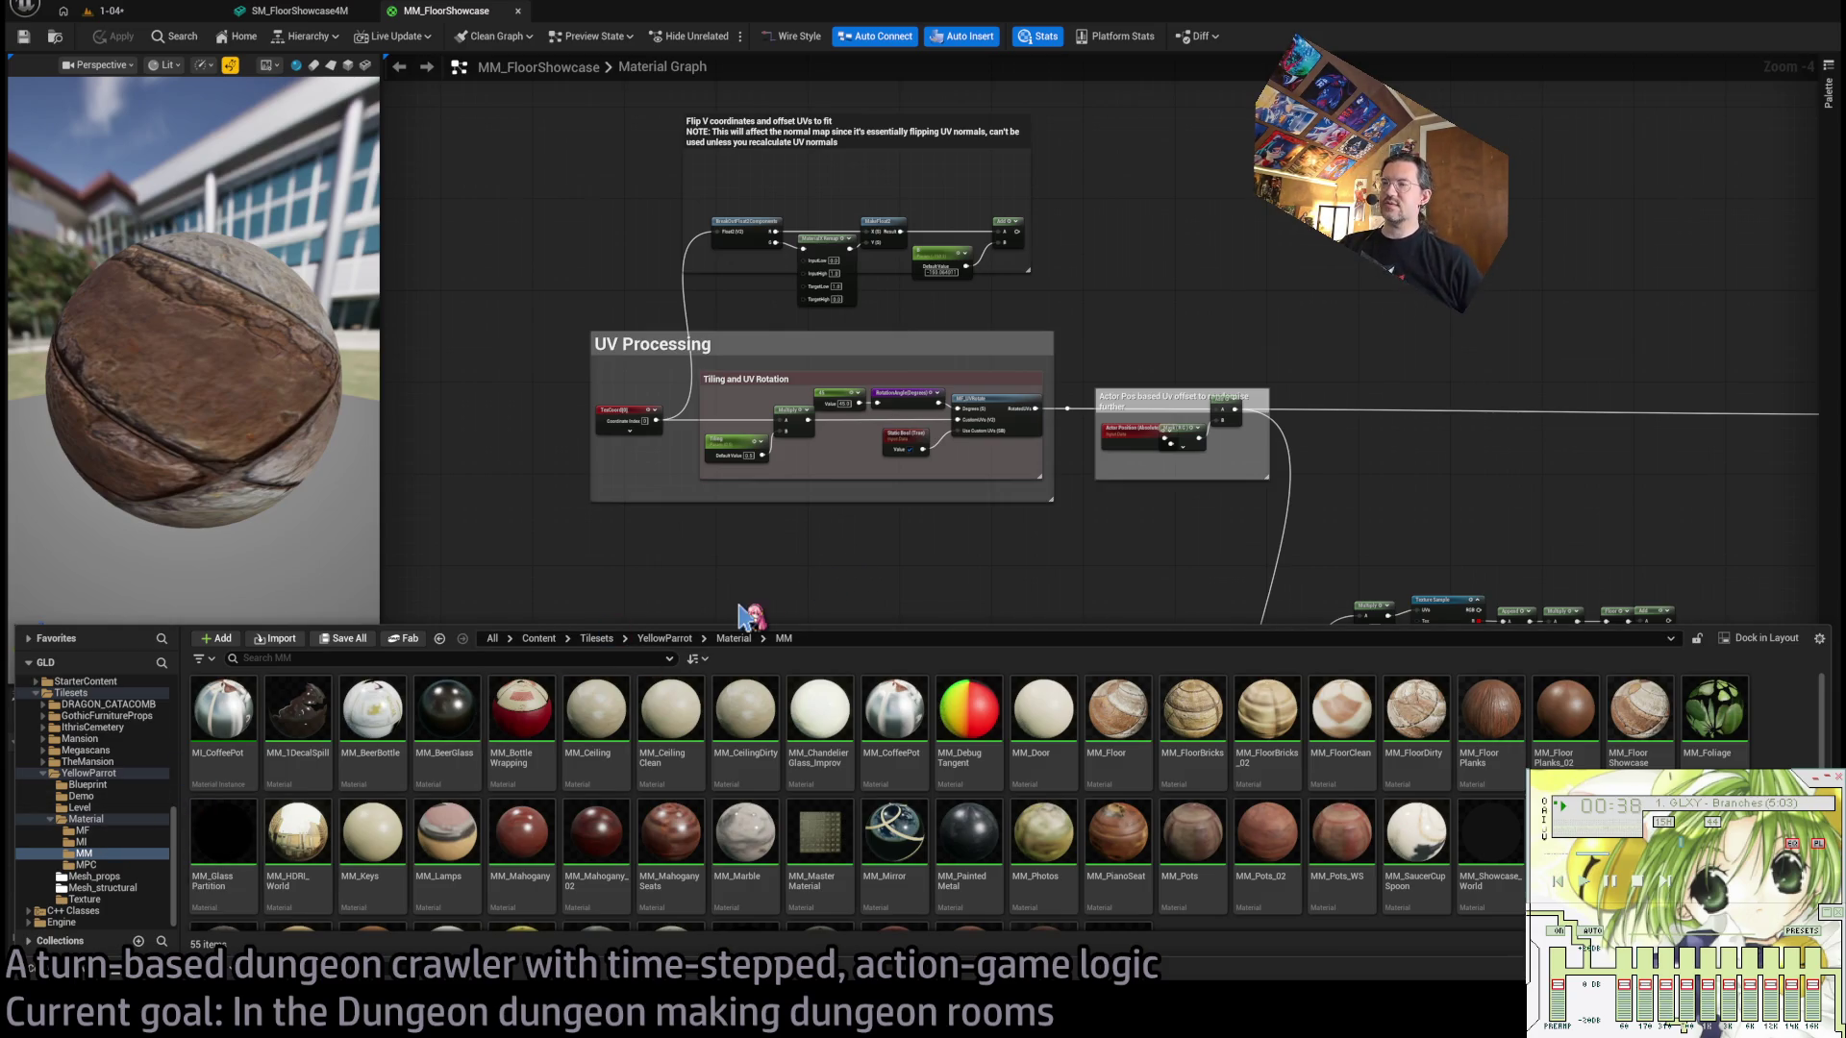
pyautogui.click(740, 567)
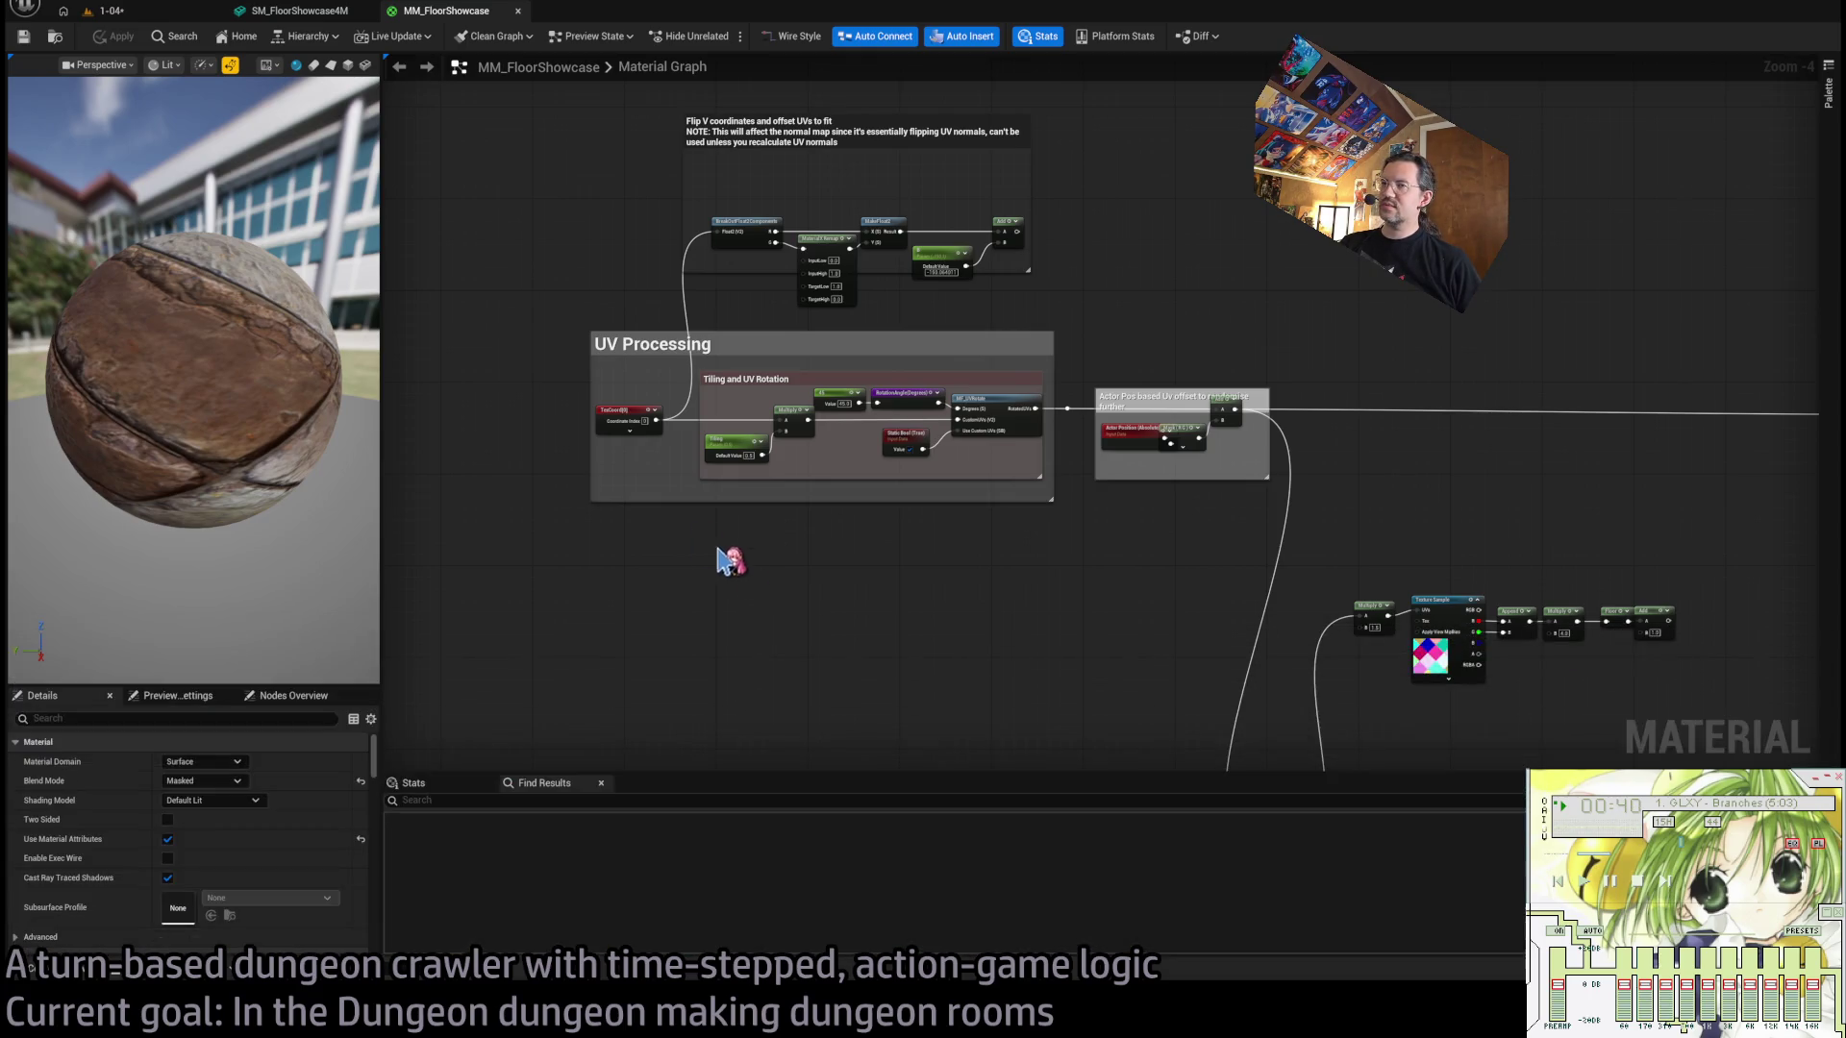
pyautogui.click(108, 10)
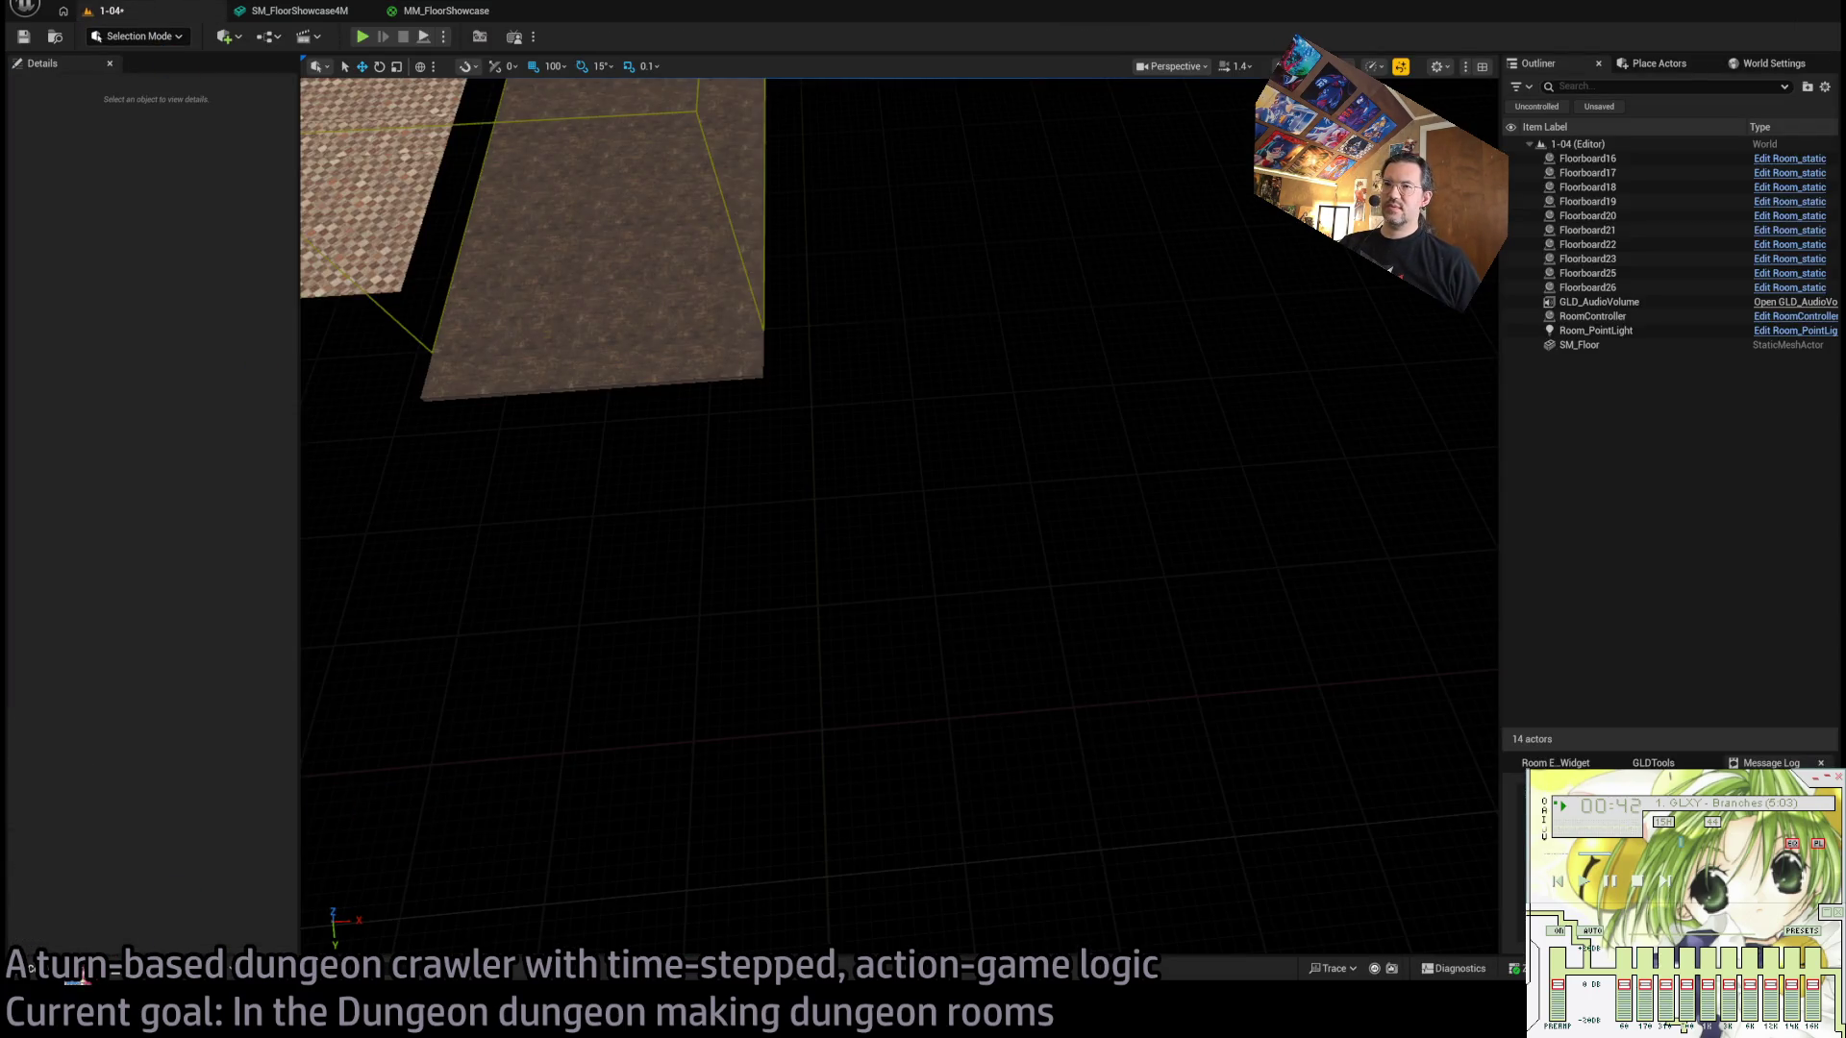
# Place SM_FloorShowcase8M from the Mesh_structural folder into level 1-04.
pyautogui.click(81, 971)
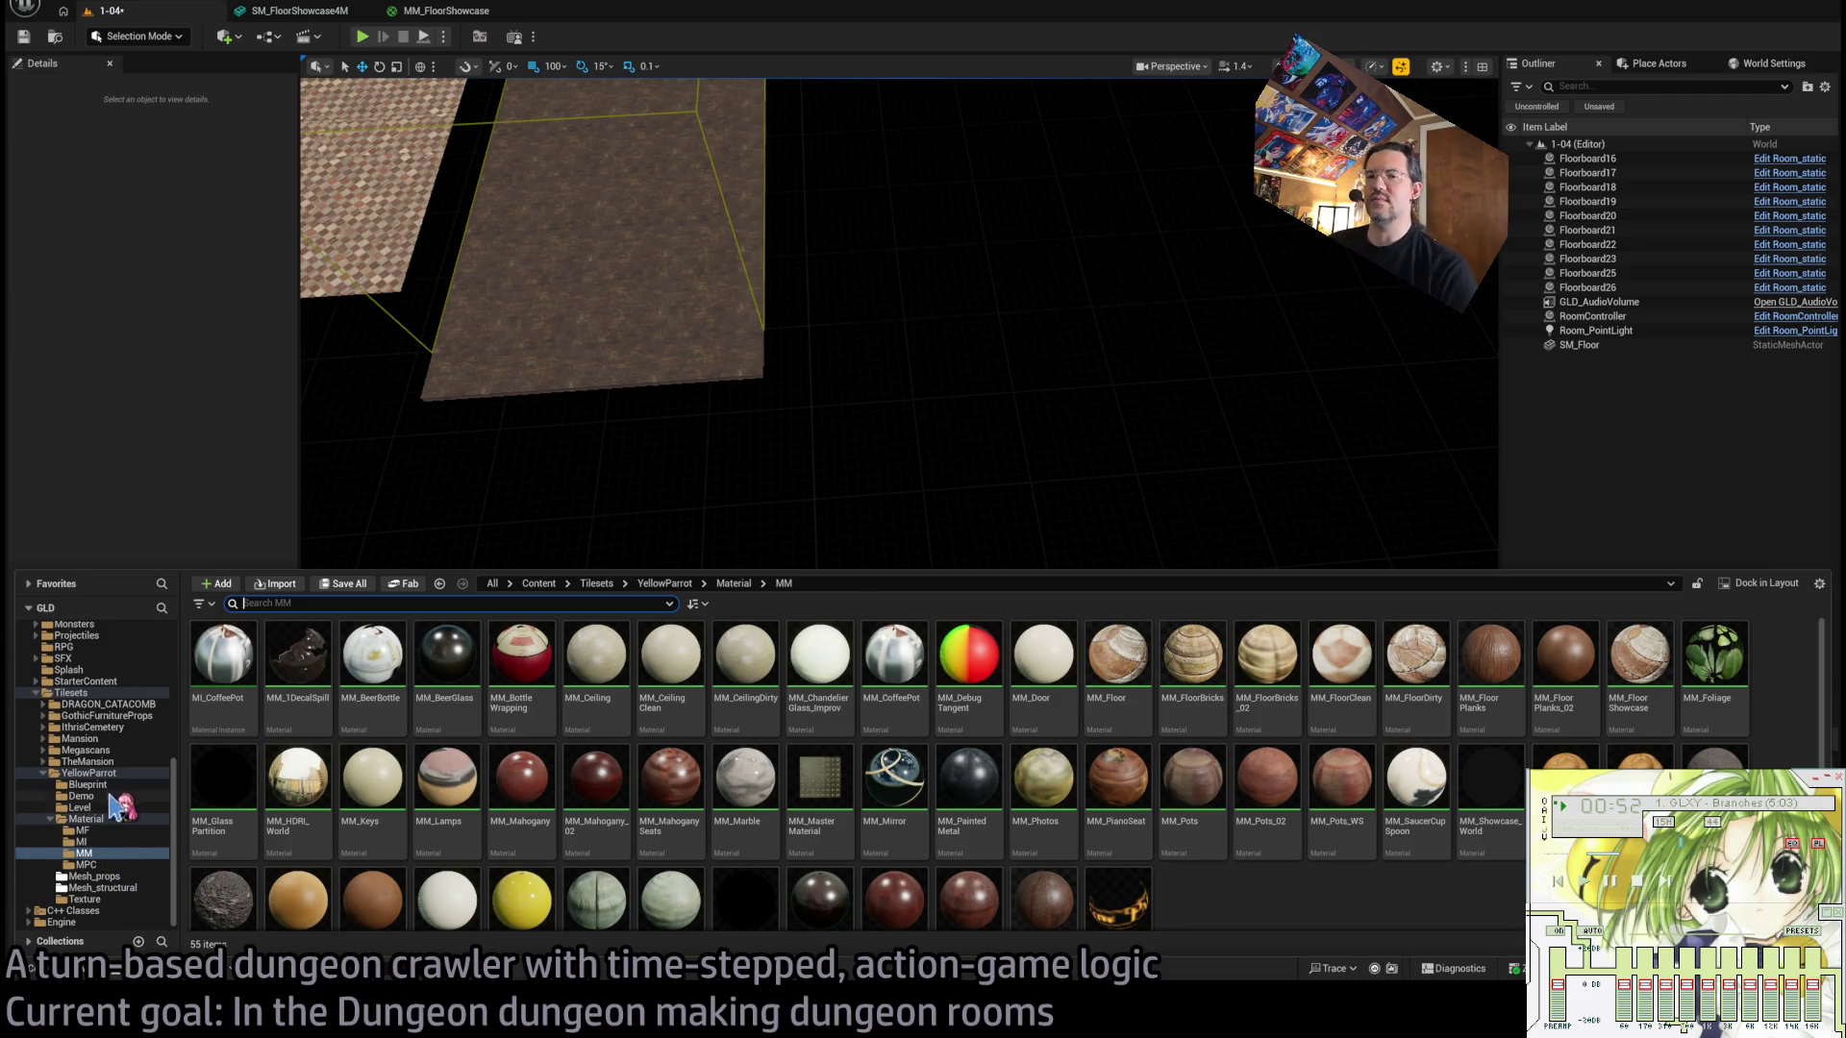
pyautogui.click(106, 852)
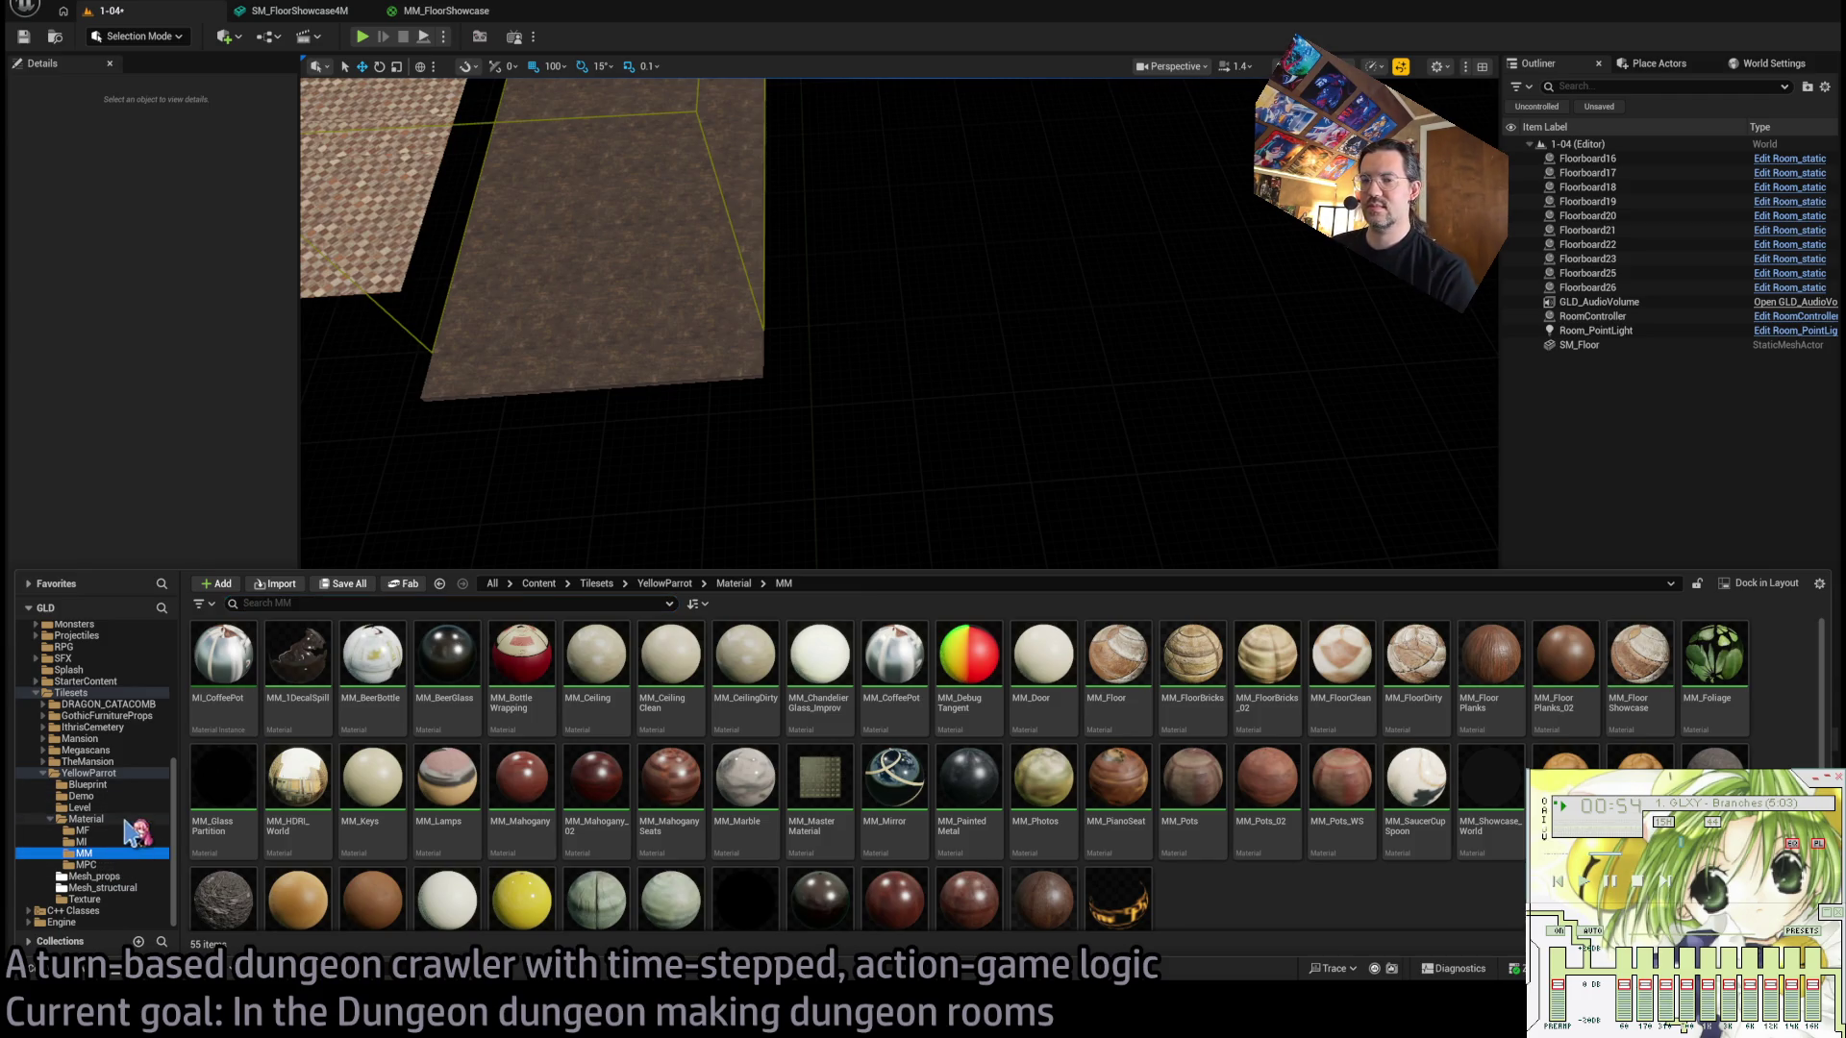
pyautogui.click(108, 888)
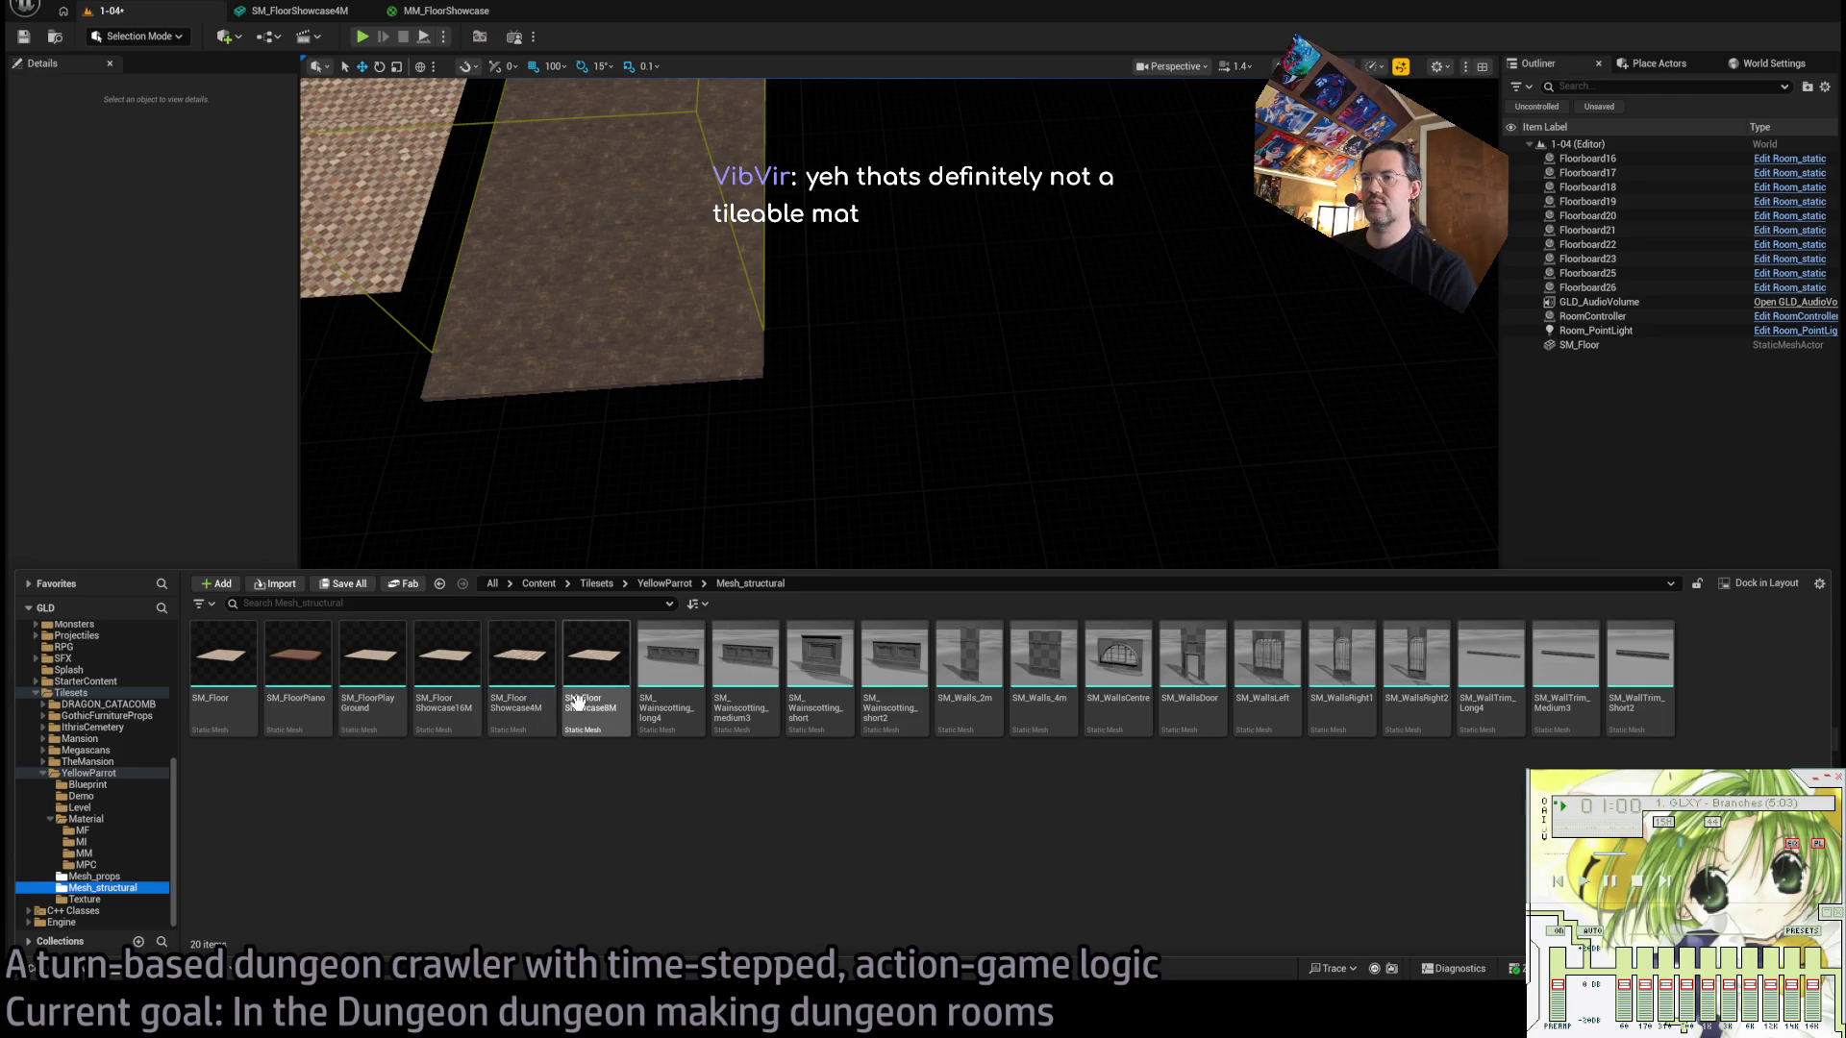
pyautogui.moveTo(578, 702)
pyautogui.mouseDown()
pyautogui.moveTo(717, 441)
pyautogui.moveTo(734, 467)
pyautogui.mouseUp()
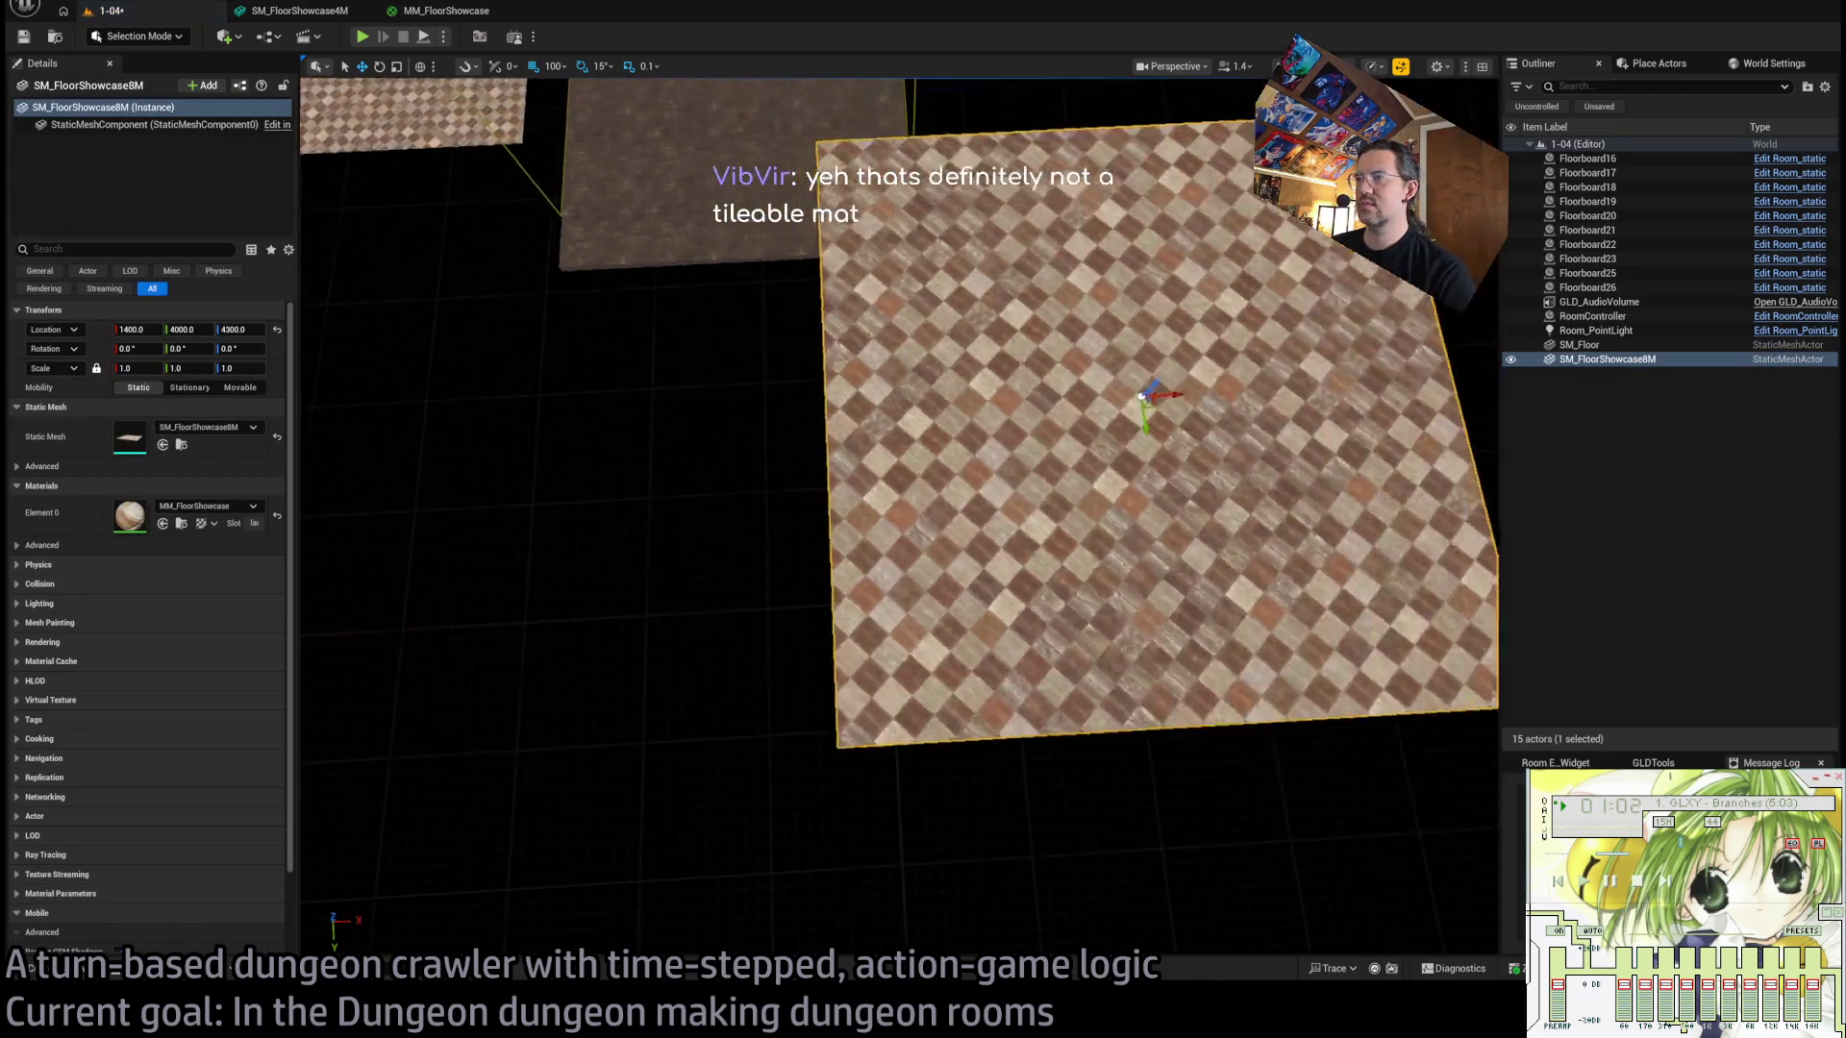
# Move the 8M floor to Location X 1200 and Z 3200.
pyautogui.scroll(-2, 1106, 442)
pyautogui.moveTo(1103, 448); pyautogui.dragTo(993, 454)
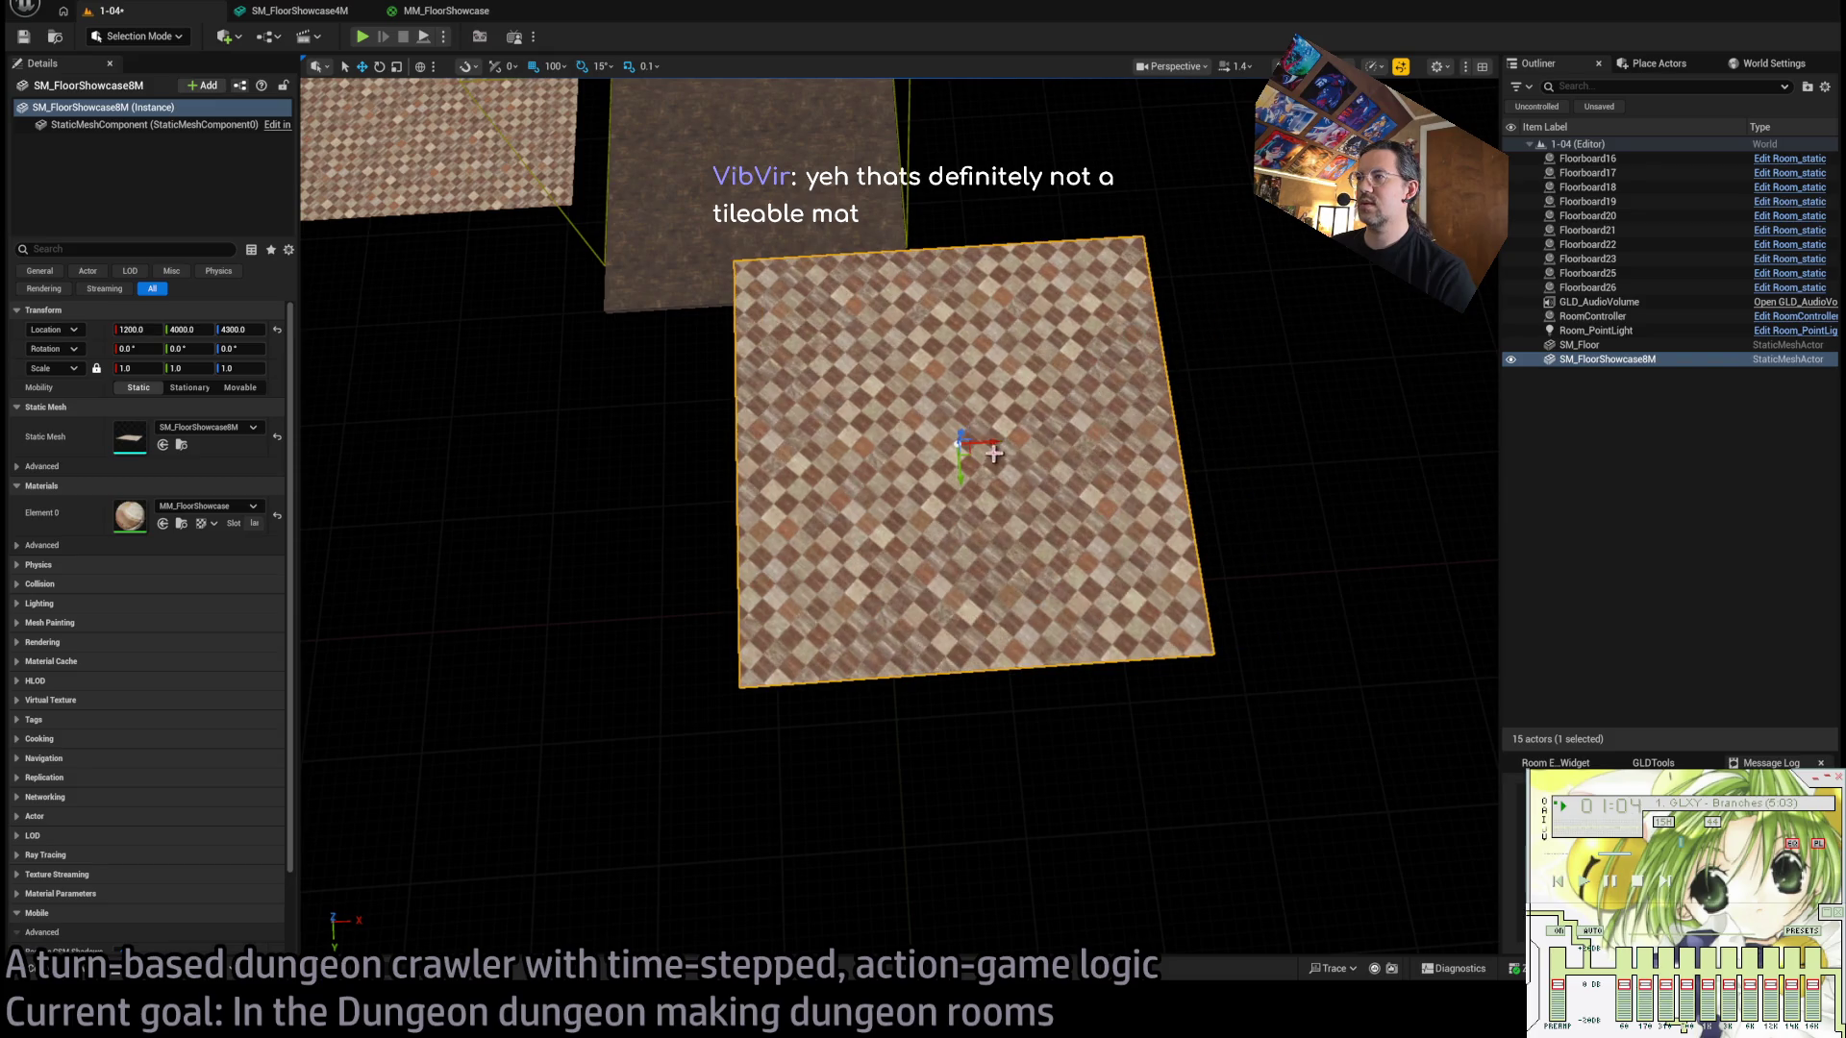
pyautogui.moveTo(235, 330)
pyautogui.mouseDown()
pyautogui.moveTo(192, 329)
pyautogui.moveTo(278, 354)
pyautogui.mouseUp()
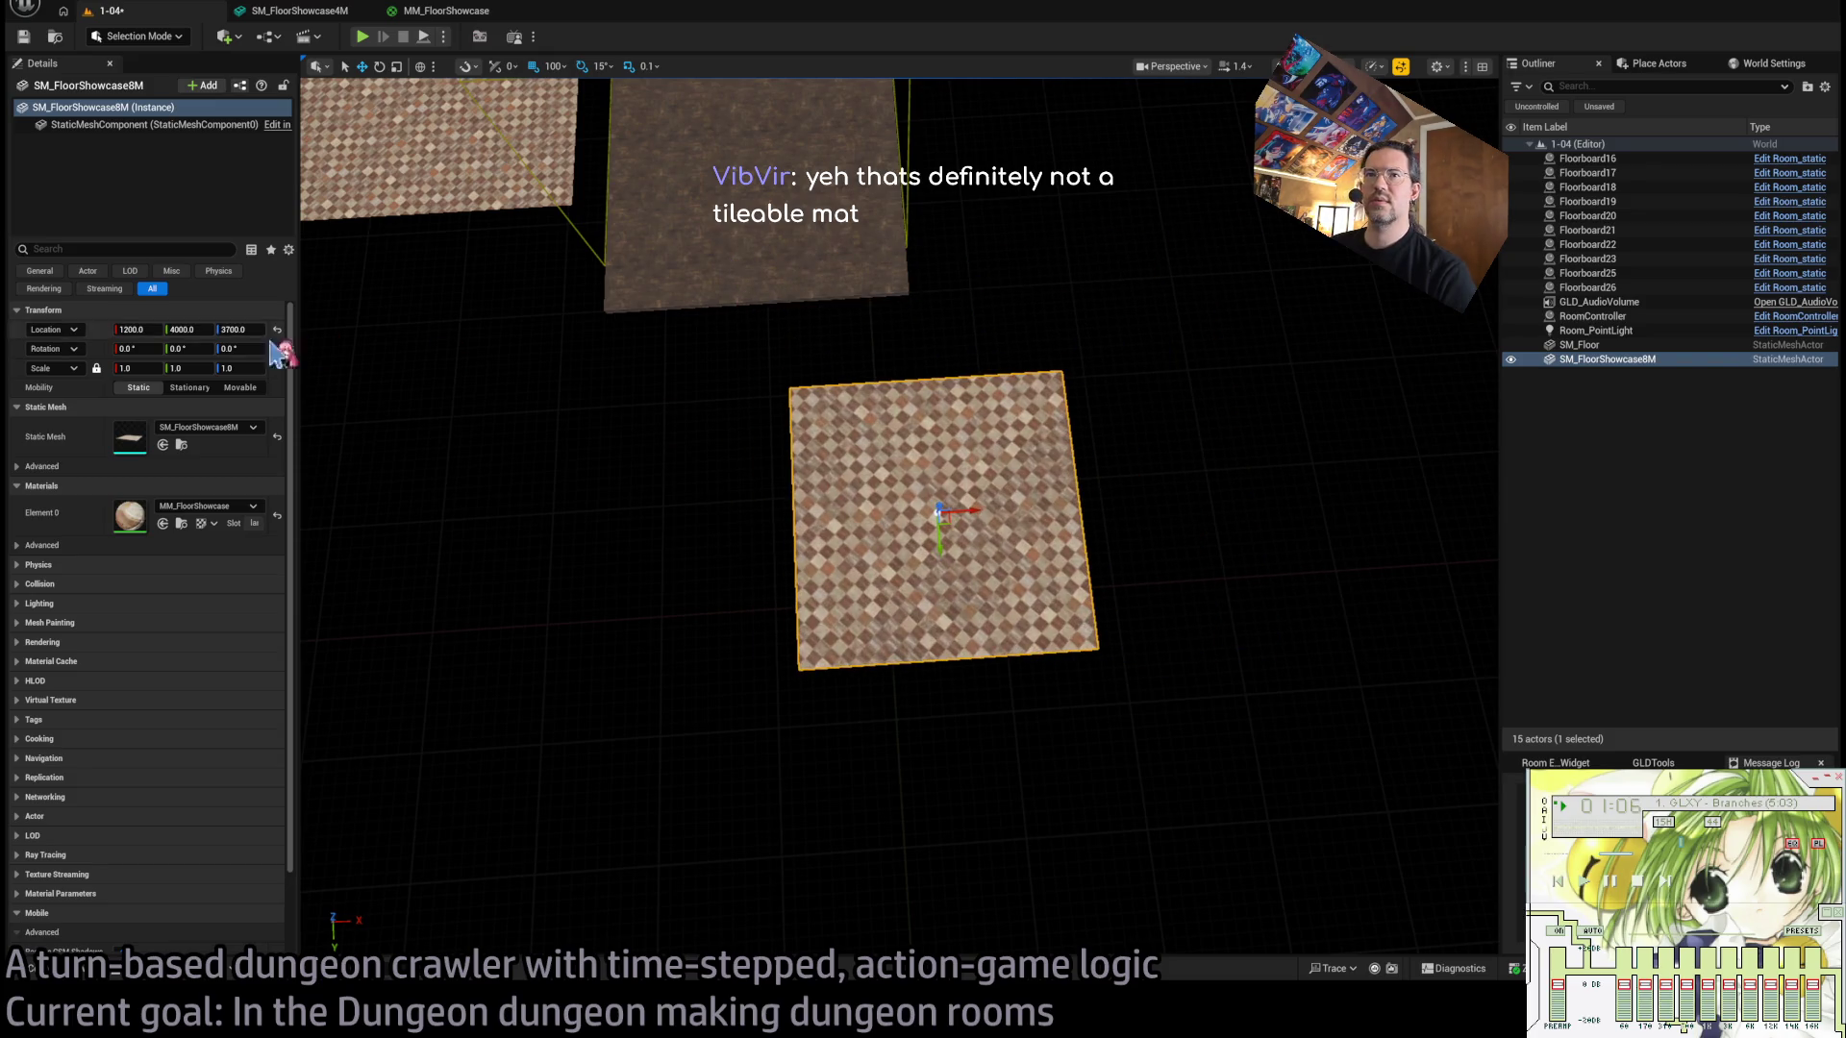
pyautogui.write('3200')
pyautogui.press('Return')
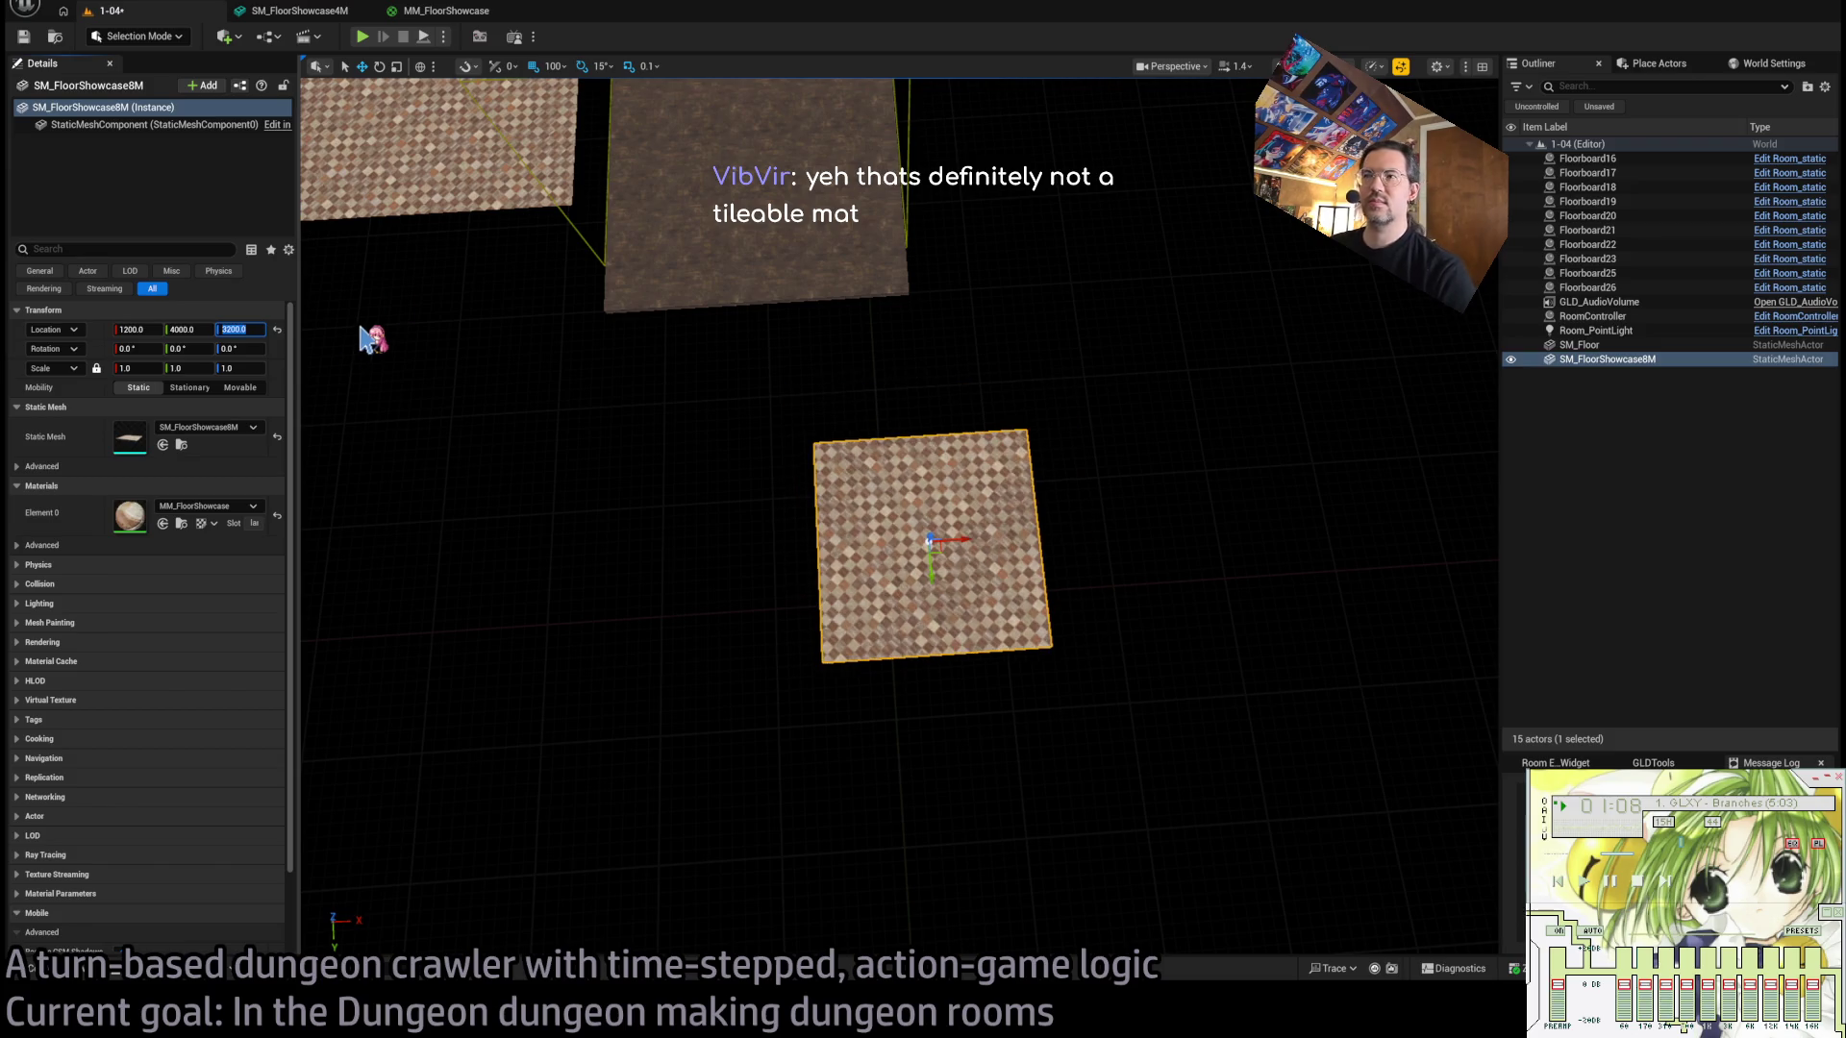